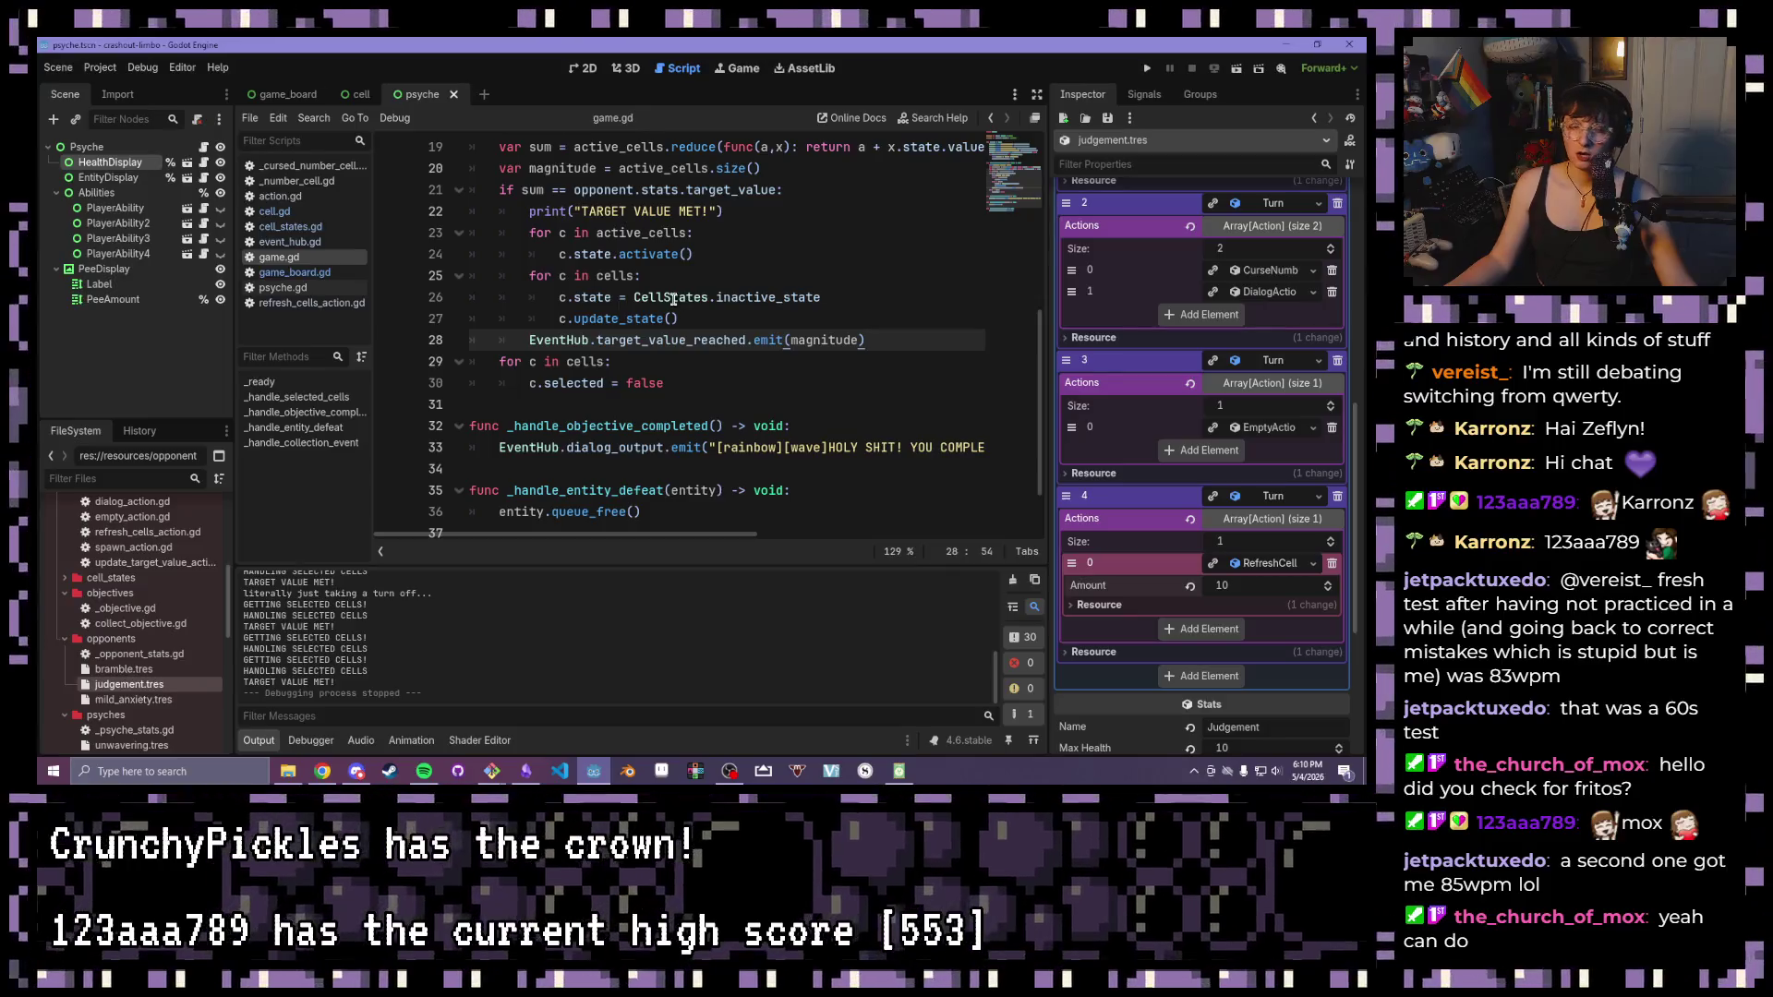
# Open opponent.tscn from the scenes/opponent folder in the FileSystem dock
pyautogui.click(670, 341)
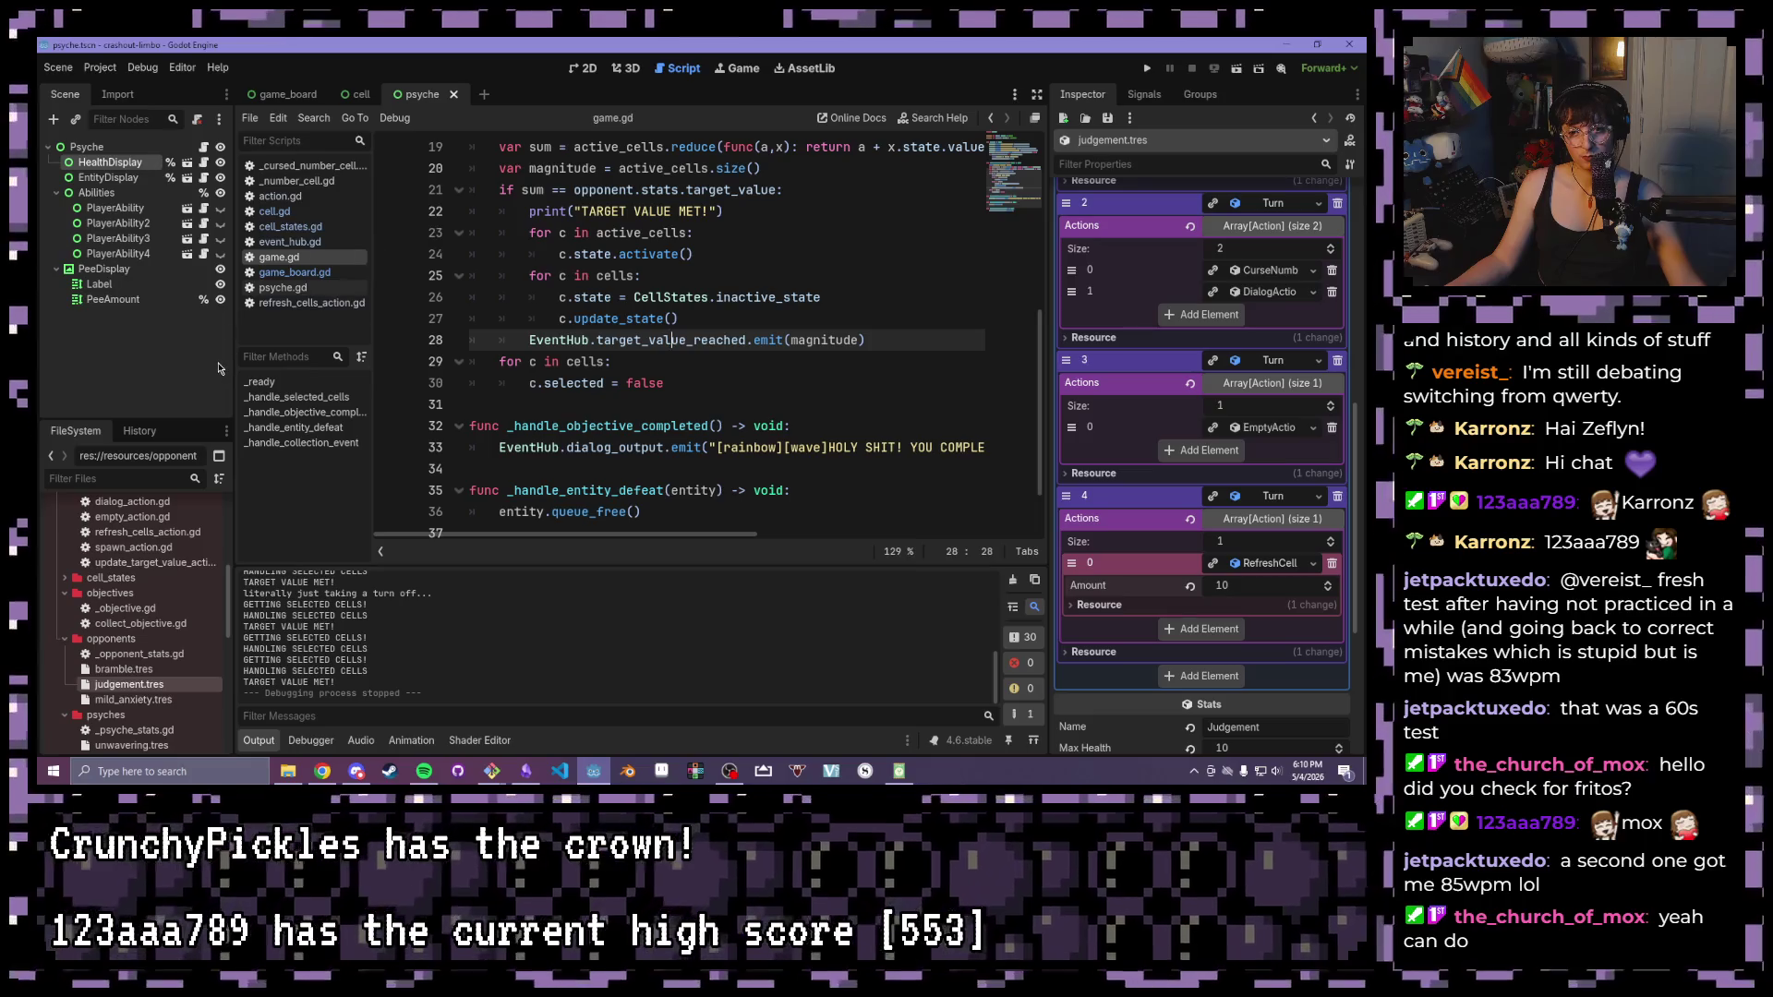
pyautogui.scroll(2, 637, 473)
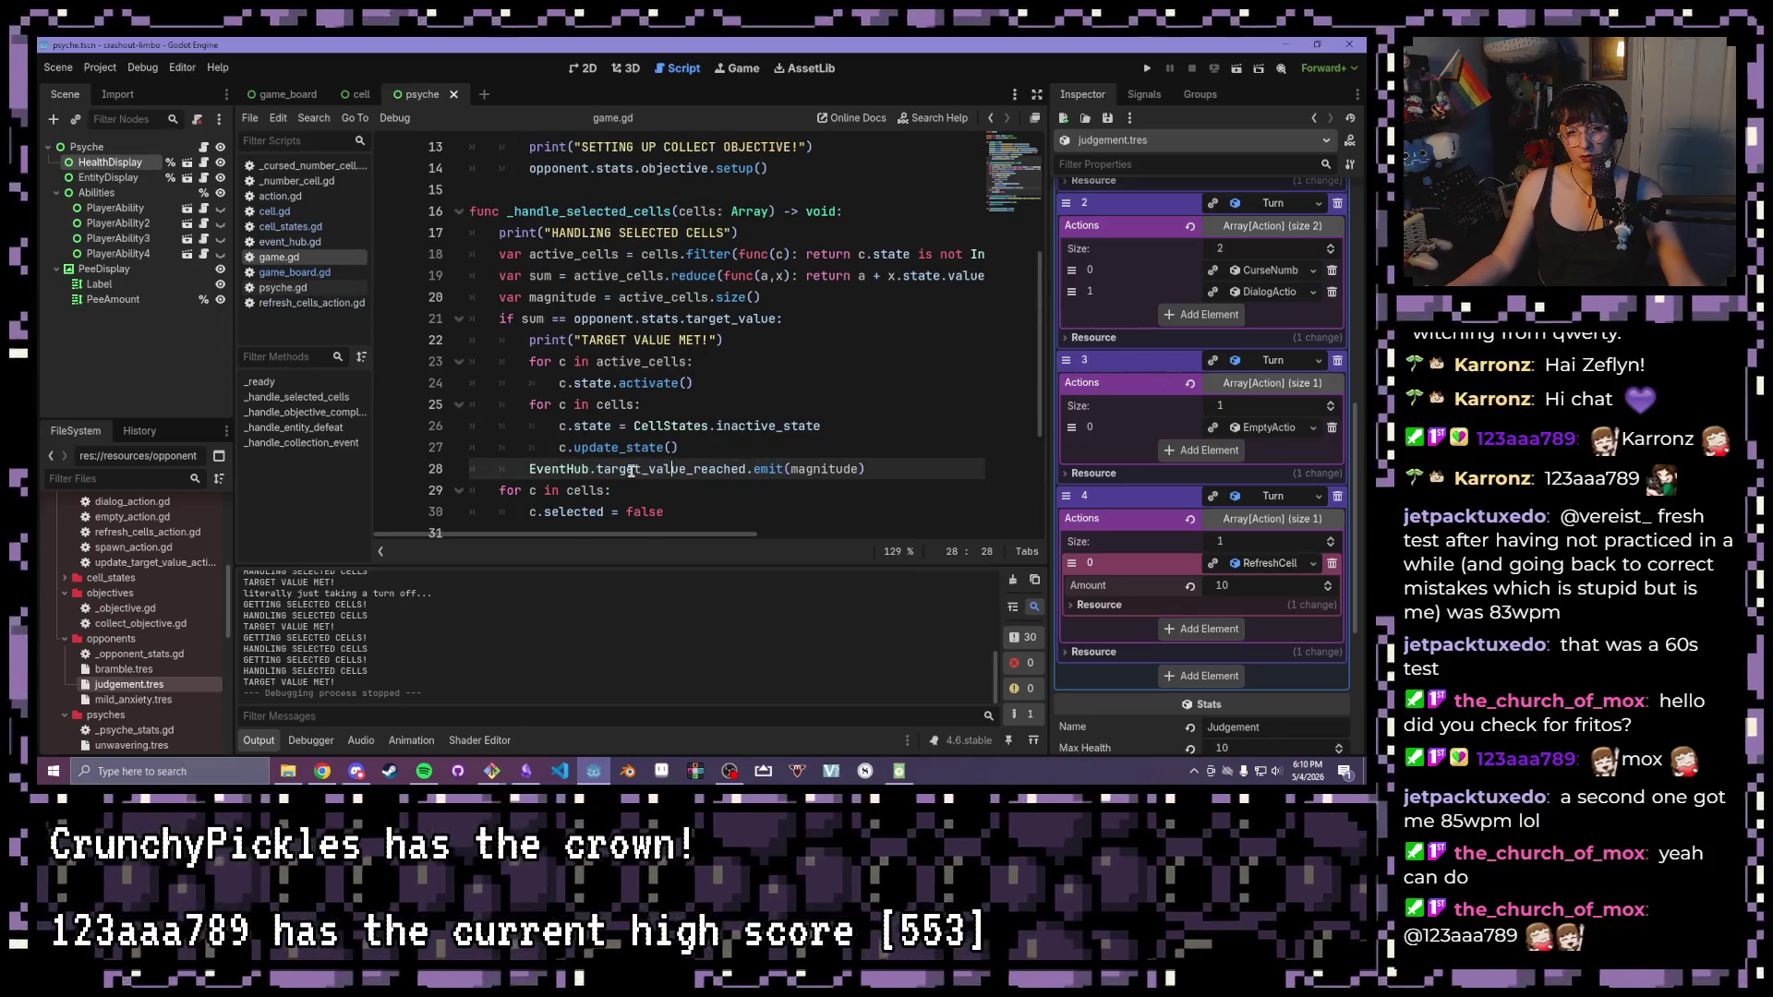
pyautogui.scroll(-1, 631, 471)
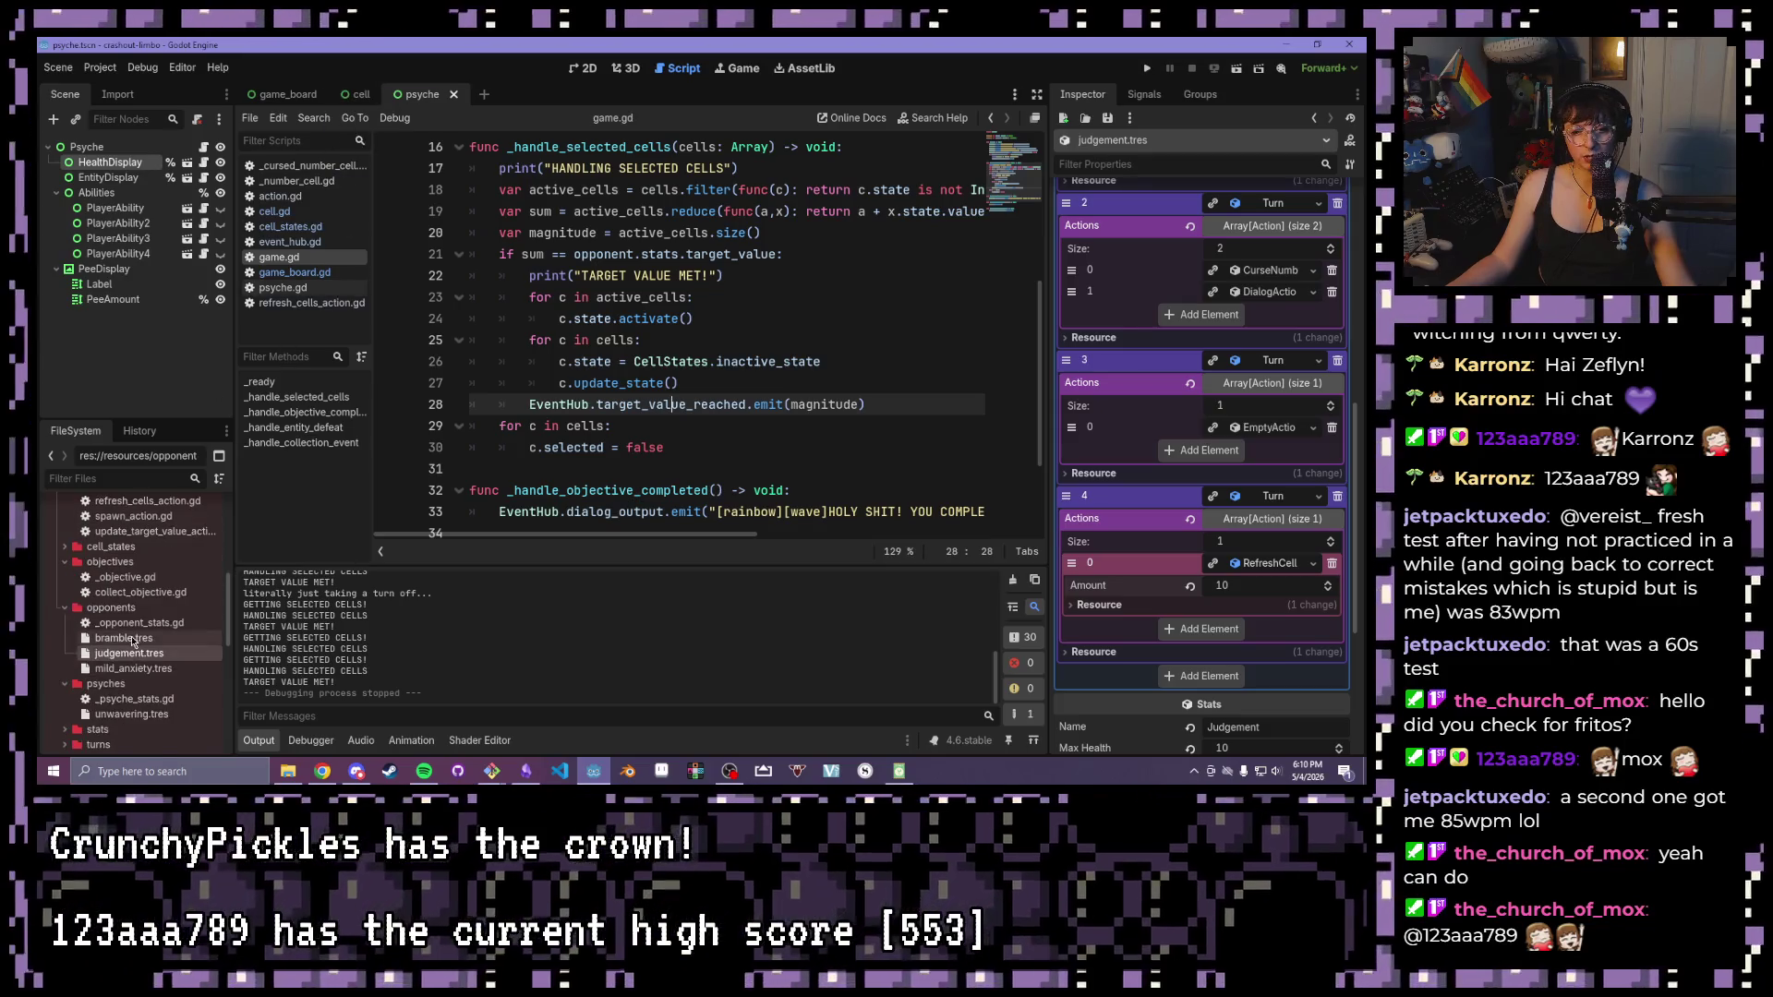
pyautogui.scroll(-6, 113, 617)
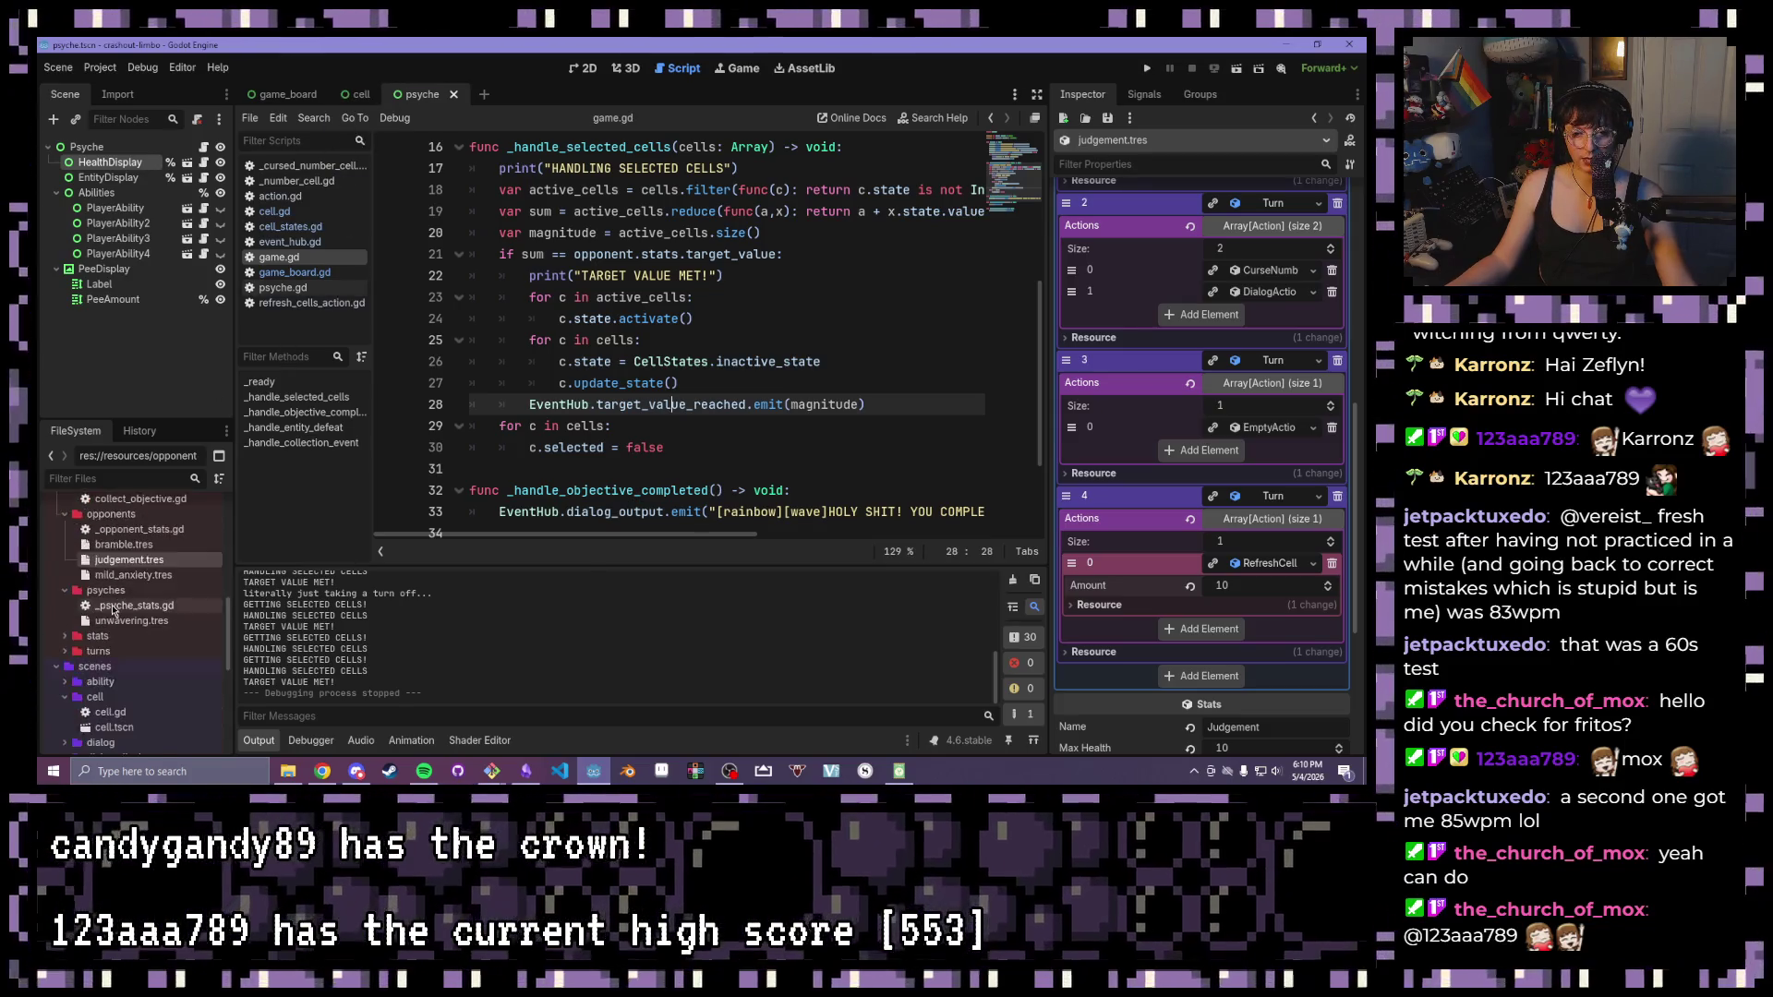
pyautogui.scroll(1, 115, 617)
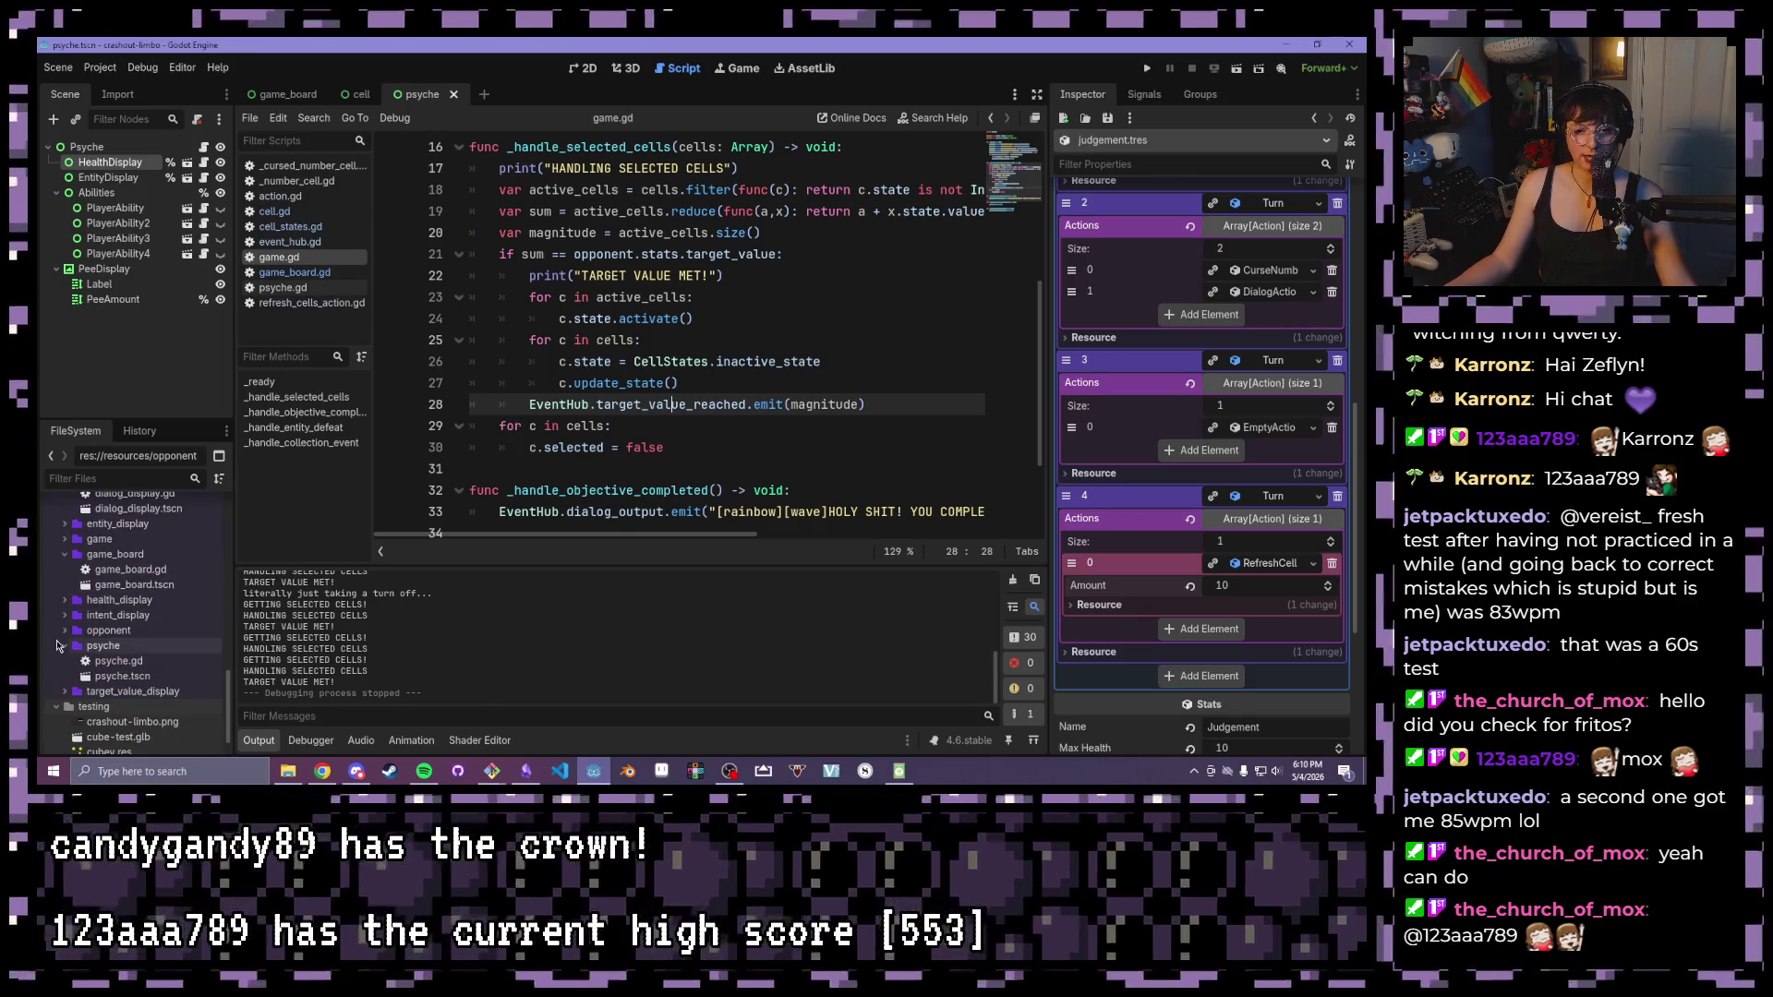
pyautogui.click(65, 632)
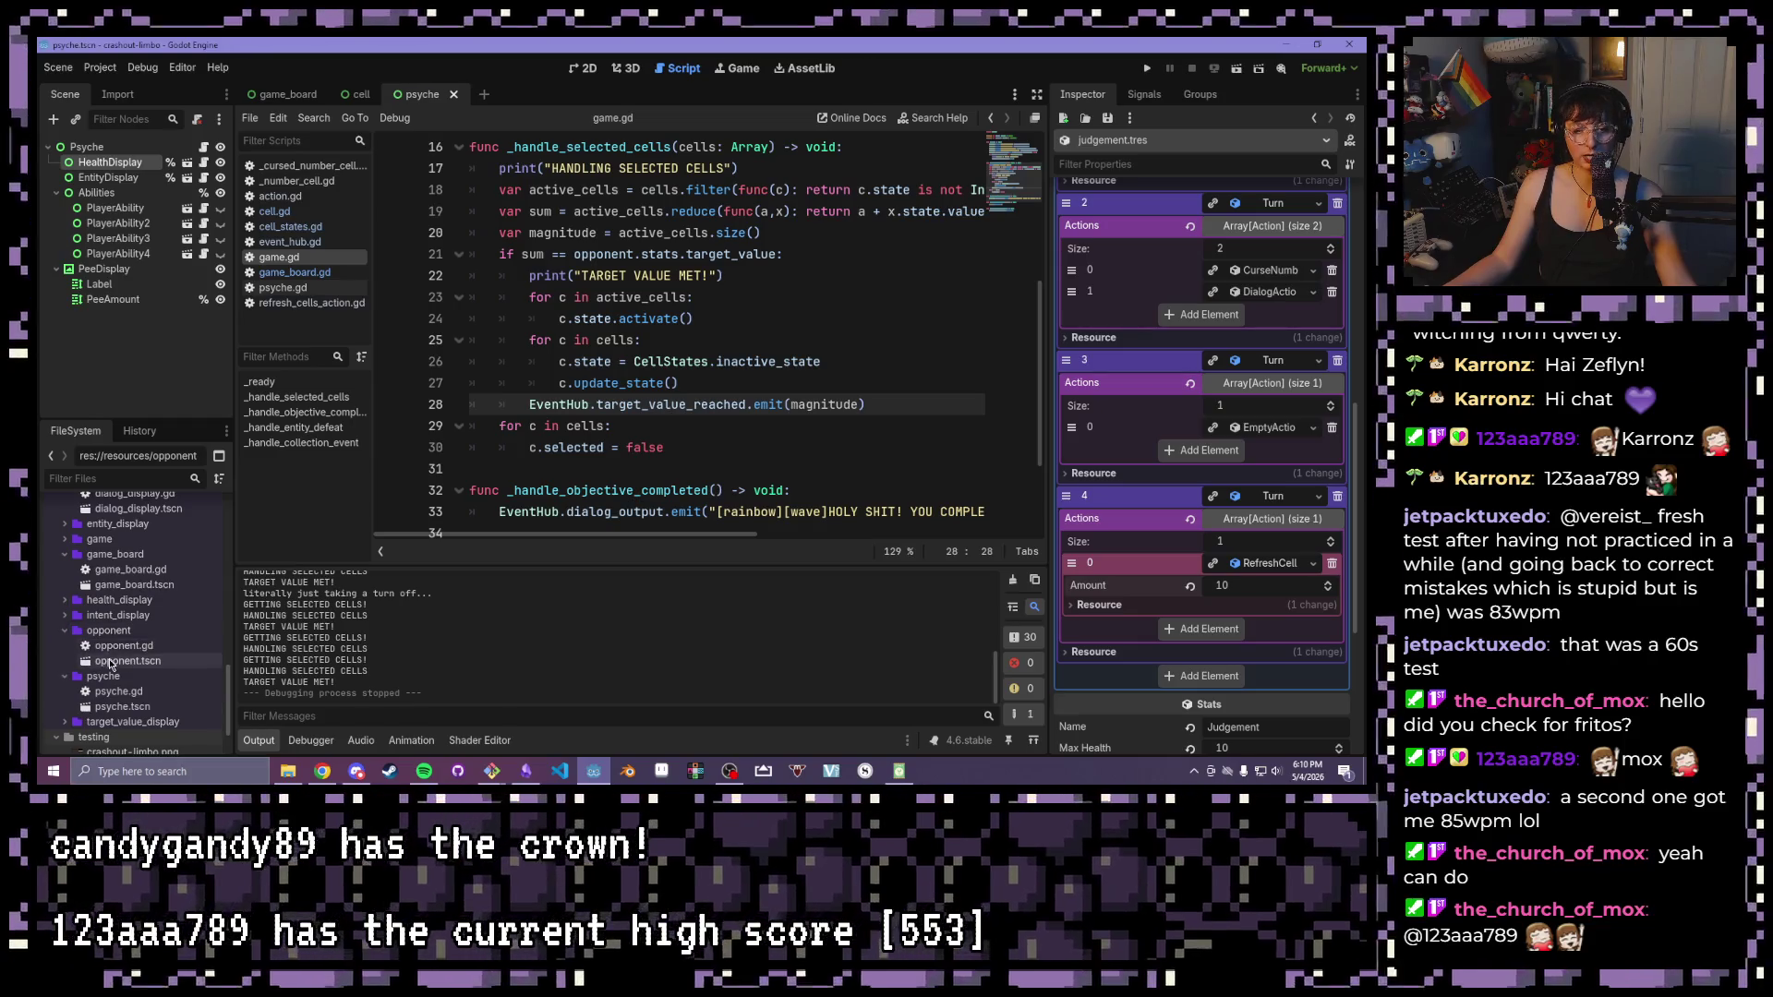
pyautogui.click(116, 661)
pyautogui.doubleClick(115, 661)
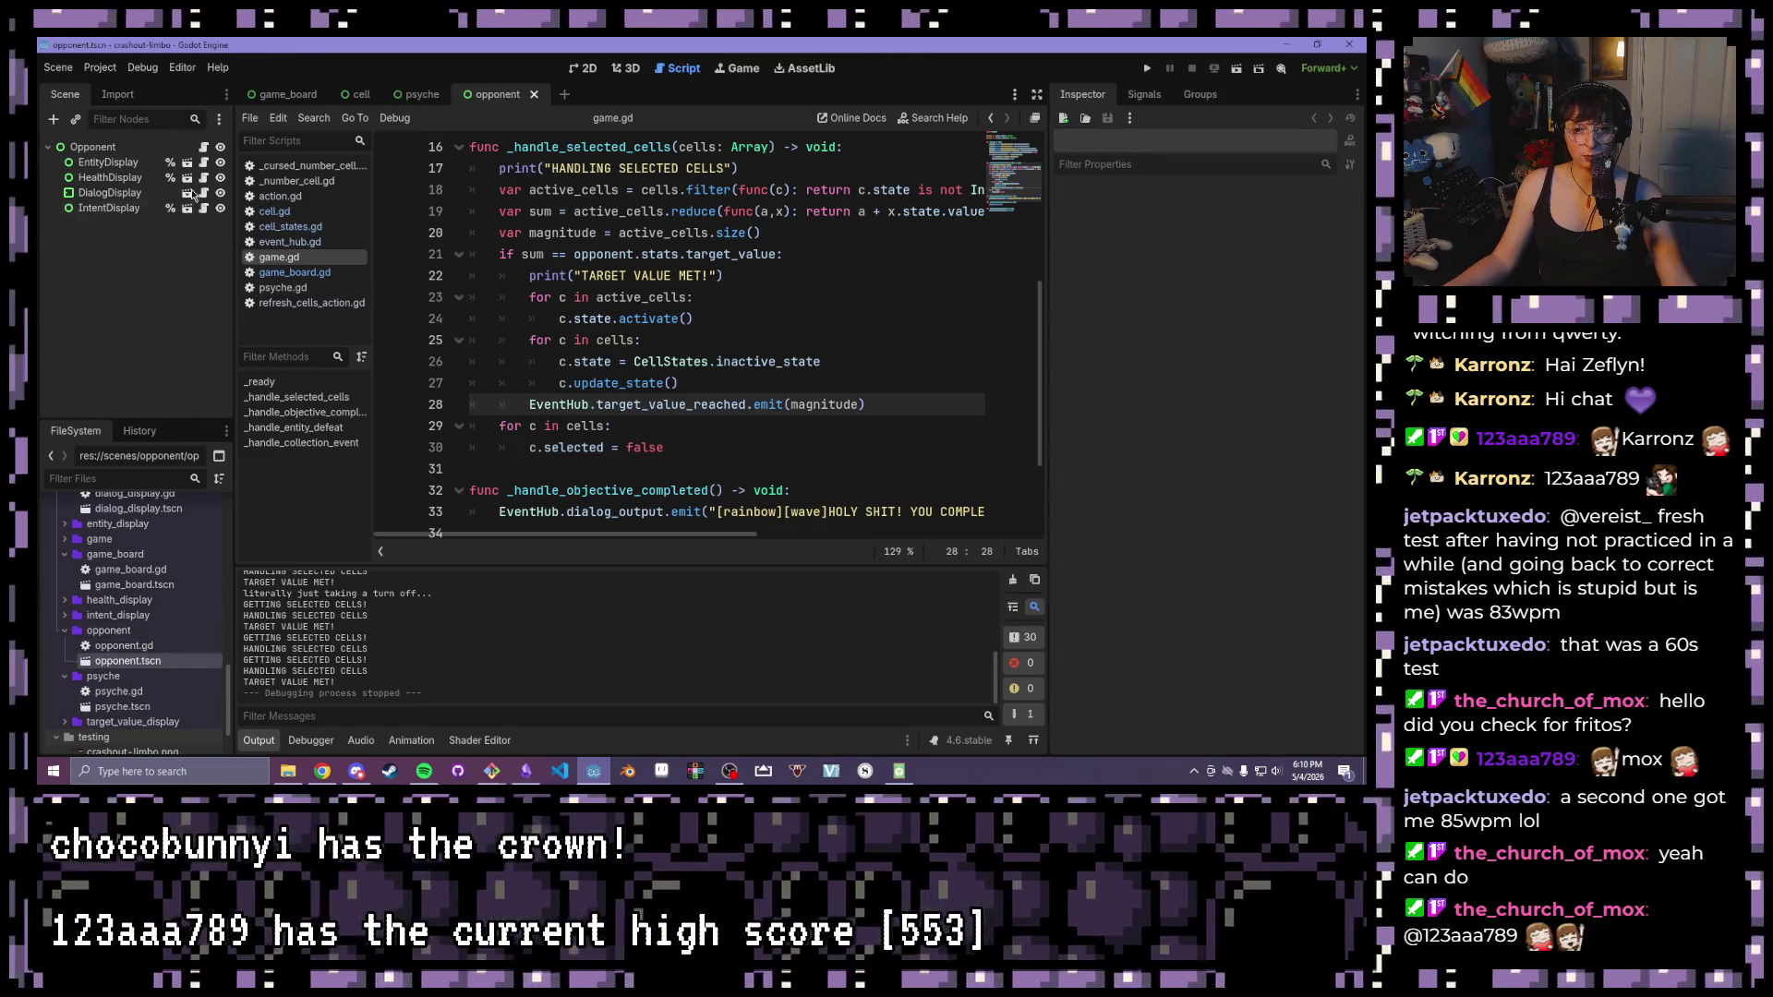
# Search all project files for target_value_reached, finding matches in opponent.gd and psyche.gd
pyautogui.click(204, 148)
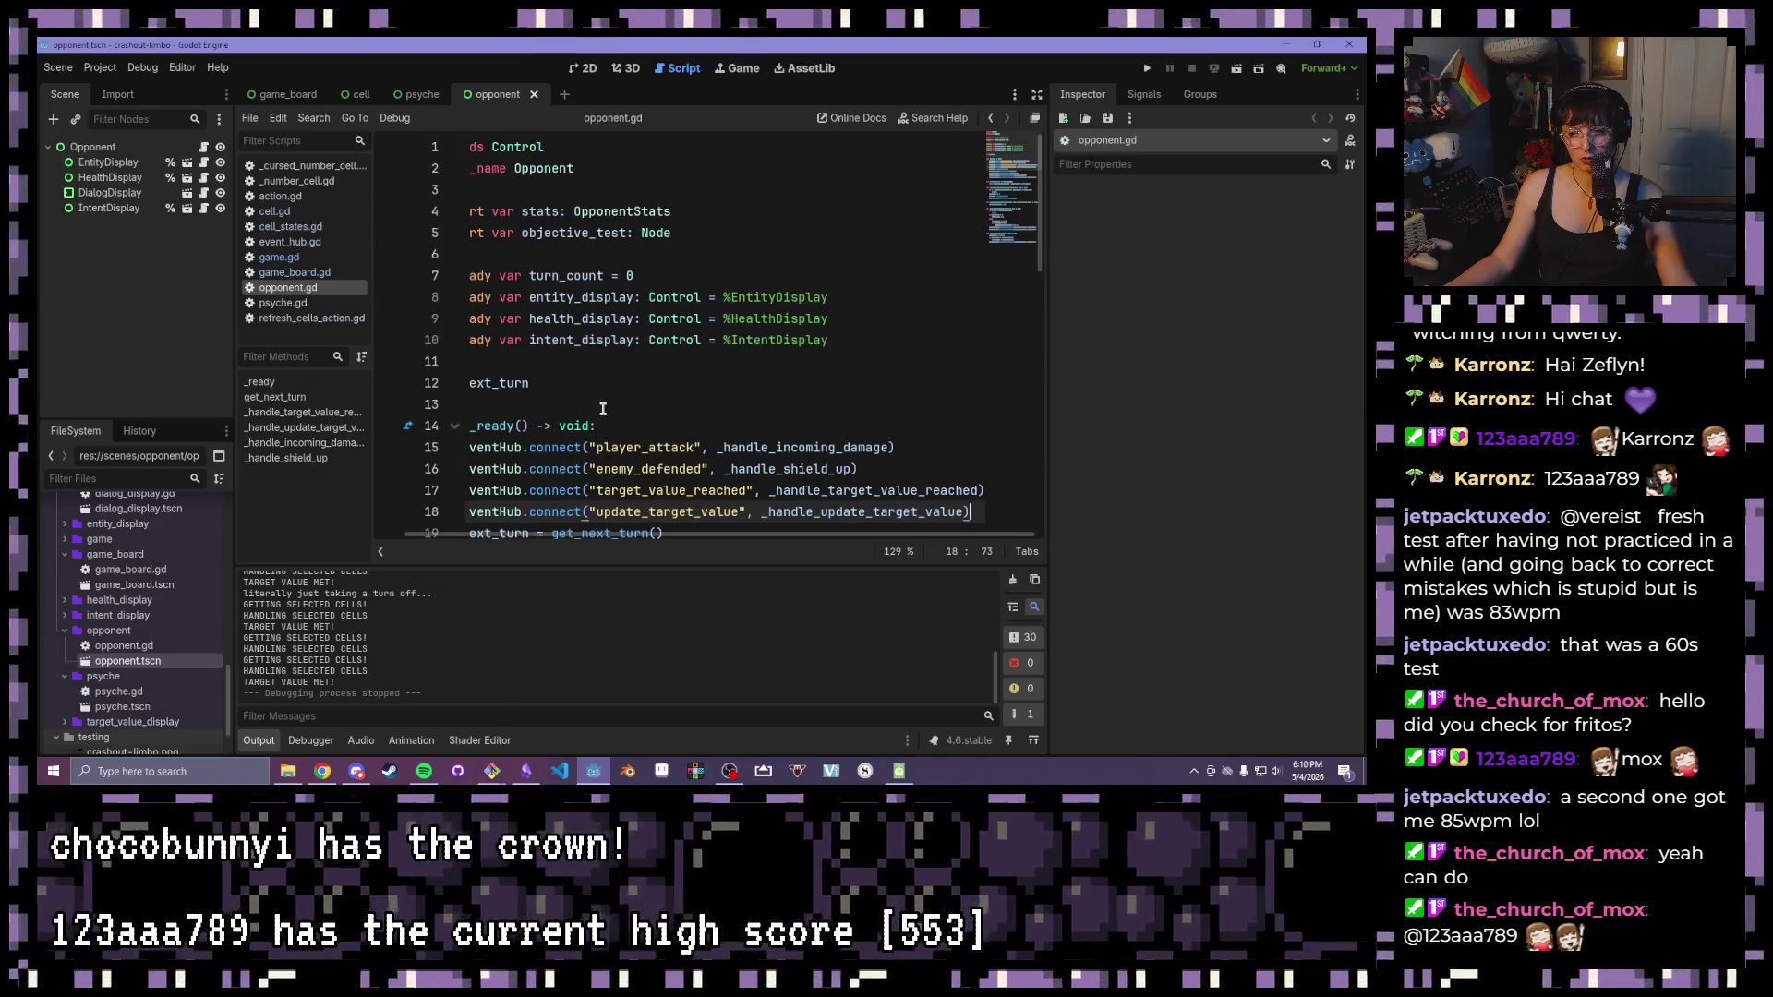
pyautogui.scroll(-2, 603, 408)
pyautogui.moveTo(596, 360); pyautogui.dragTo(749, 359)
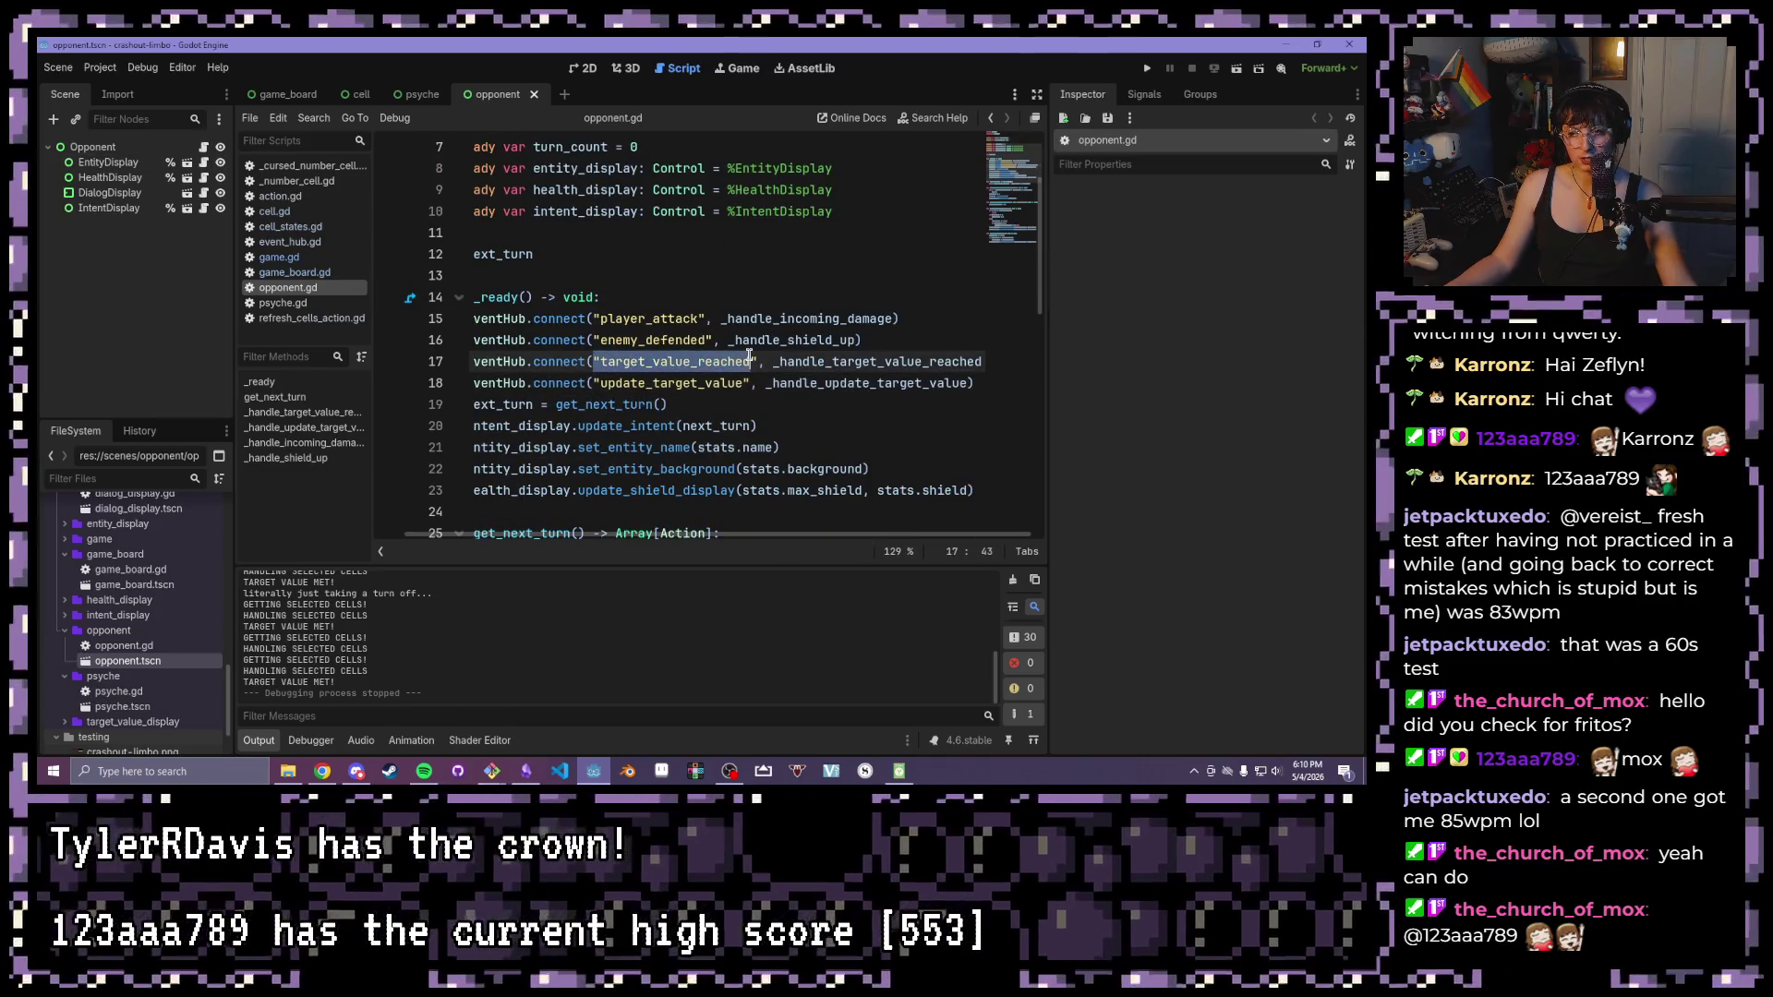
pyautogui.click(323, 121)
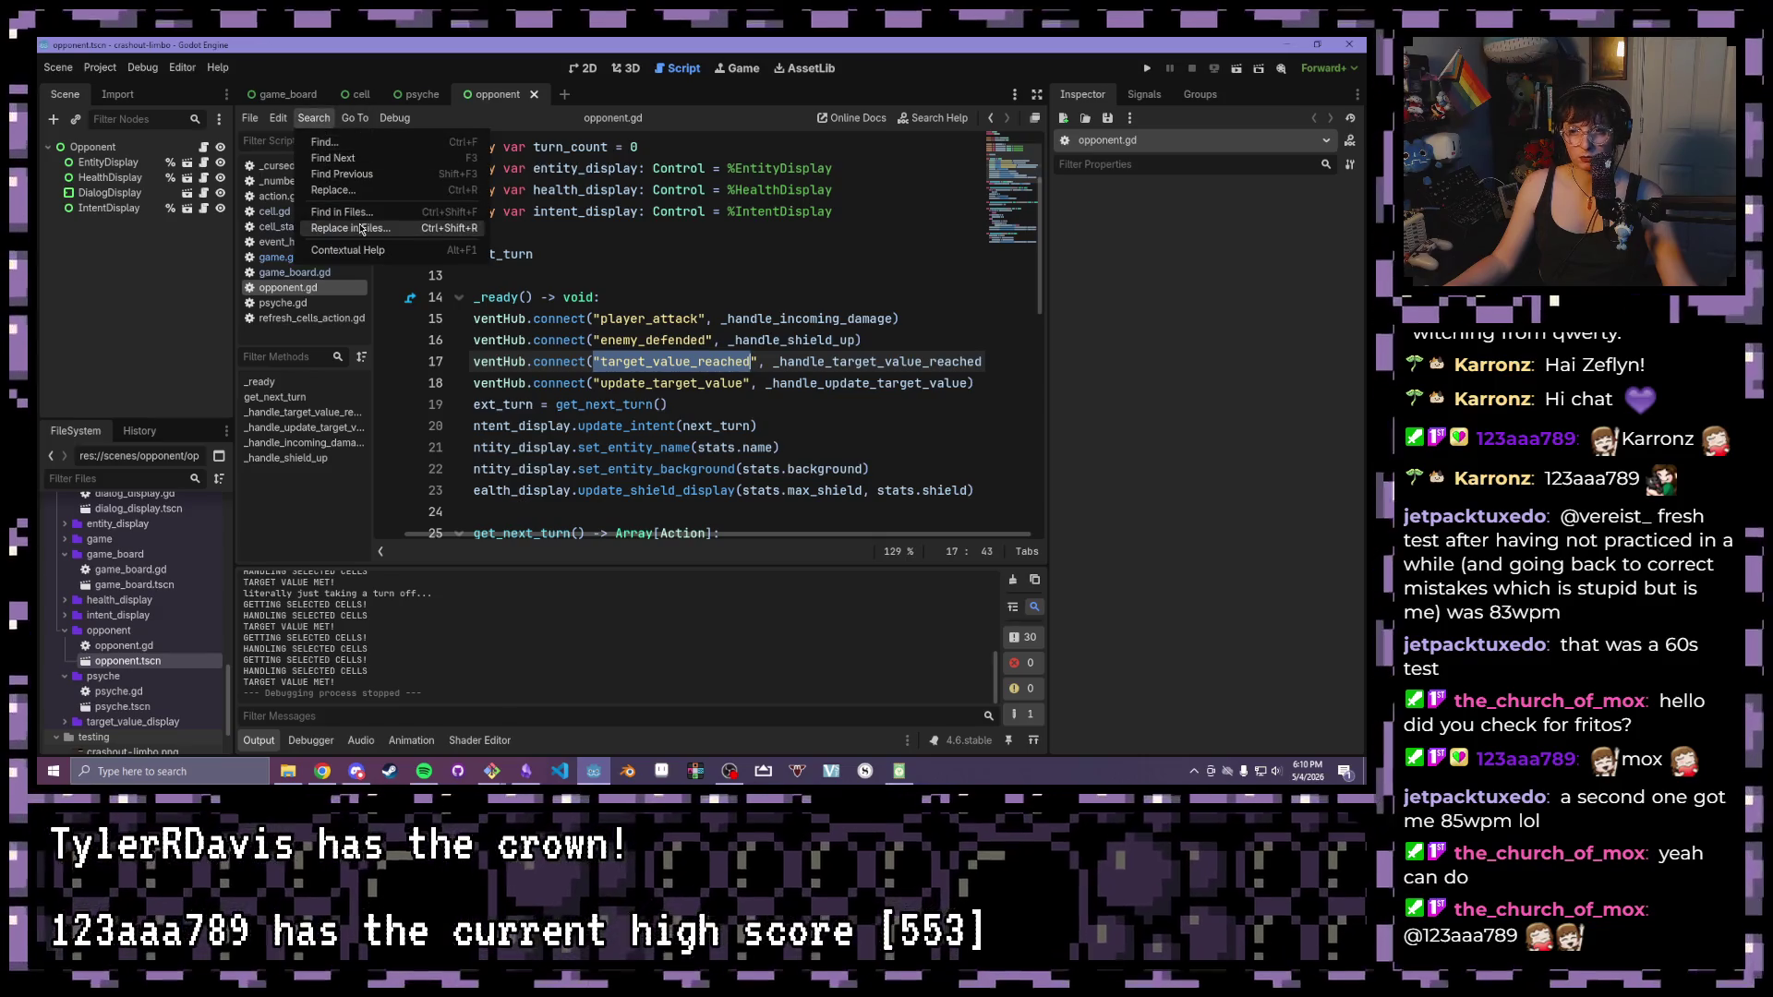
pyautogui.click(381, 213)
pyautogui.write('"target_value_reached')
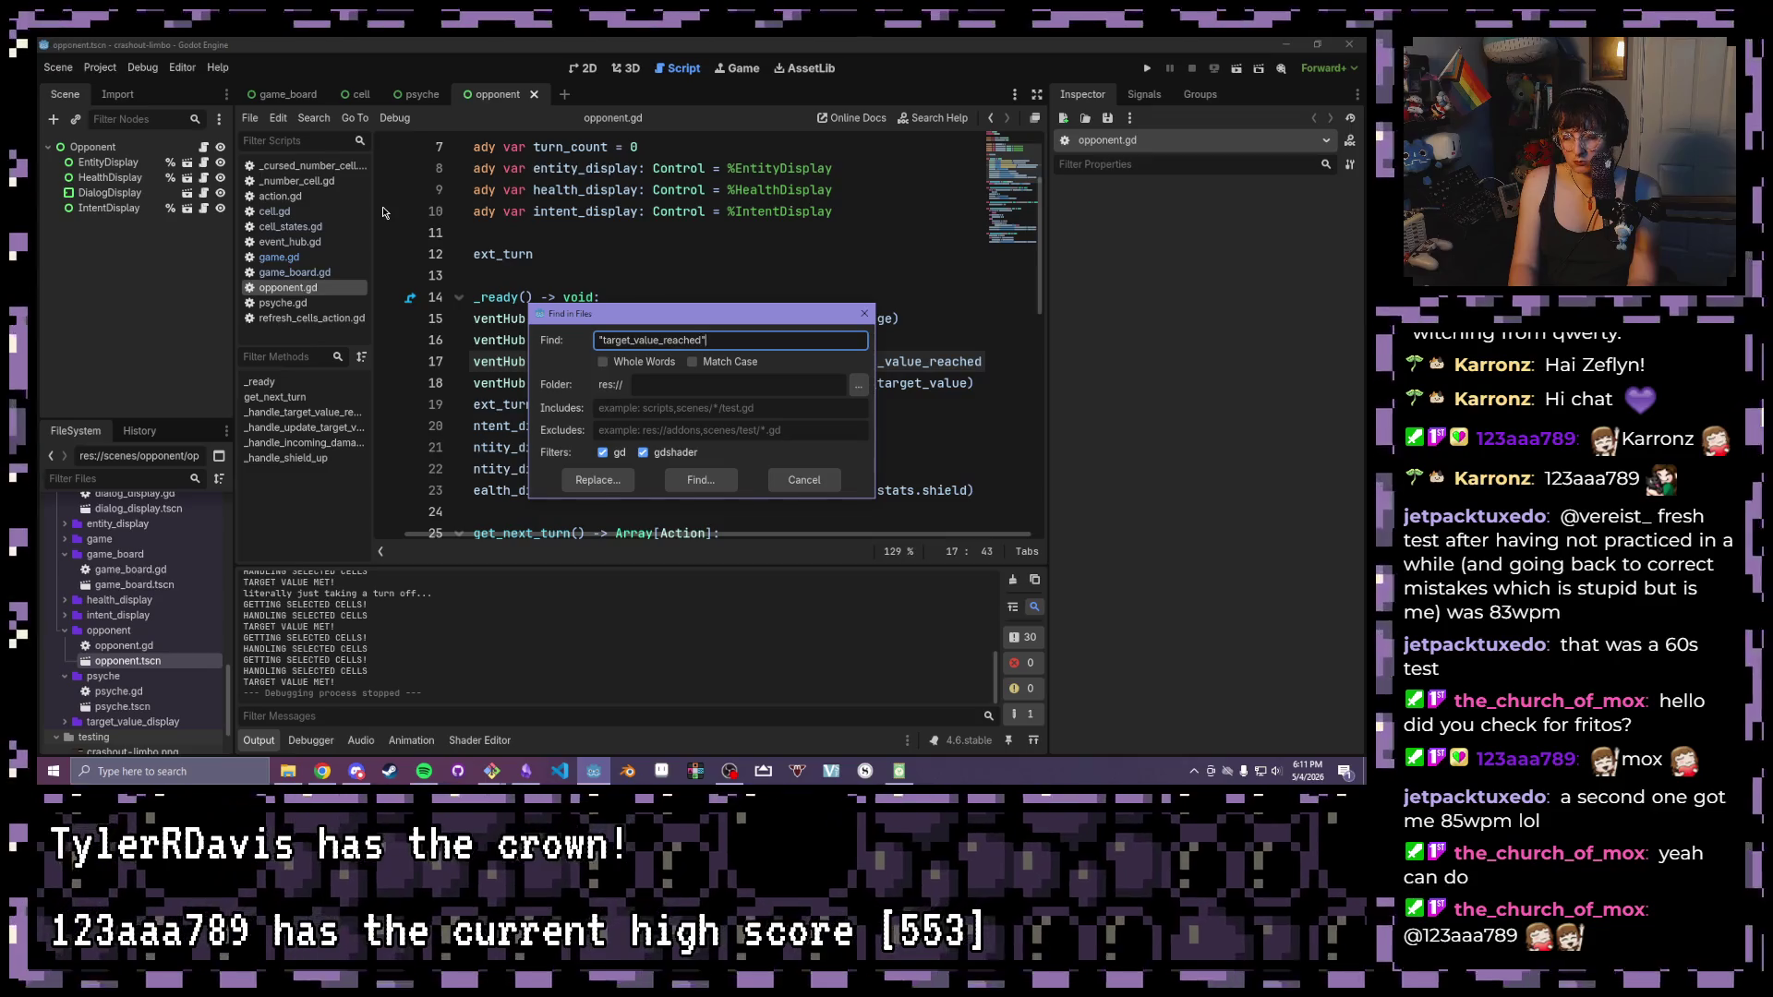
pyautogui.press('Return')
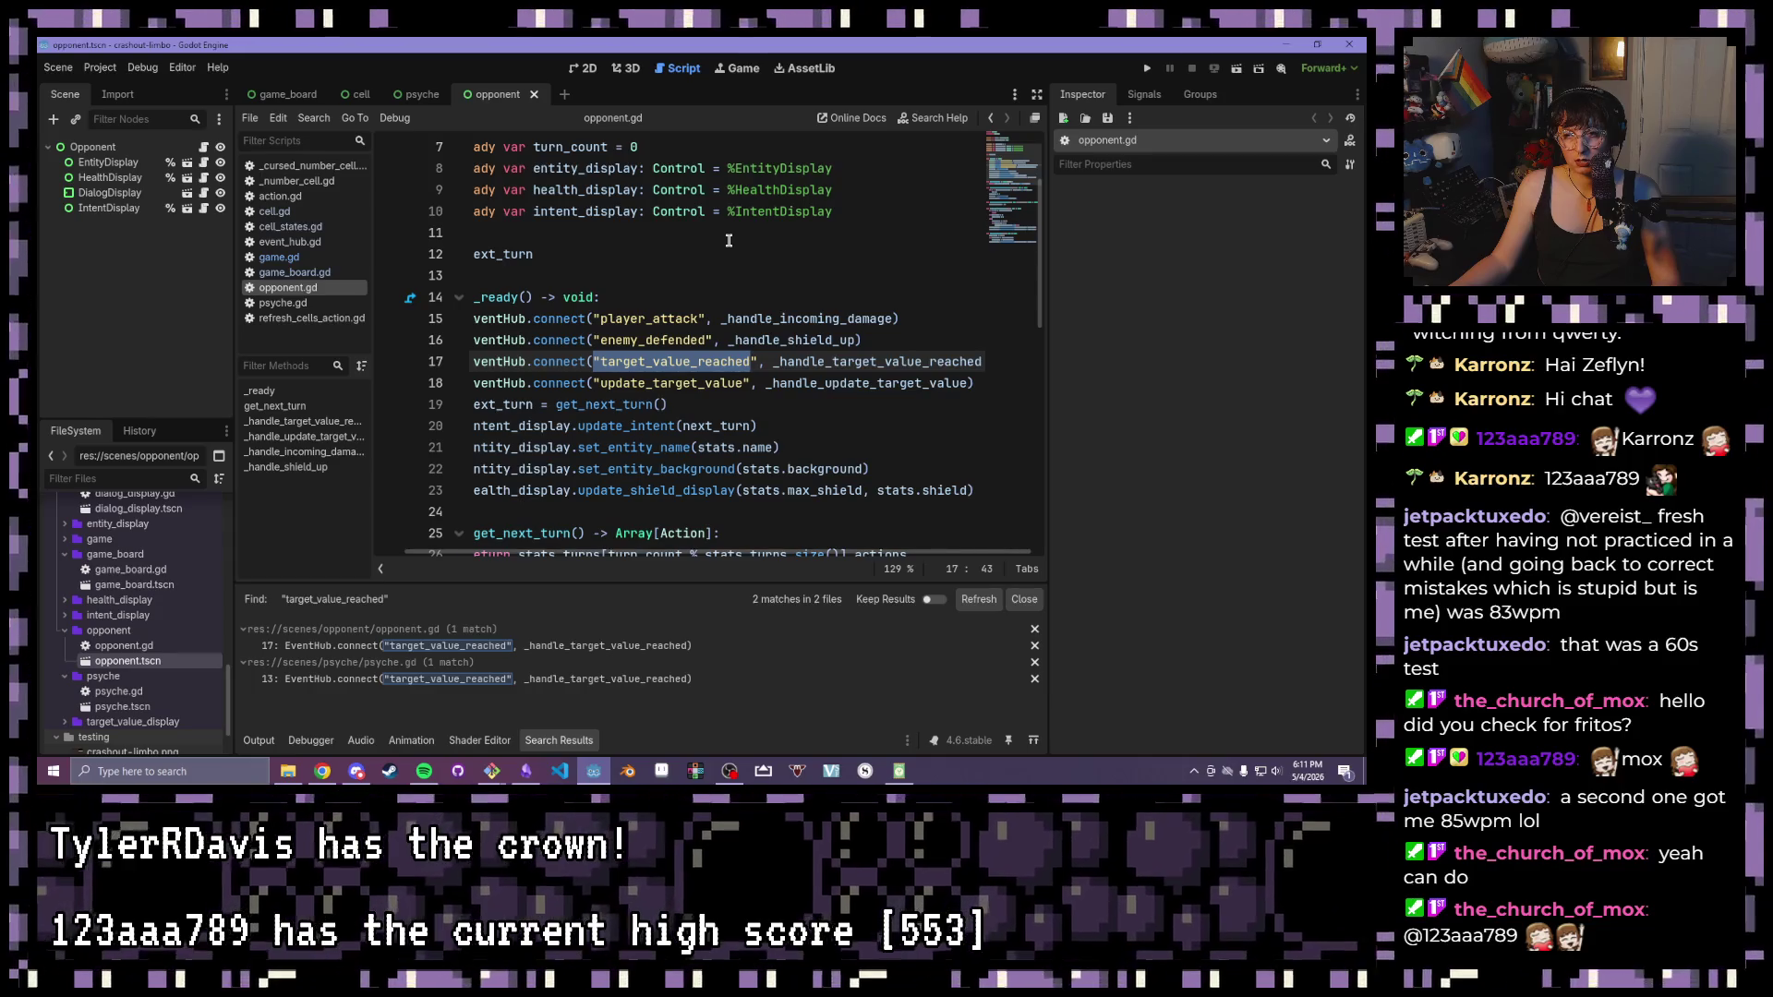
# Review the per-turn action loop in _handle_target_value_reached, then open refresh_cells_action.gd
pyautogui.scroll(-4, 624, 415)
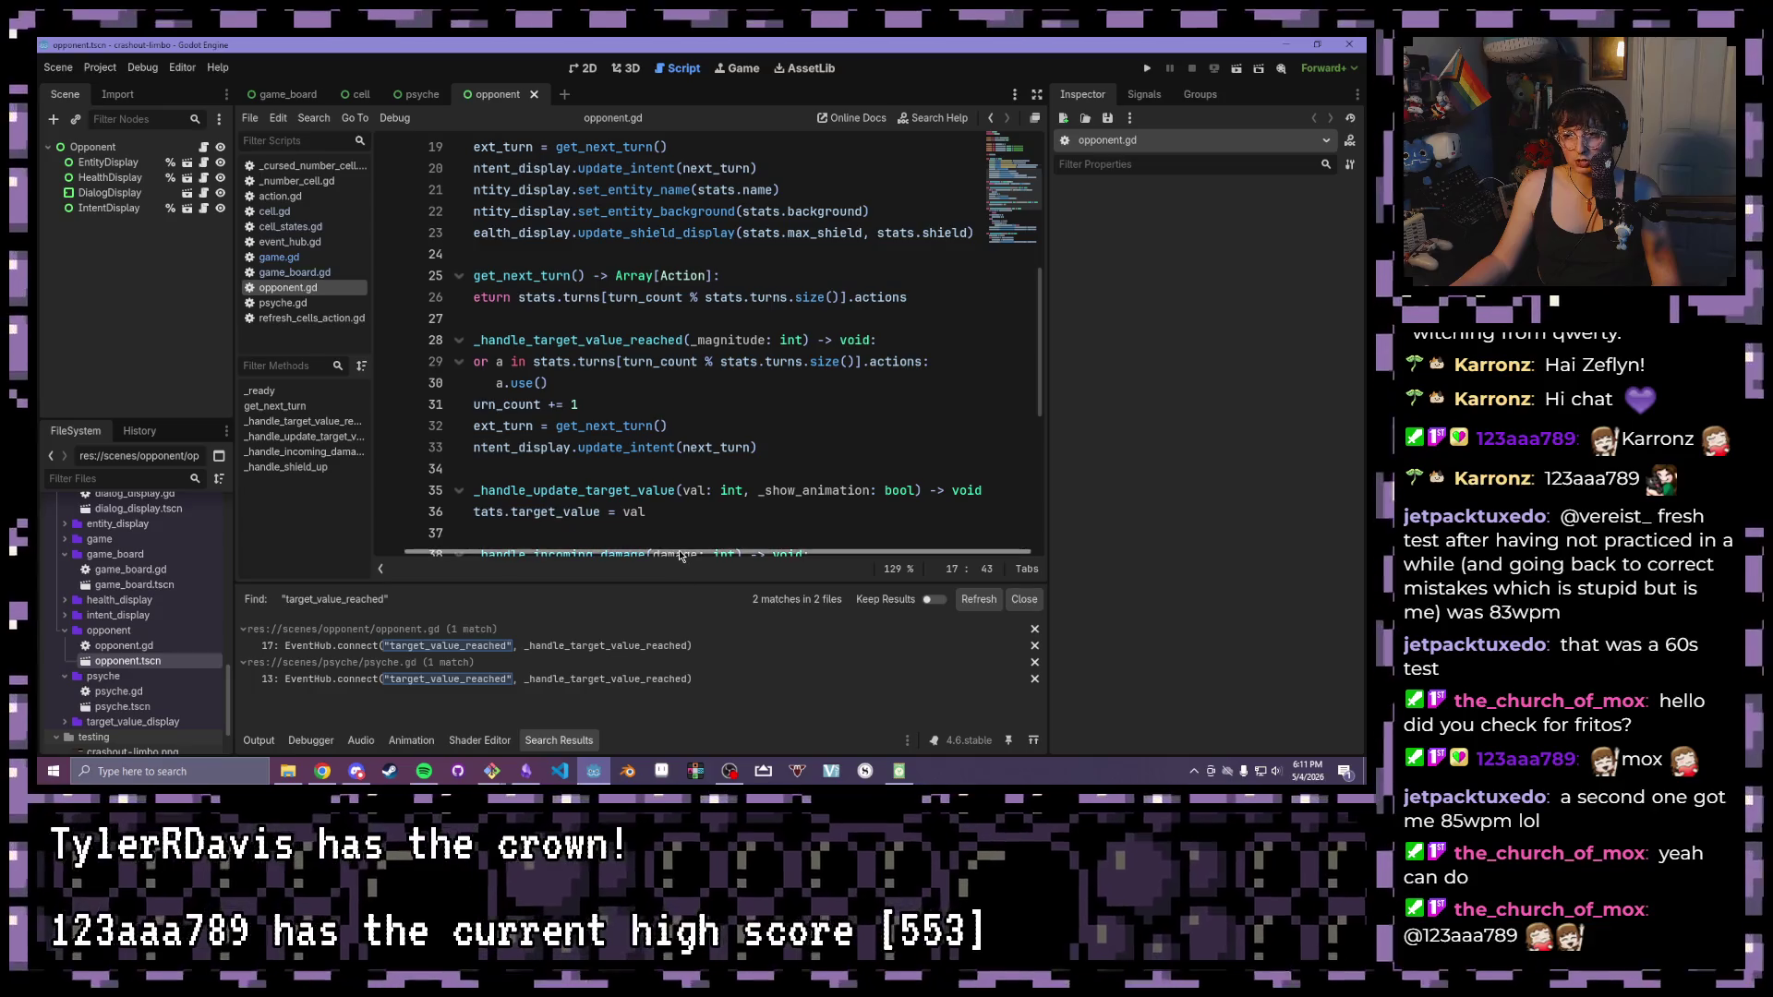
pyautogui.hscroll(-2, 615, 552)
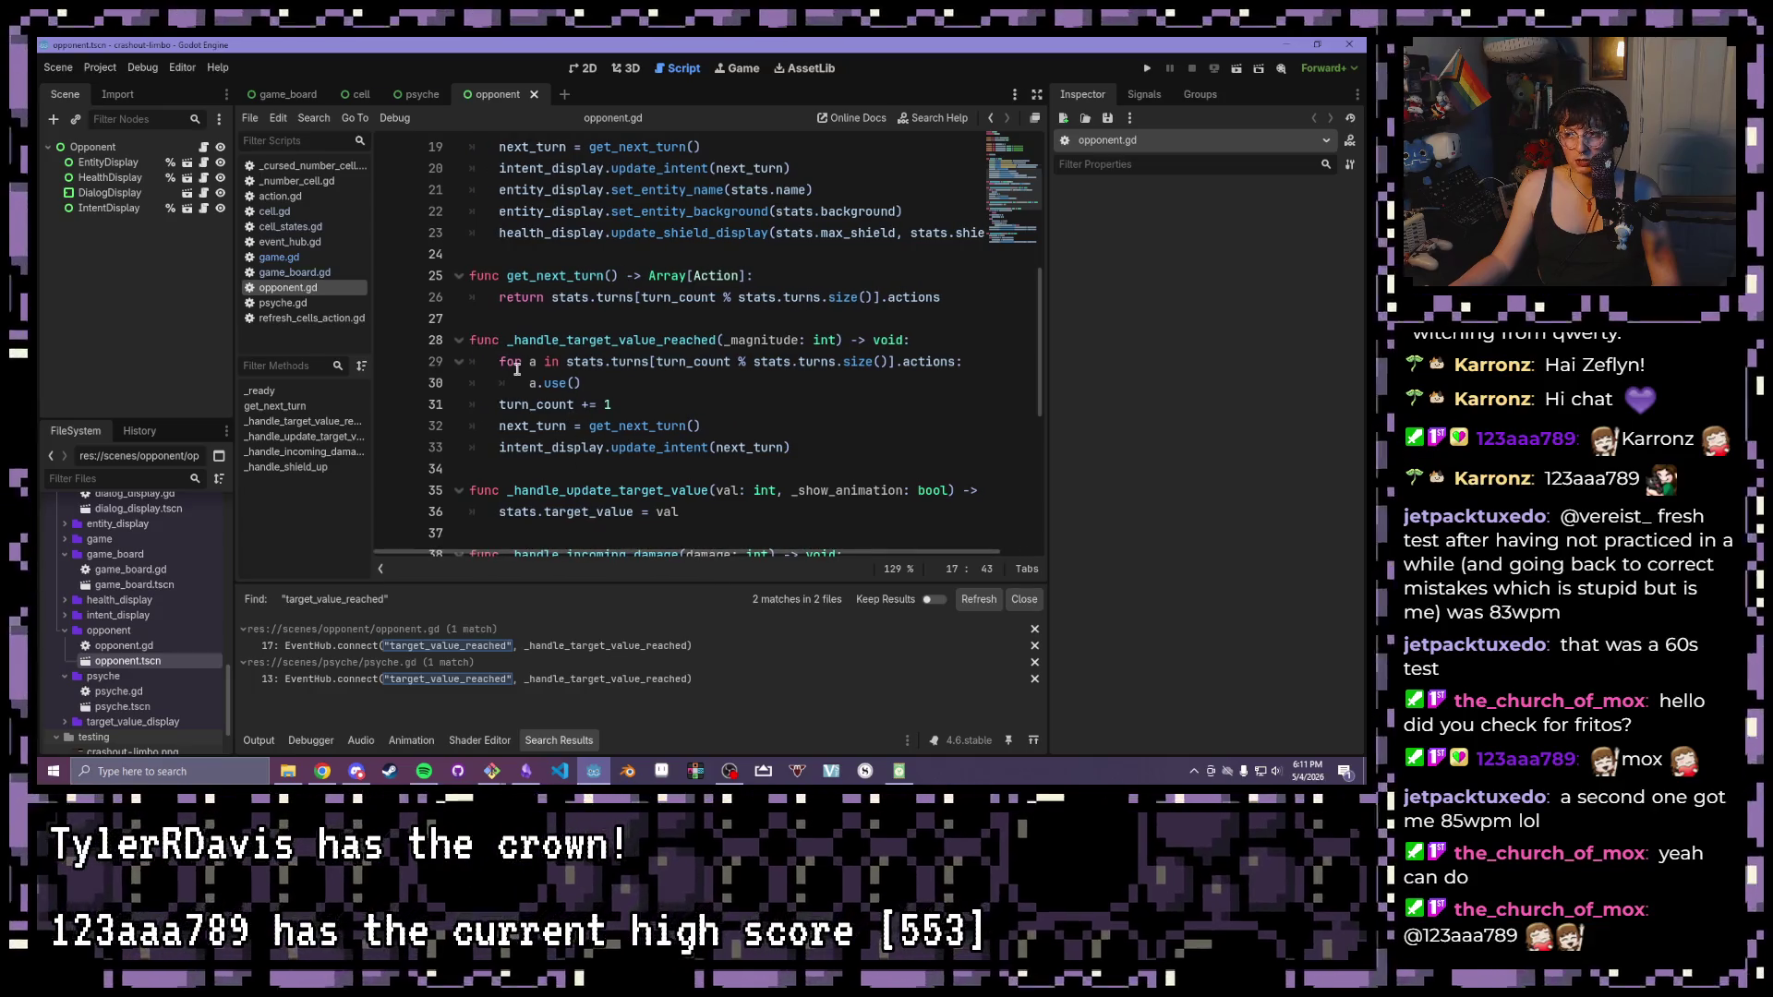
pyautogui.moveTo(487, 359); pyautogui.dragTo(588, 382)
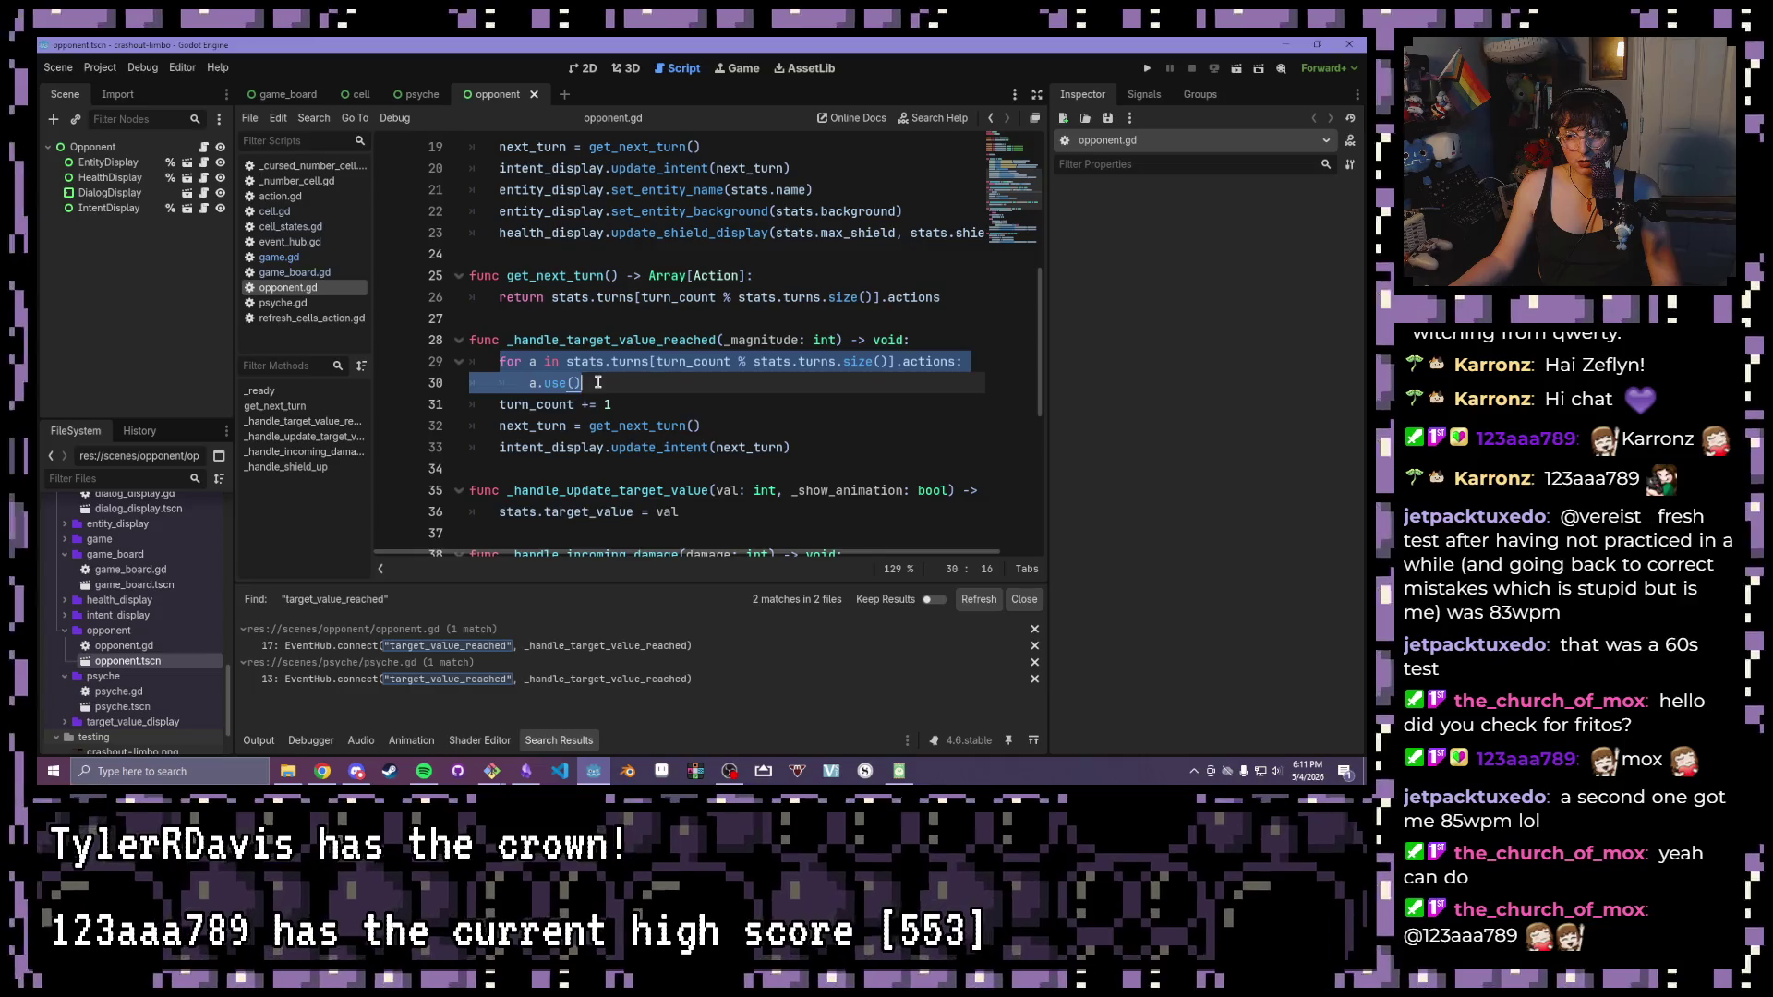
pyautogui.click(602, 382)
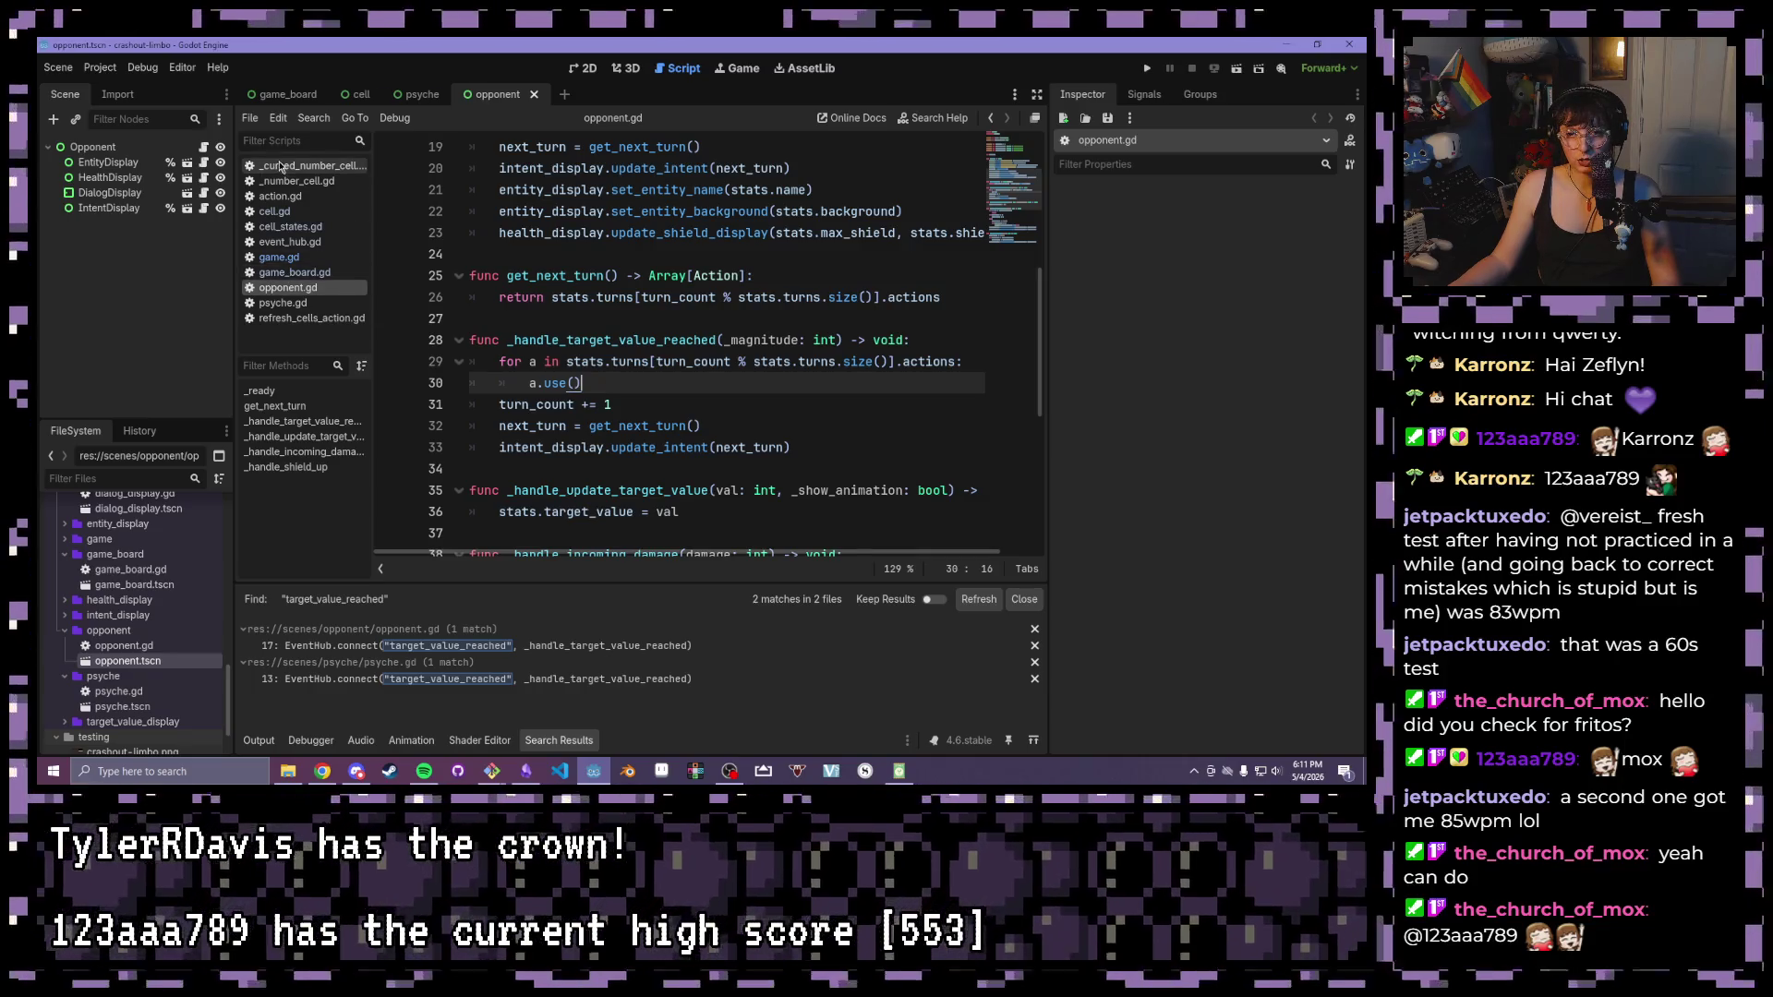
pyautogui.click(312, 317)
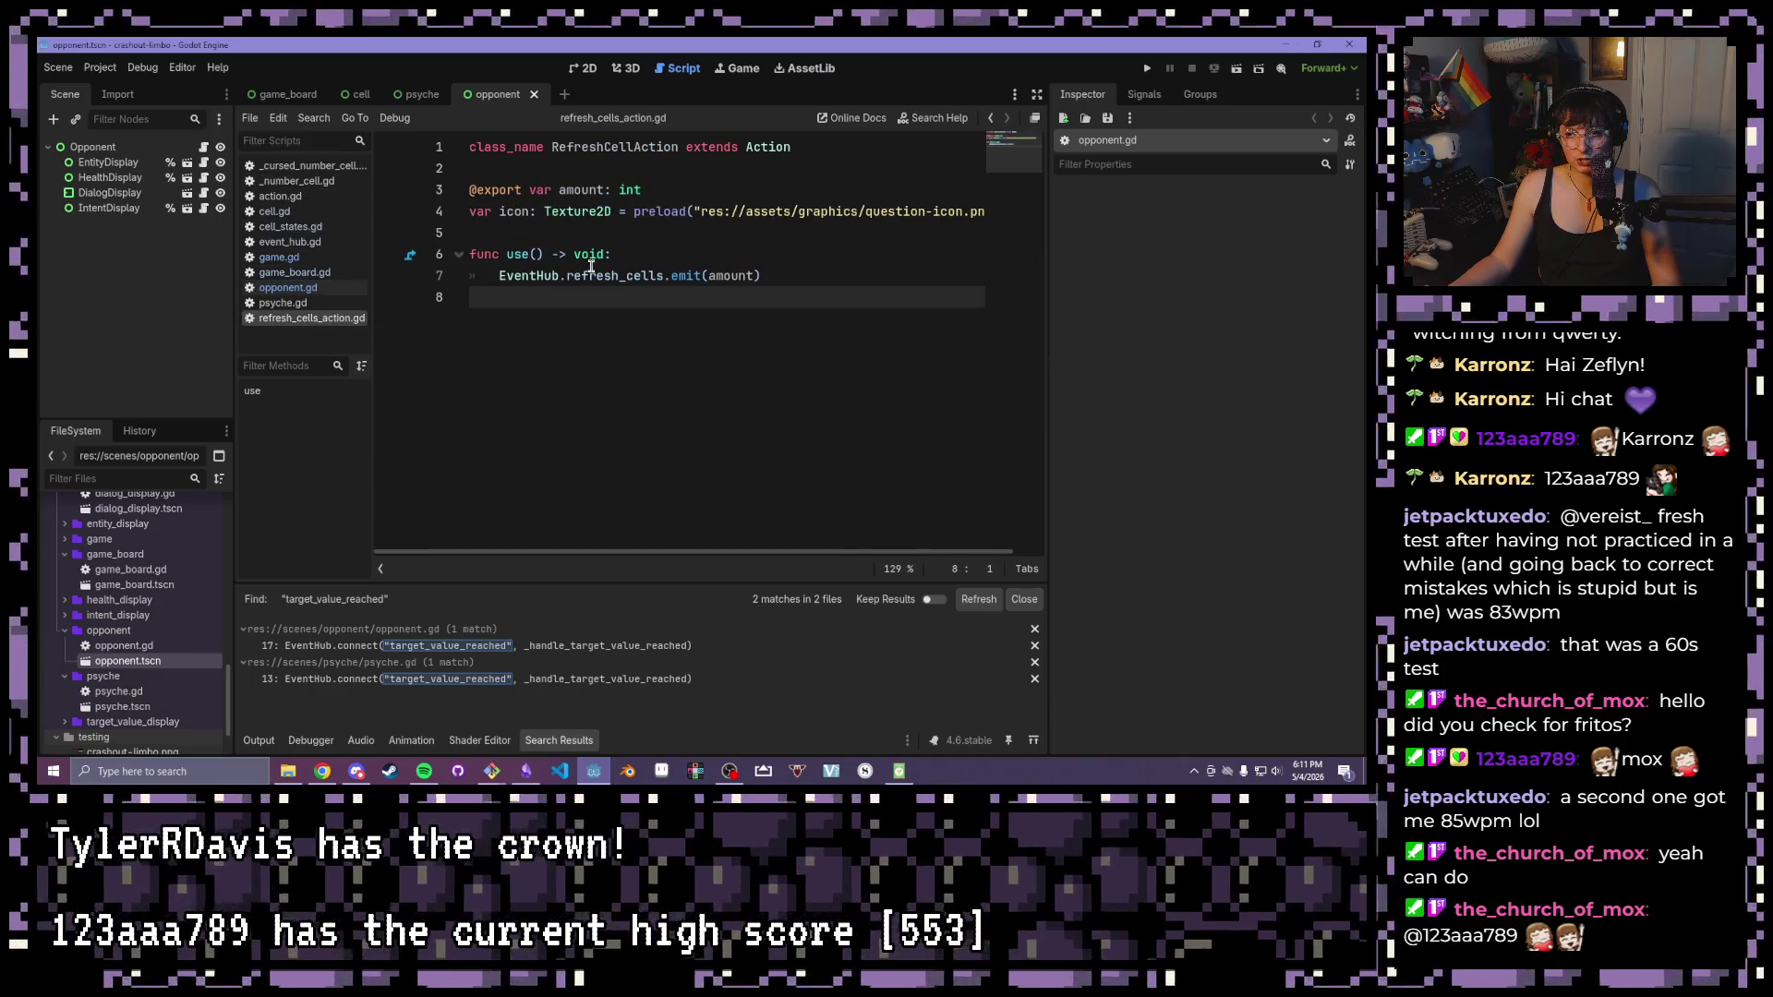
# Add print("REFRESHING CELLS!") as the first line of use() in RefreshCellAction
pyautogui.click(673, 267)
pyautogui.click(674, 256)
pyautogui.press('Return')
pyautogui.write('pr')
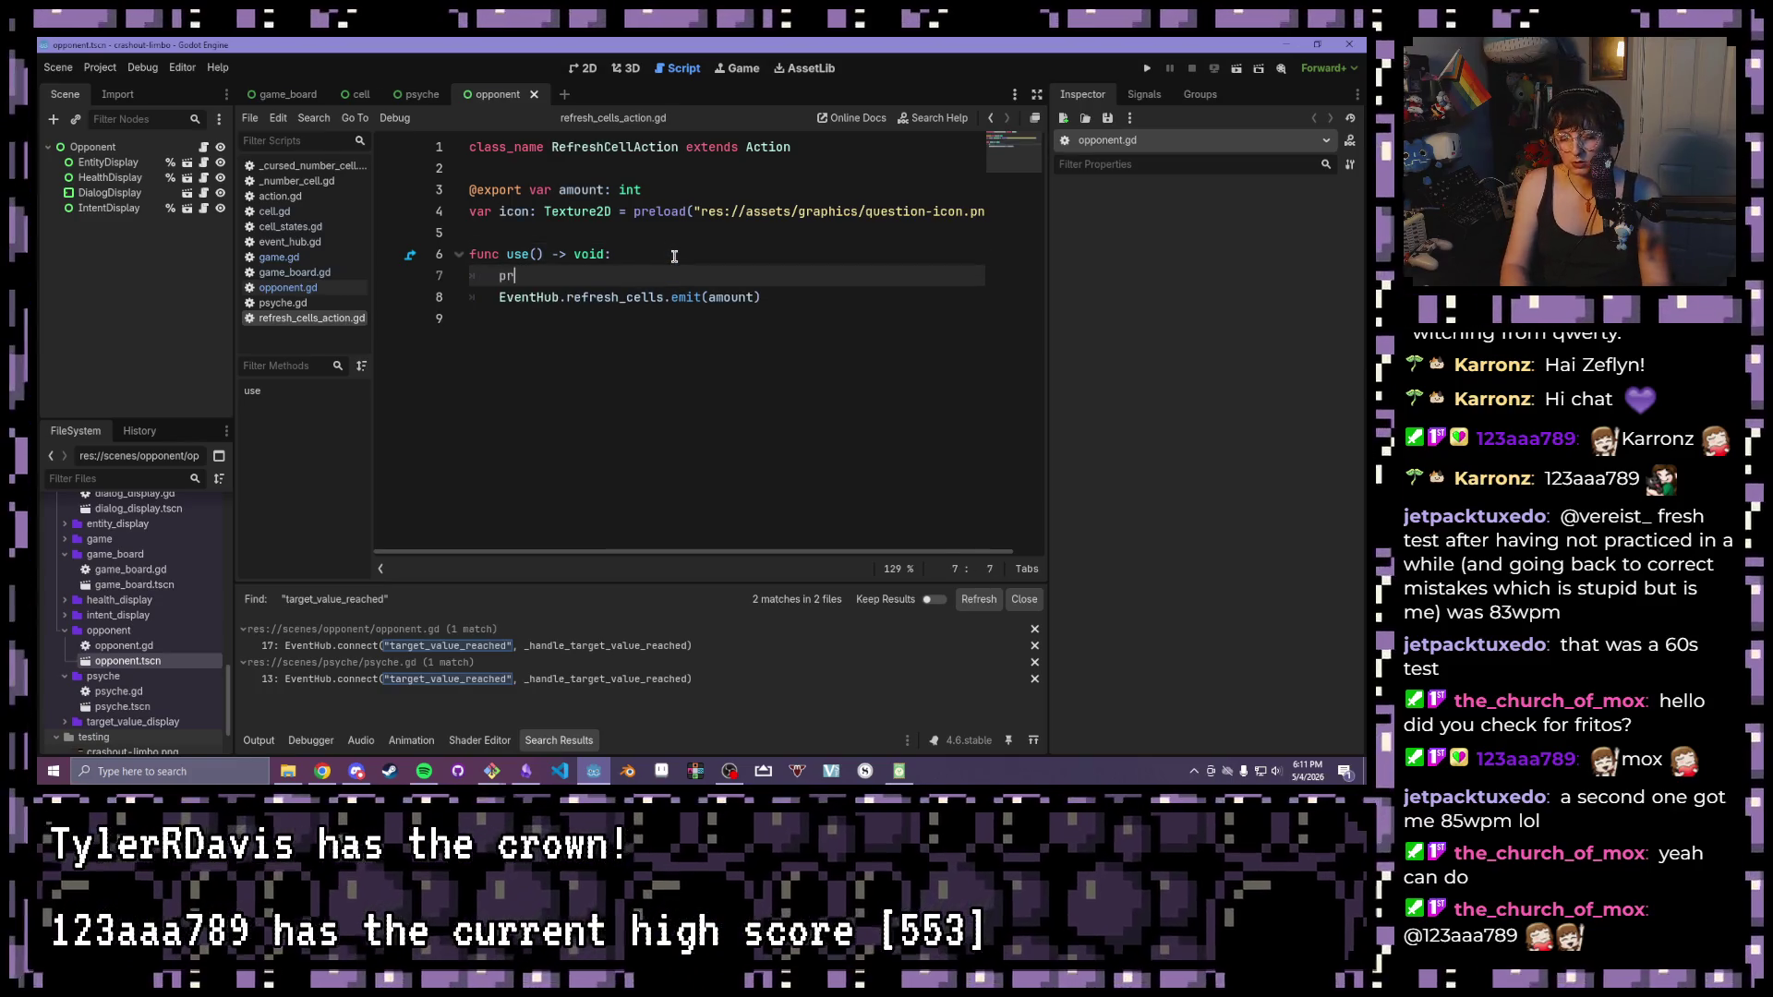
pyautogui.write('int("REFRESHING CELLS!')
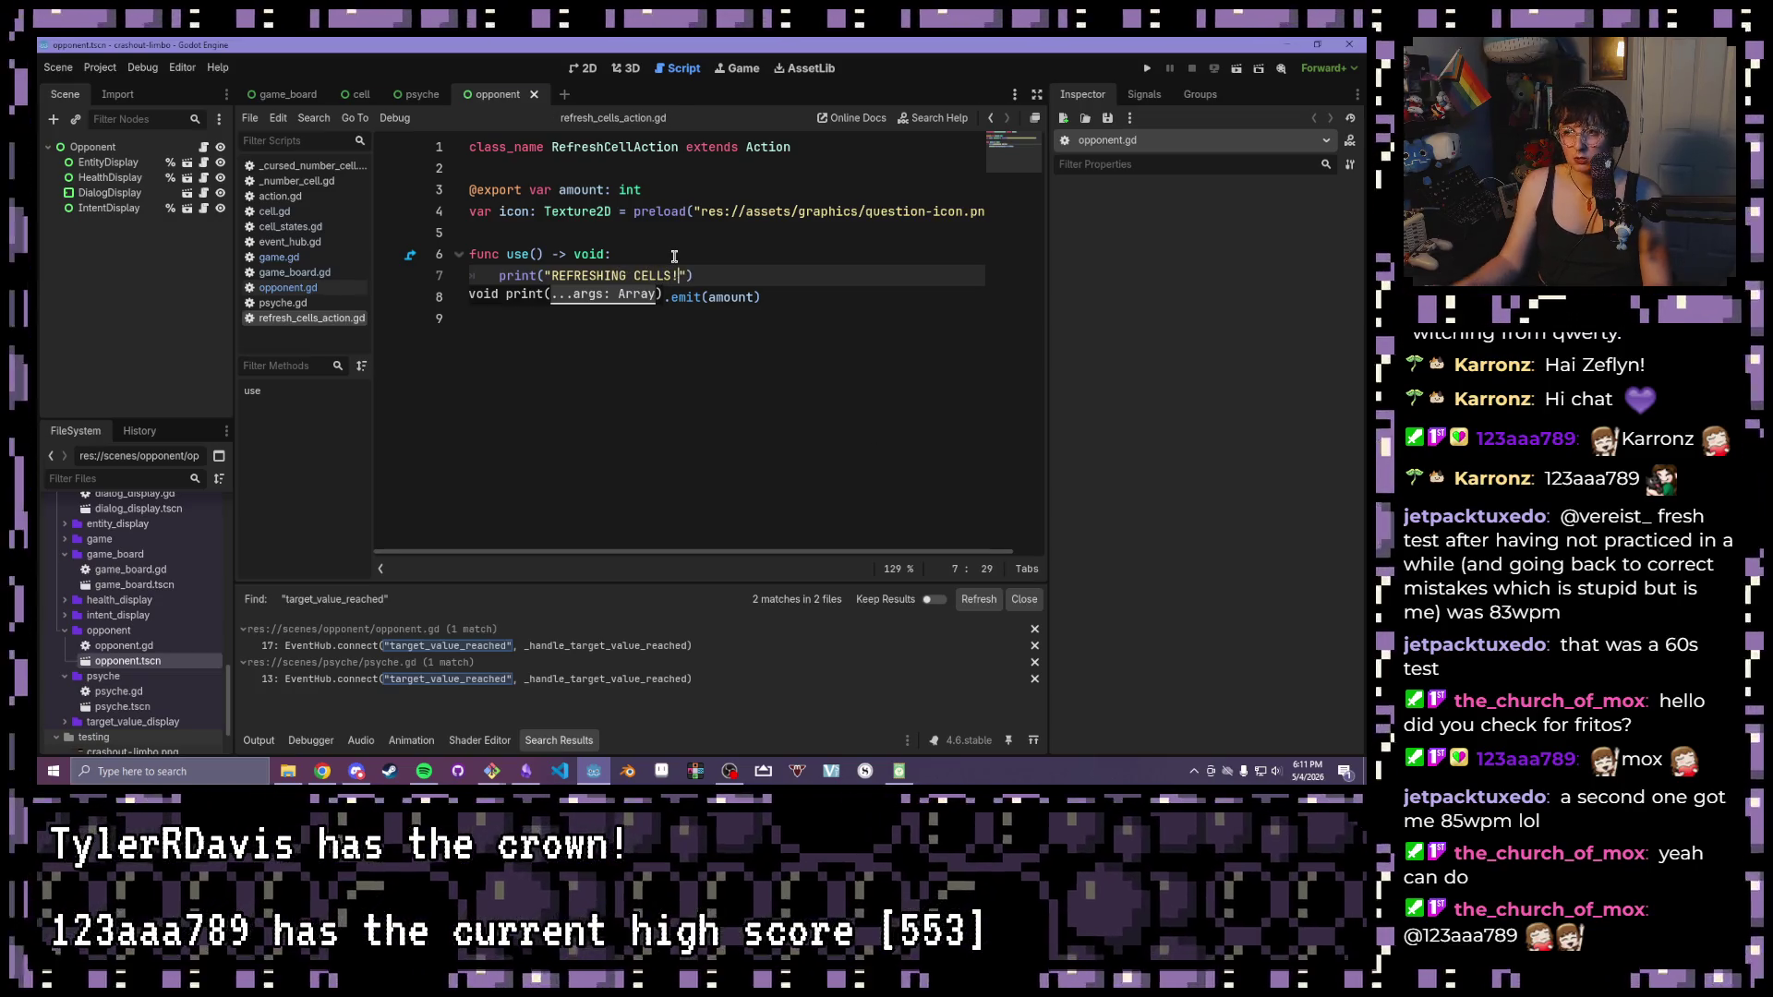
pyautogui.press('End')
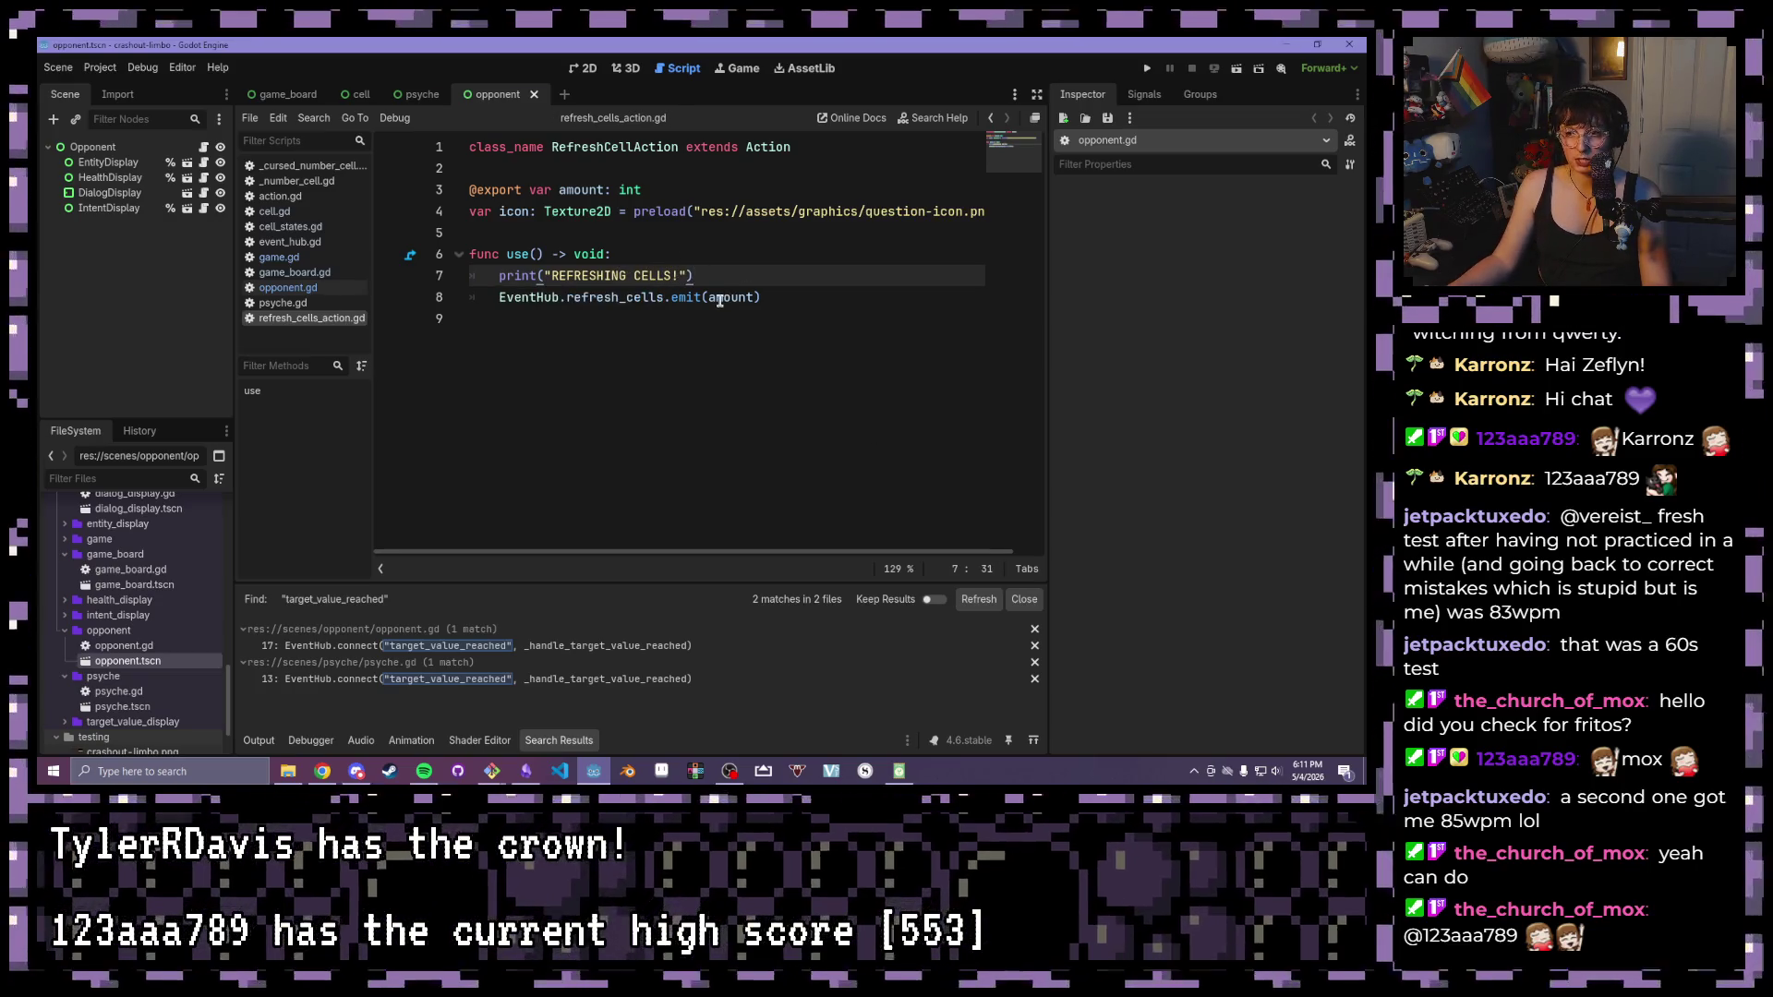
pyautogui.click(663, 297)
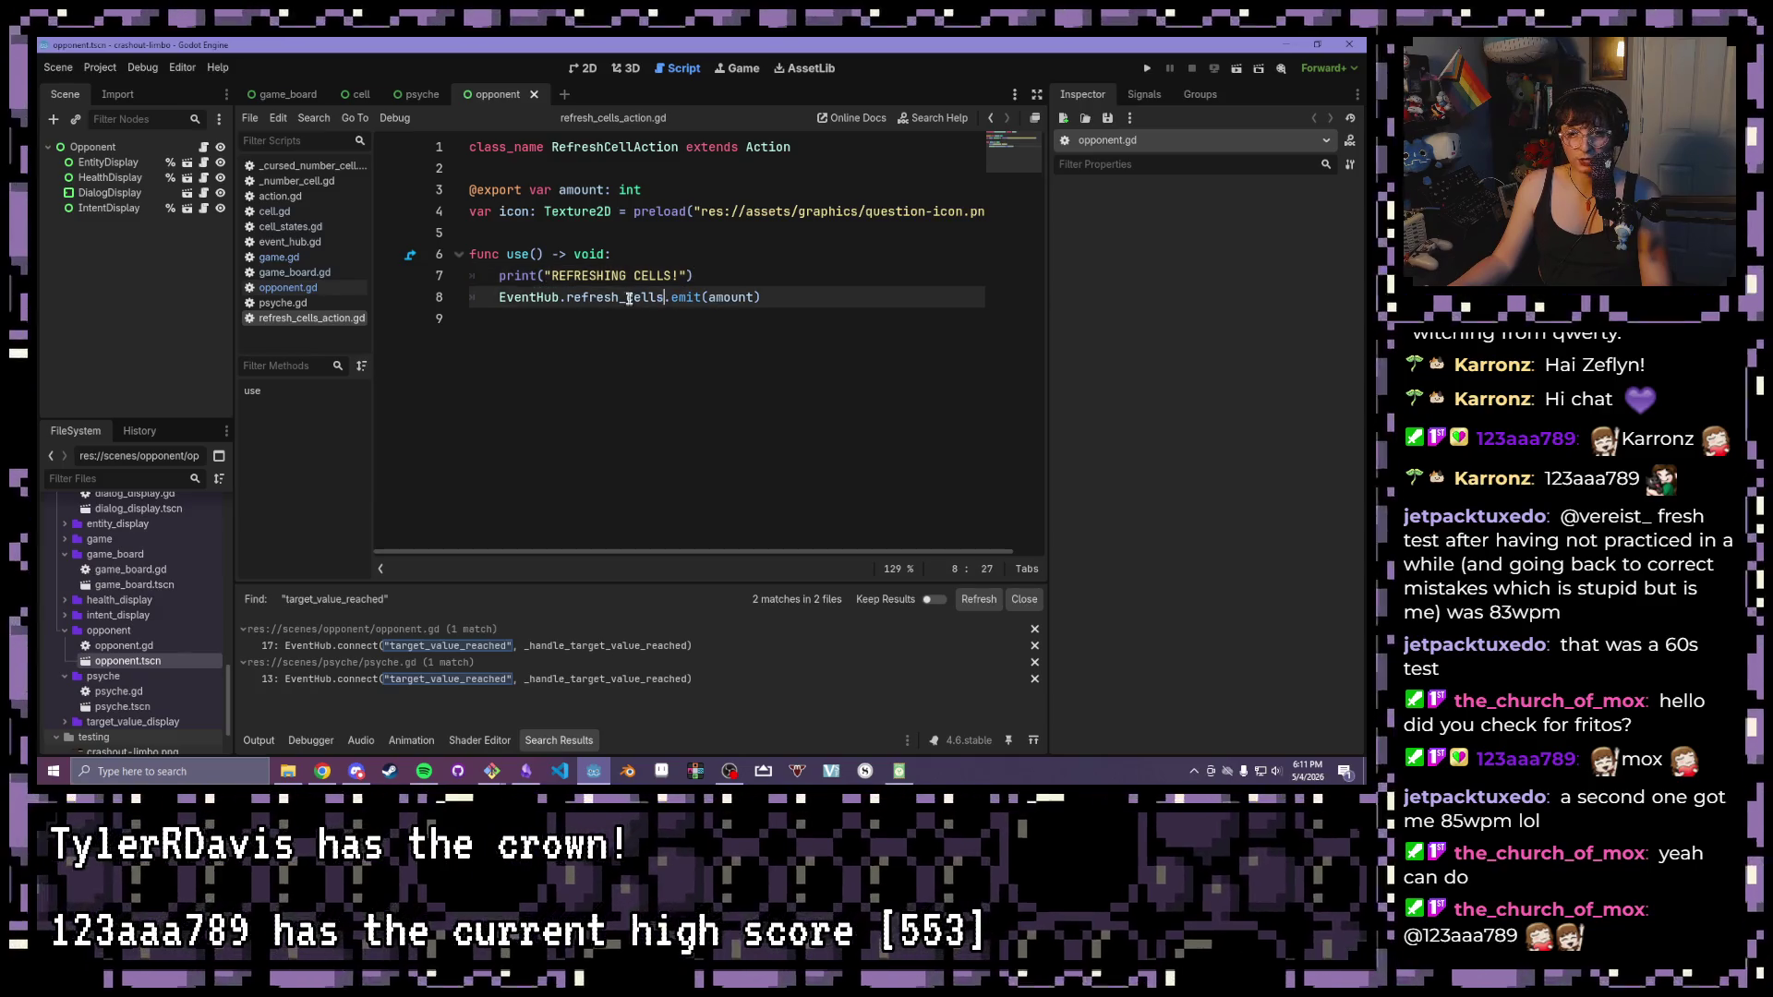
# Check the signals in event_hub.gd, then bring up game_board.gd
pyautogui.click(295, 272)
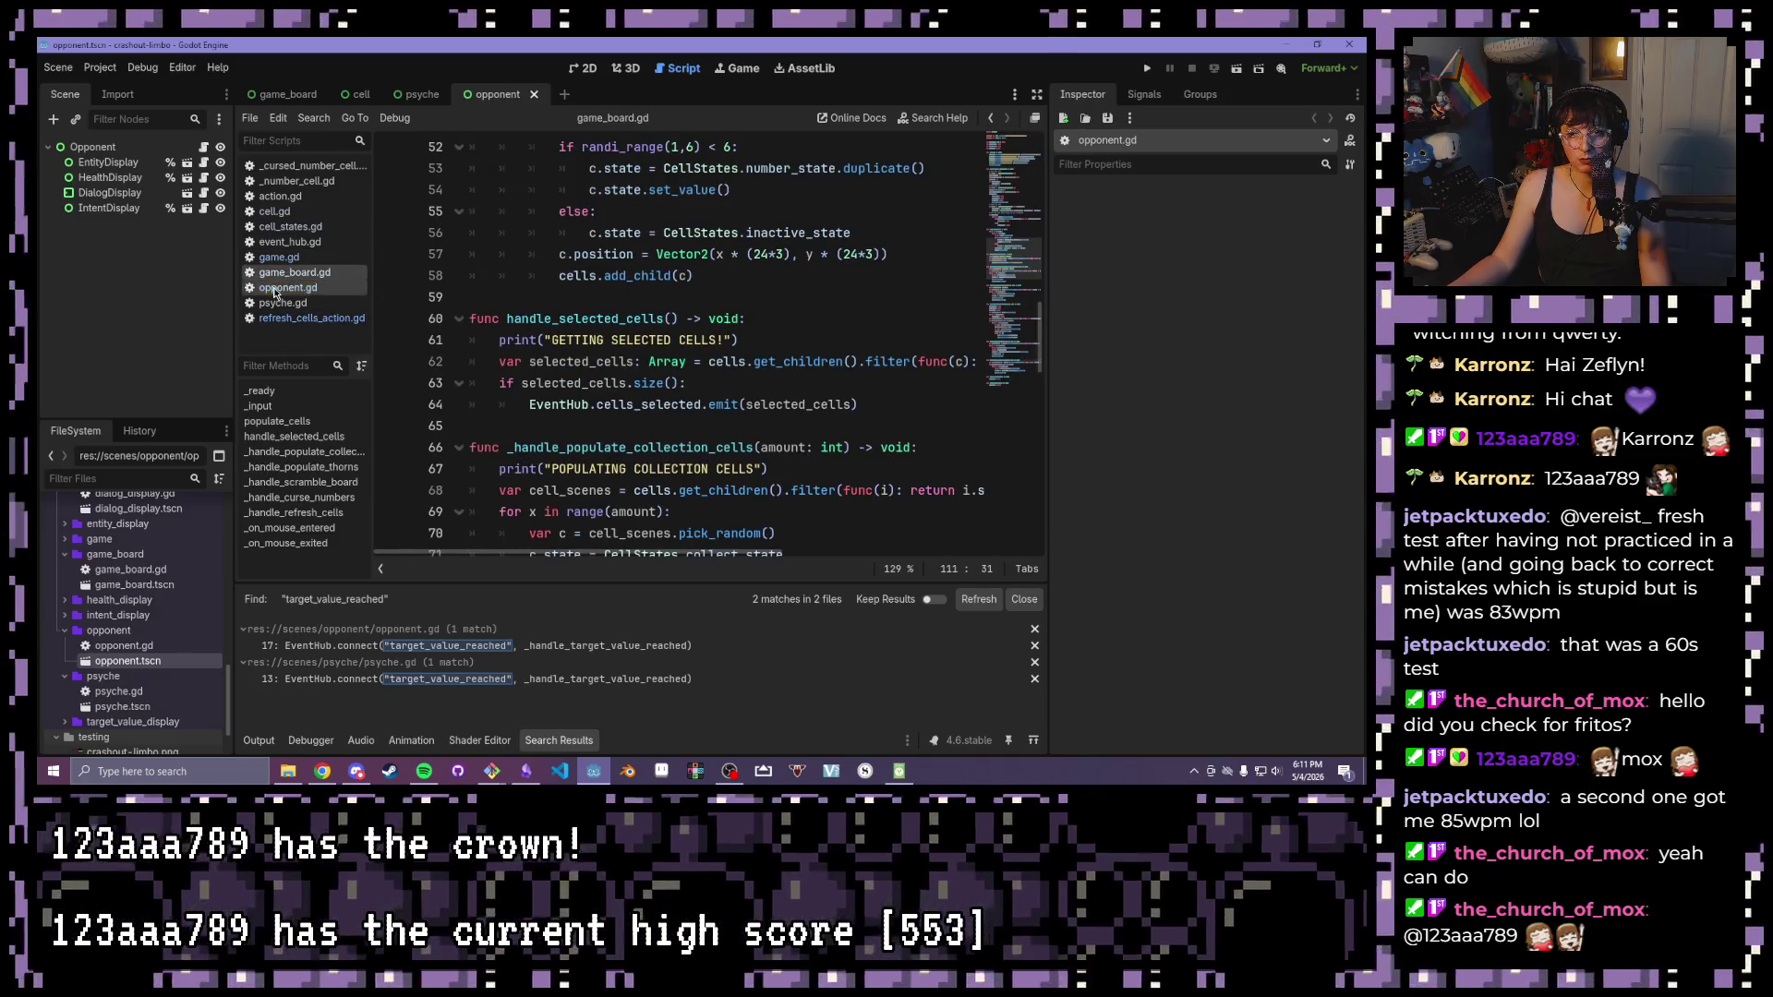
pyautogui.click(267, 242)
pyautogui.scroll(5, 626, 348)
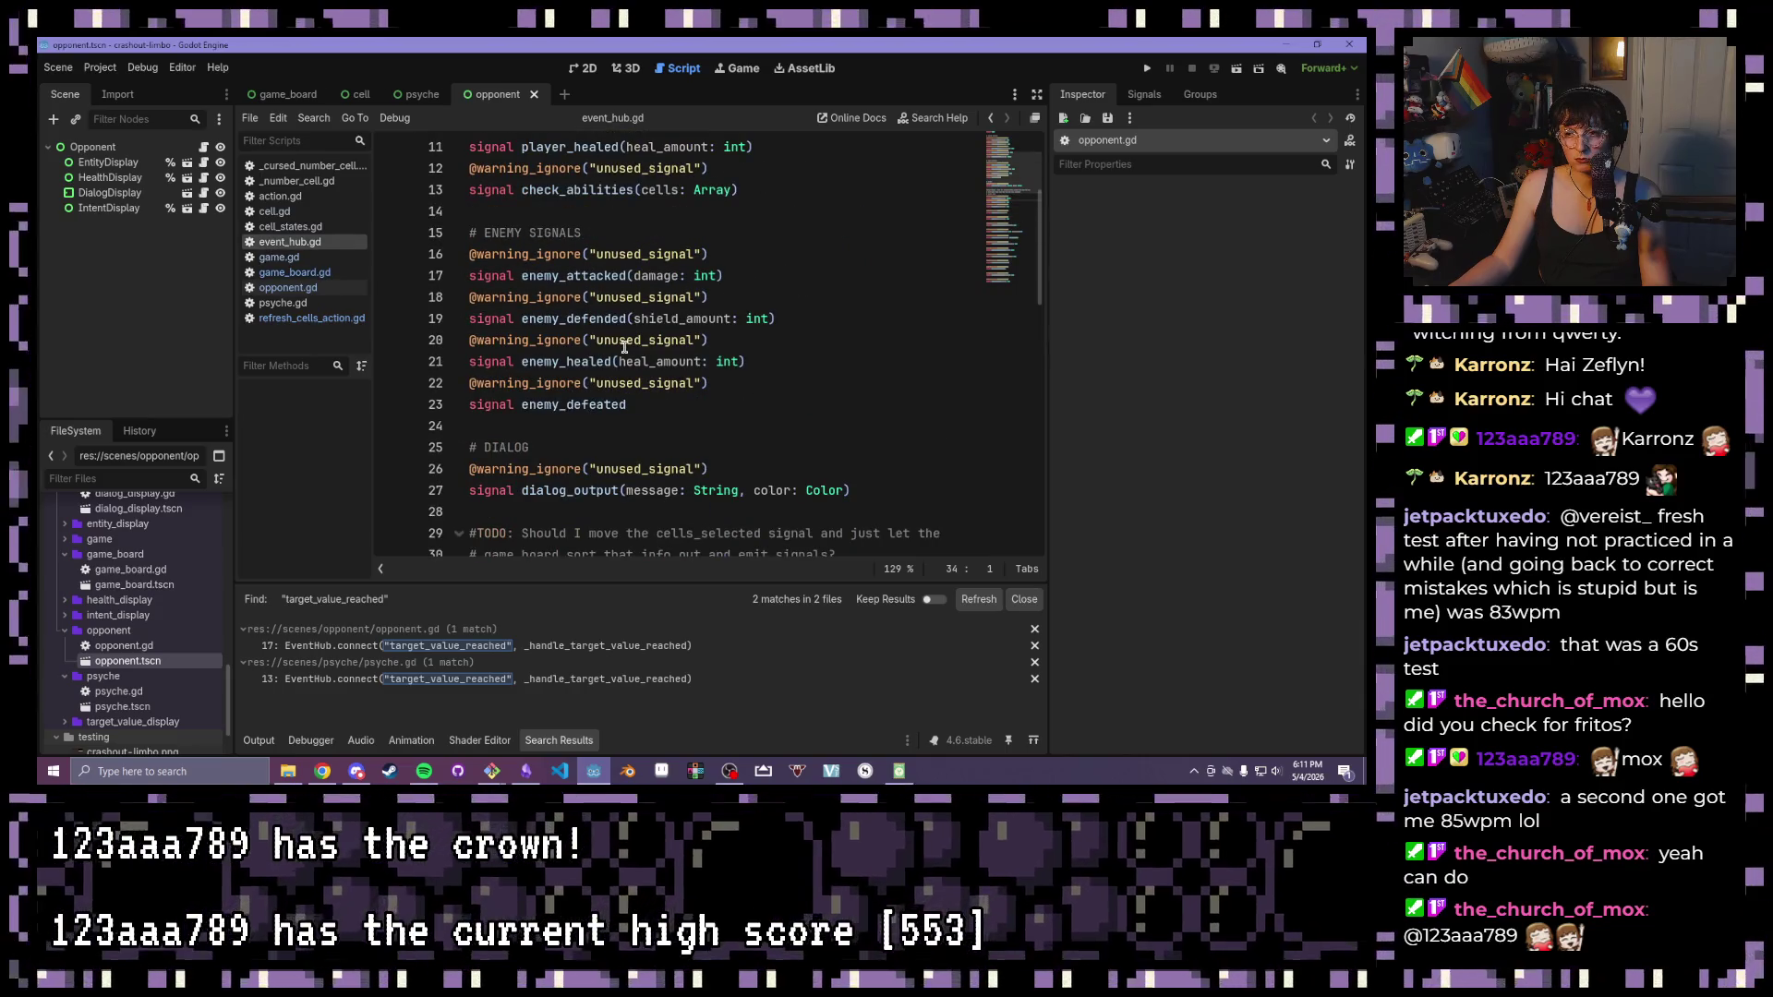
pyautogui.scroll(-5, 624, 346)
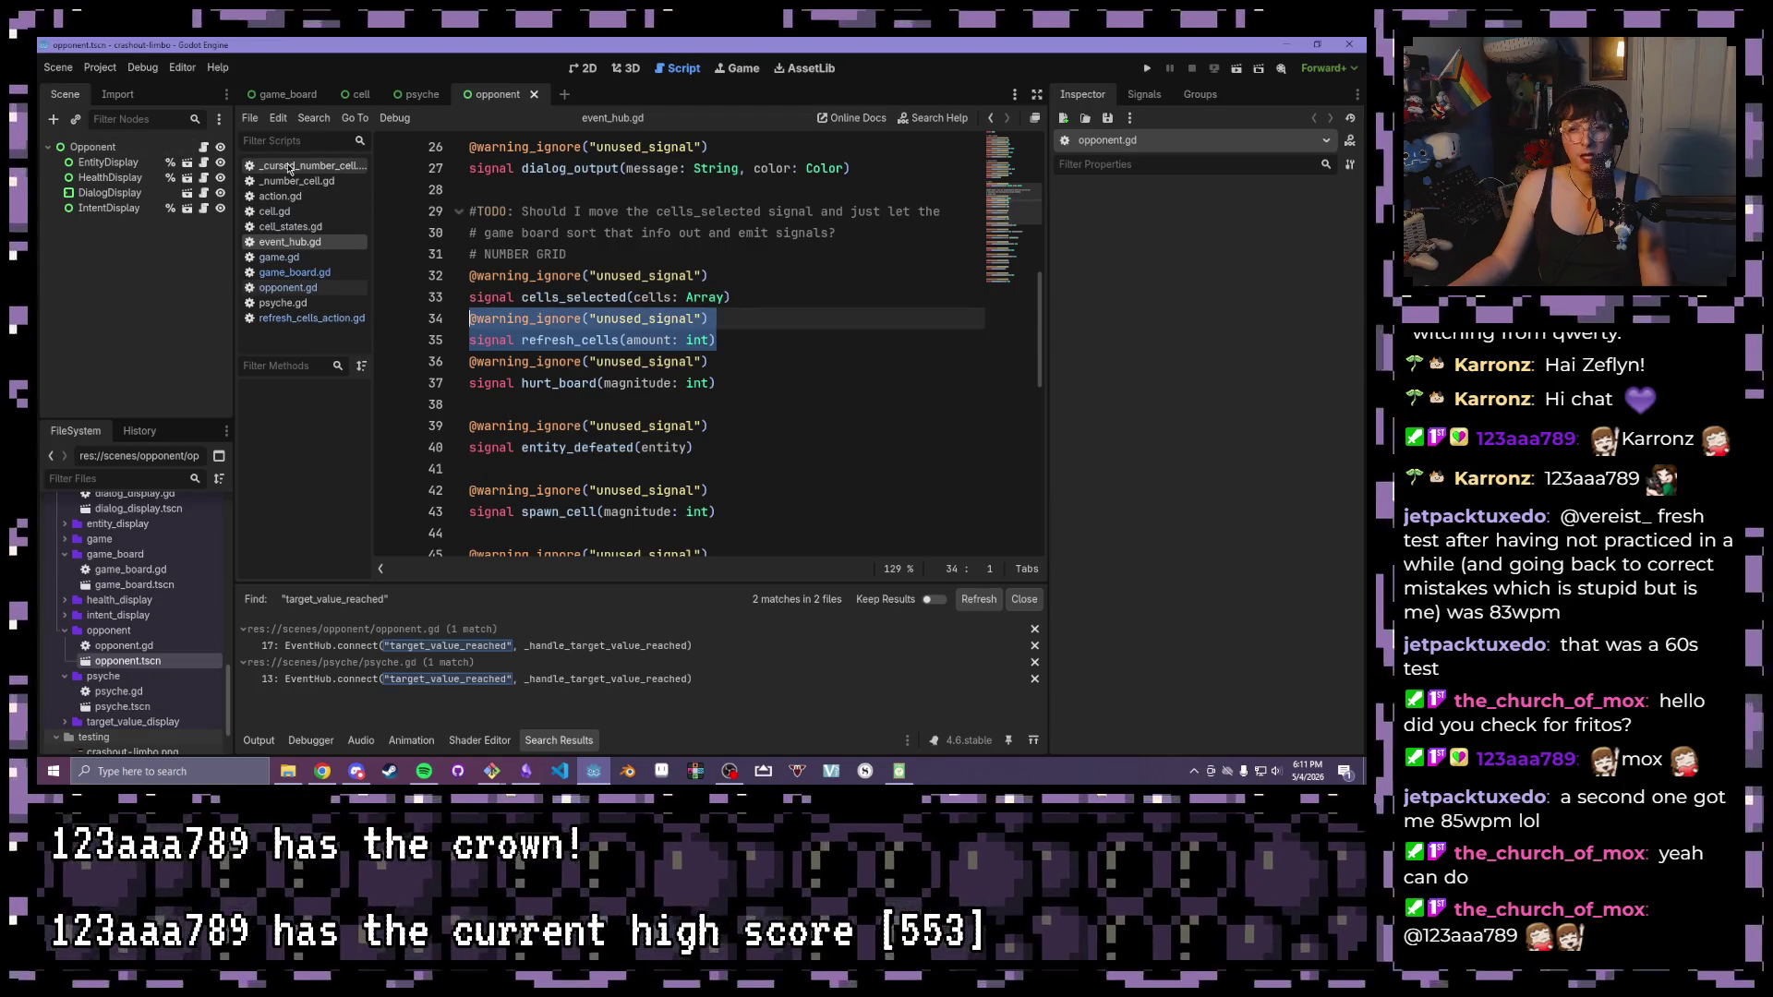
pyautogui.click(293, 273)
pyautogui.scroll(16, 532, 323)
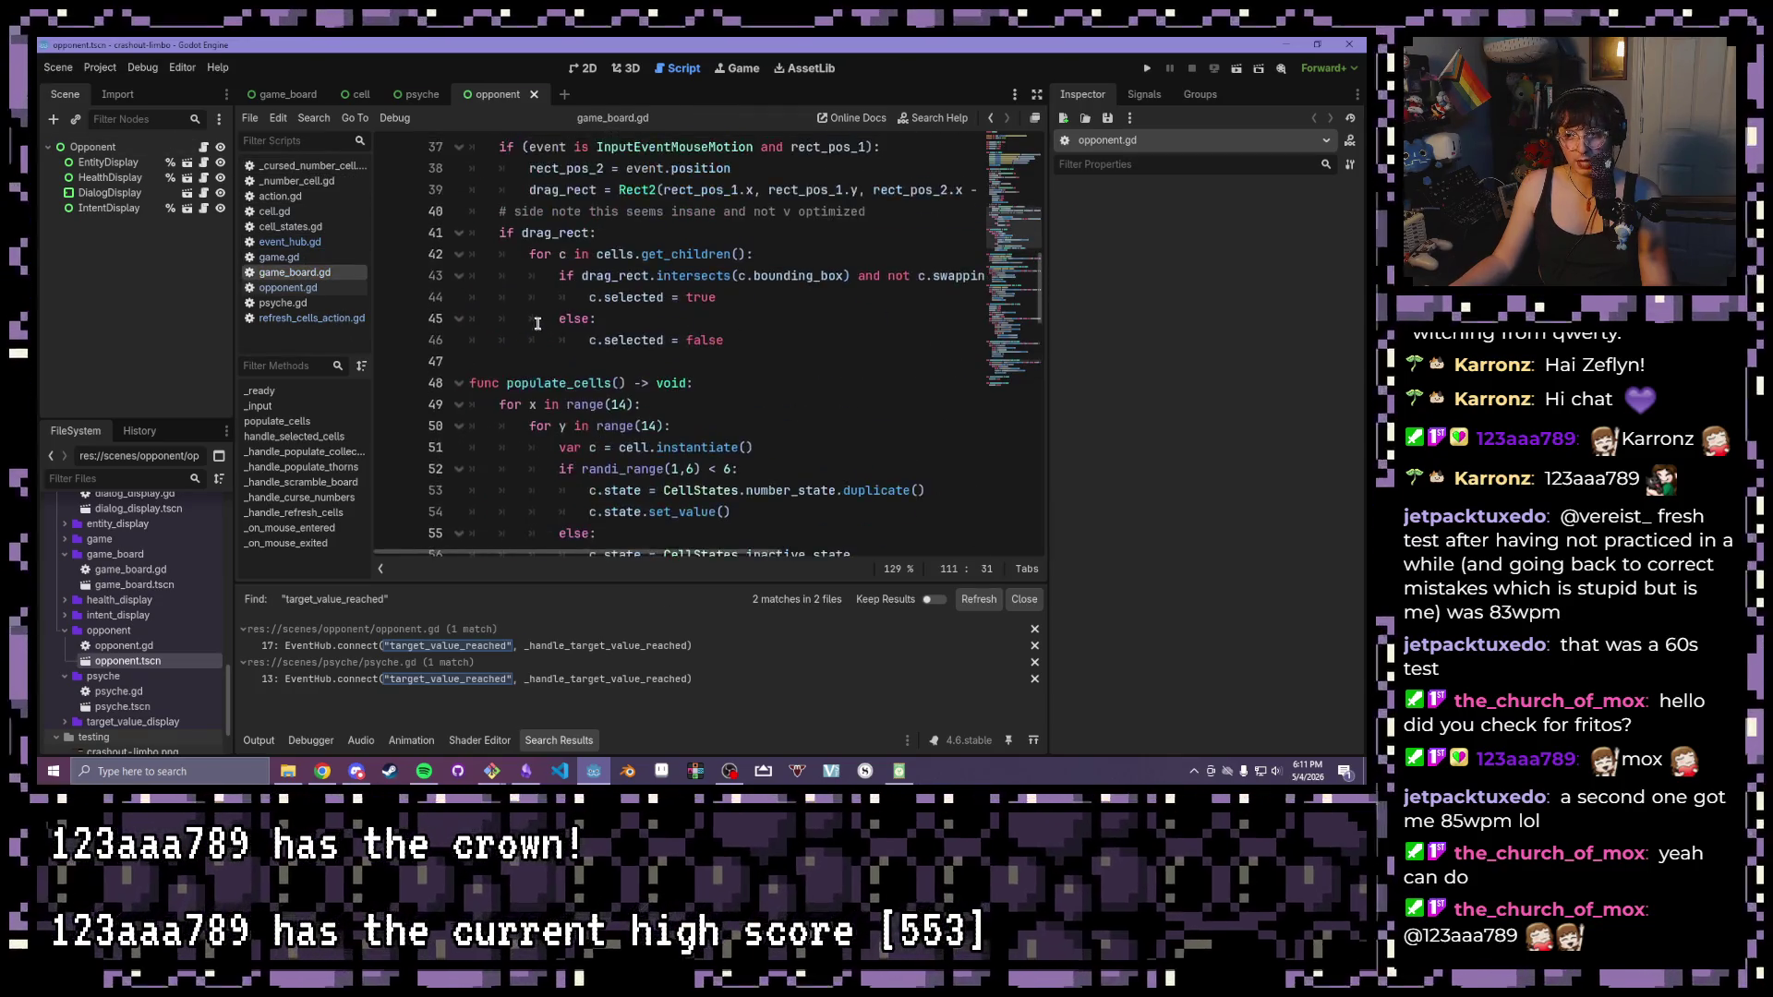
# Locate the _handle_refresh_cells function in game_board.gd
pyautogui.moveTo(919, 469)
pyautogui.mouseDown()
pyautogui.moveTo(473, 447)
pyautogui.moveTo(473, 469)
pyautogui.mouseUp()
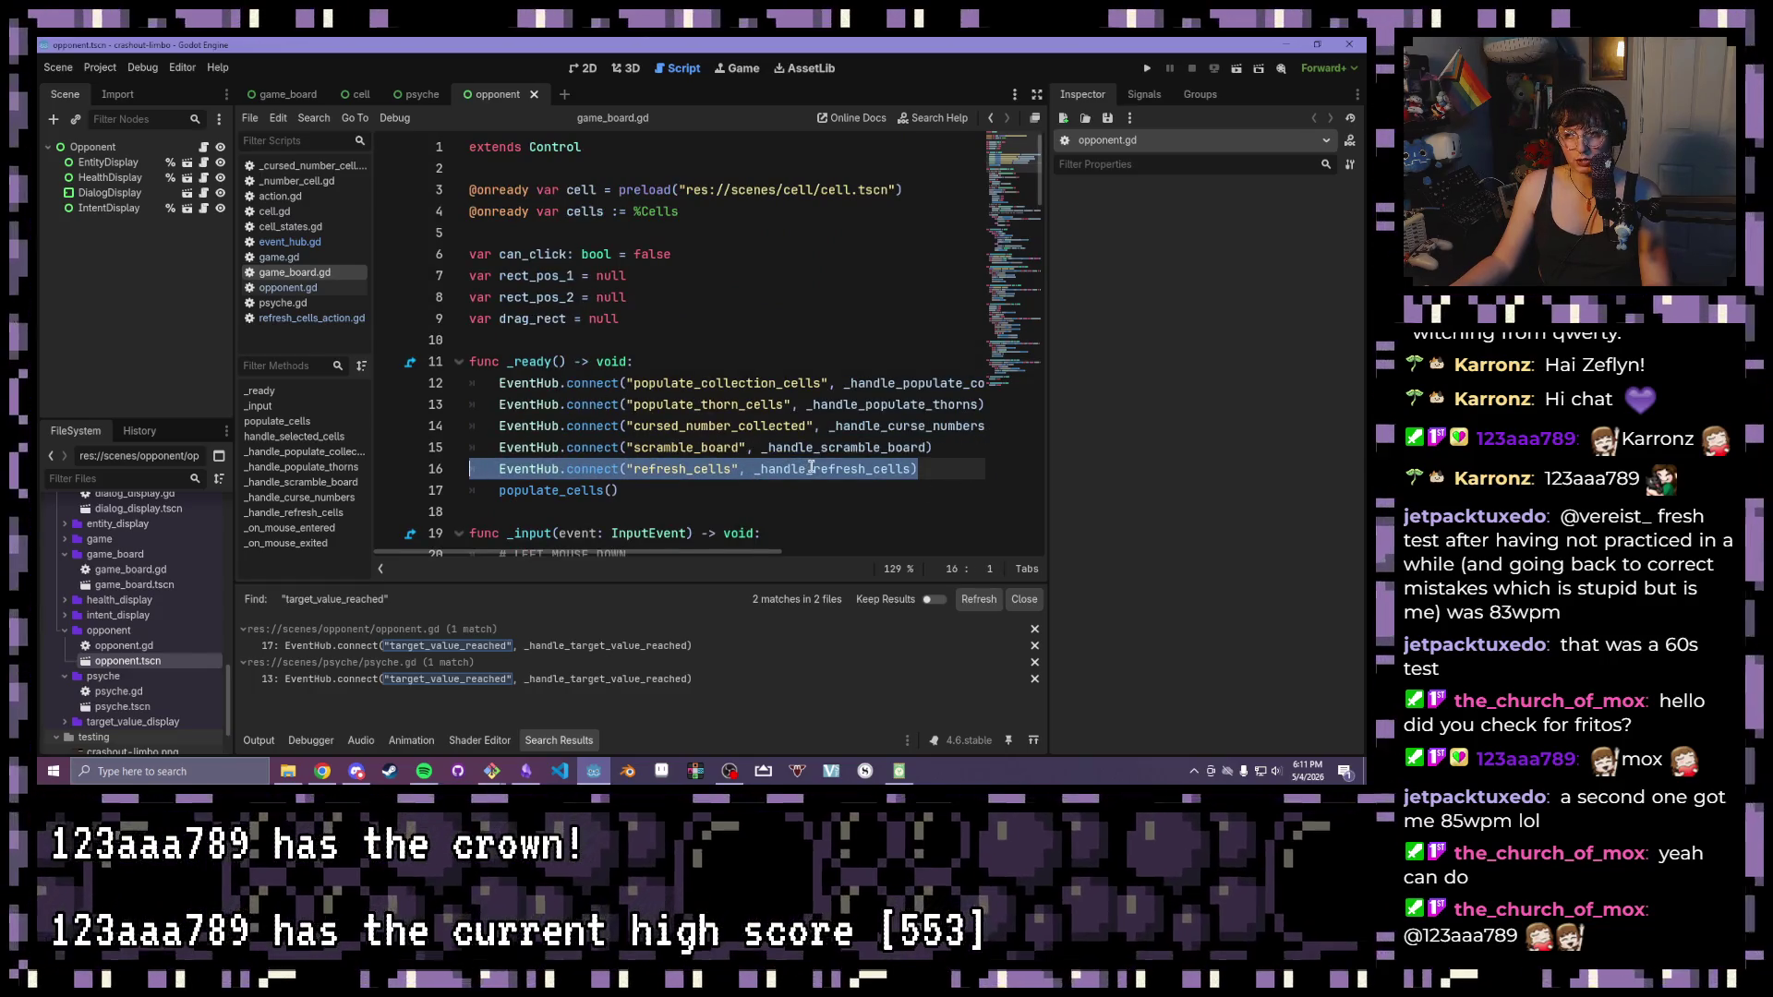
pyautogui.scroll(-1, 688, 383)
pyautogui.scroll(-12, 679, 392)
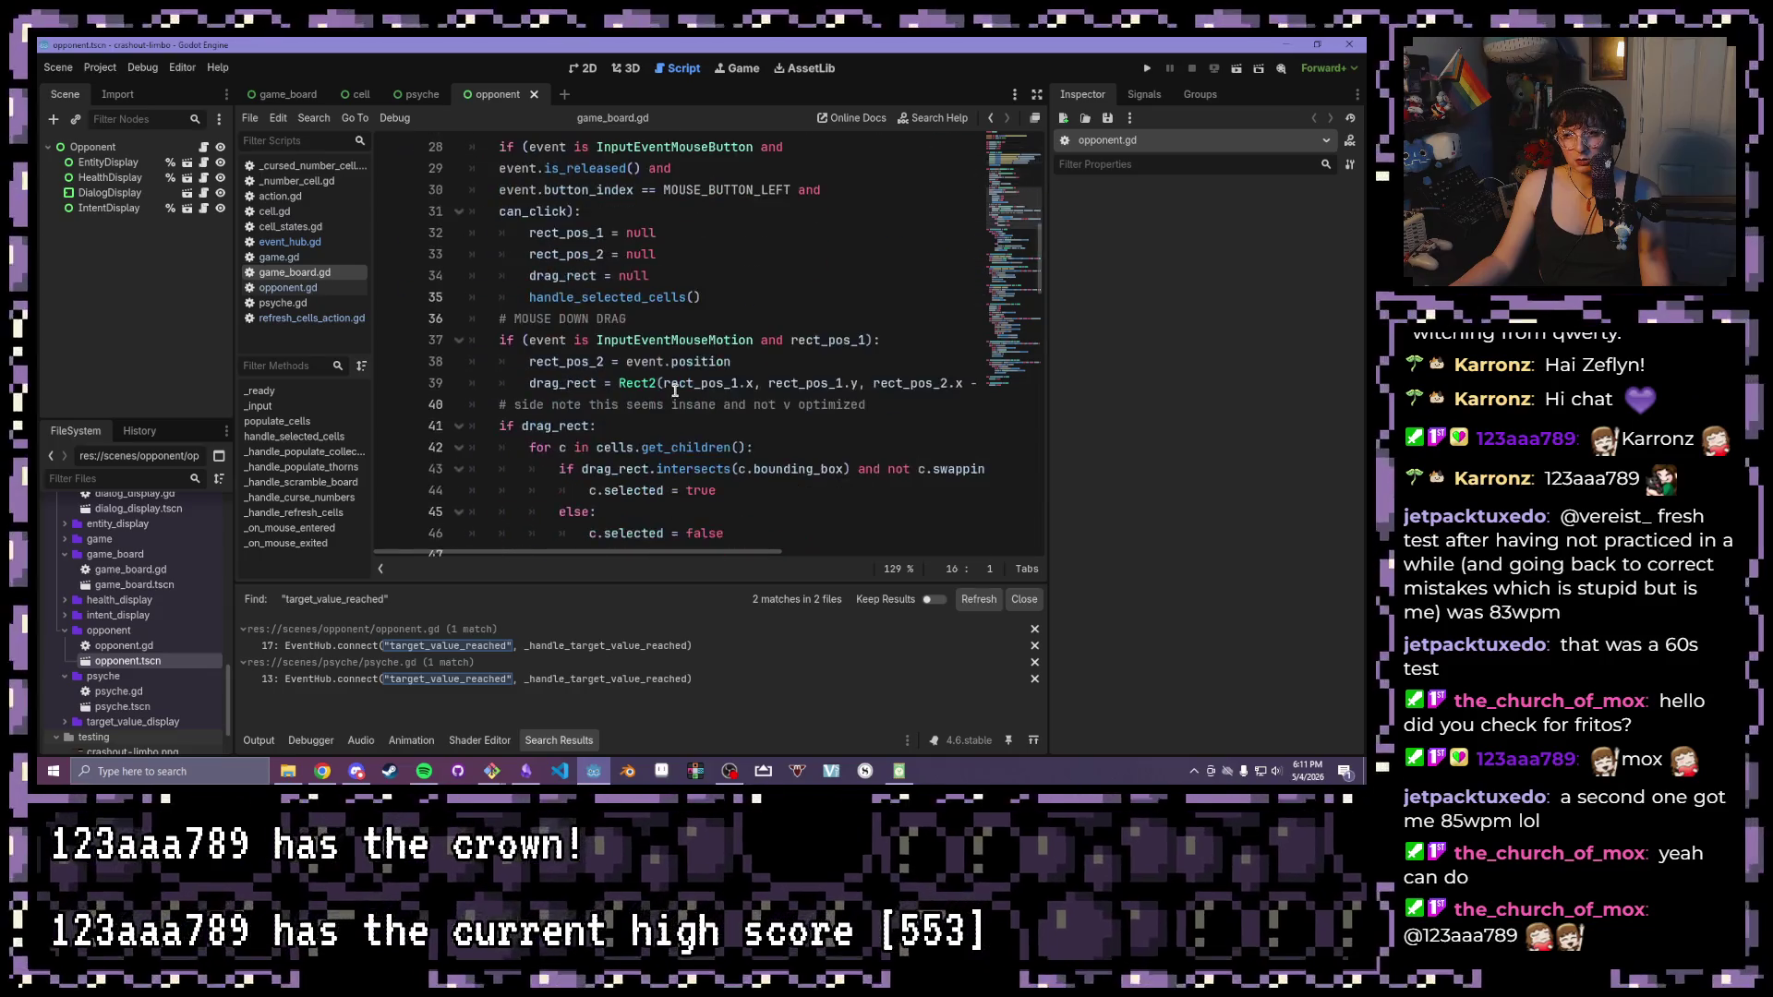
pyautogui.scroll(-6, 658, 377)
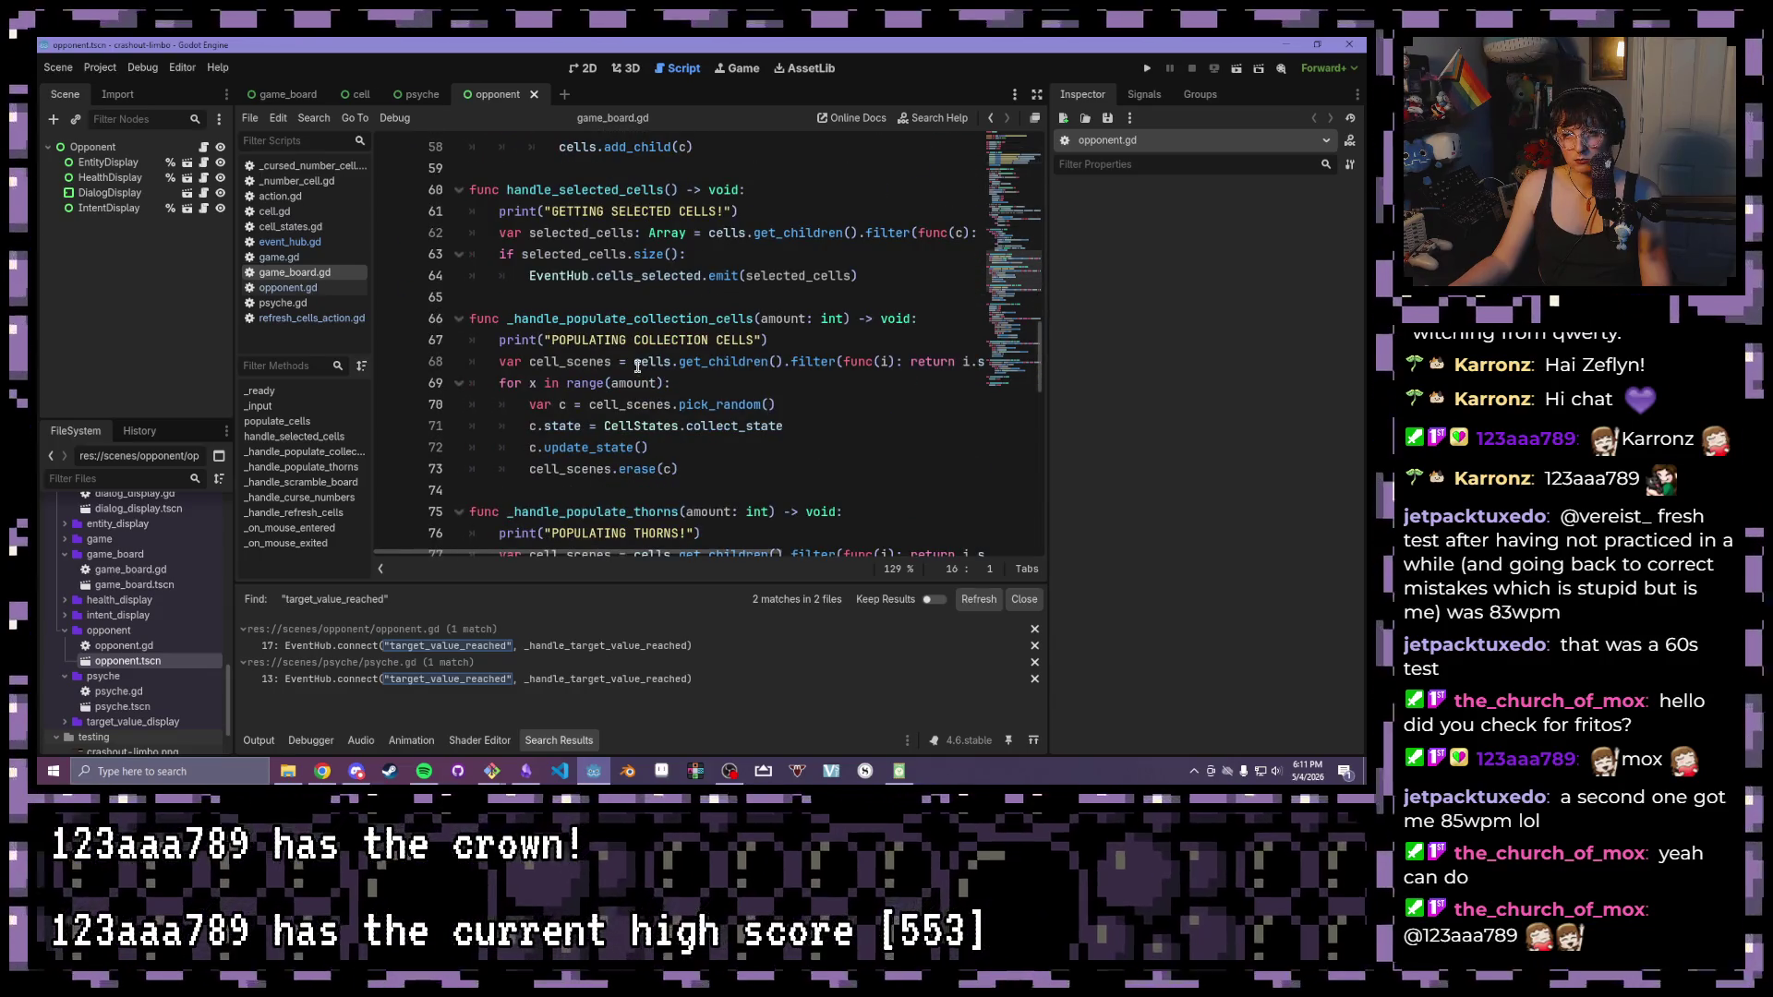
pyautogui.scroll(-4, 638, 369)
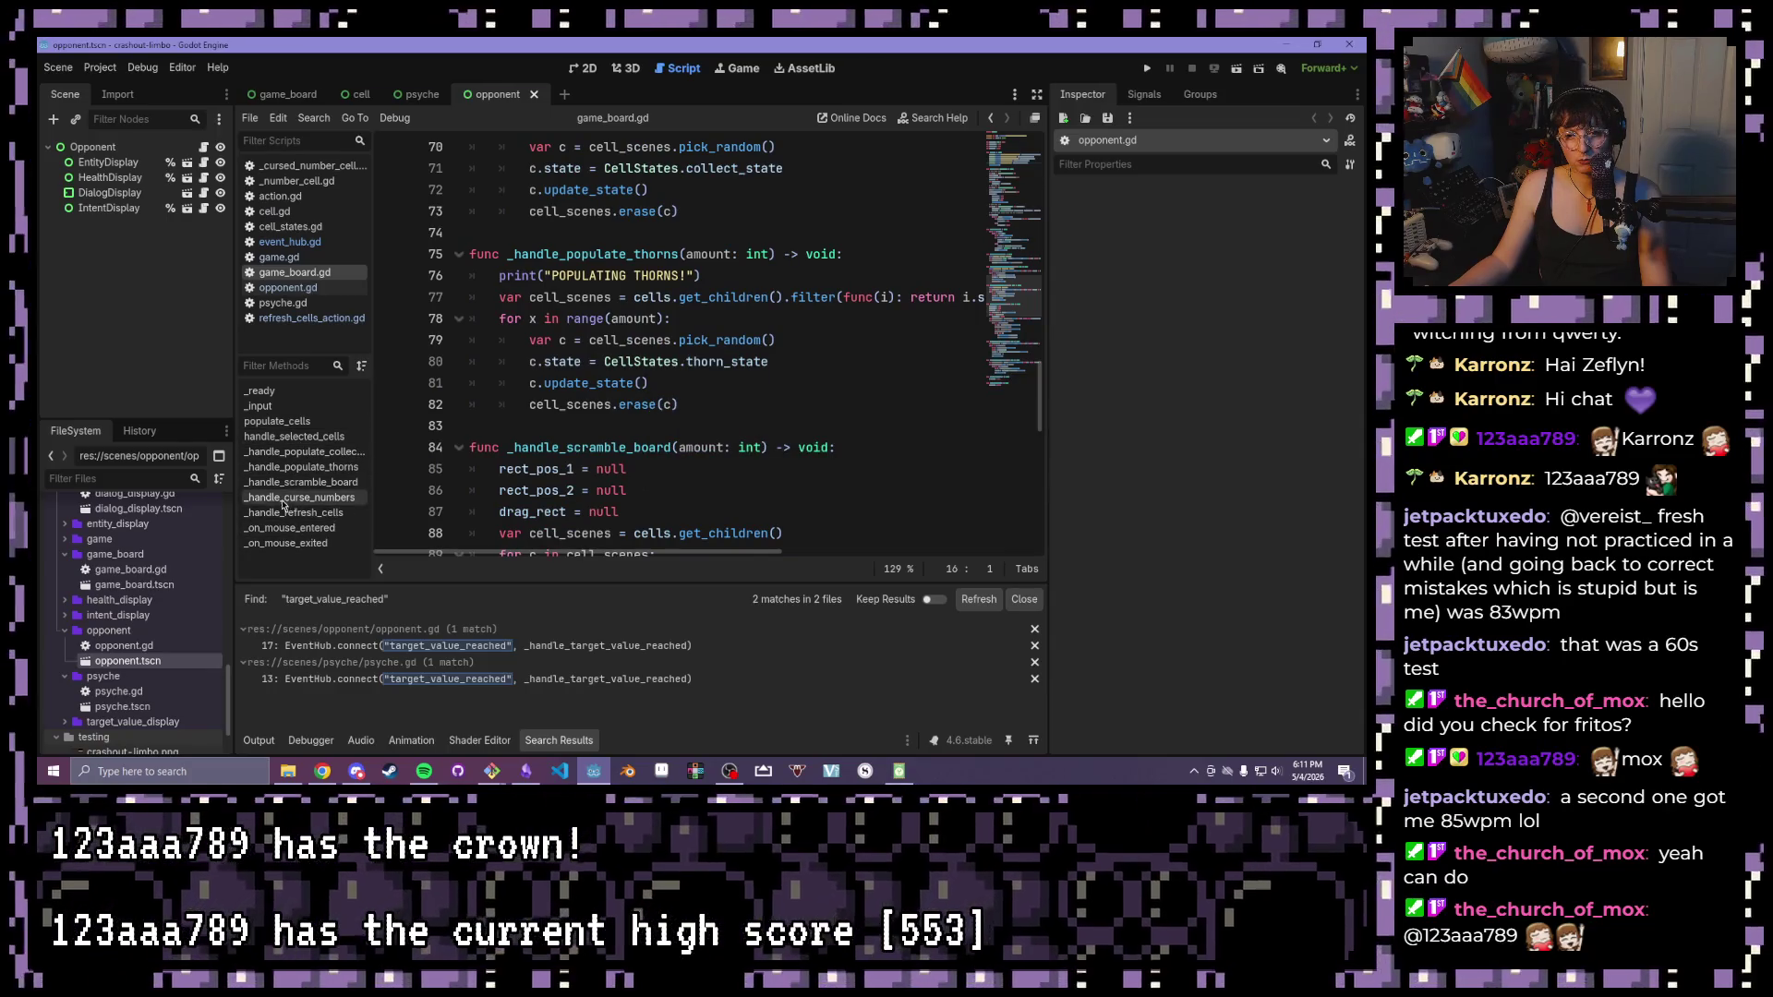
pyautogui.click(288, 512)
# Change line 113 to inactive_cells.size() >= amount, save game_board.gd, and run the game
pyautogui.click(749, 461)
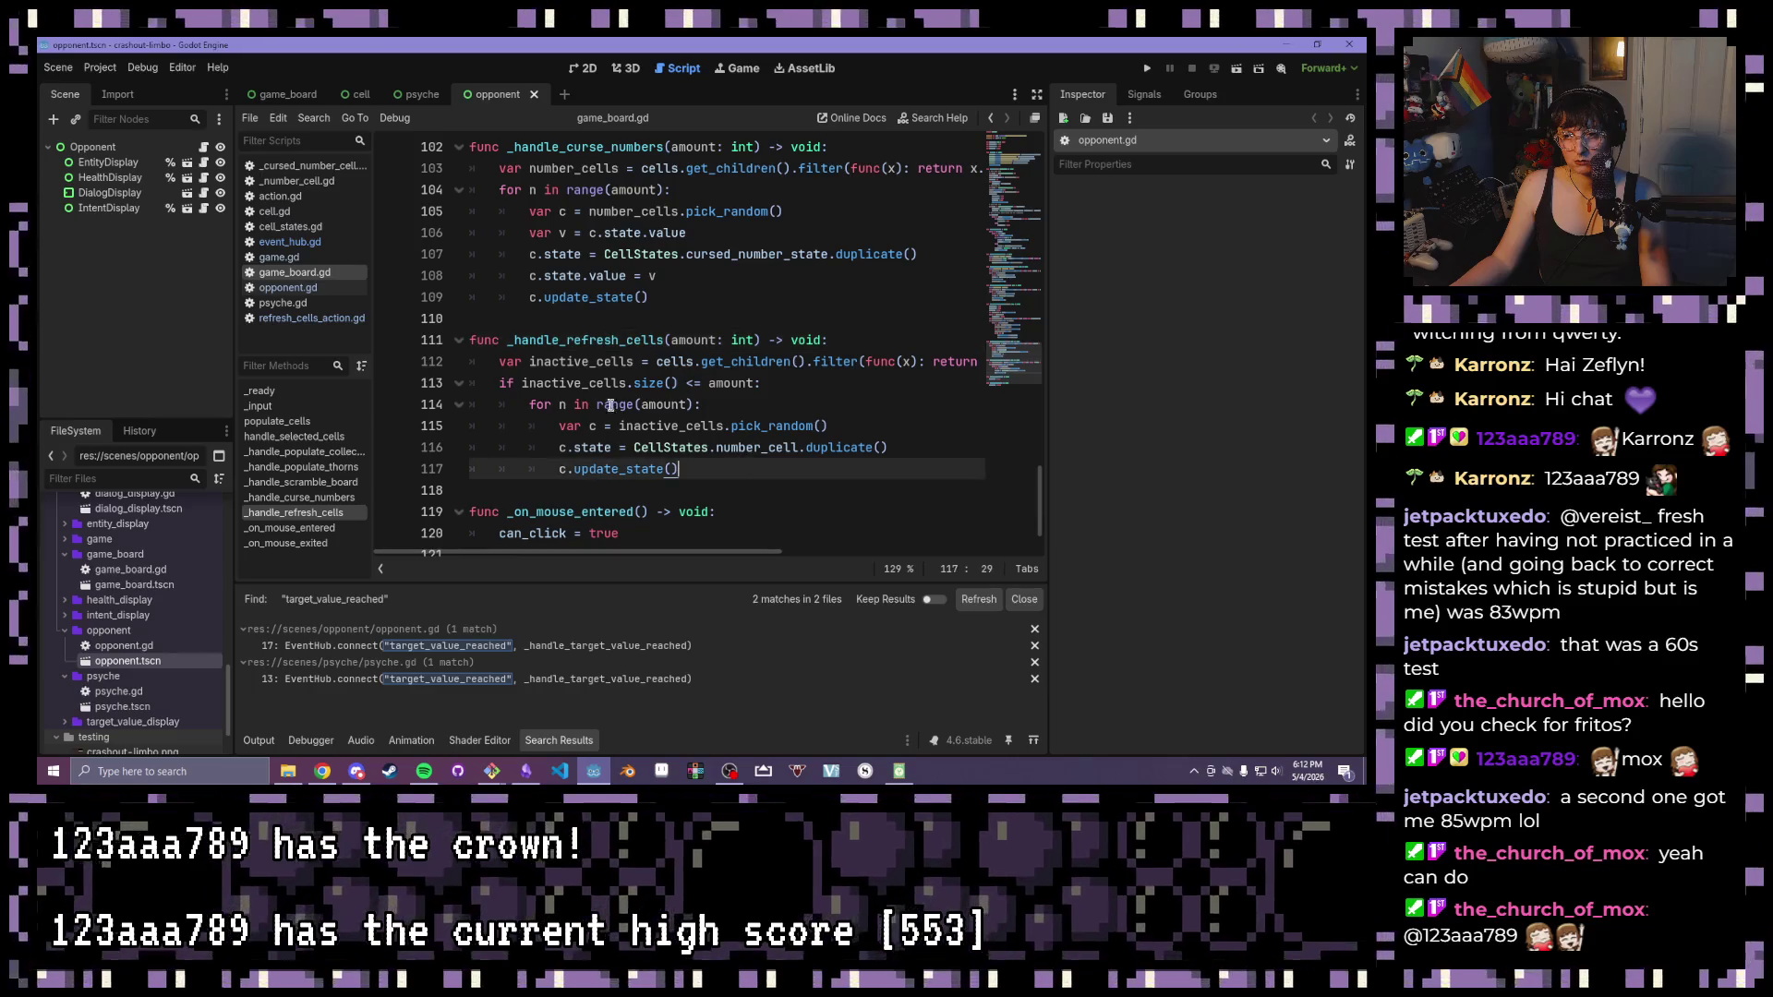
pyautogui.moveTo(488, 383); pyautogui.dragTo(842, 379)
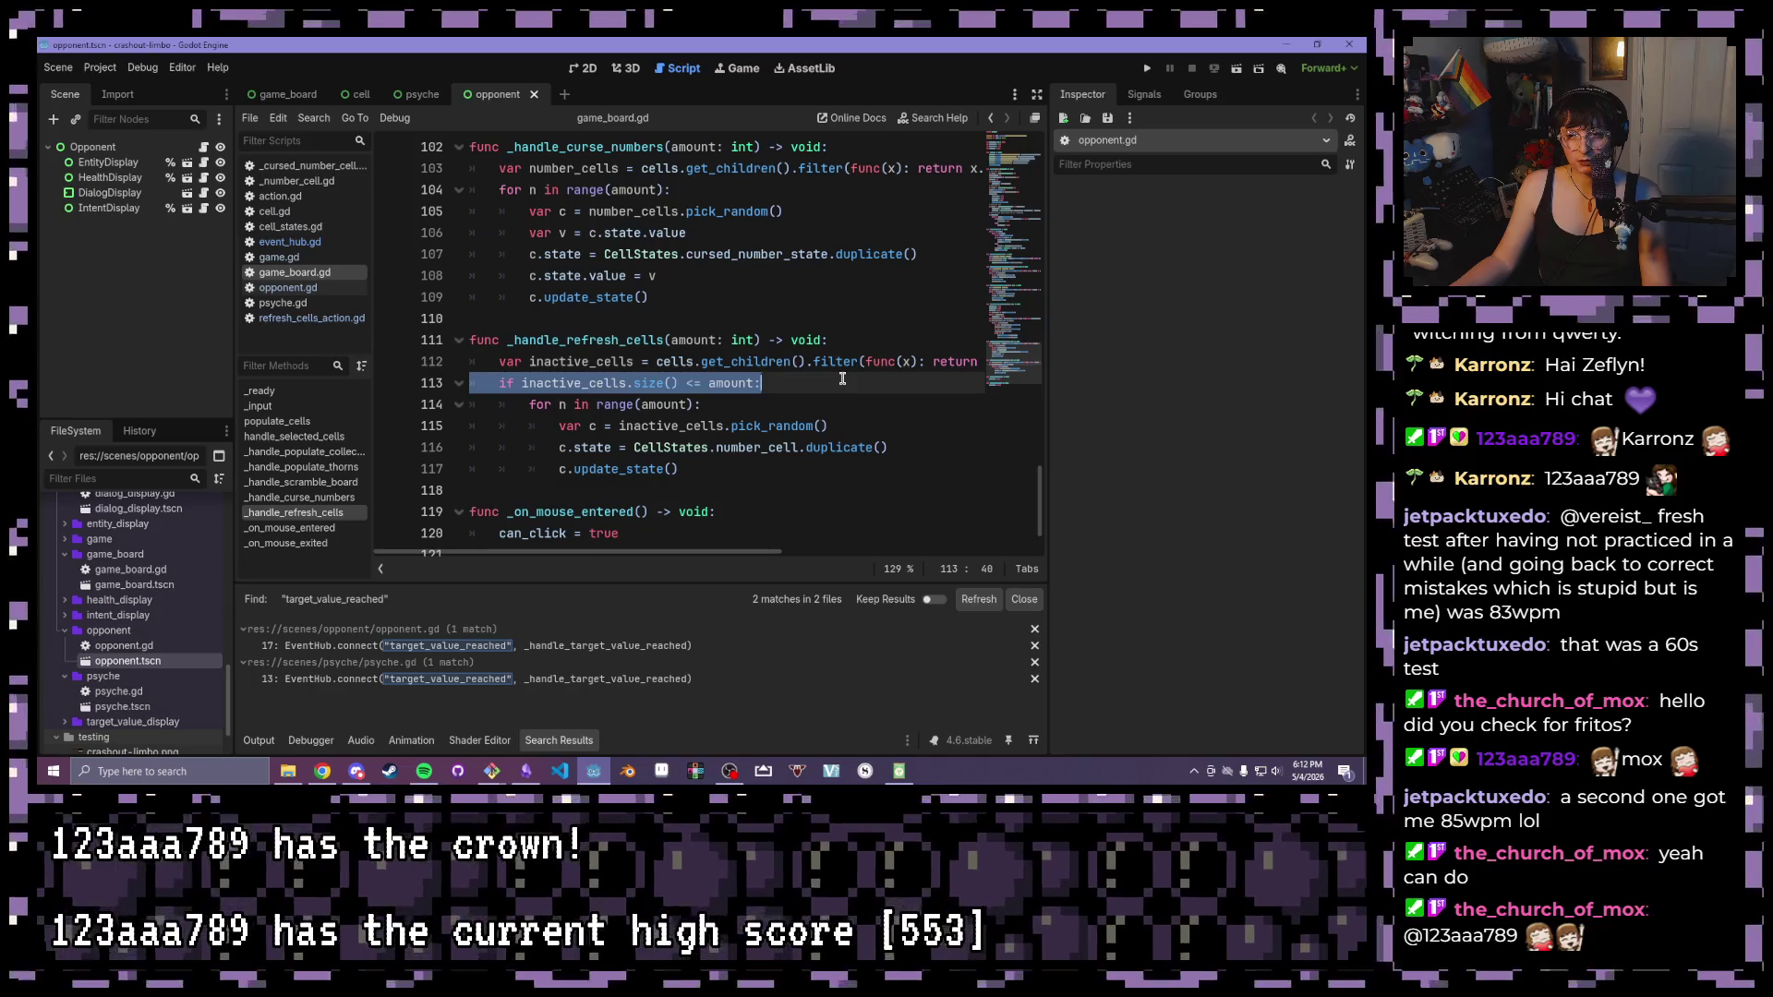
pyautogui.click(842, 379)
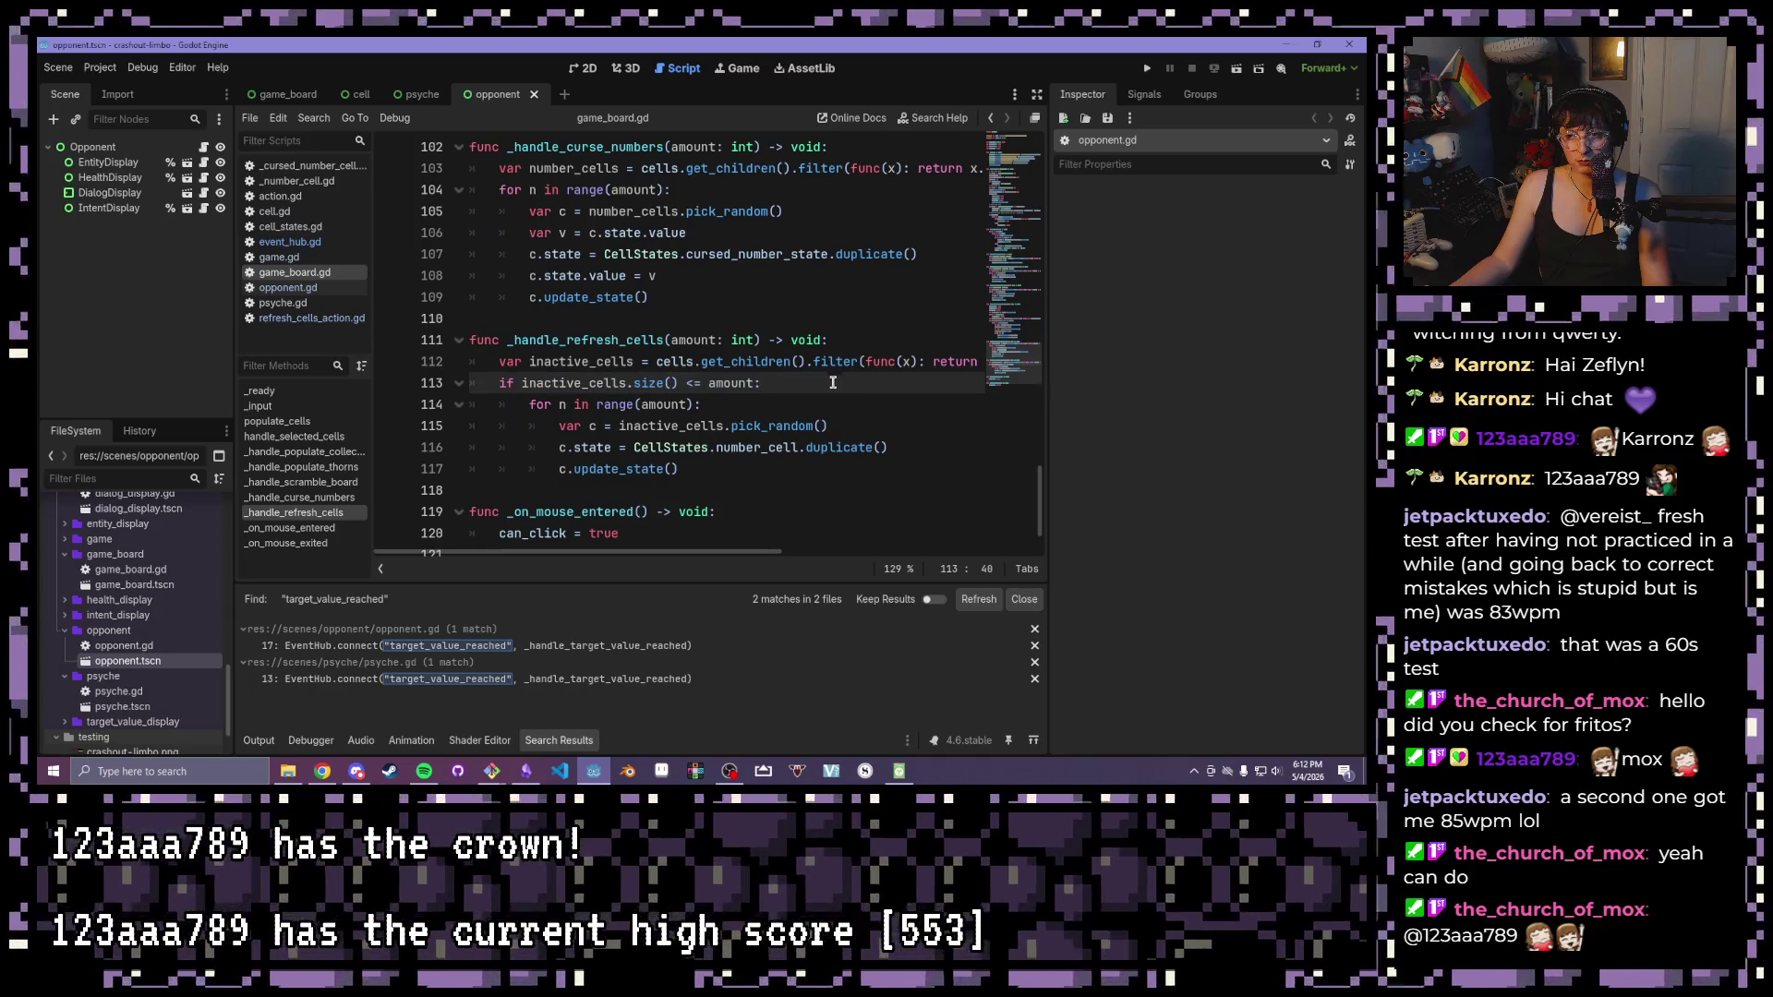
pyautogui.moveTo(726, 383)
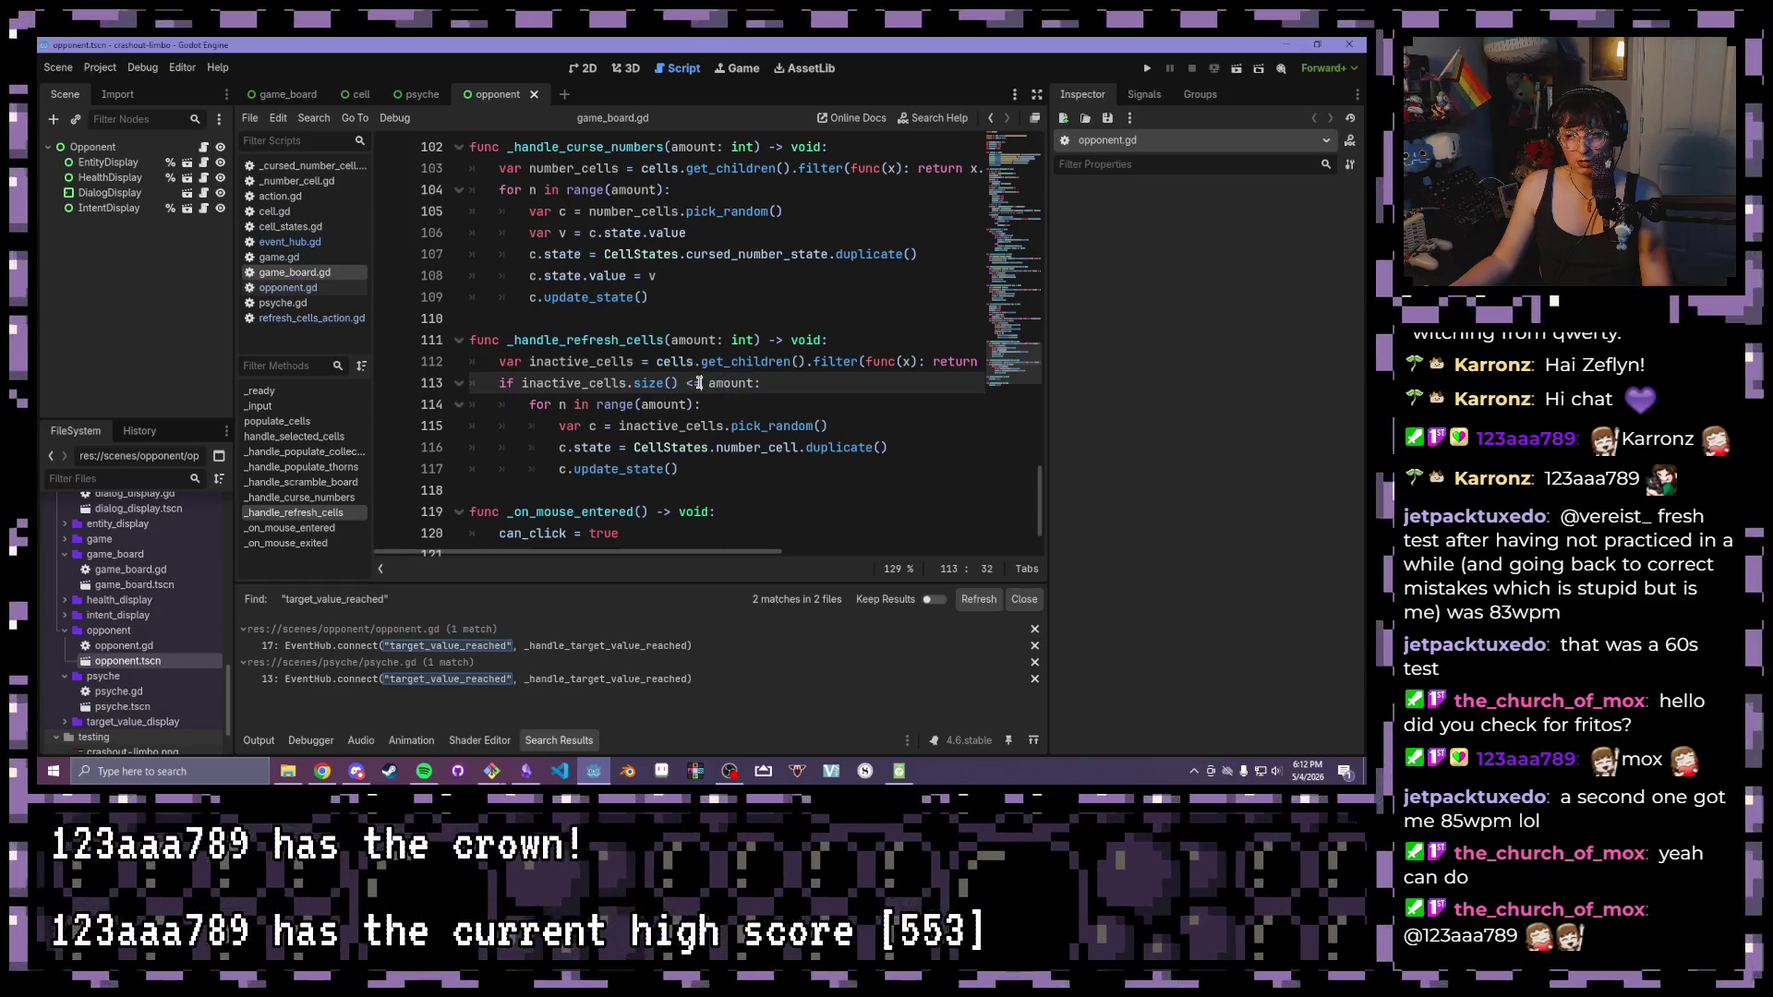
pyautogui.press('BackSpace')
pyautogui.write('>')
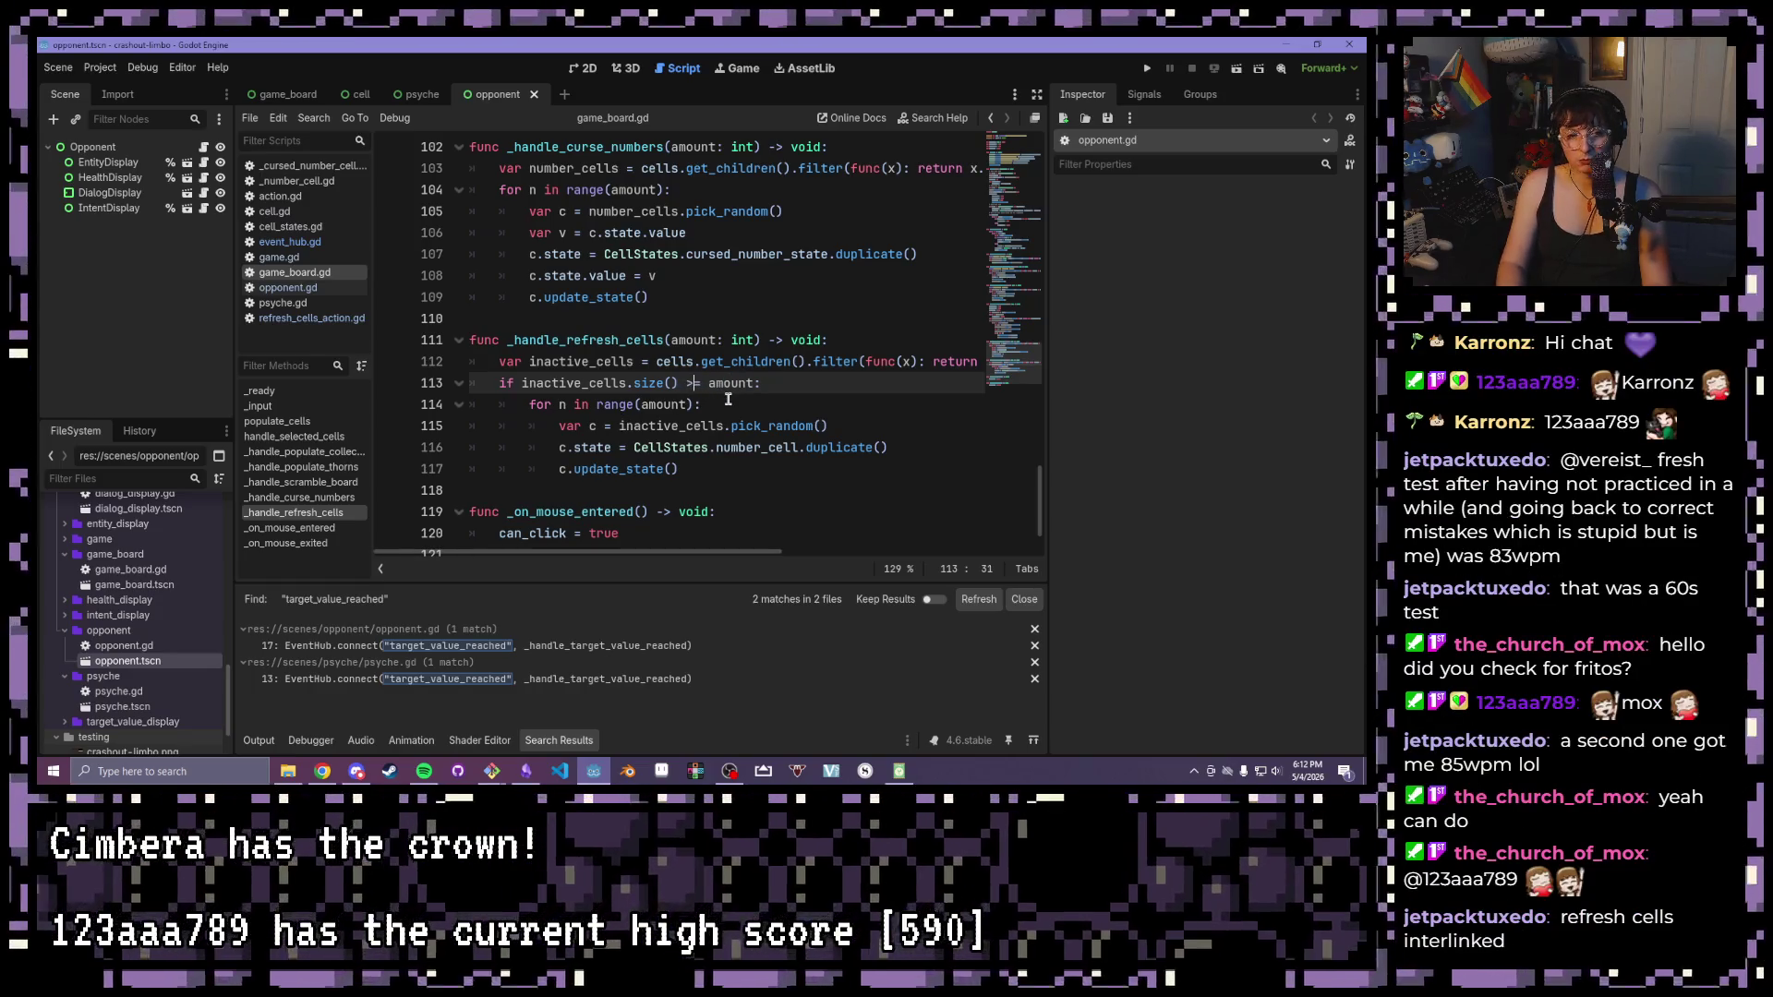
pyautogui.click(677, 293)
pyautogui.hotkey('ctrl', 's')
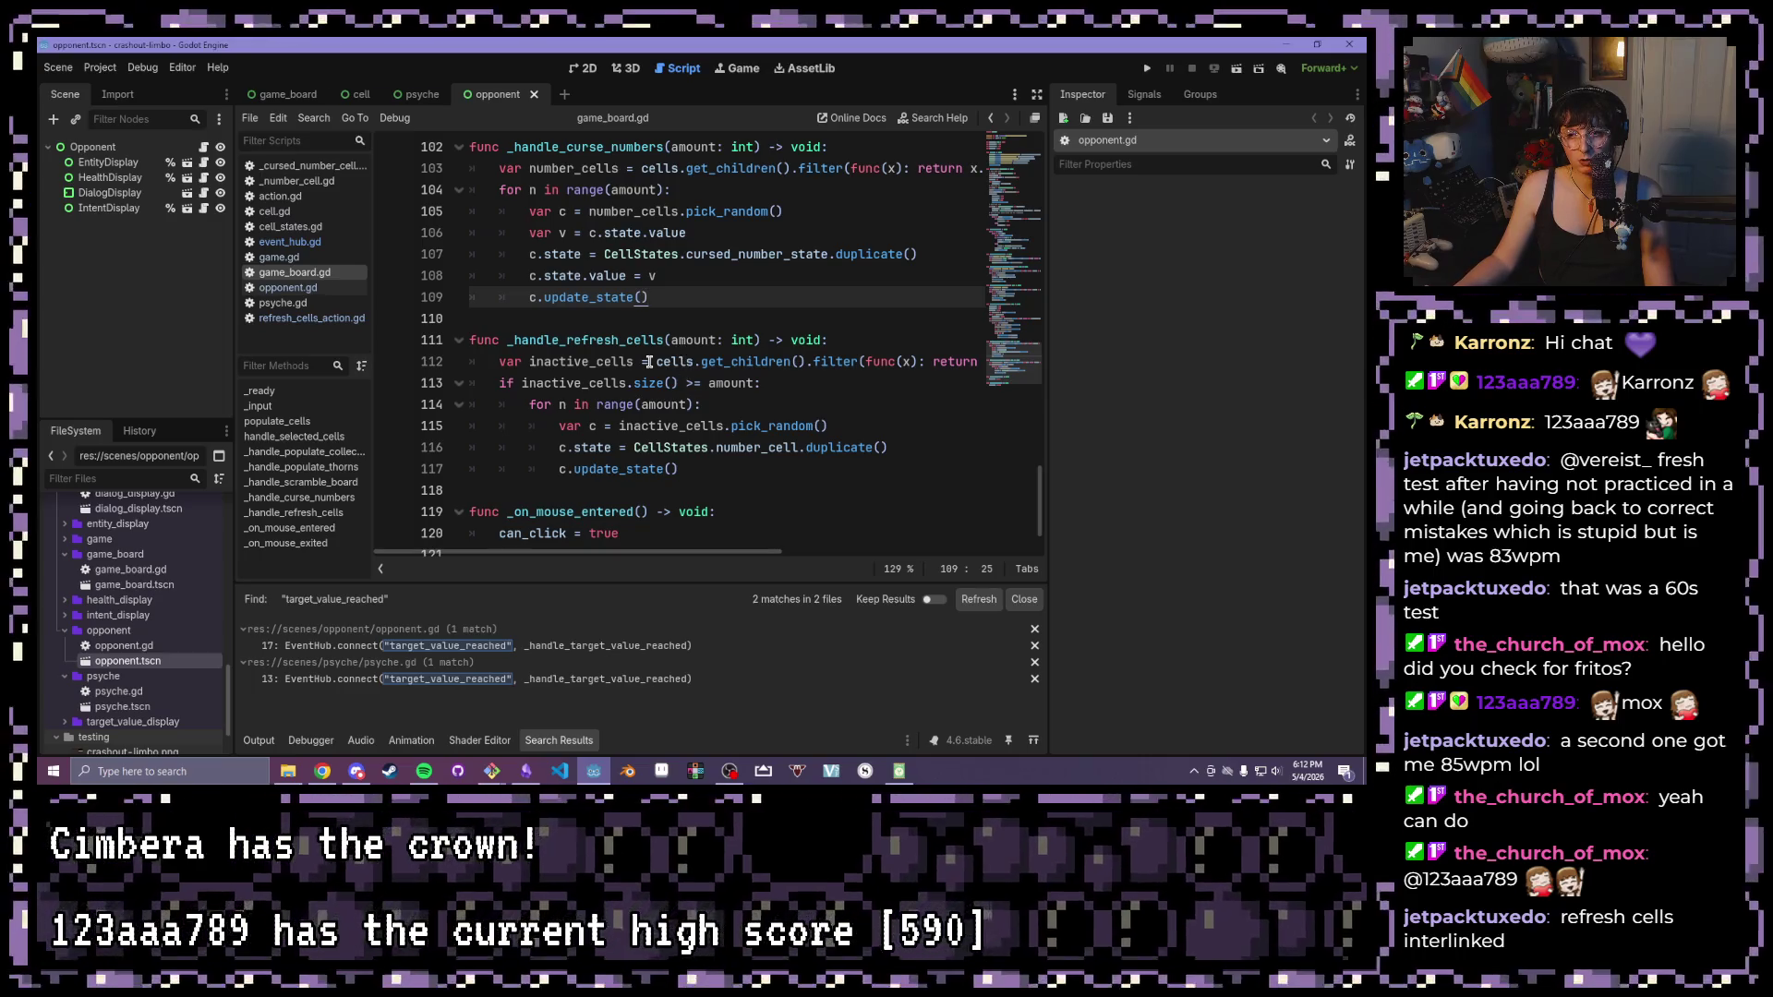
pyautogui.moveTo(709, 383)
pyautogui.mouseDown()
pyautogui.moveTo(518, 382)
pyautogui.moveTo(755, 382)
pyautogui.mouseUp()
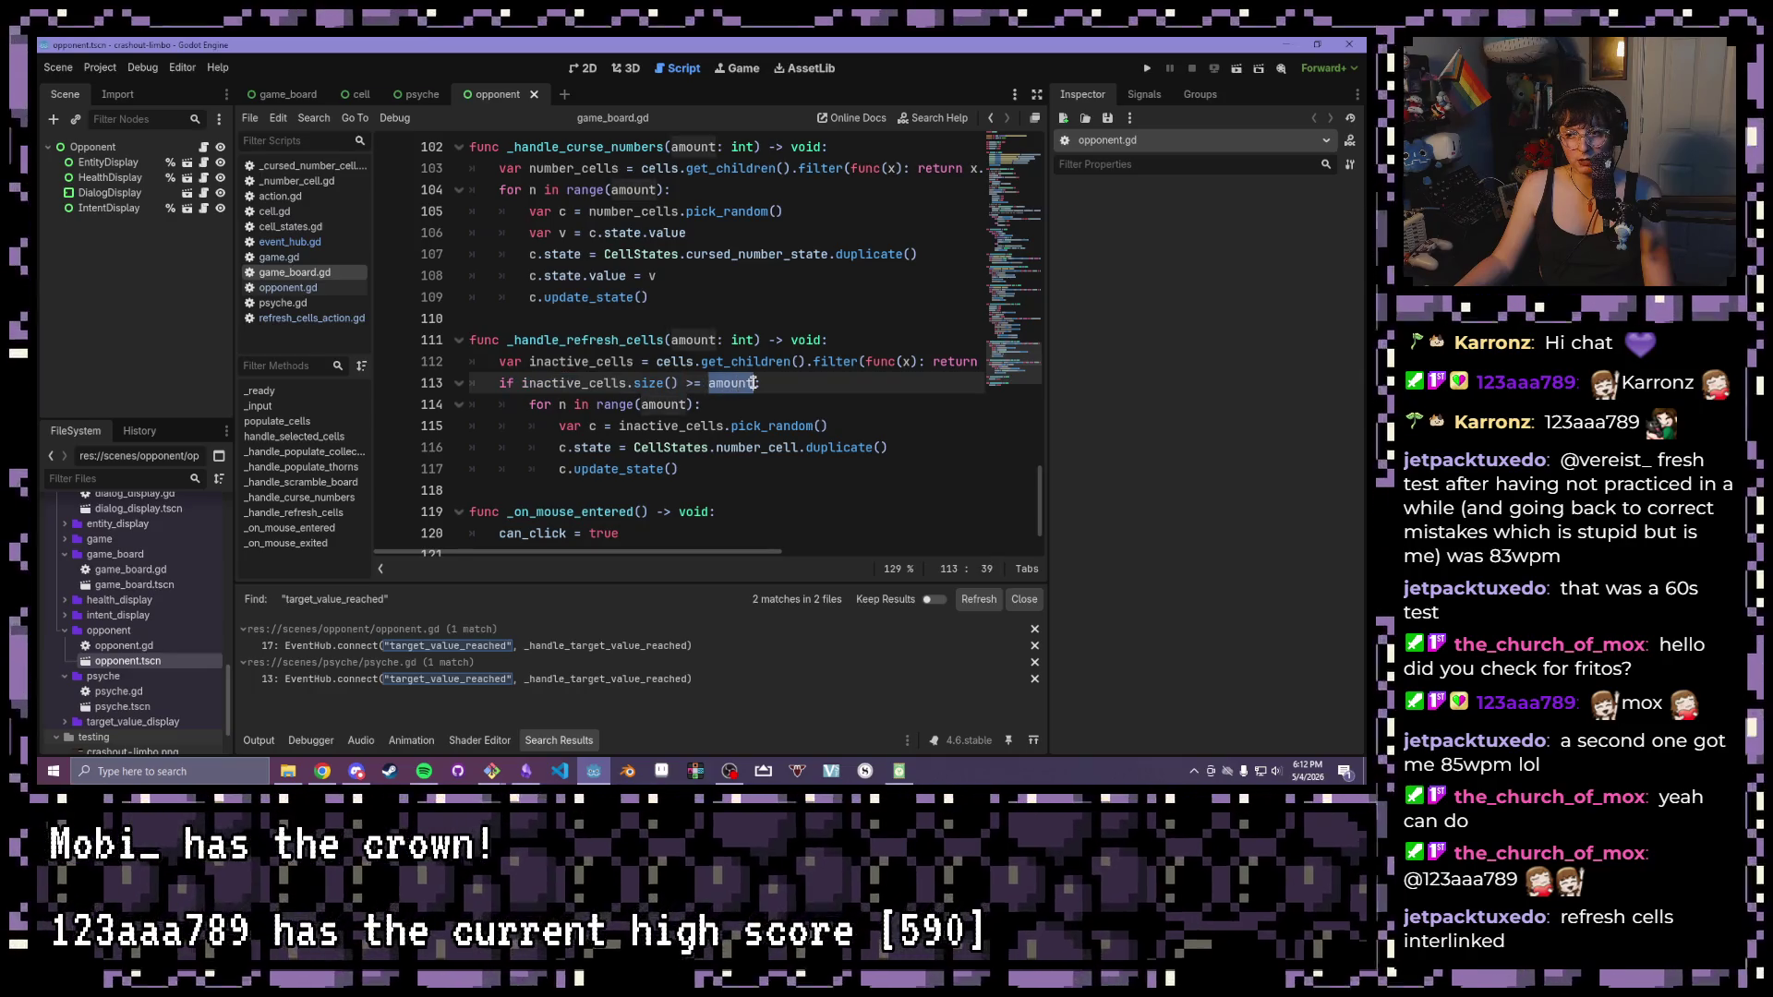
pyautogui.press('F5')
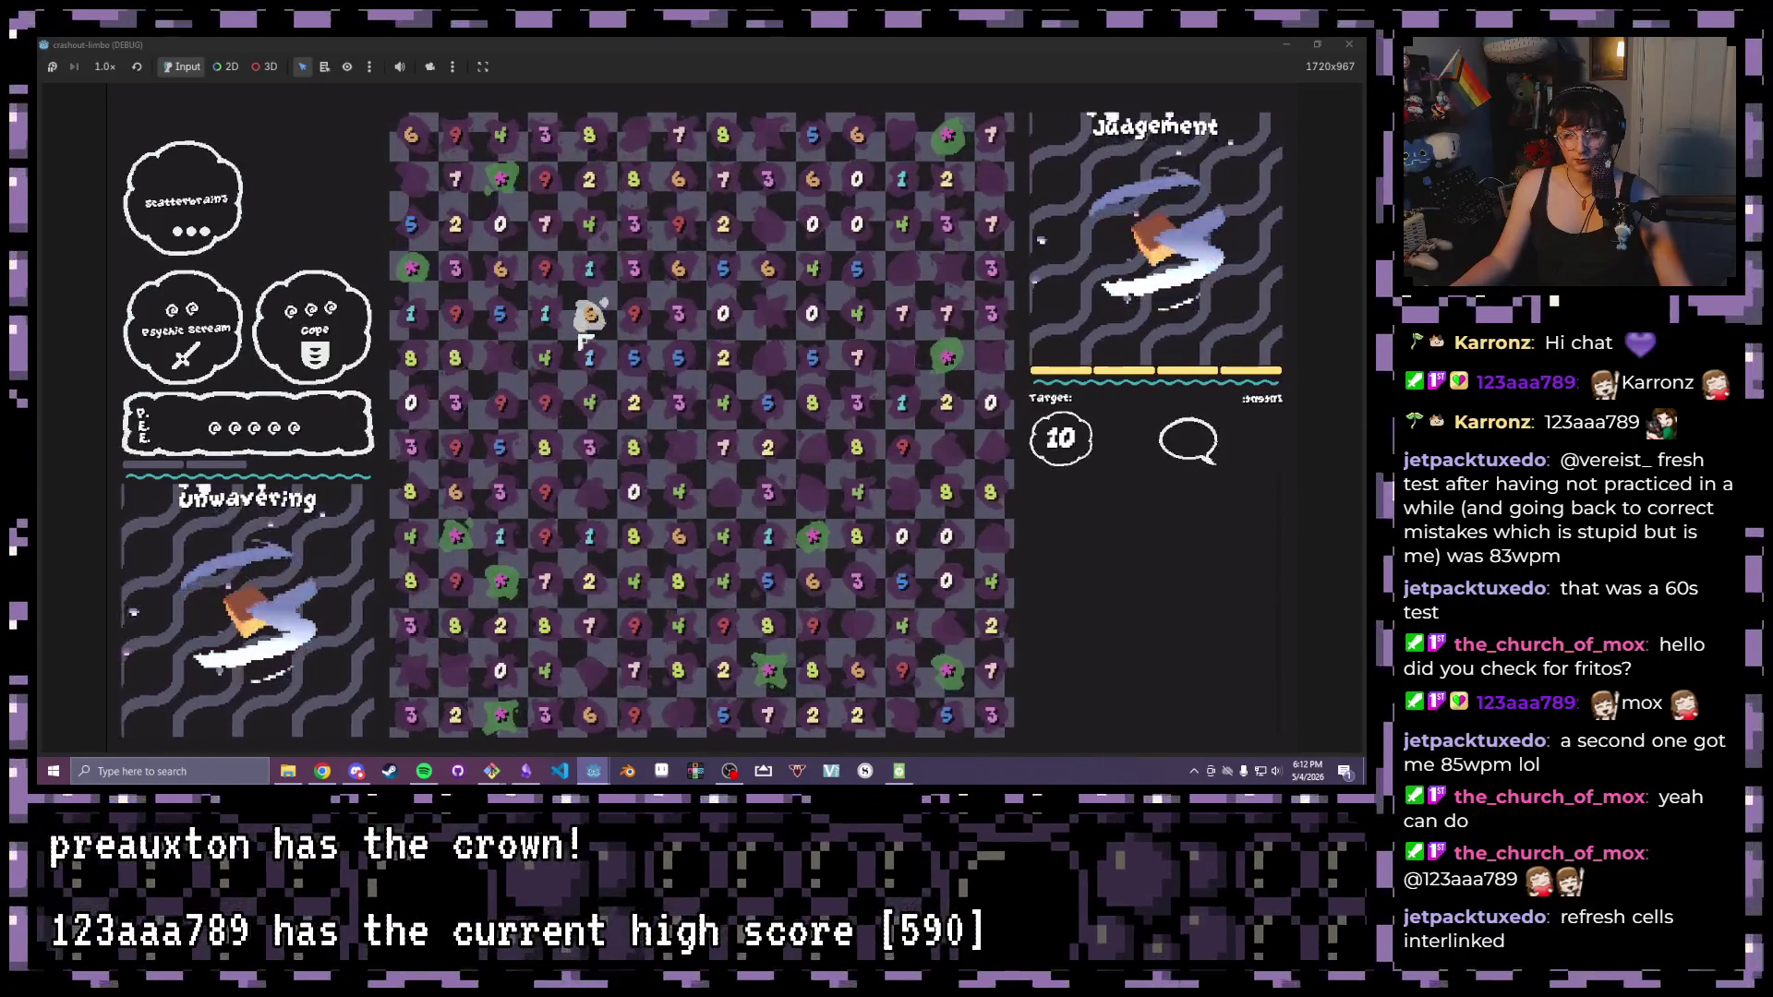
# Select and mark number cells until the game halts on the number_cell error at line 116
pyautogui.moveTo(545, 269); pyautogui.dragTo(582, 288)
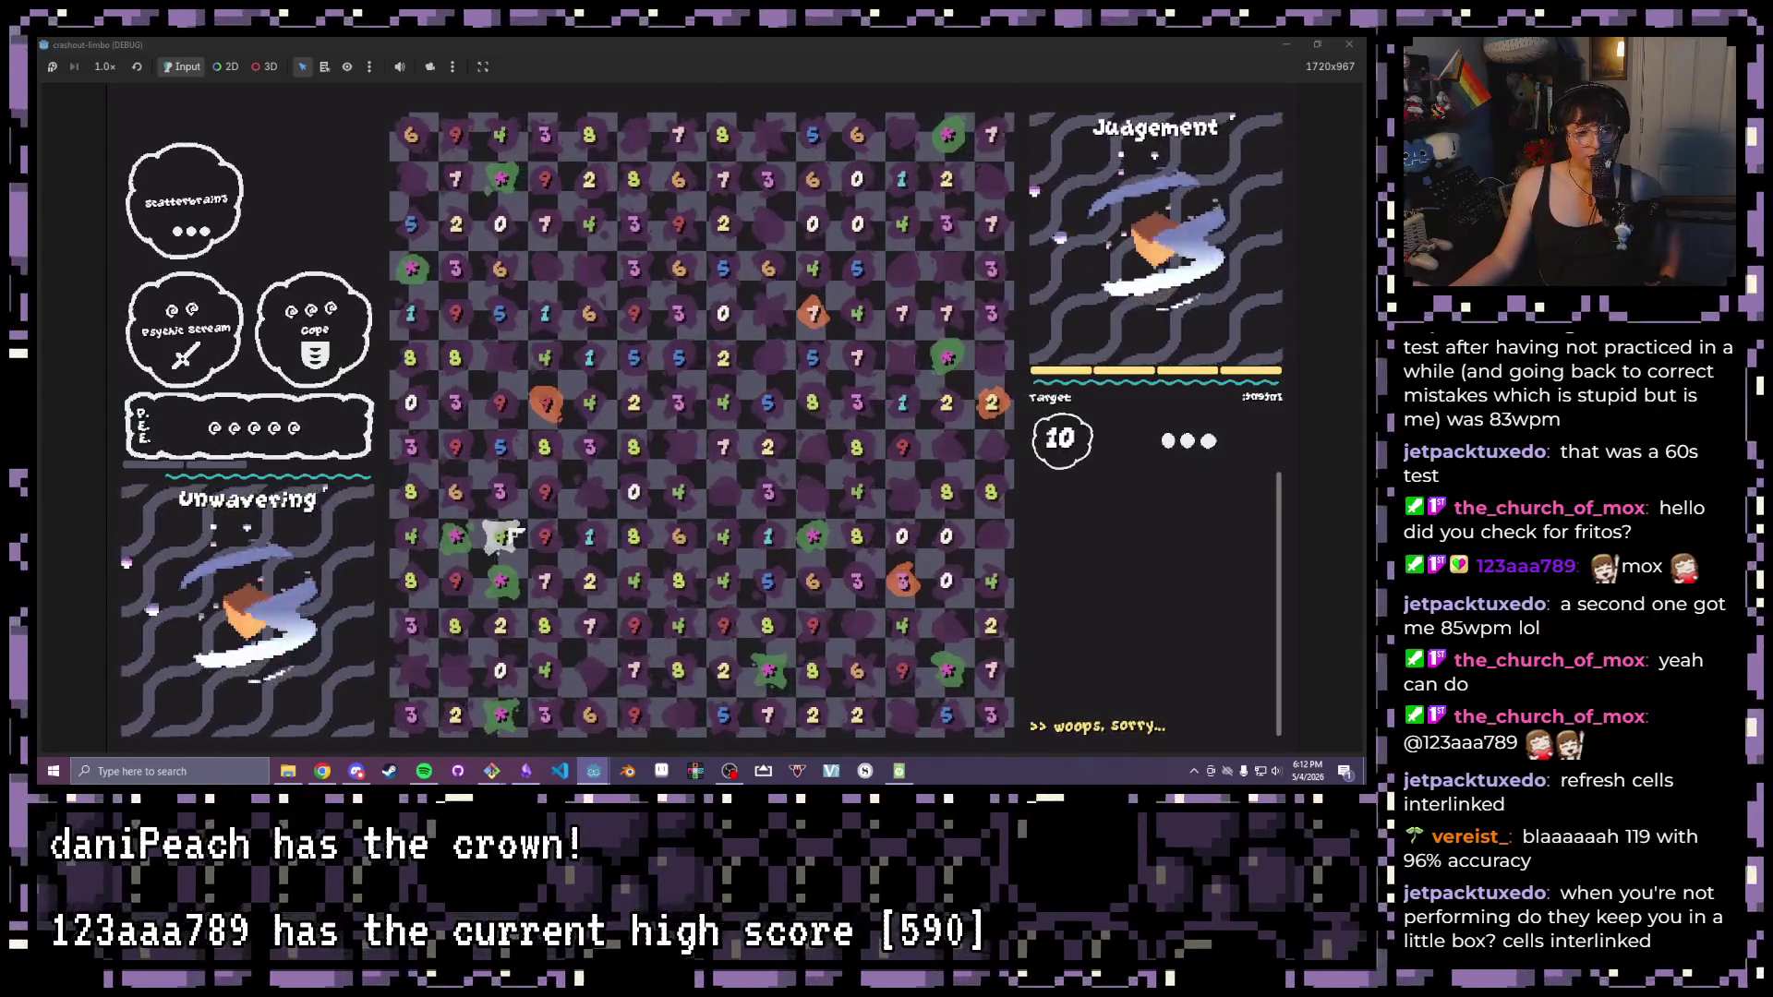
pyautogui.click(499, 536)
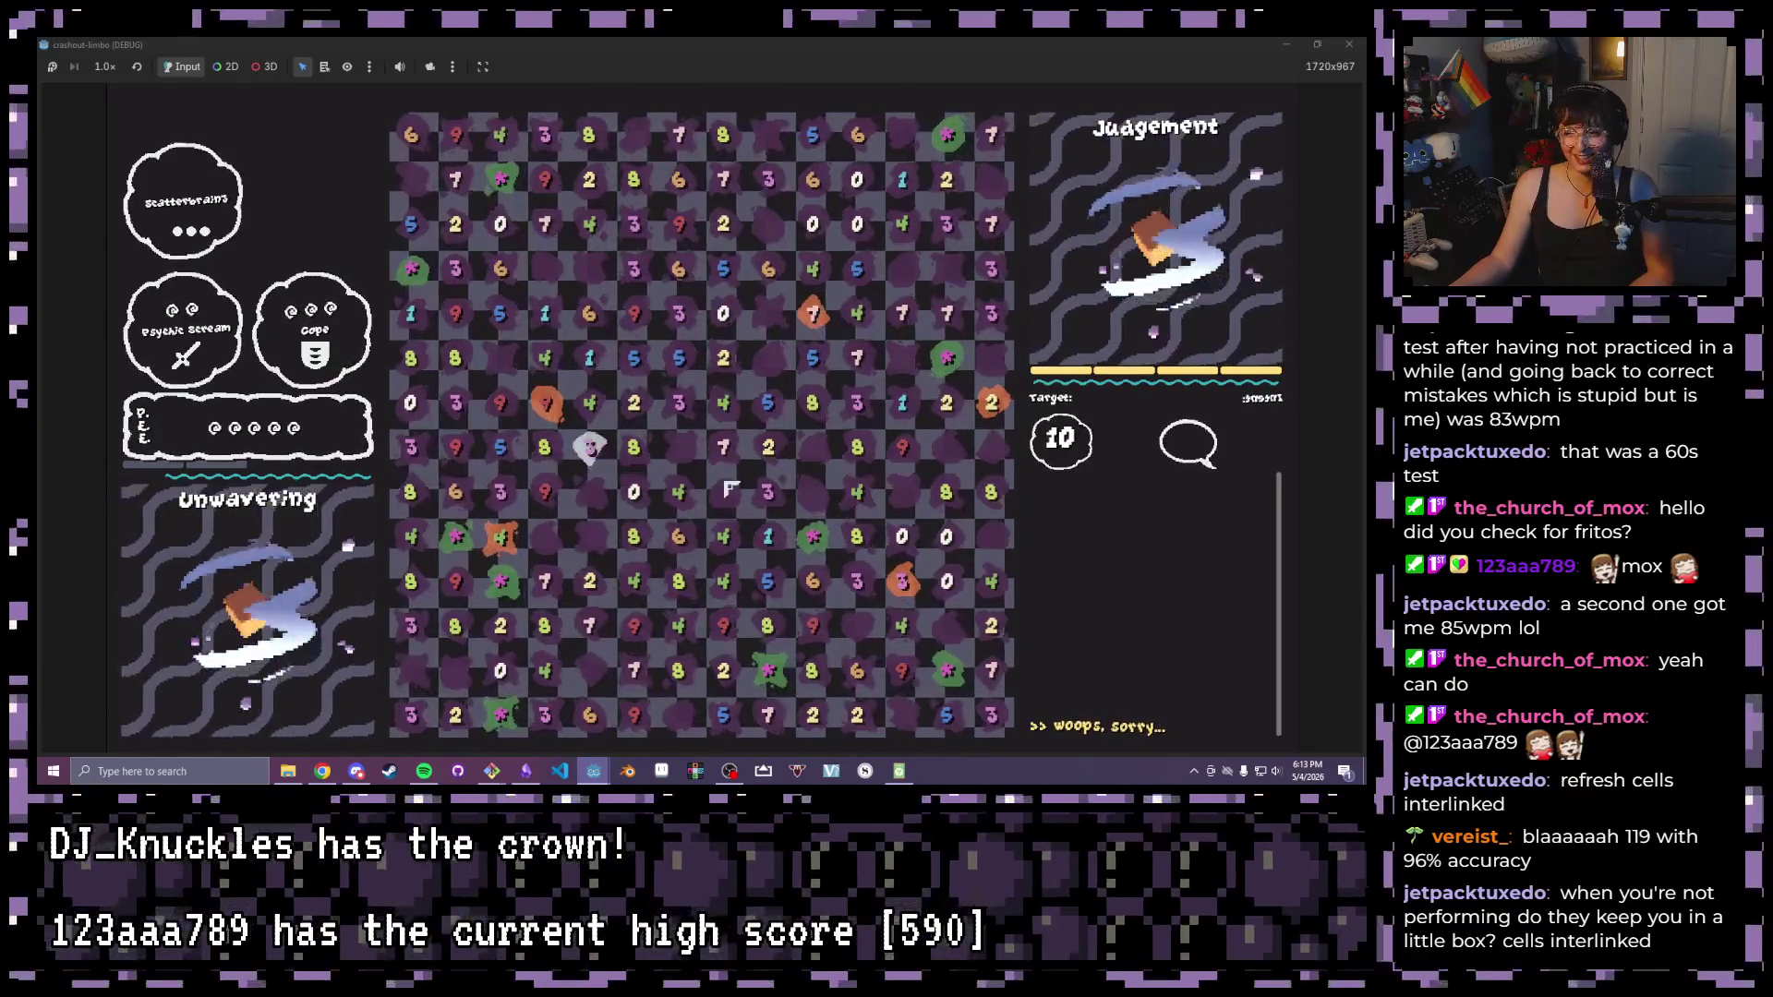
pyautogui.moveTo(857, 450); pyautogui.dragTo(769, 451)
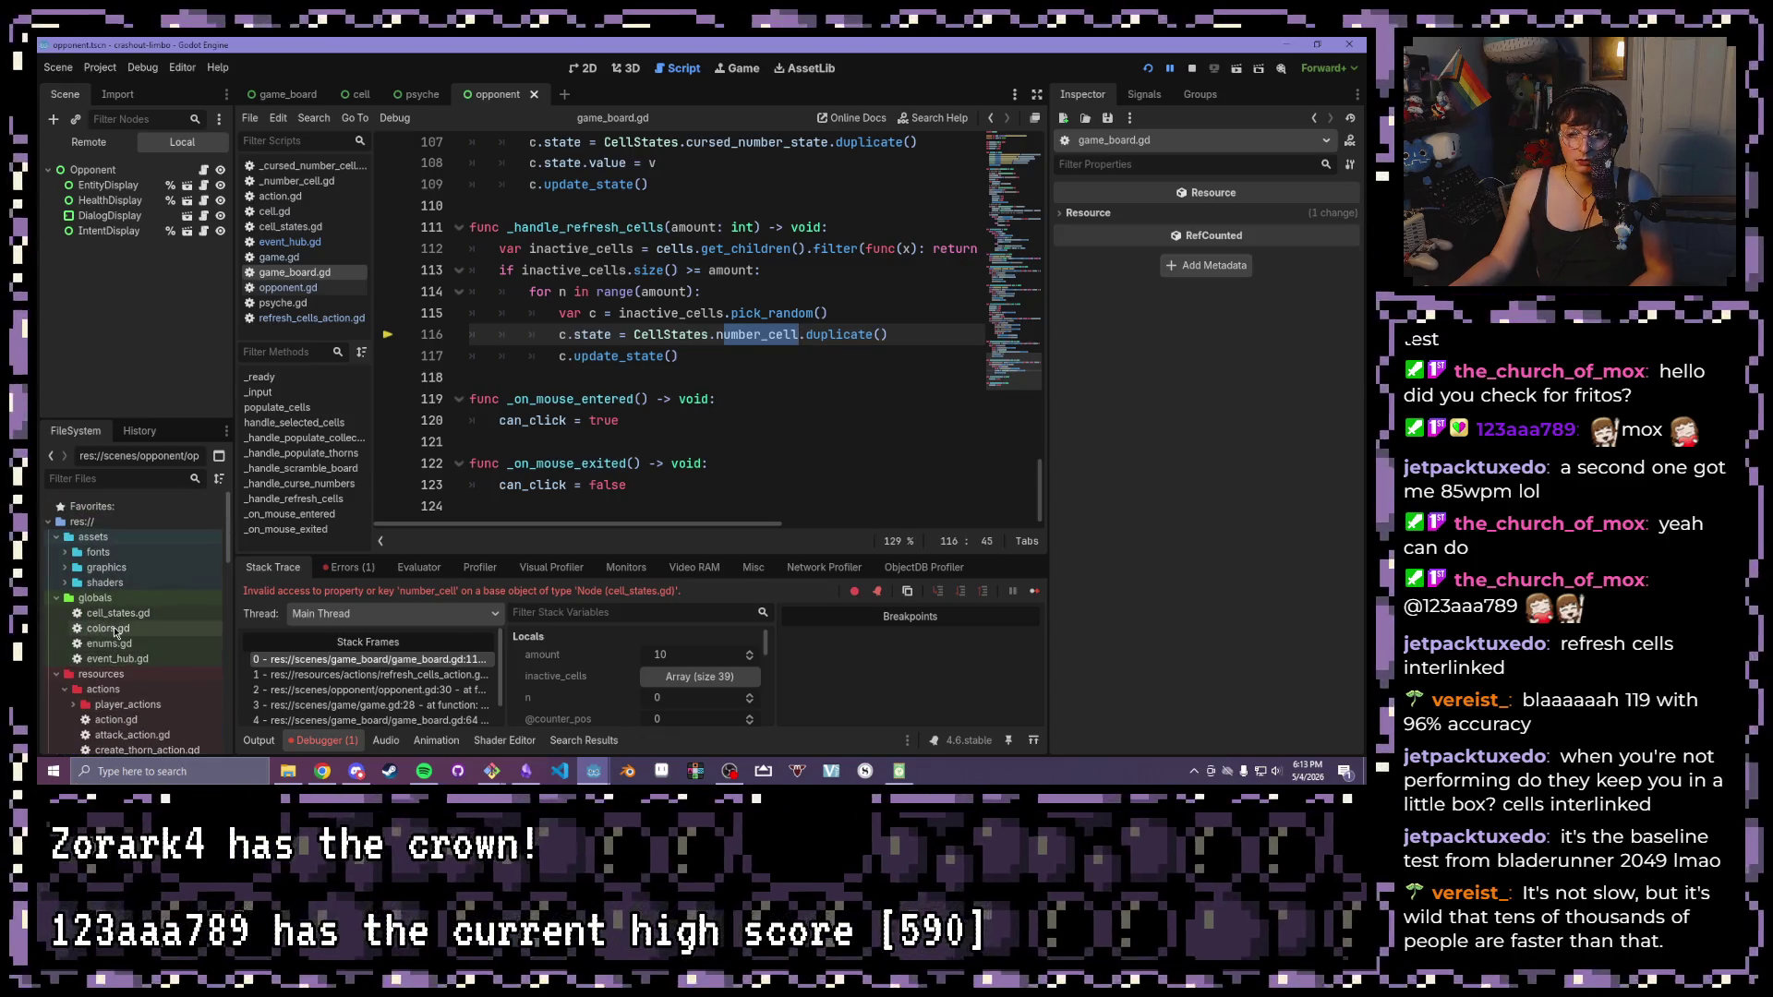
# Check state names in cell_states.gd, switch line 116 to number_state, and relaunch the game
pyautogui.doubleClick(118, 613)
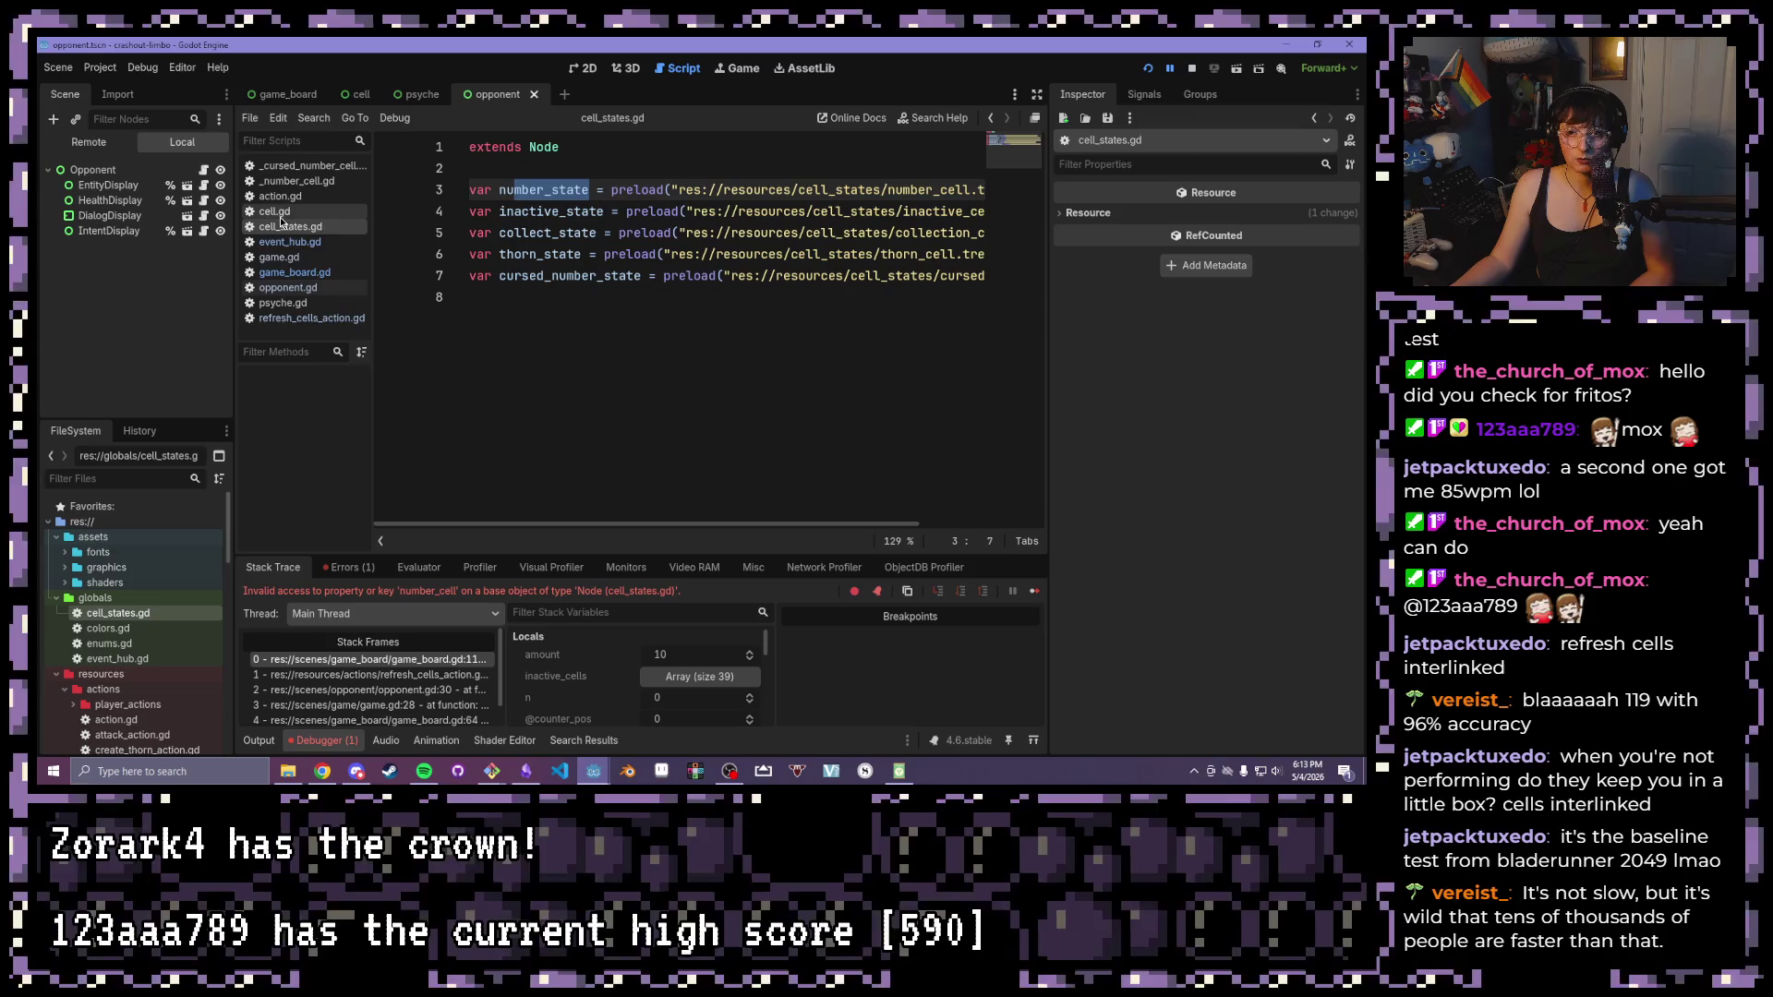
pyautogui.click(295, 272)
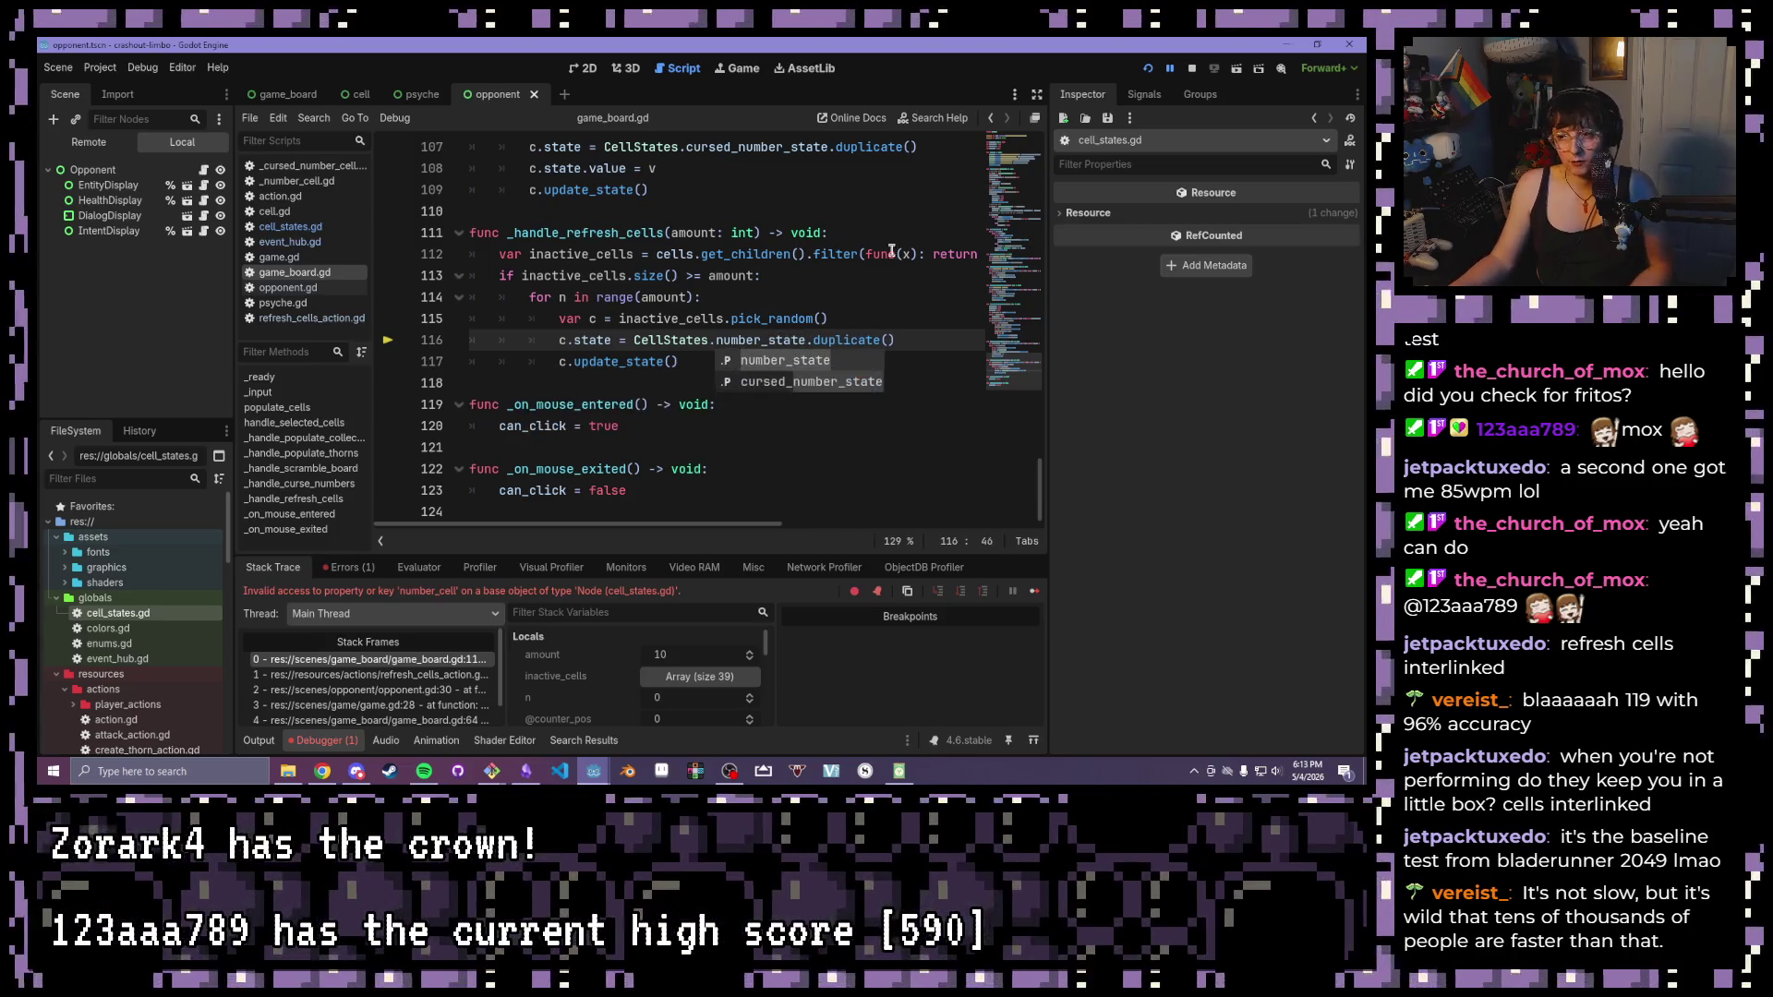
pyautogui.click(1150, 69)
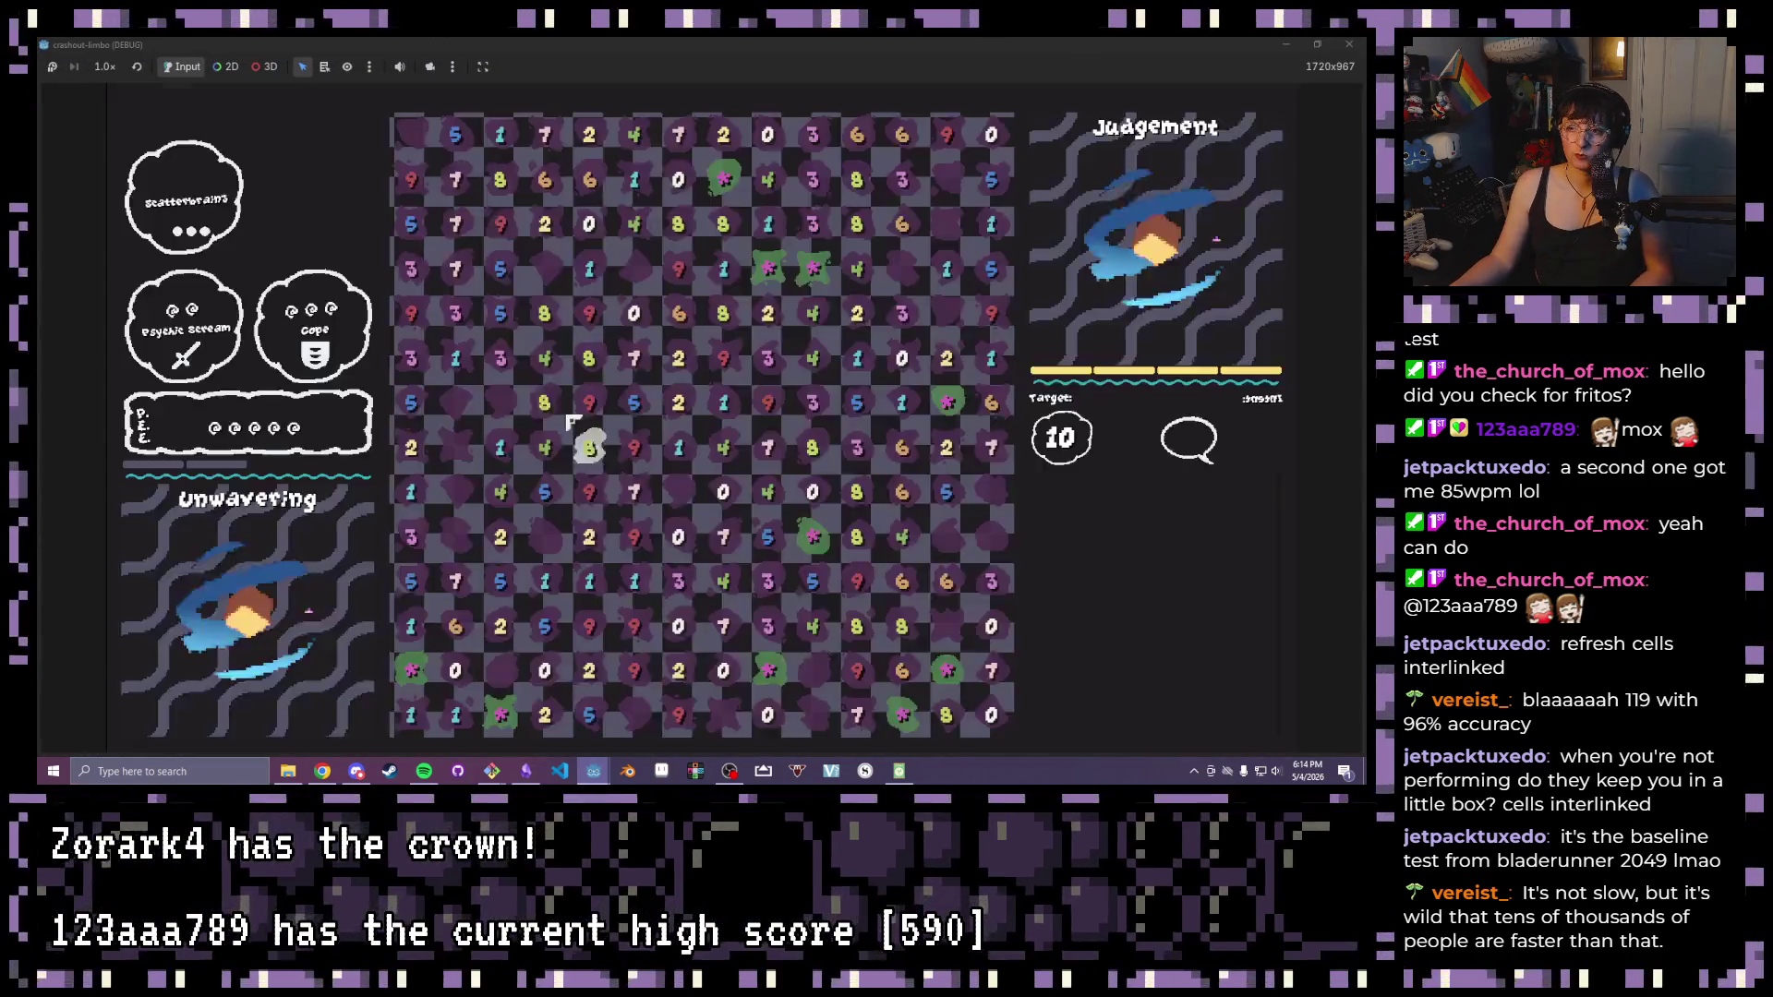
# Clear groups summing to 10: several 1+9 pairs, the 6-2-2 column, and two adjacent 5s
pyautogui.moveTo(769, 406); pyautogui.dragTo(718, 413)
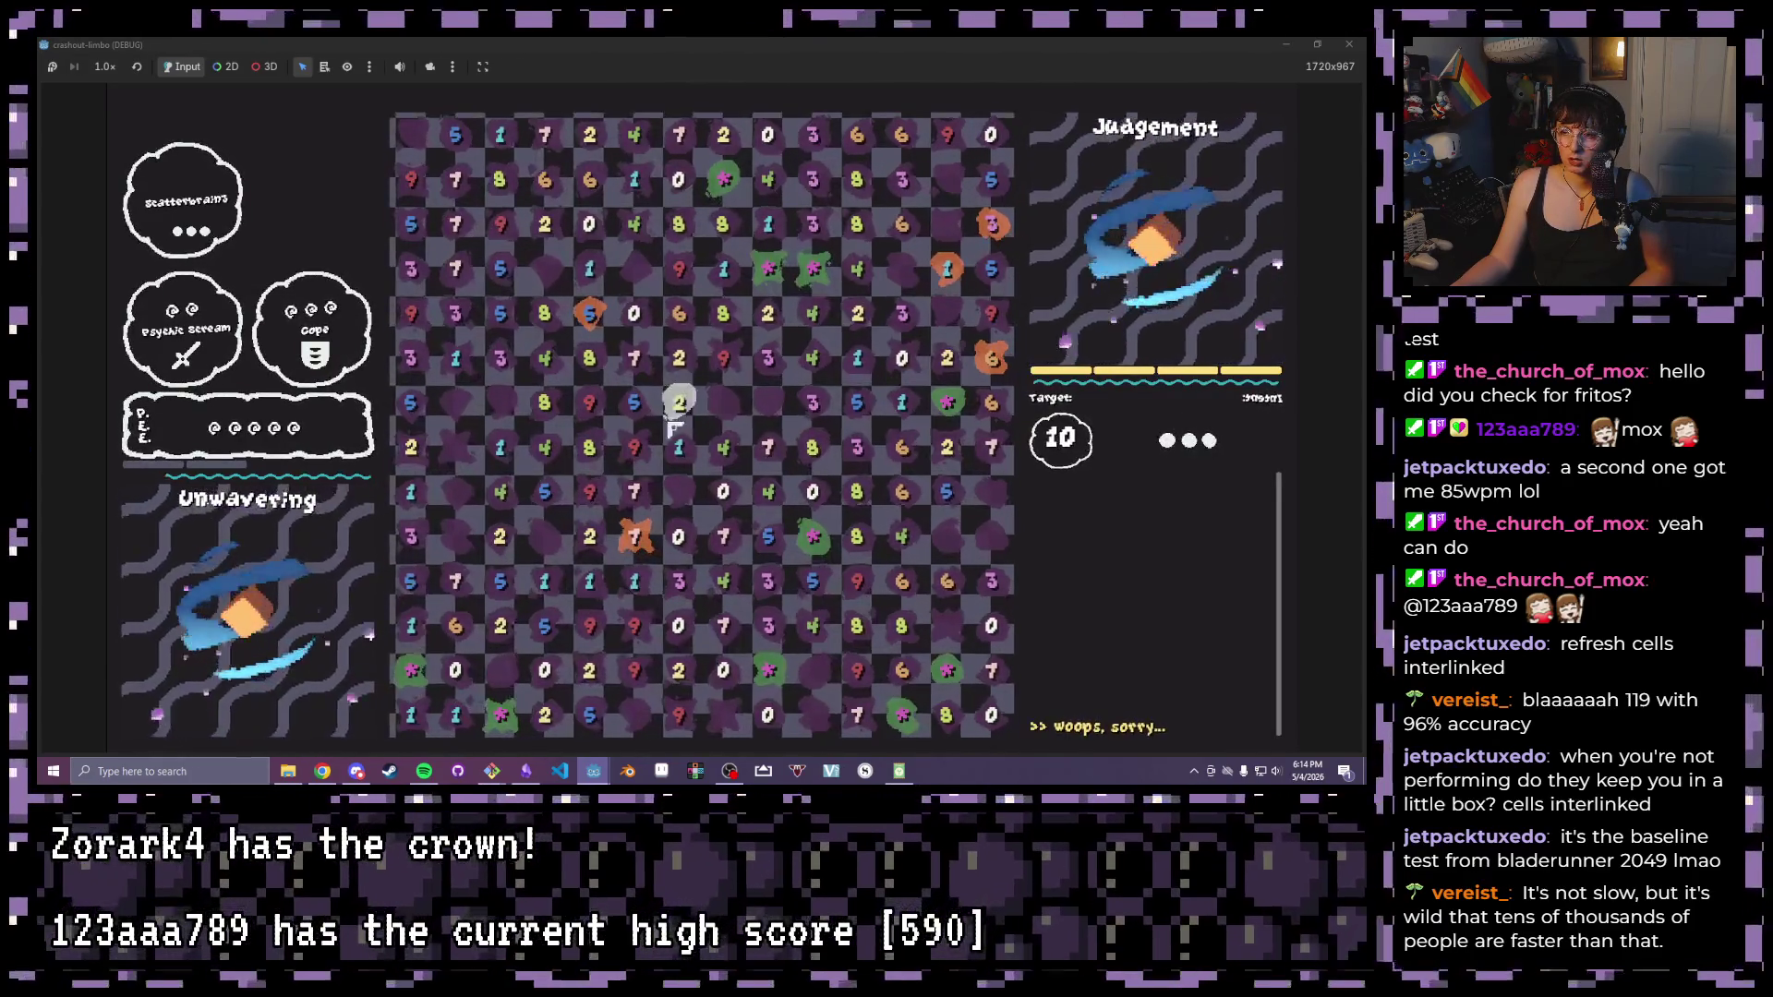
pyautogui.moveTo(679, 314); pyautogui.dragTo(679, 402)
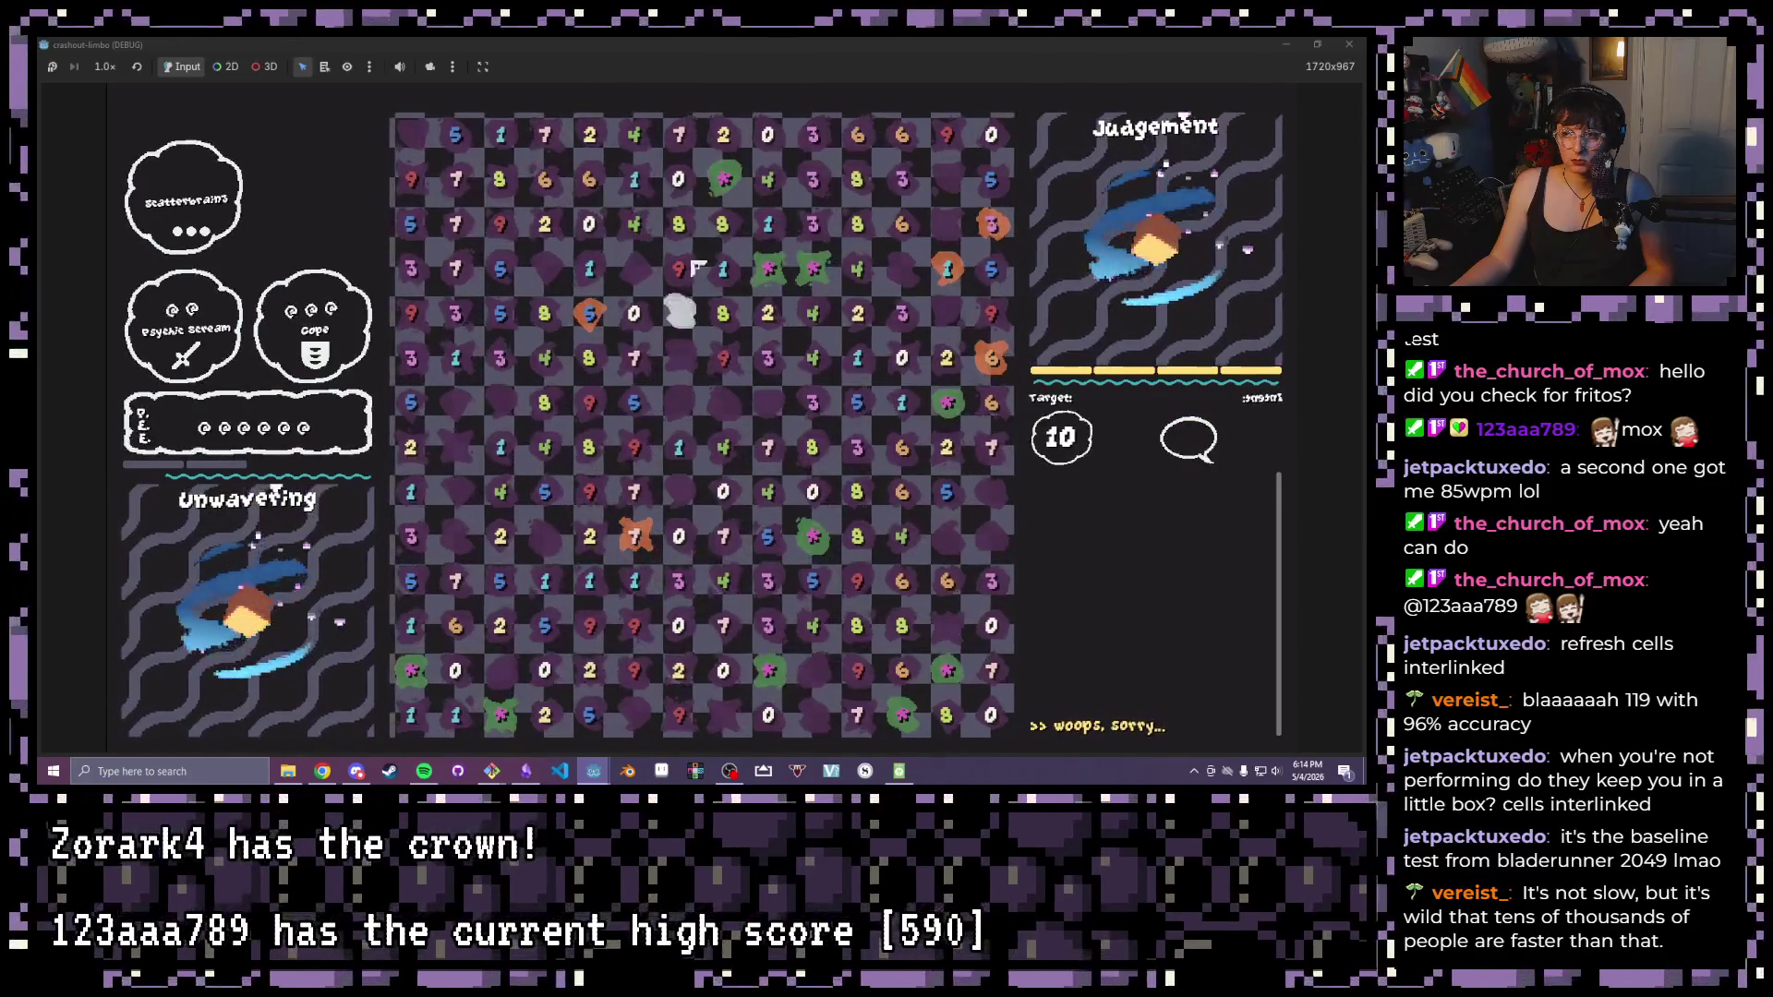
pyautogui.moveTo(683, 269); pyautogui.dragTo(729, 273)
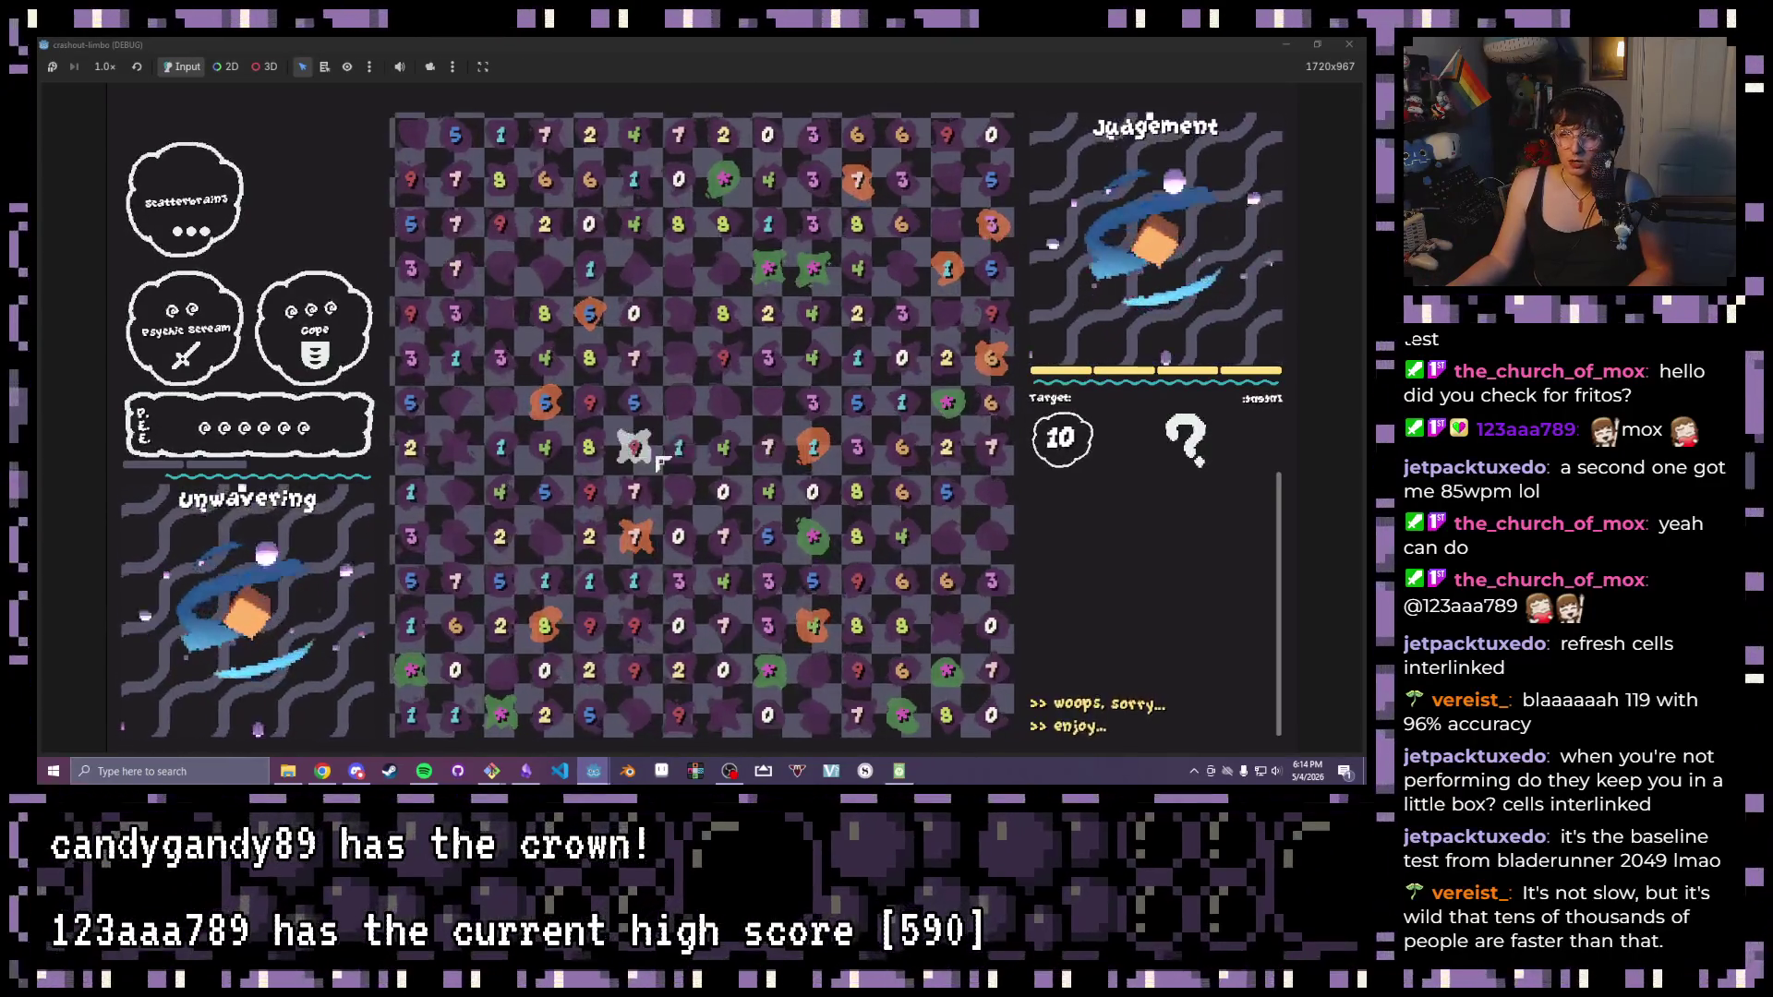
pyautogui.click(633, 447)
pyautogui.click(679, 447)
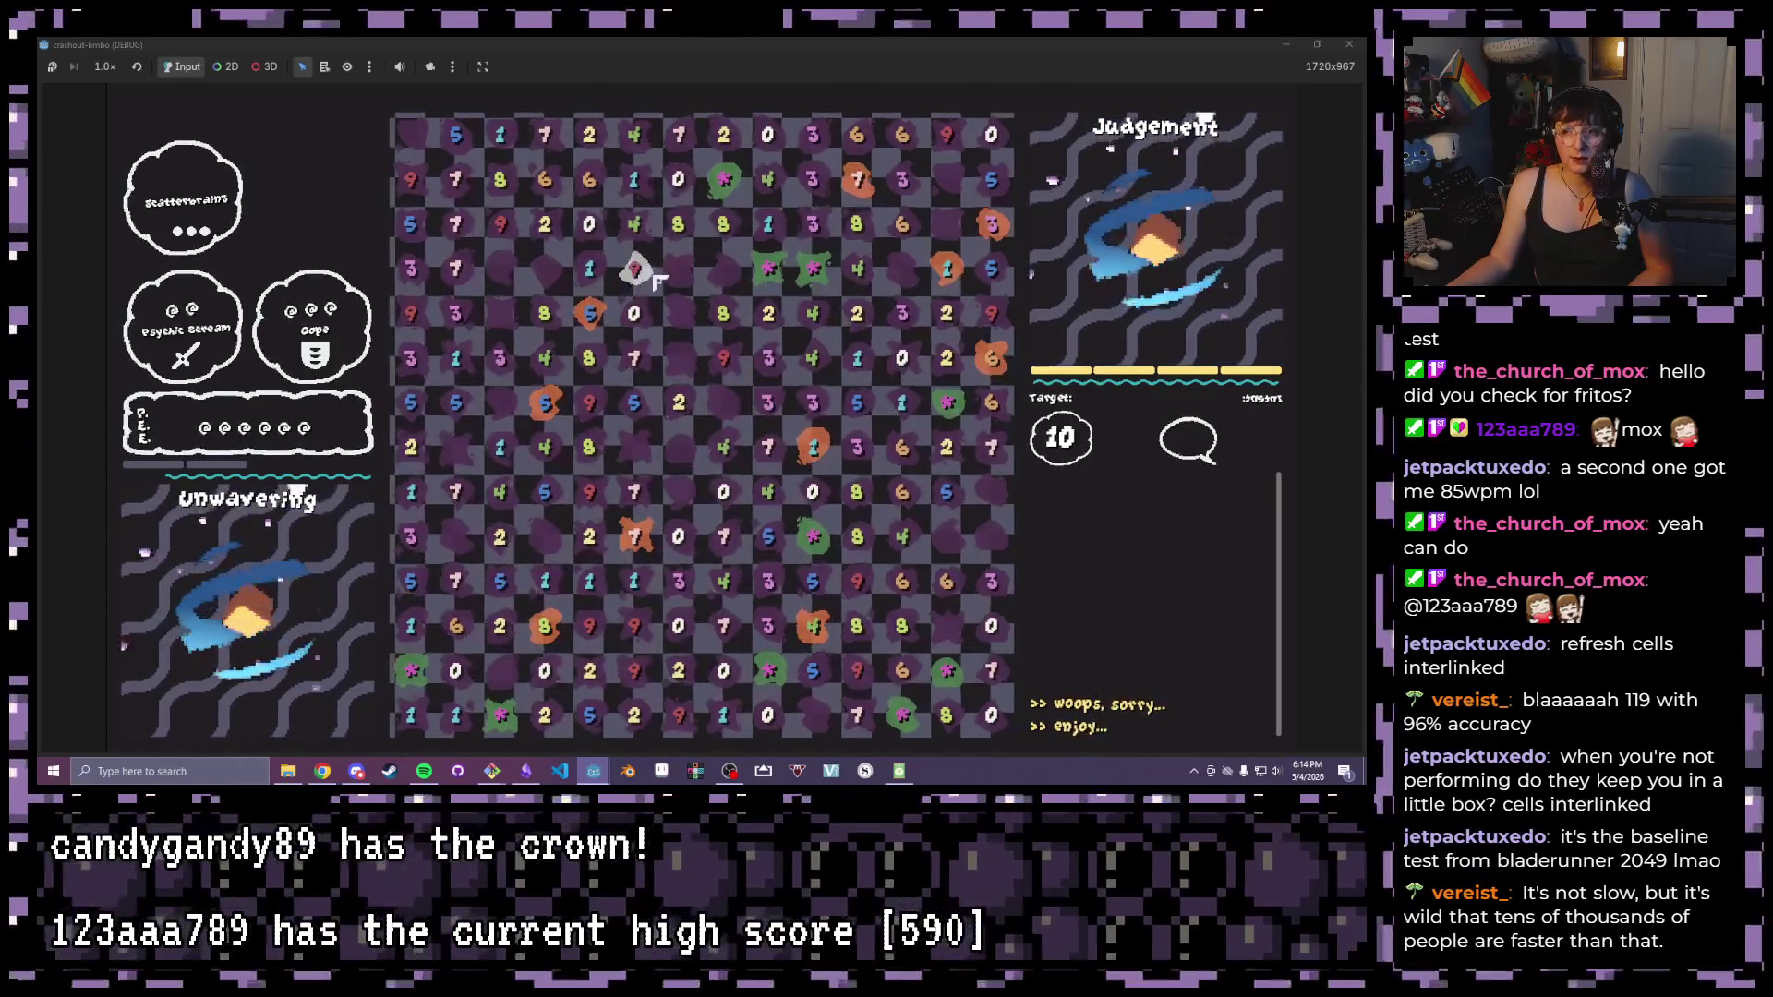
pyautogui.click(645, 273)
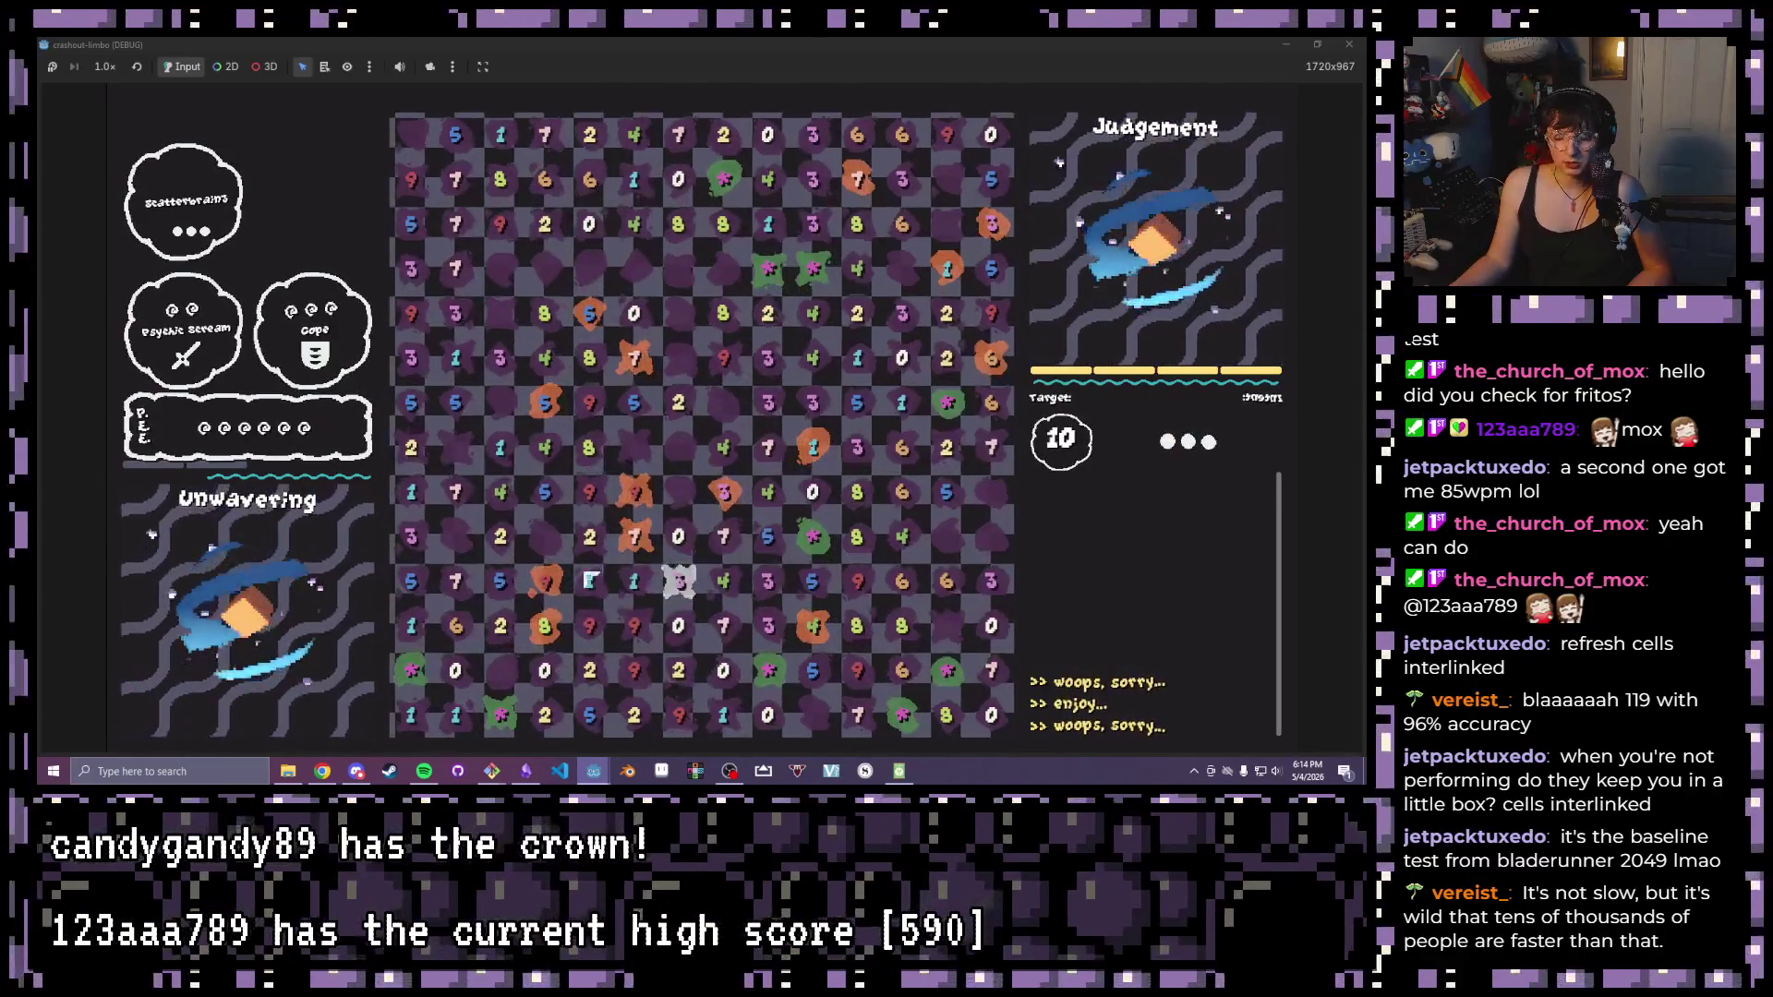
pyautogui.click(568, 587)
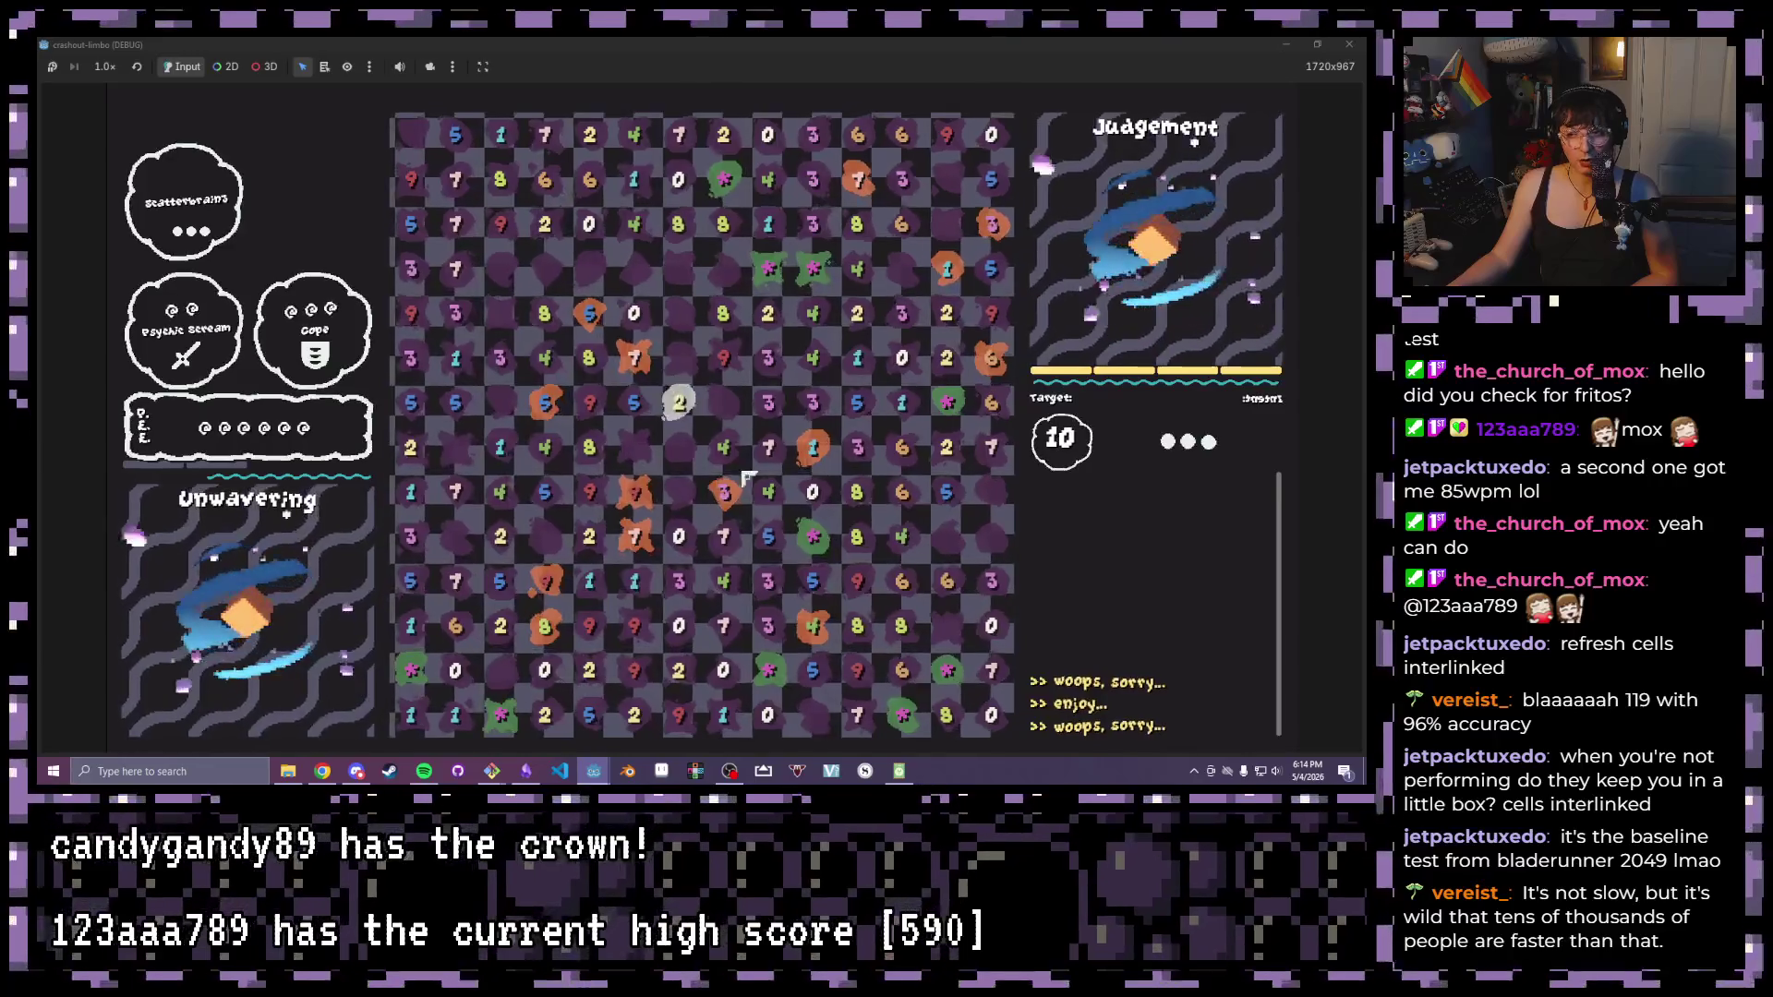
pyautogui.click(582, 406)
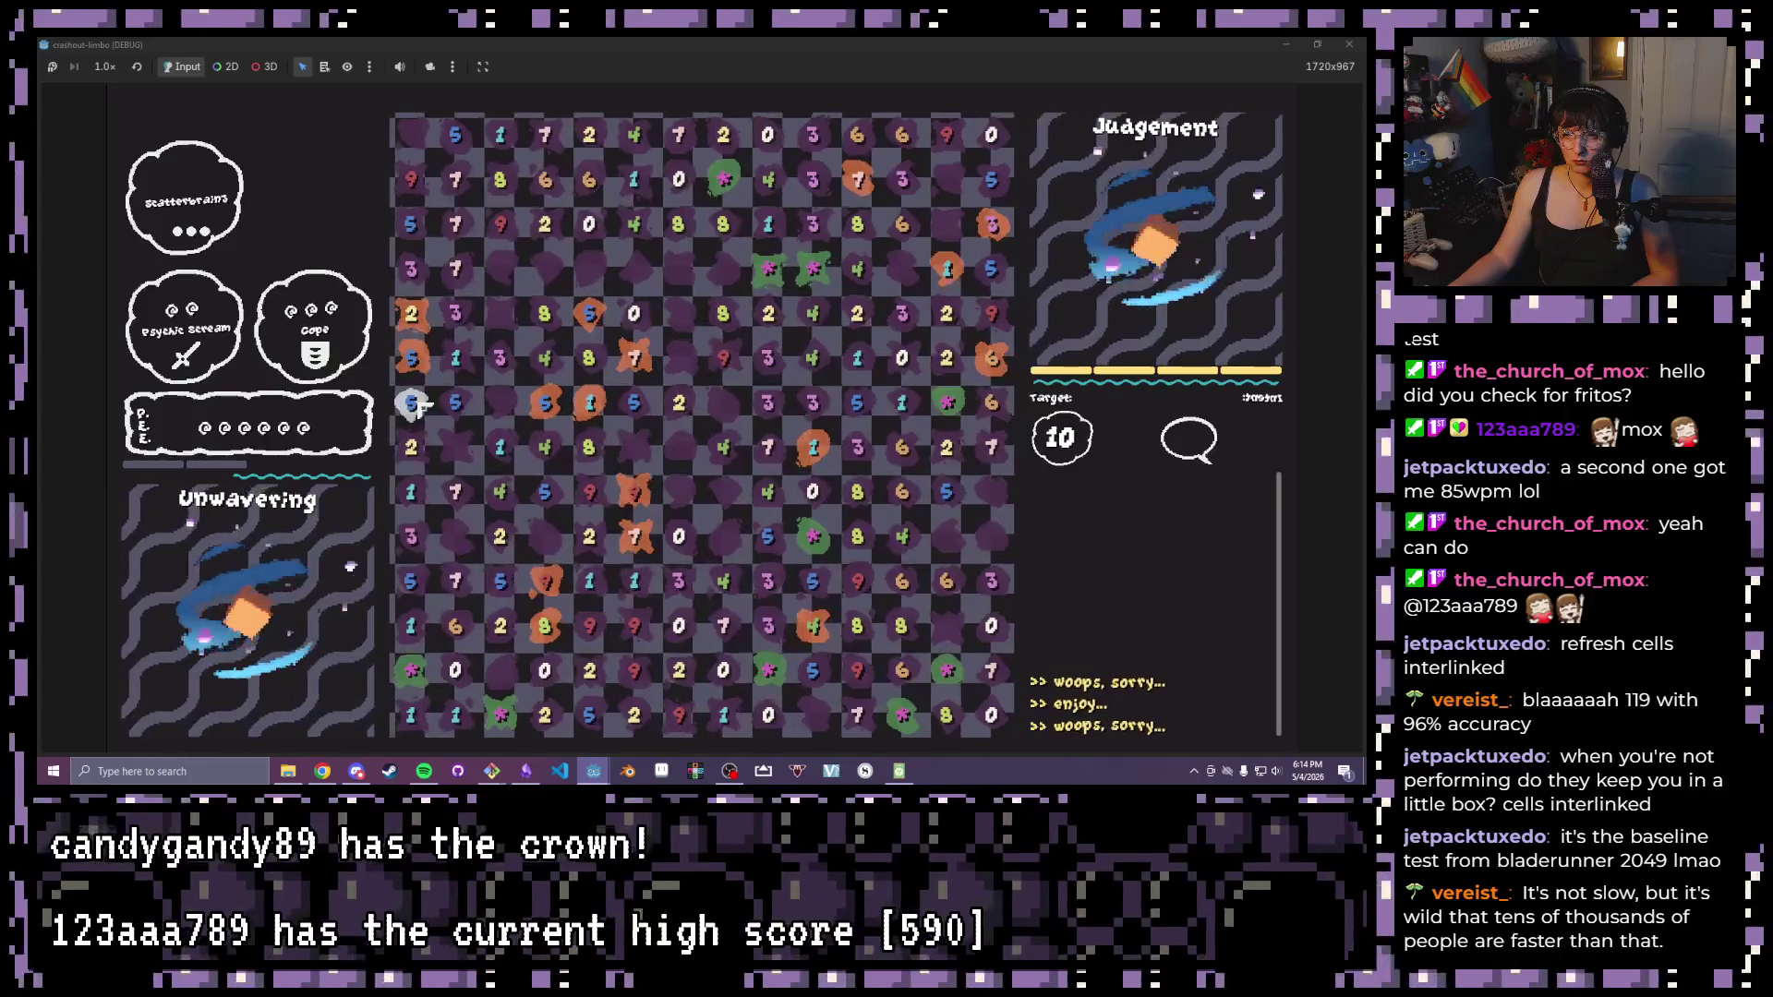
pyautogui.moveTo(414, 403); pyautogui.dragTo(455, 403)
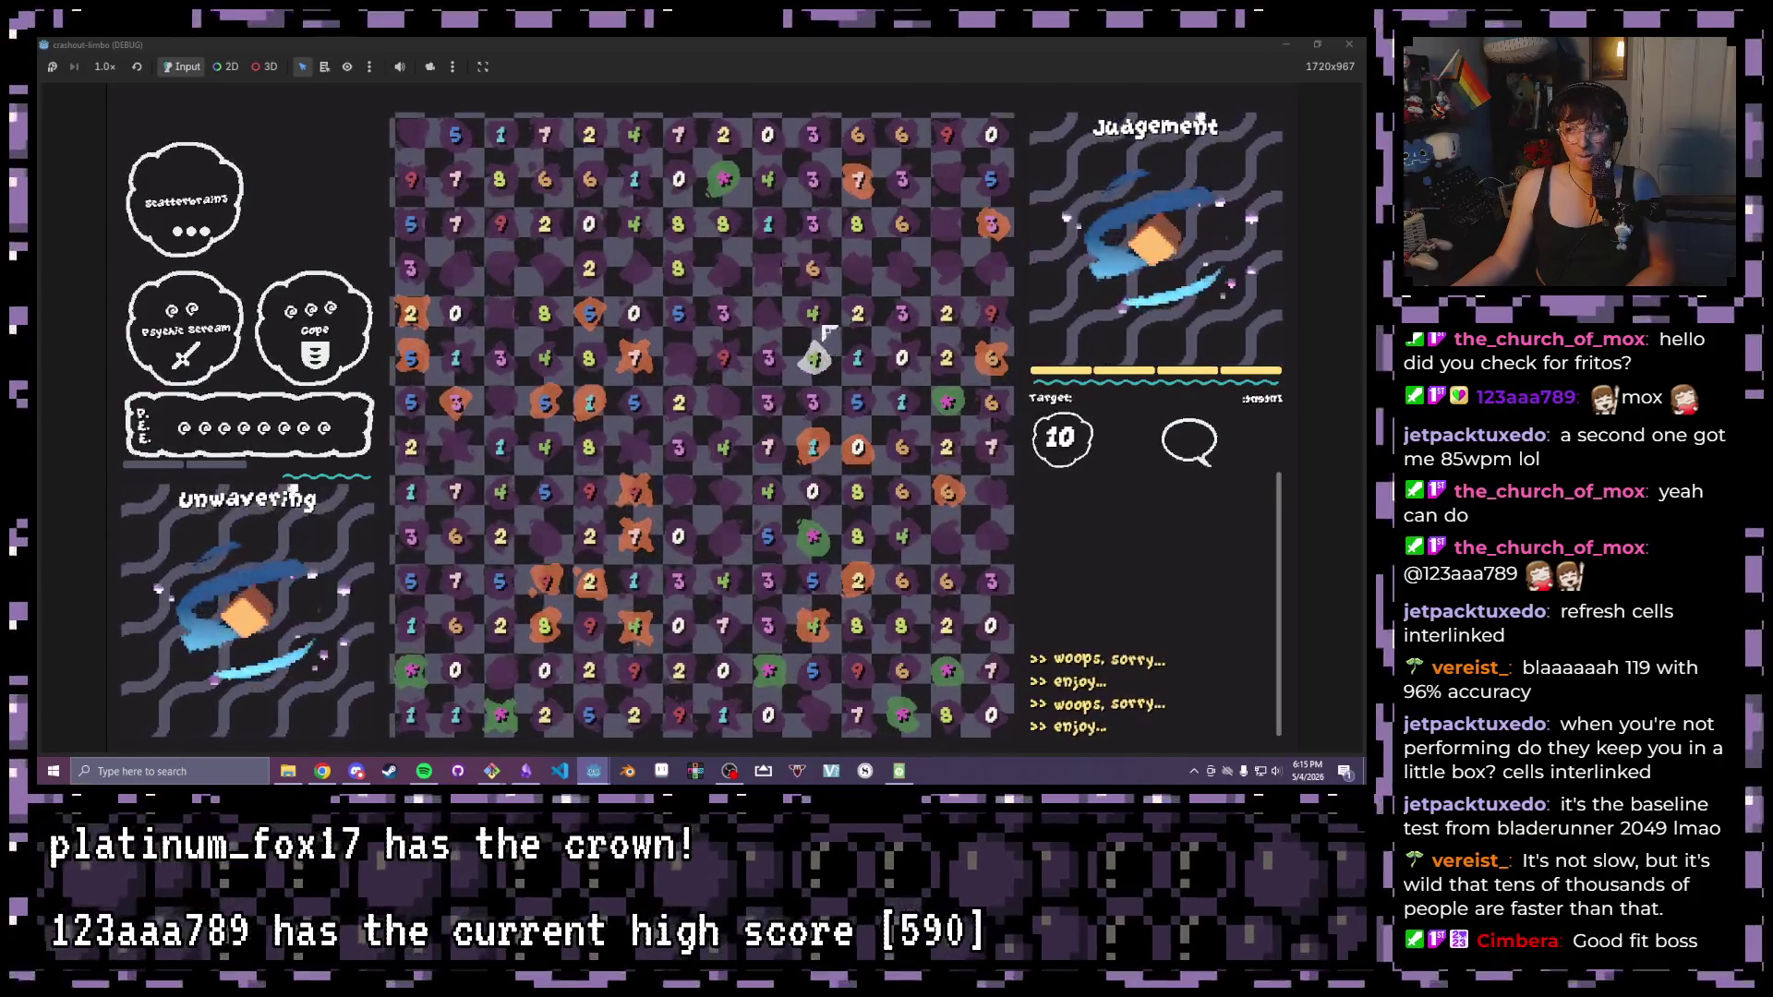
pyautogui.click(813, 316)
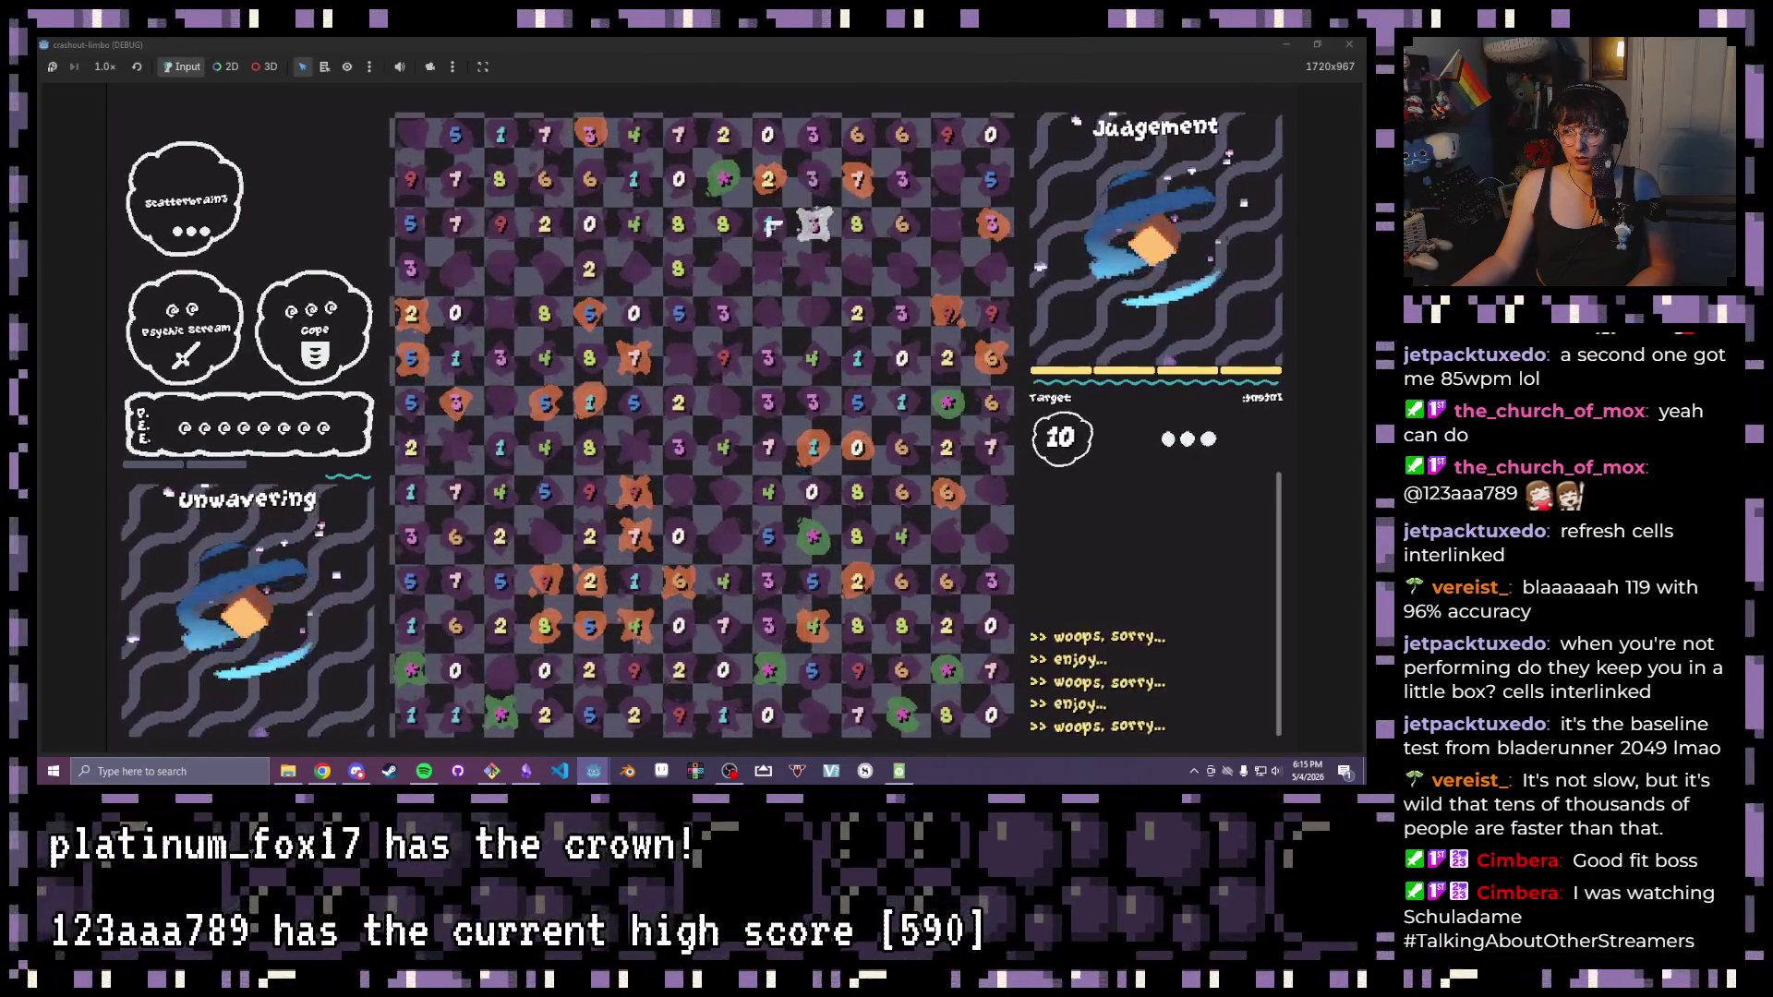
# Clear a stacked column, a row run, the 8+2 pair, the 2-star-8 group and bottom-row tiles totalling 10
pyautogui.click(724, 224)
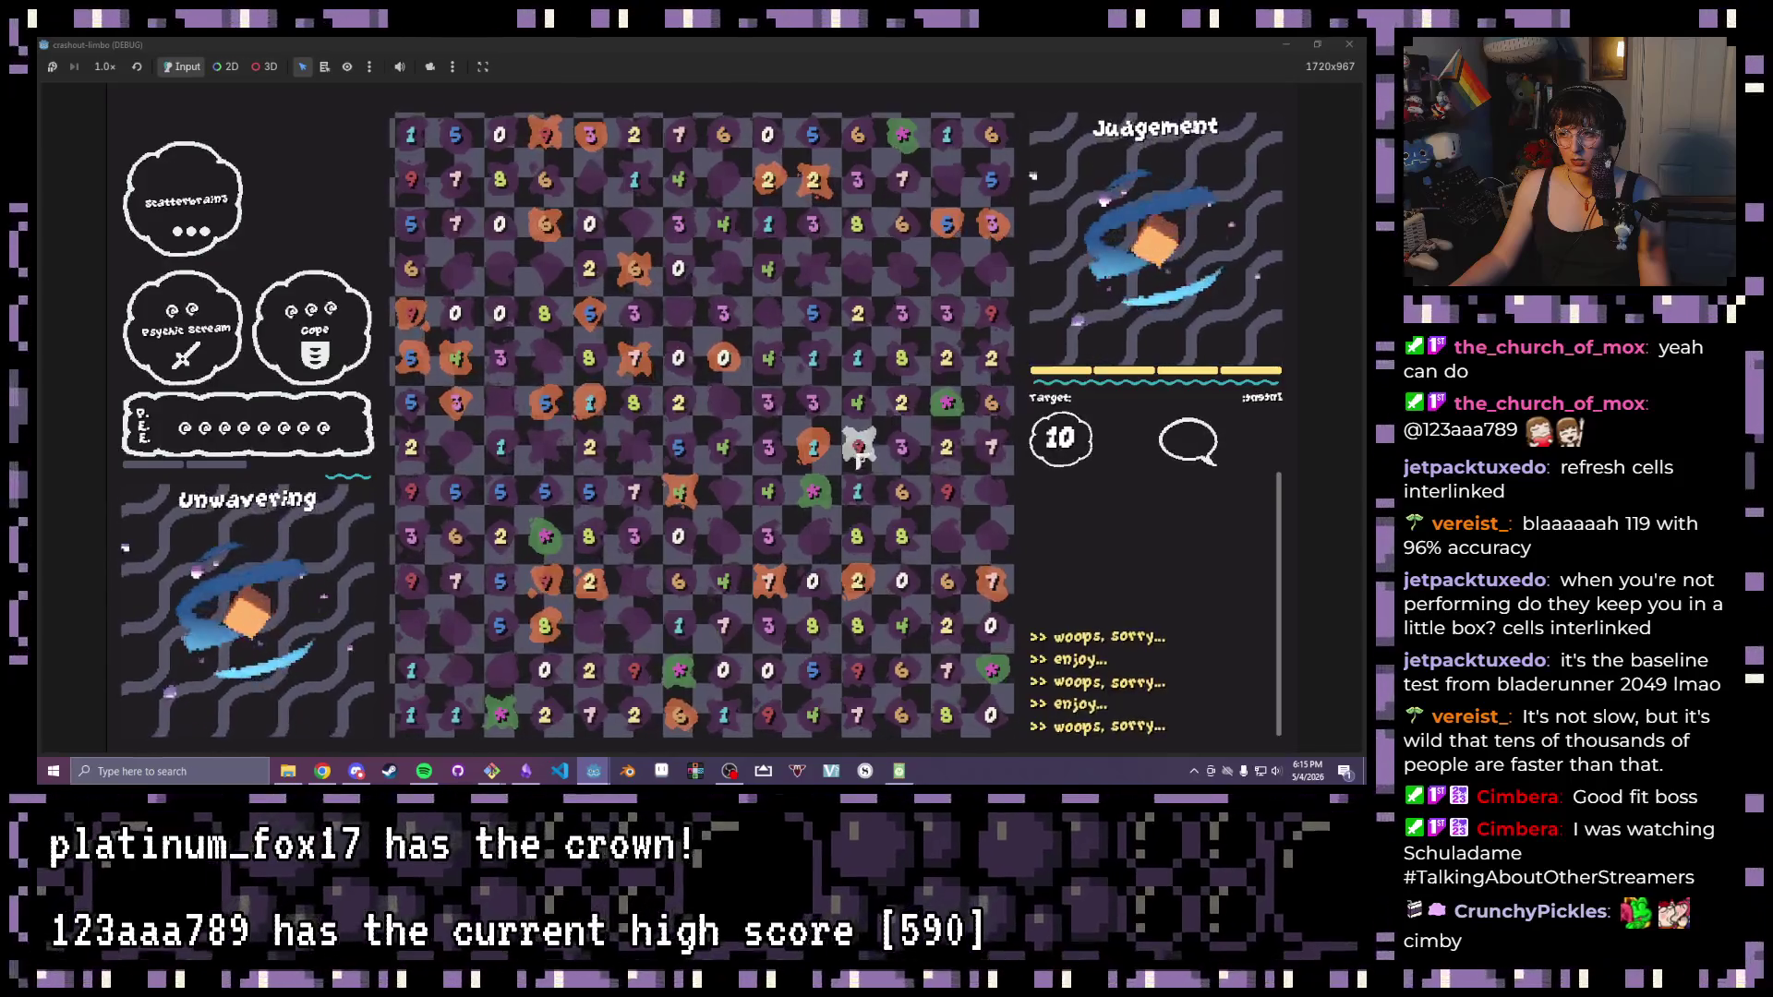
pyautogui.moveTo(901, 494); pyautogui.dragTo(769, 499)
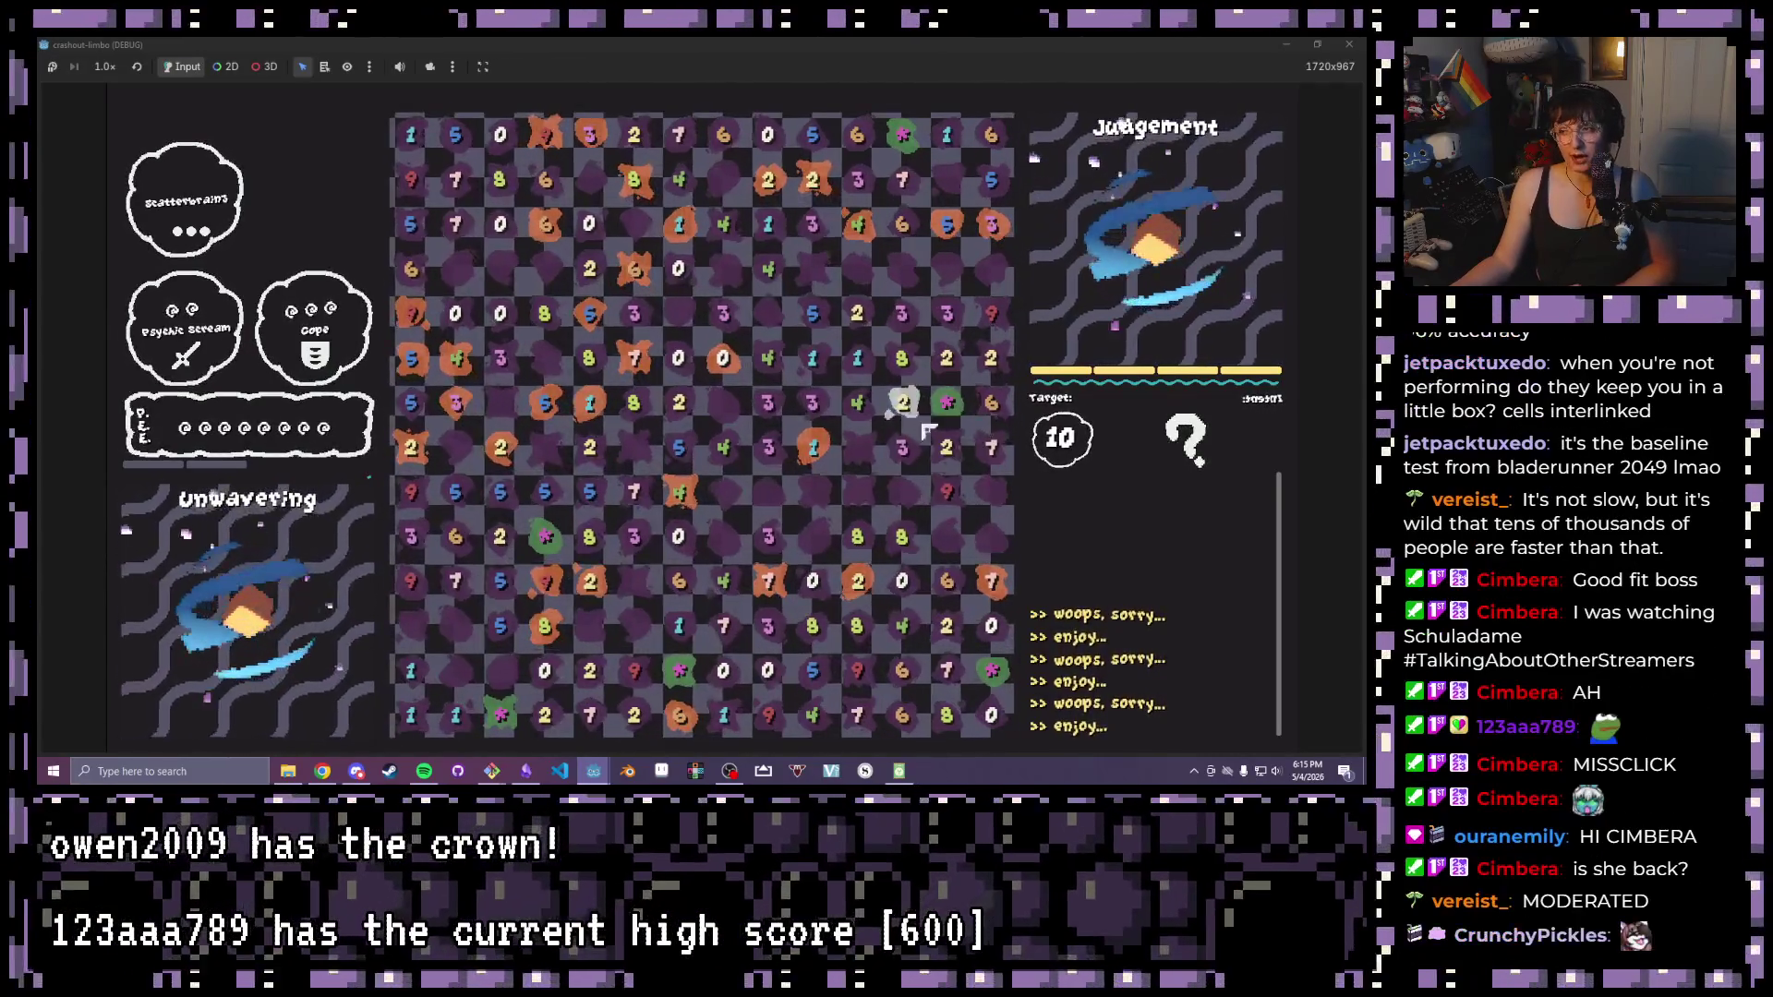
pyautogui.click(903, 399)
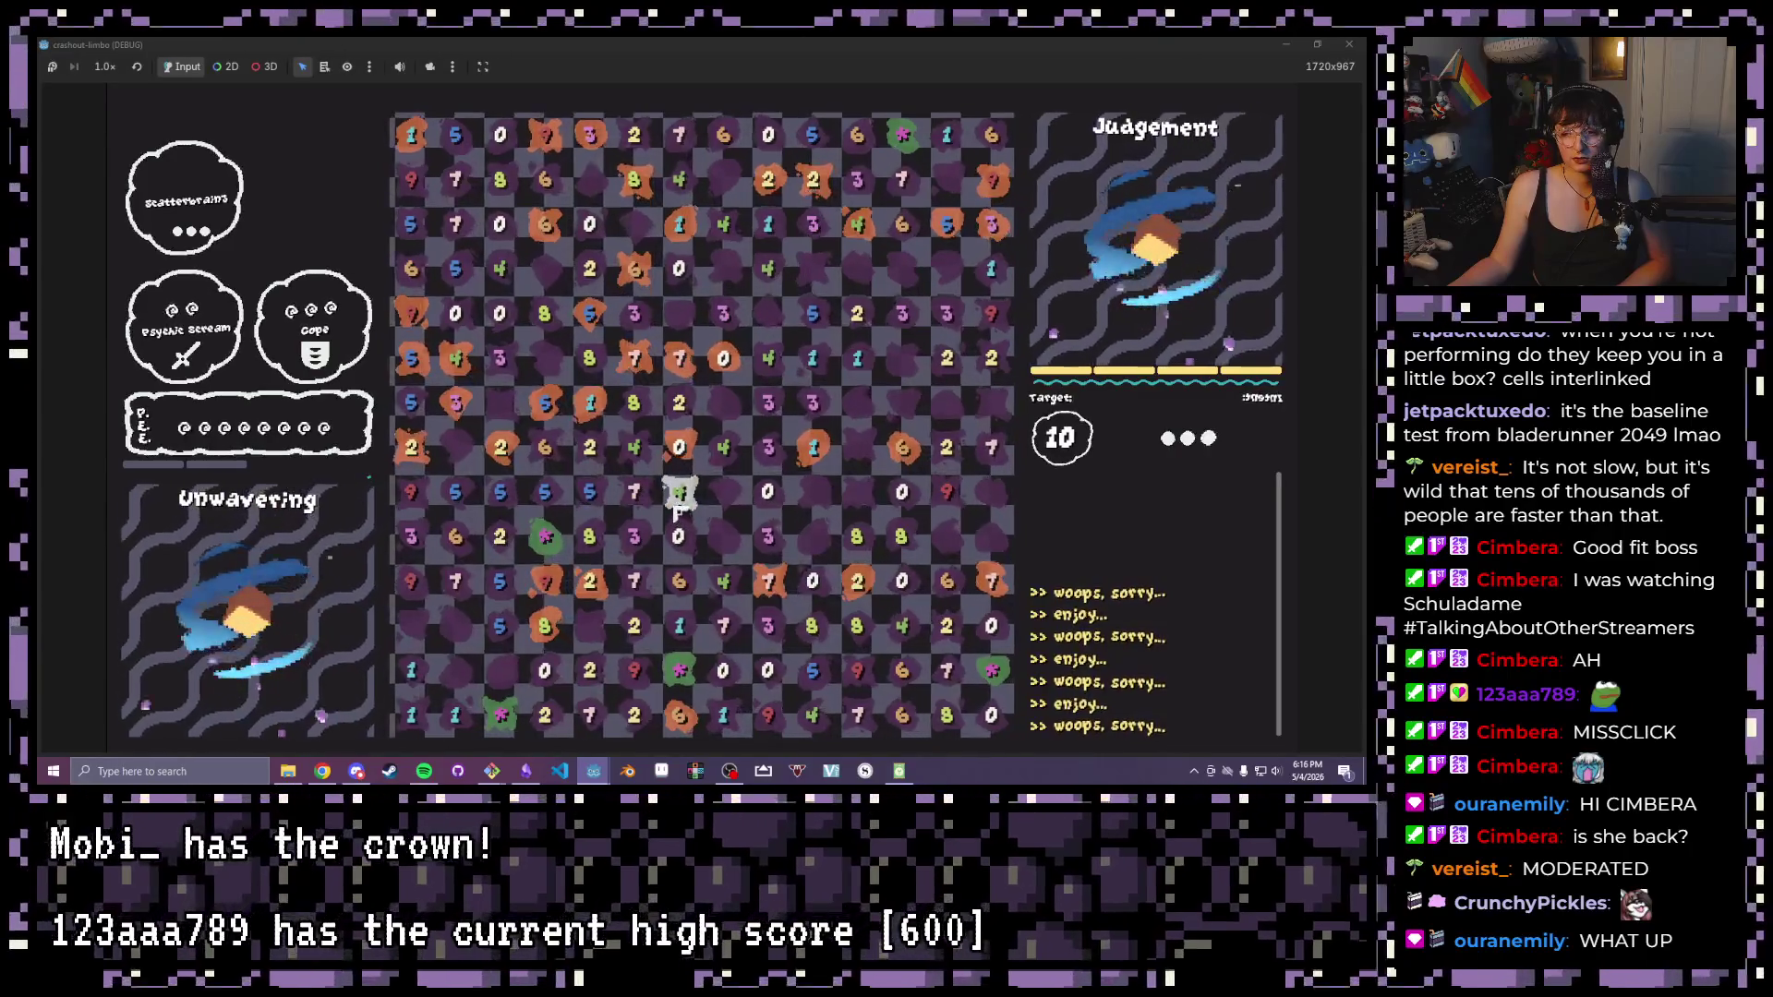
pyautogui.click(519, 544)
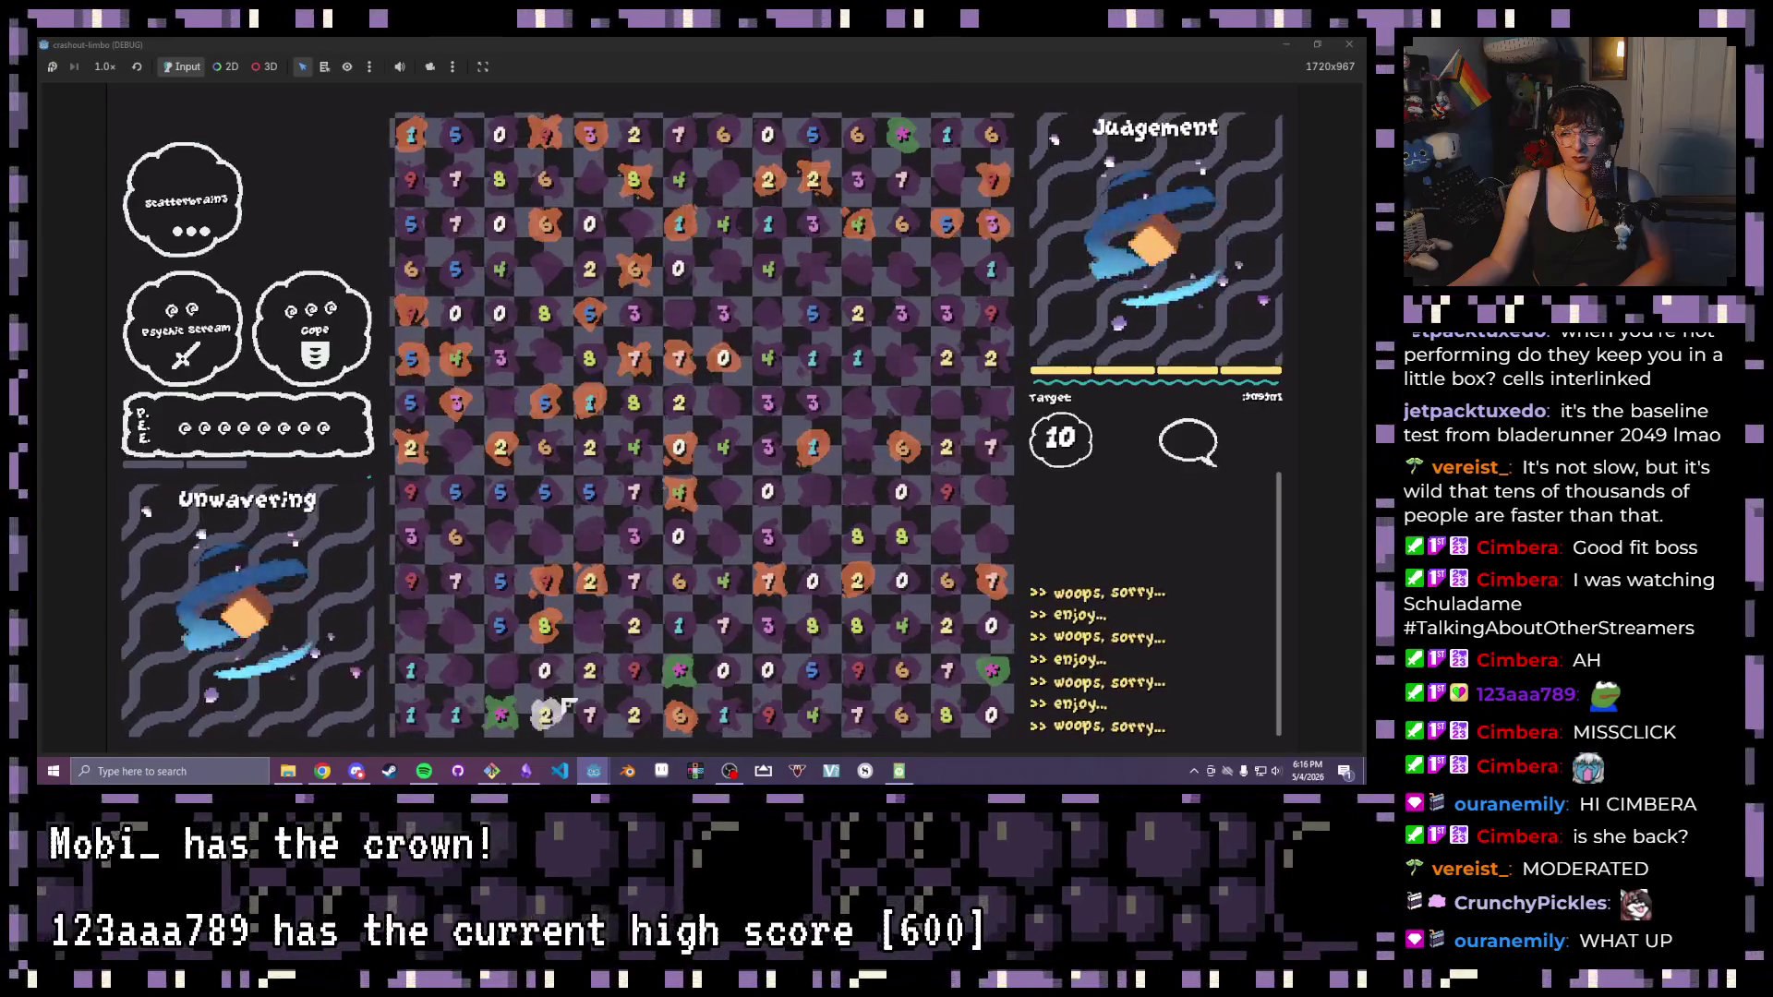
pyautogui.moveTo(602, 713); pyautogui.dragTo(466, 718)
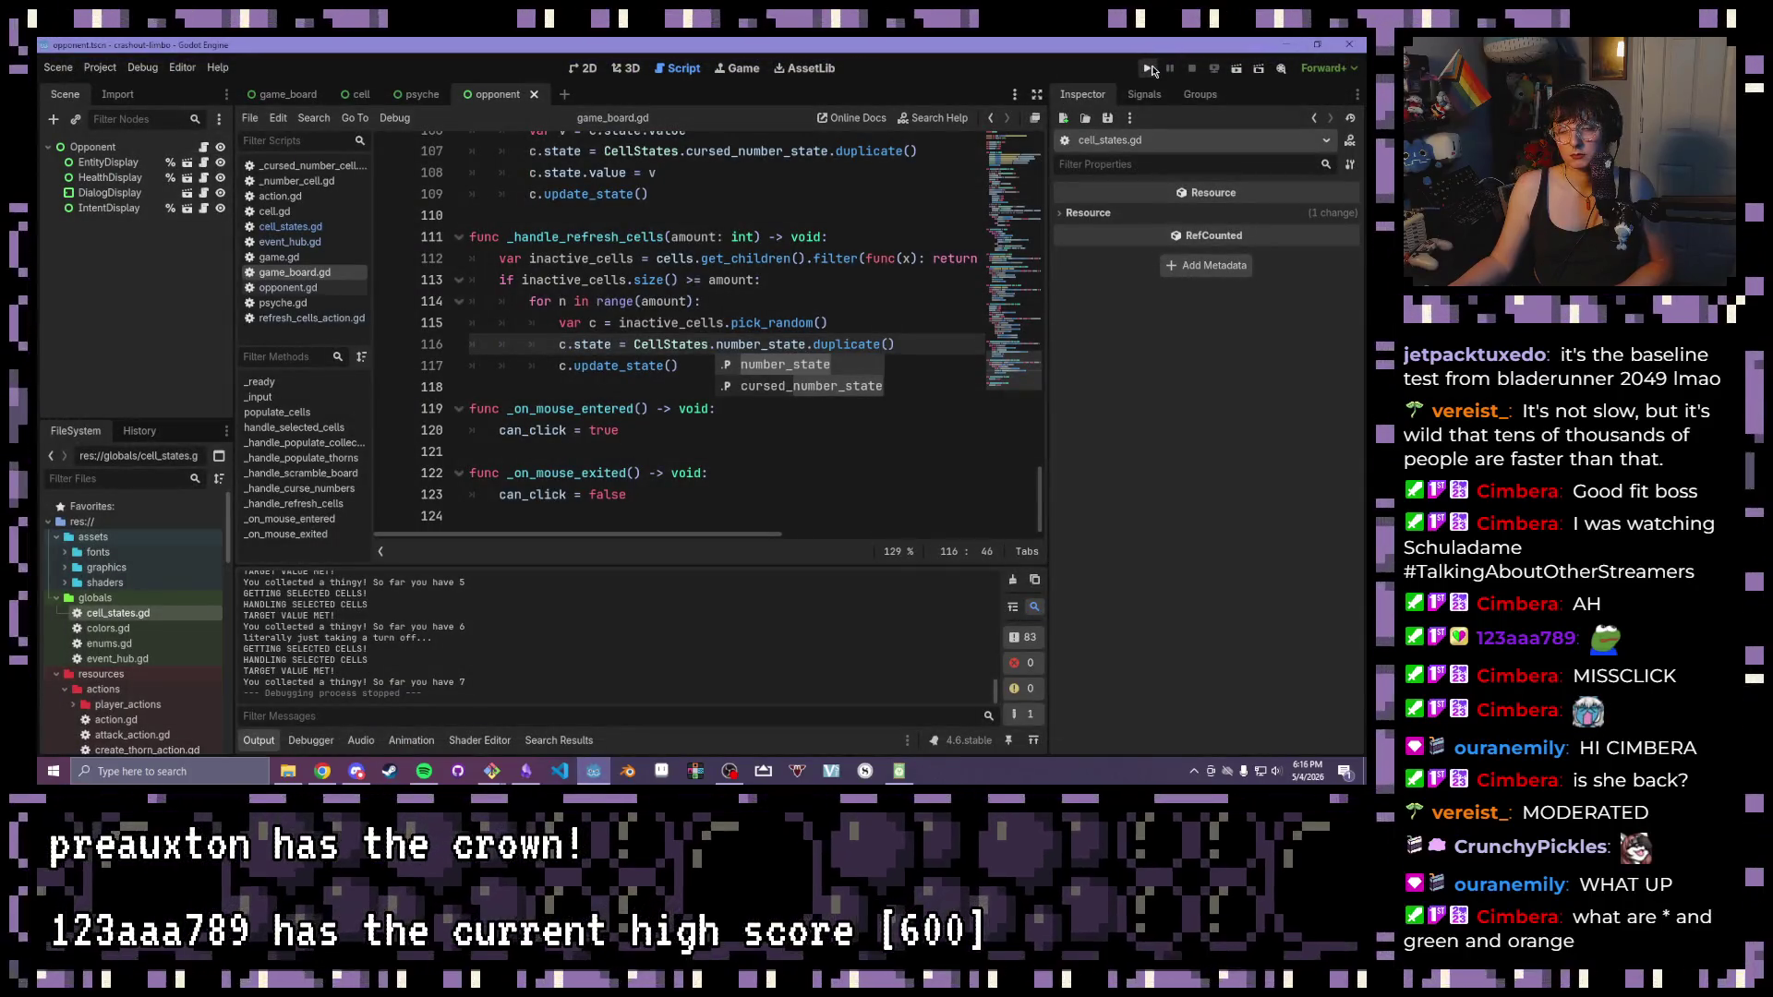
# Run the project from the toolbar to start a fresh playtest board
pyautogui.click(1150, 69)
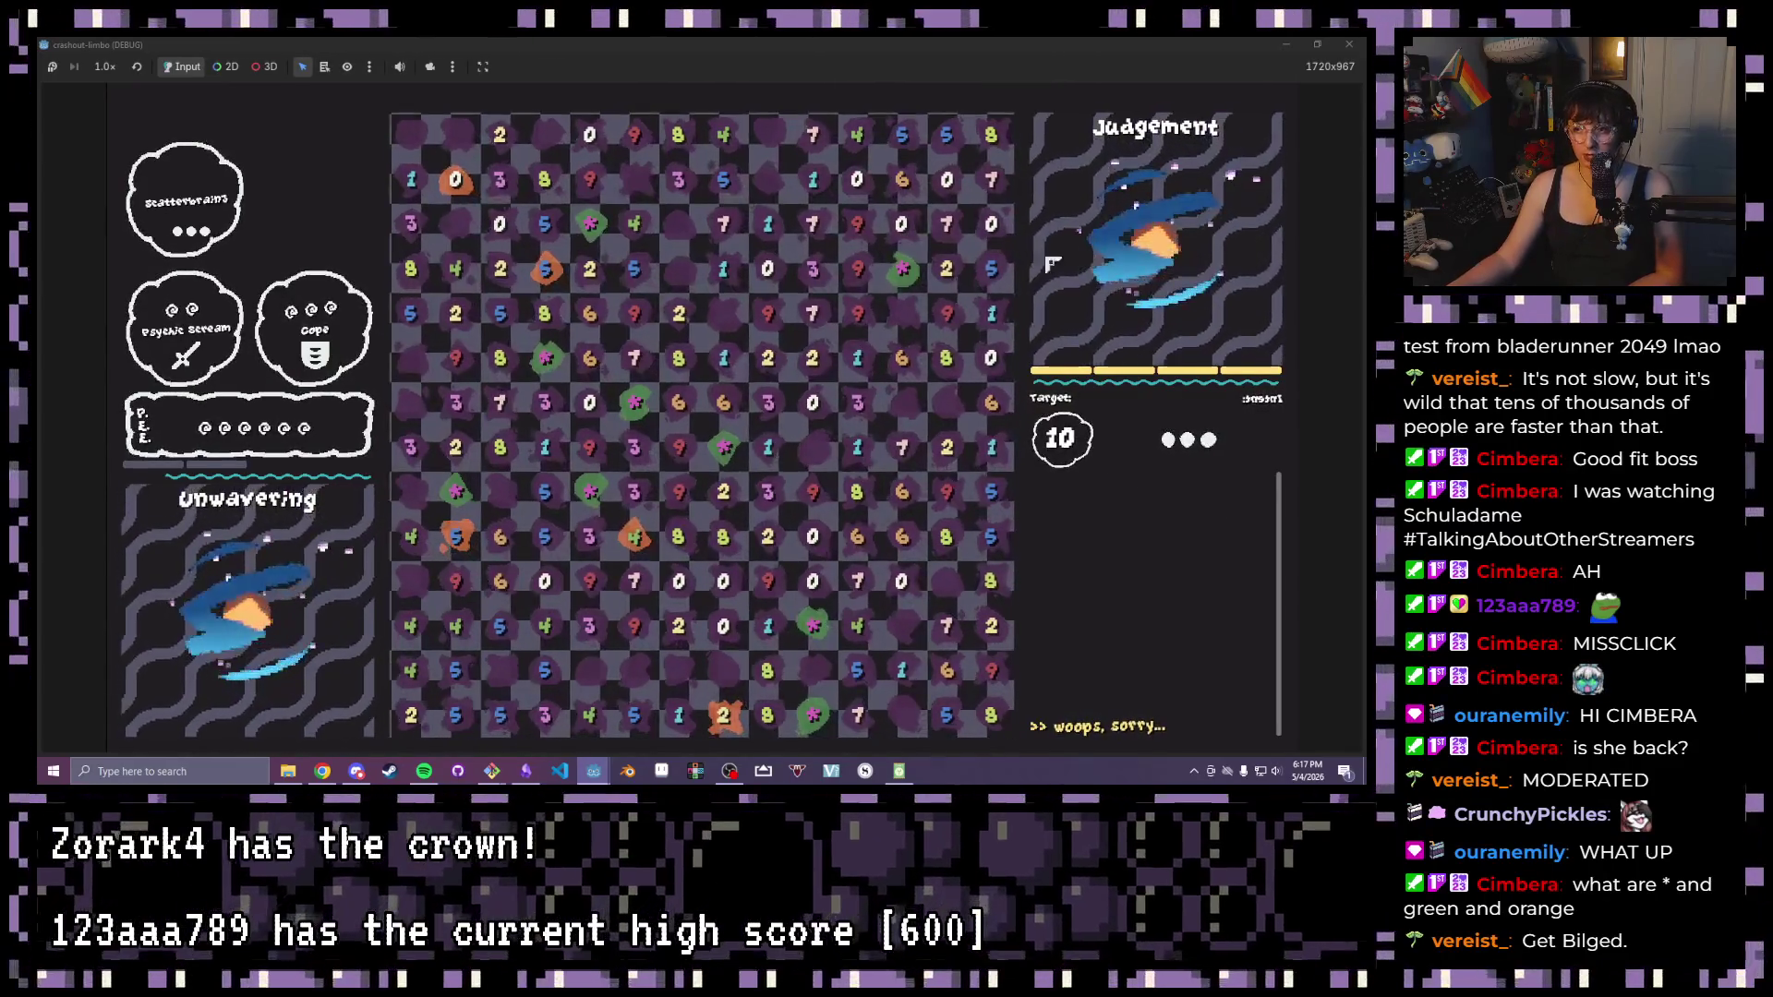
# Use Cope and a second ability, then clear 10-sum groups: 9-star-1, 7-3-0, 2-8-star, 9-1
pyautogui.click(277, 370)
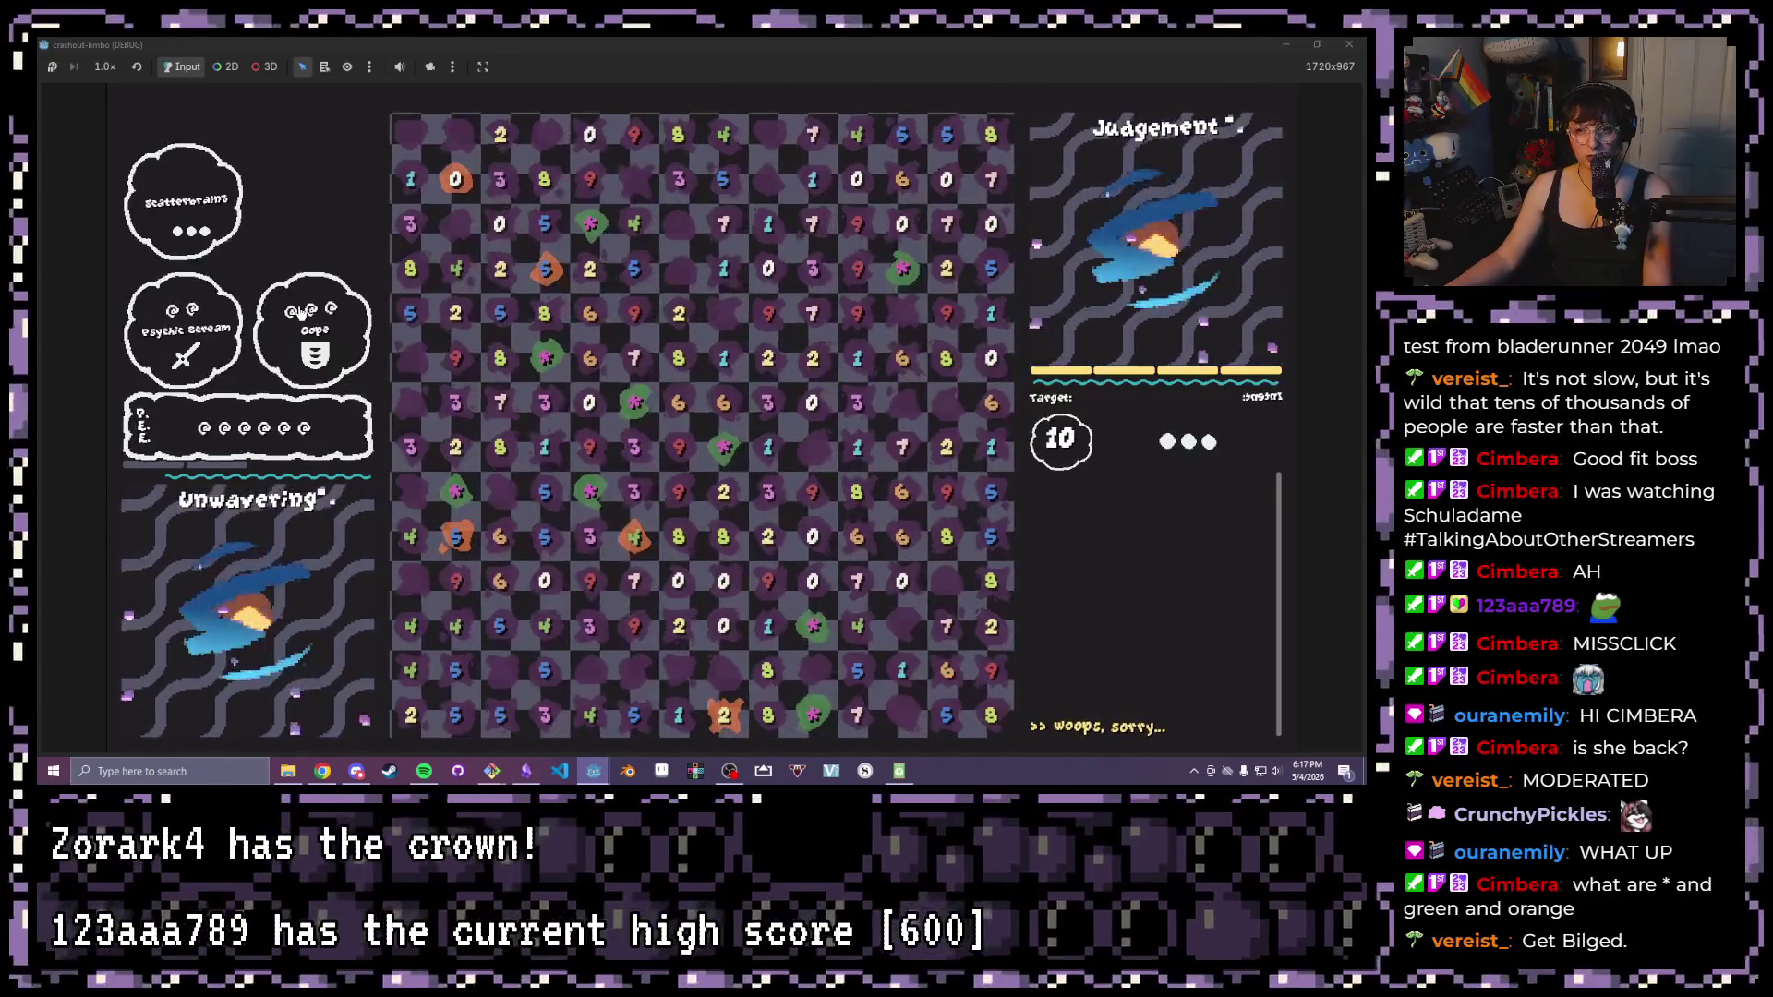
pyautogui.click(312, 305)
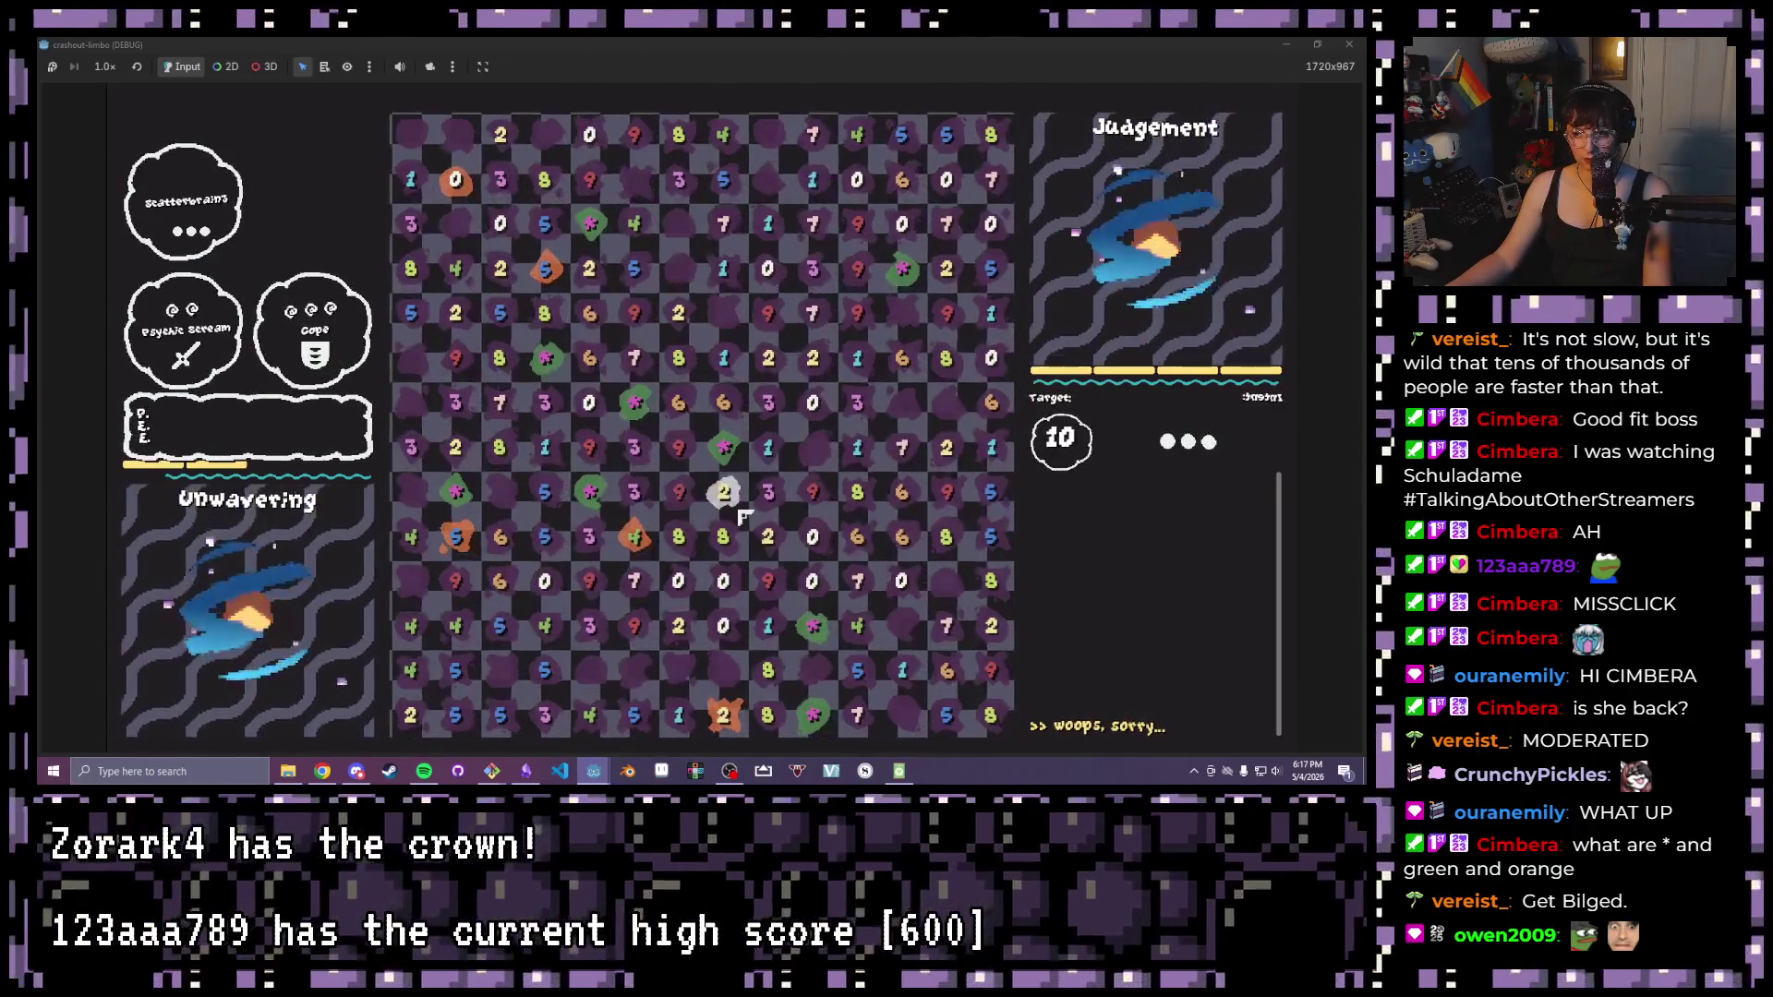
pyautogui.click(759, 457)
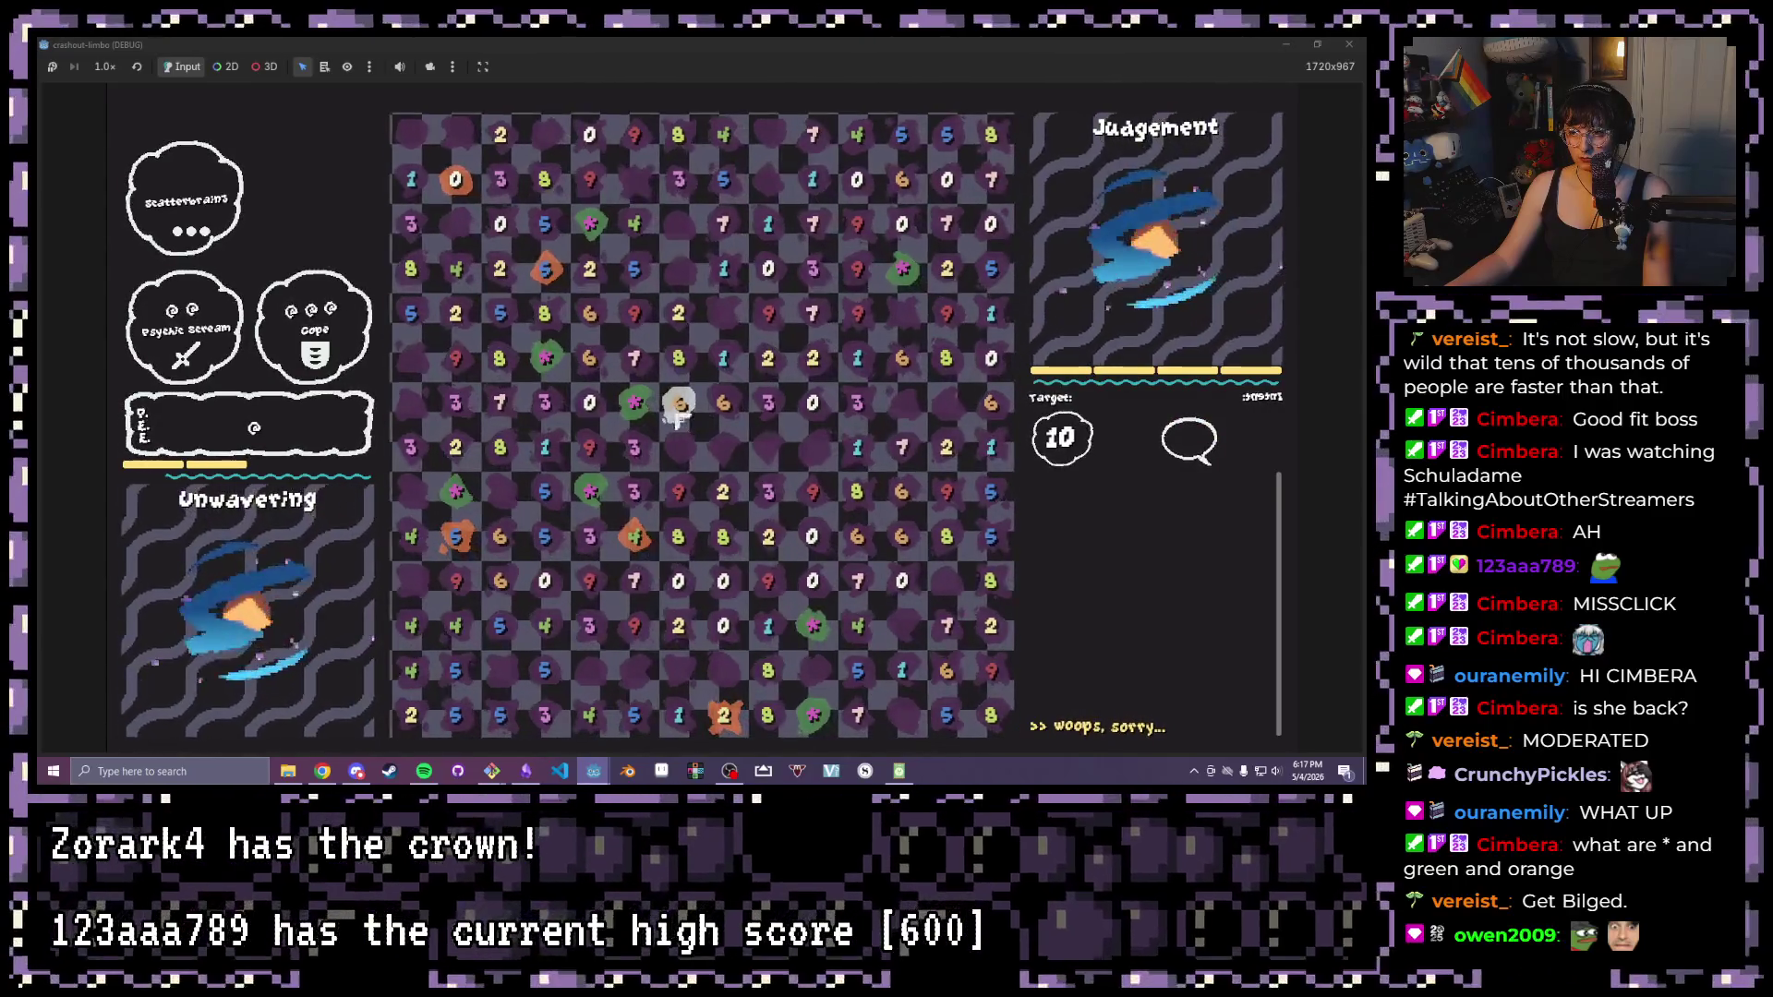
pyautogui.moveTo(499, 403); pyautogui.dragTo(633, 409)
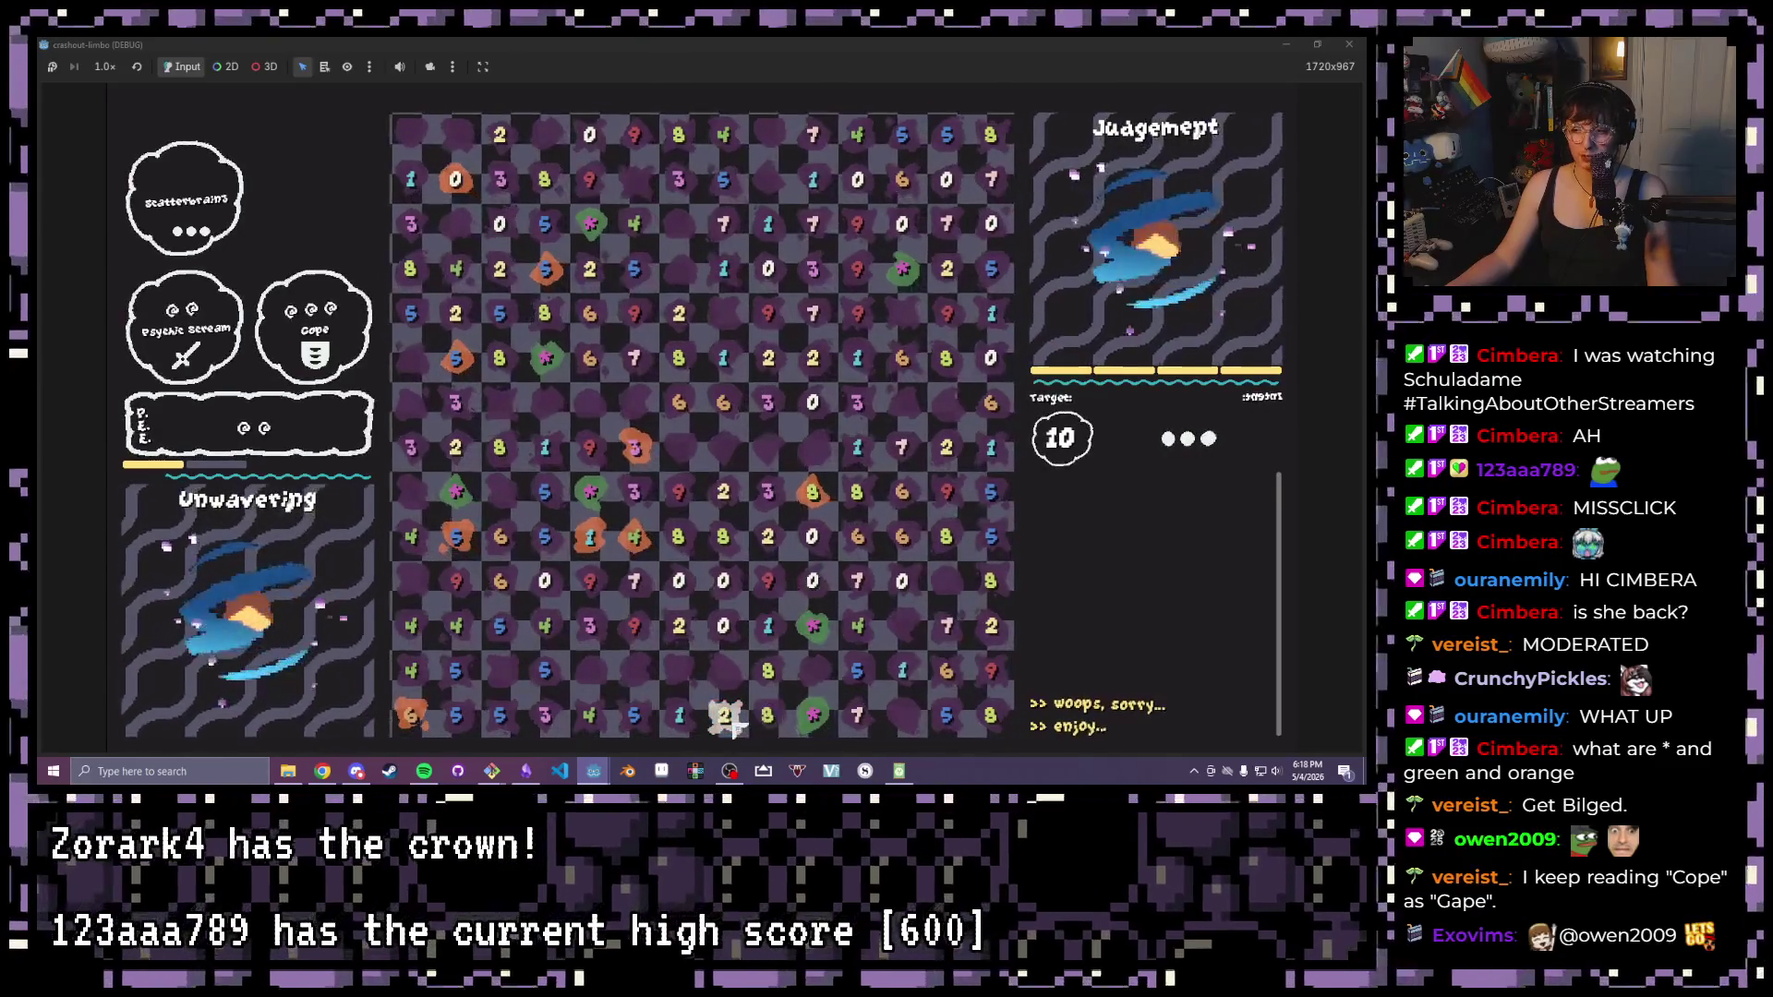
pyautogui.moveTo(724, 717); pyautogui.dragTo(812, 717)
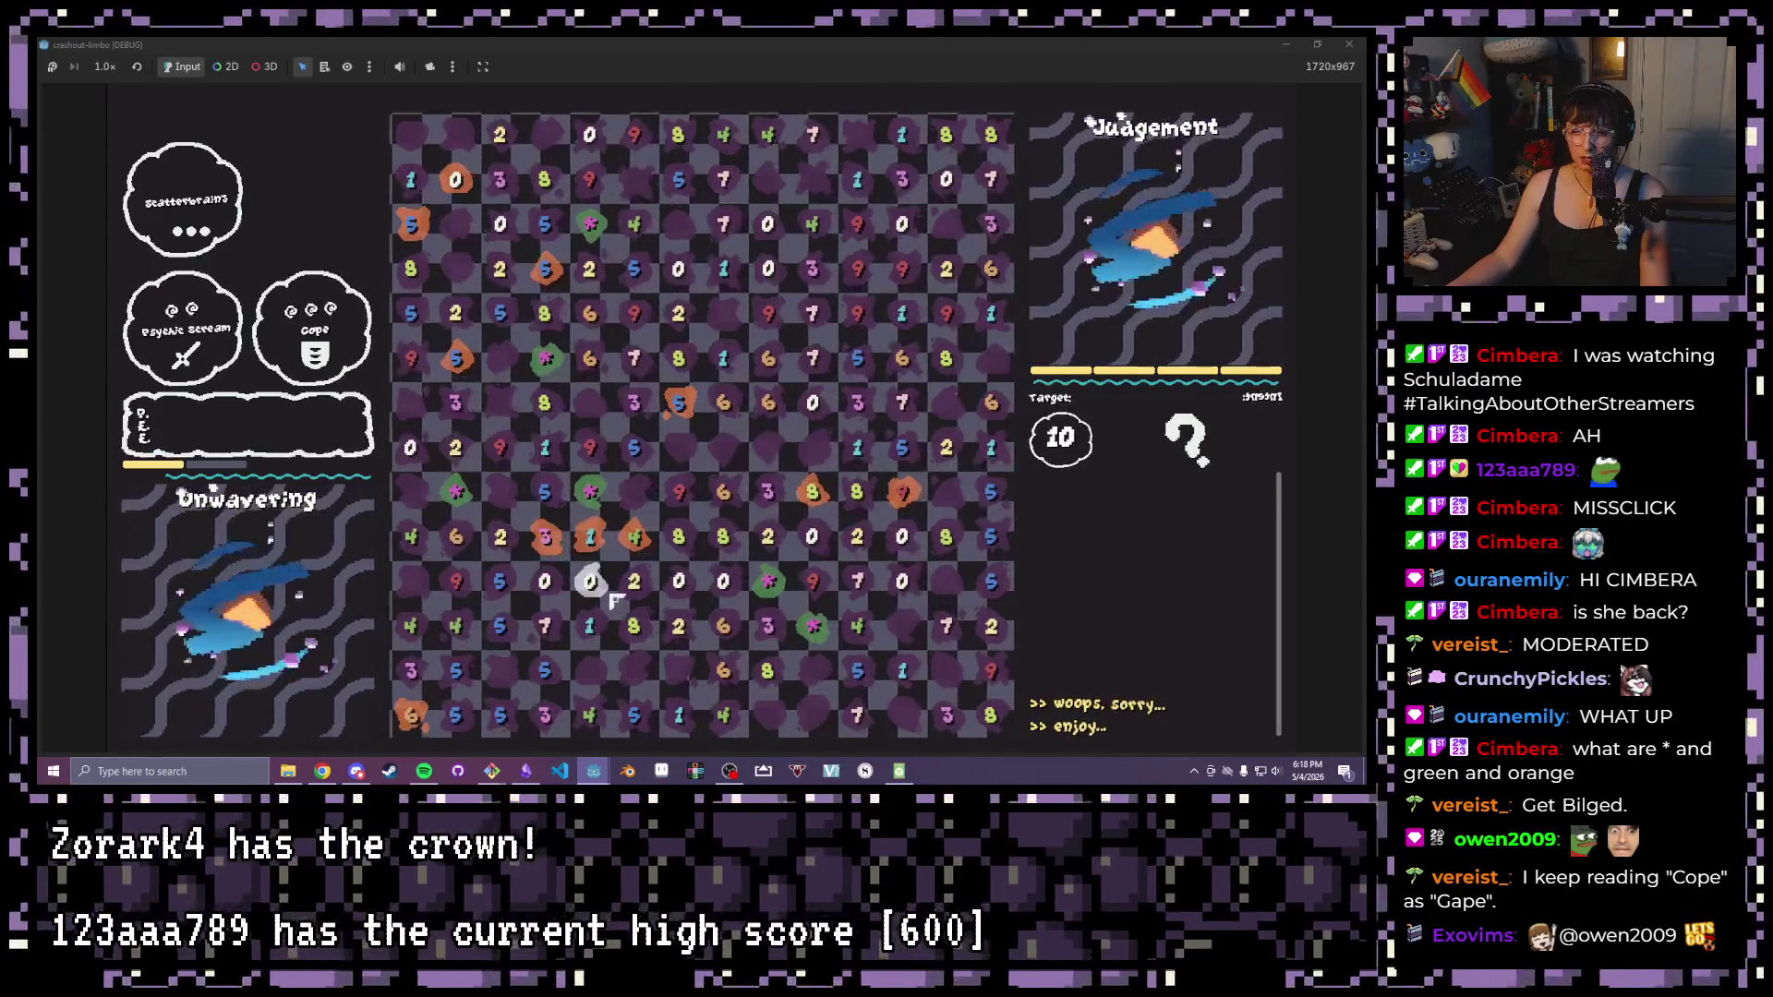
pyautogui.click(591, 451)
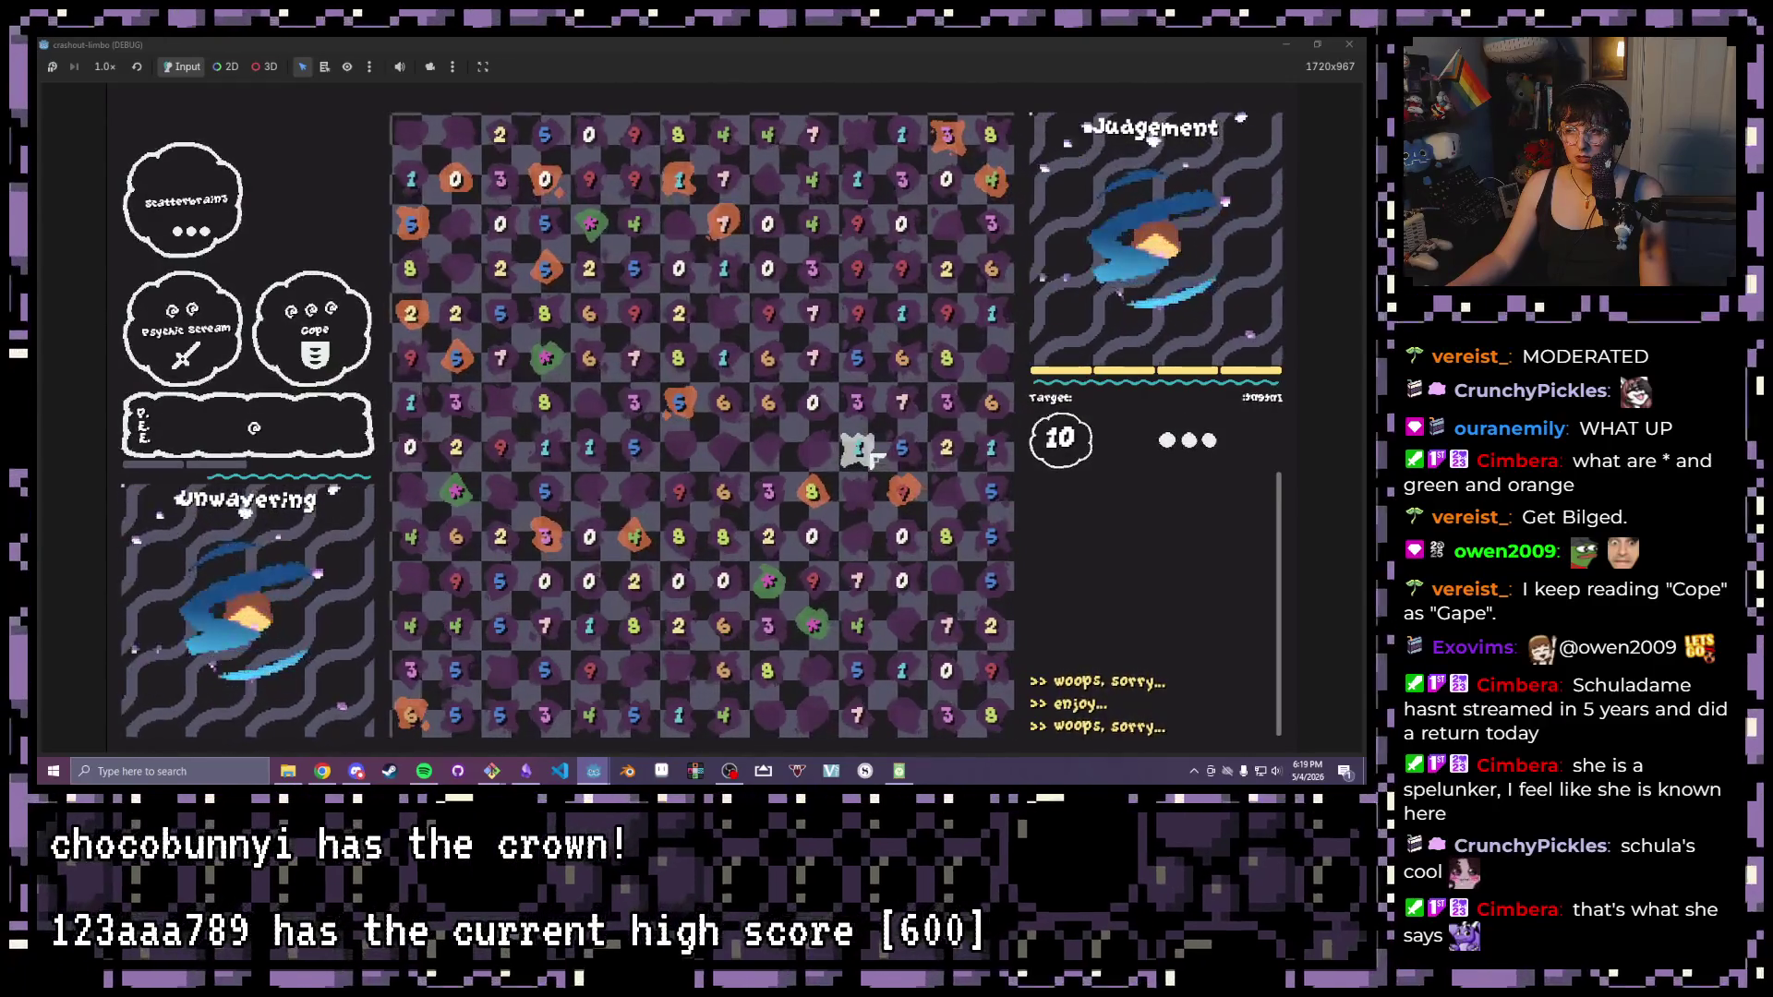
pyautogui.click(543, 460)
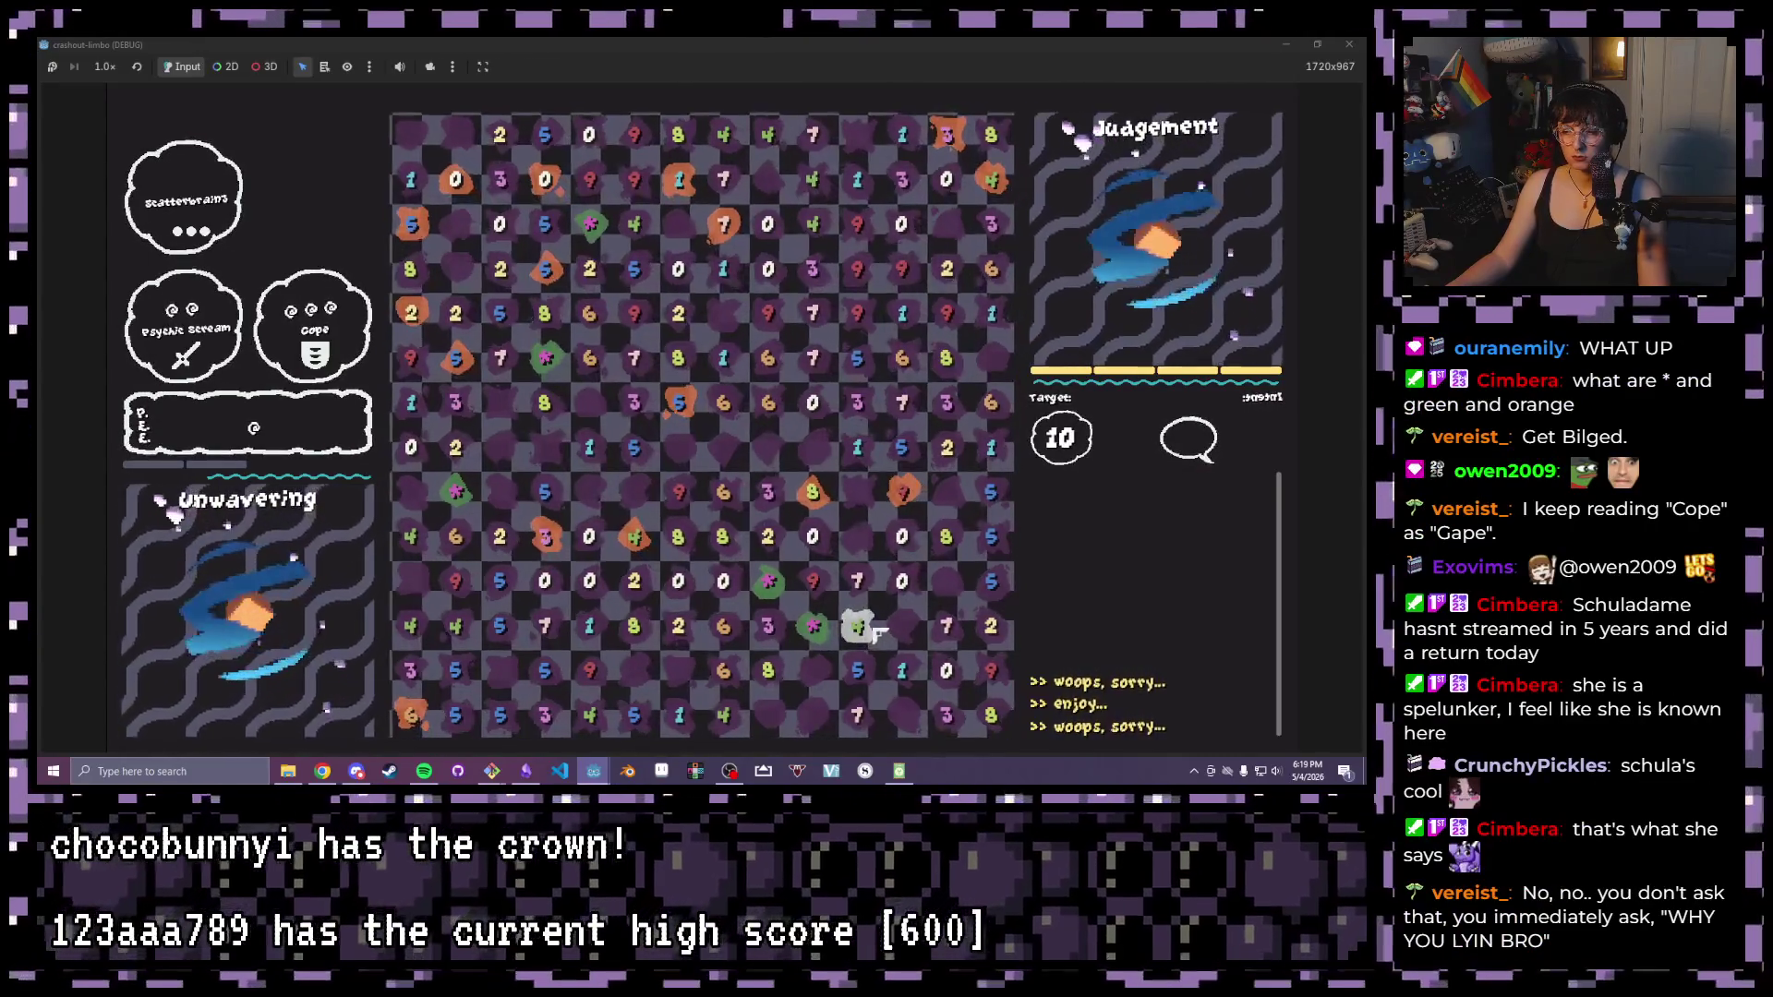
# Clear the four selected tiles, a 2x2 block, and a horizontal run of tiles
pyautogui.click(905, 677)
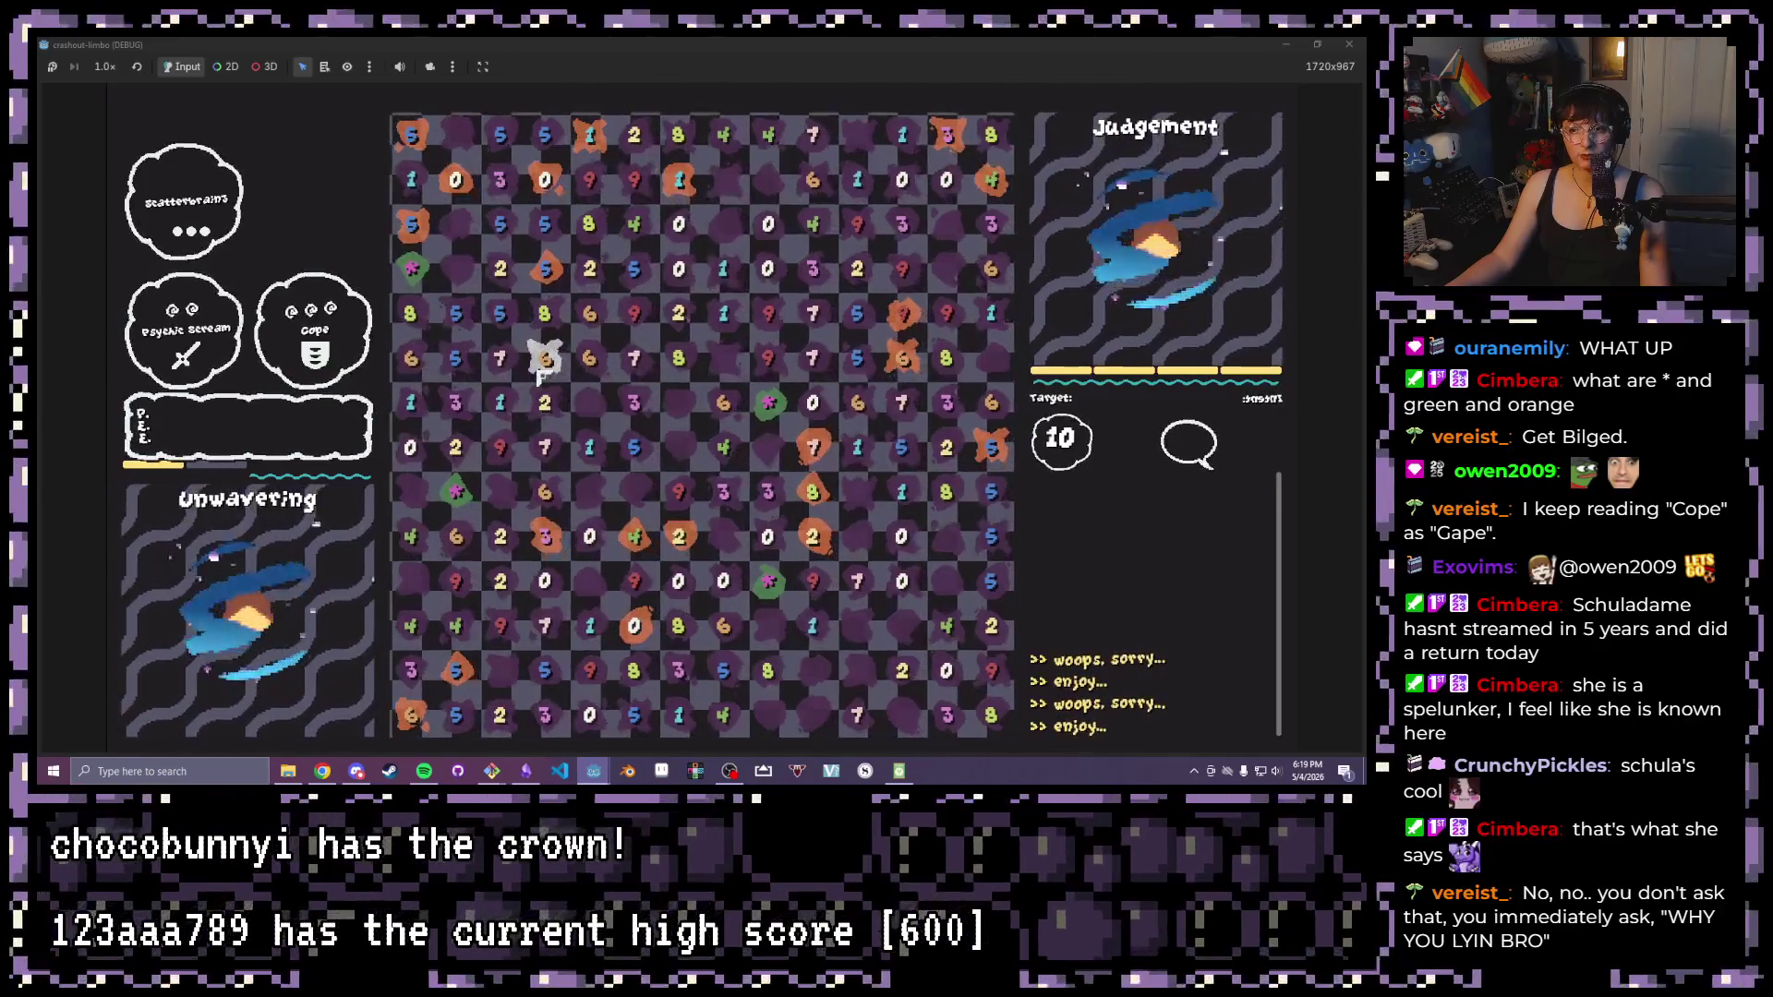
pyautogui.click(578, 425)
pyautogui.moveTo(577, 425); pyautogui.dragTo(582, 426)
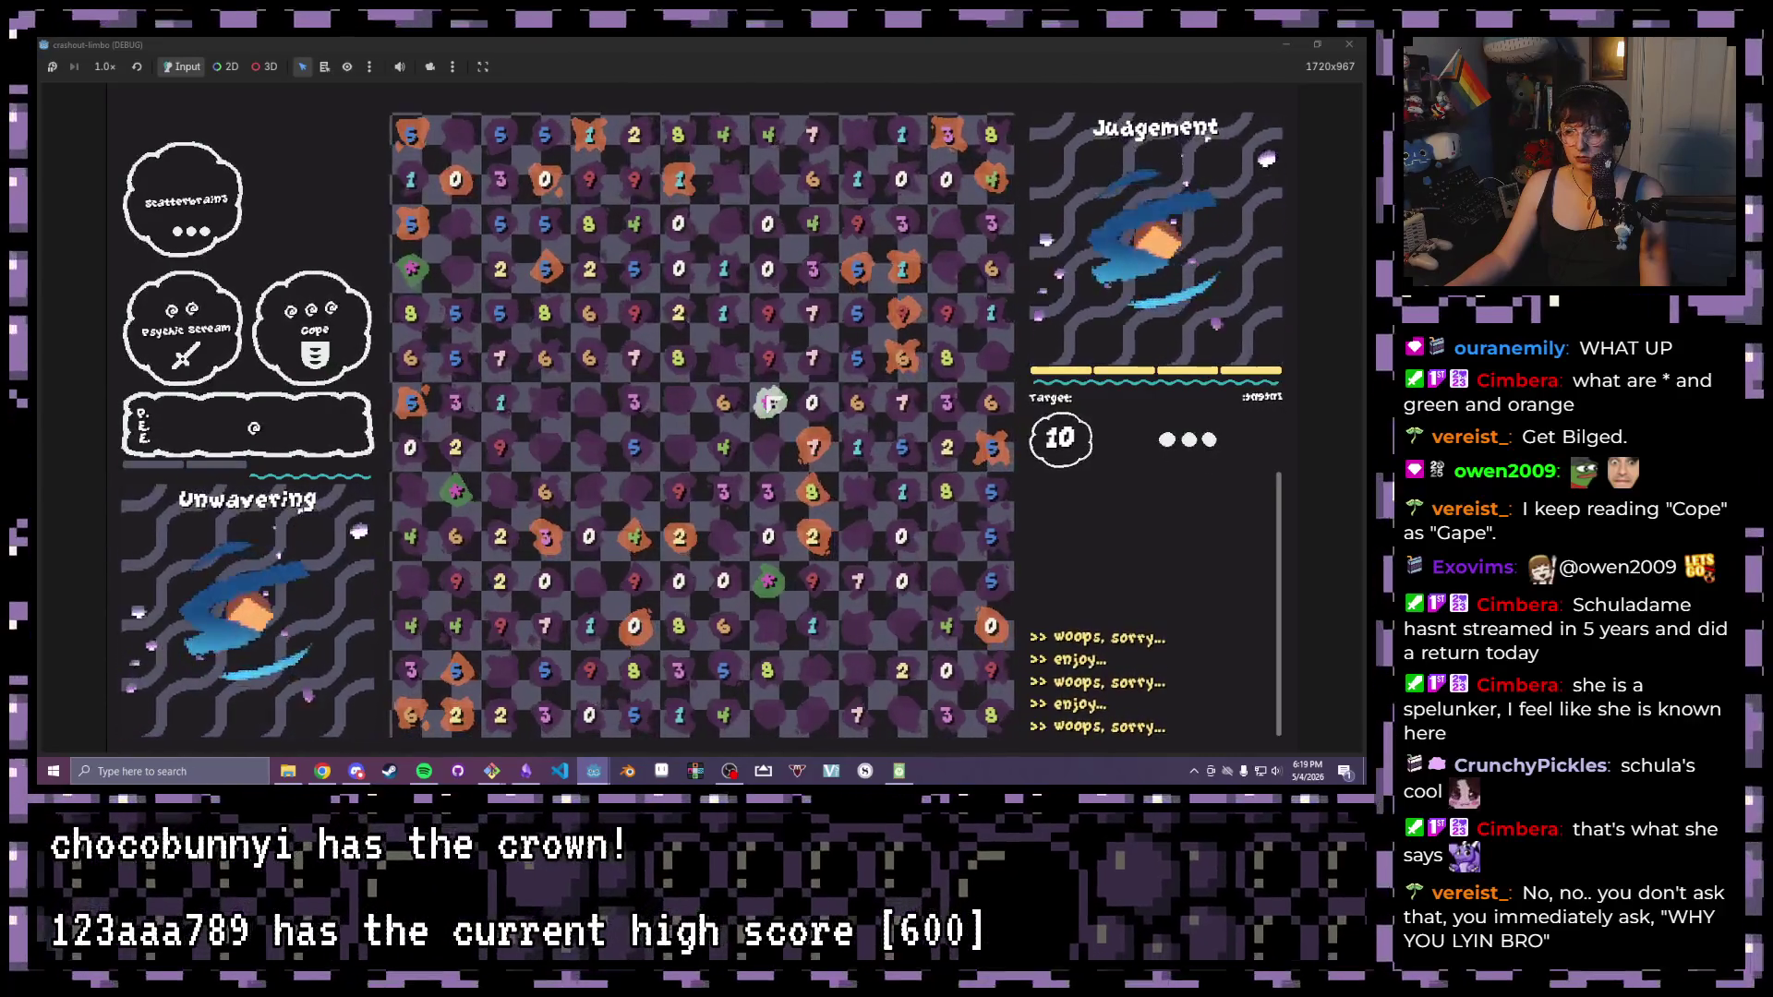
pyautogui.moveTo(715, 417); pyautogui.dragTo(496, 423)
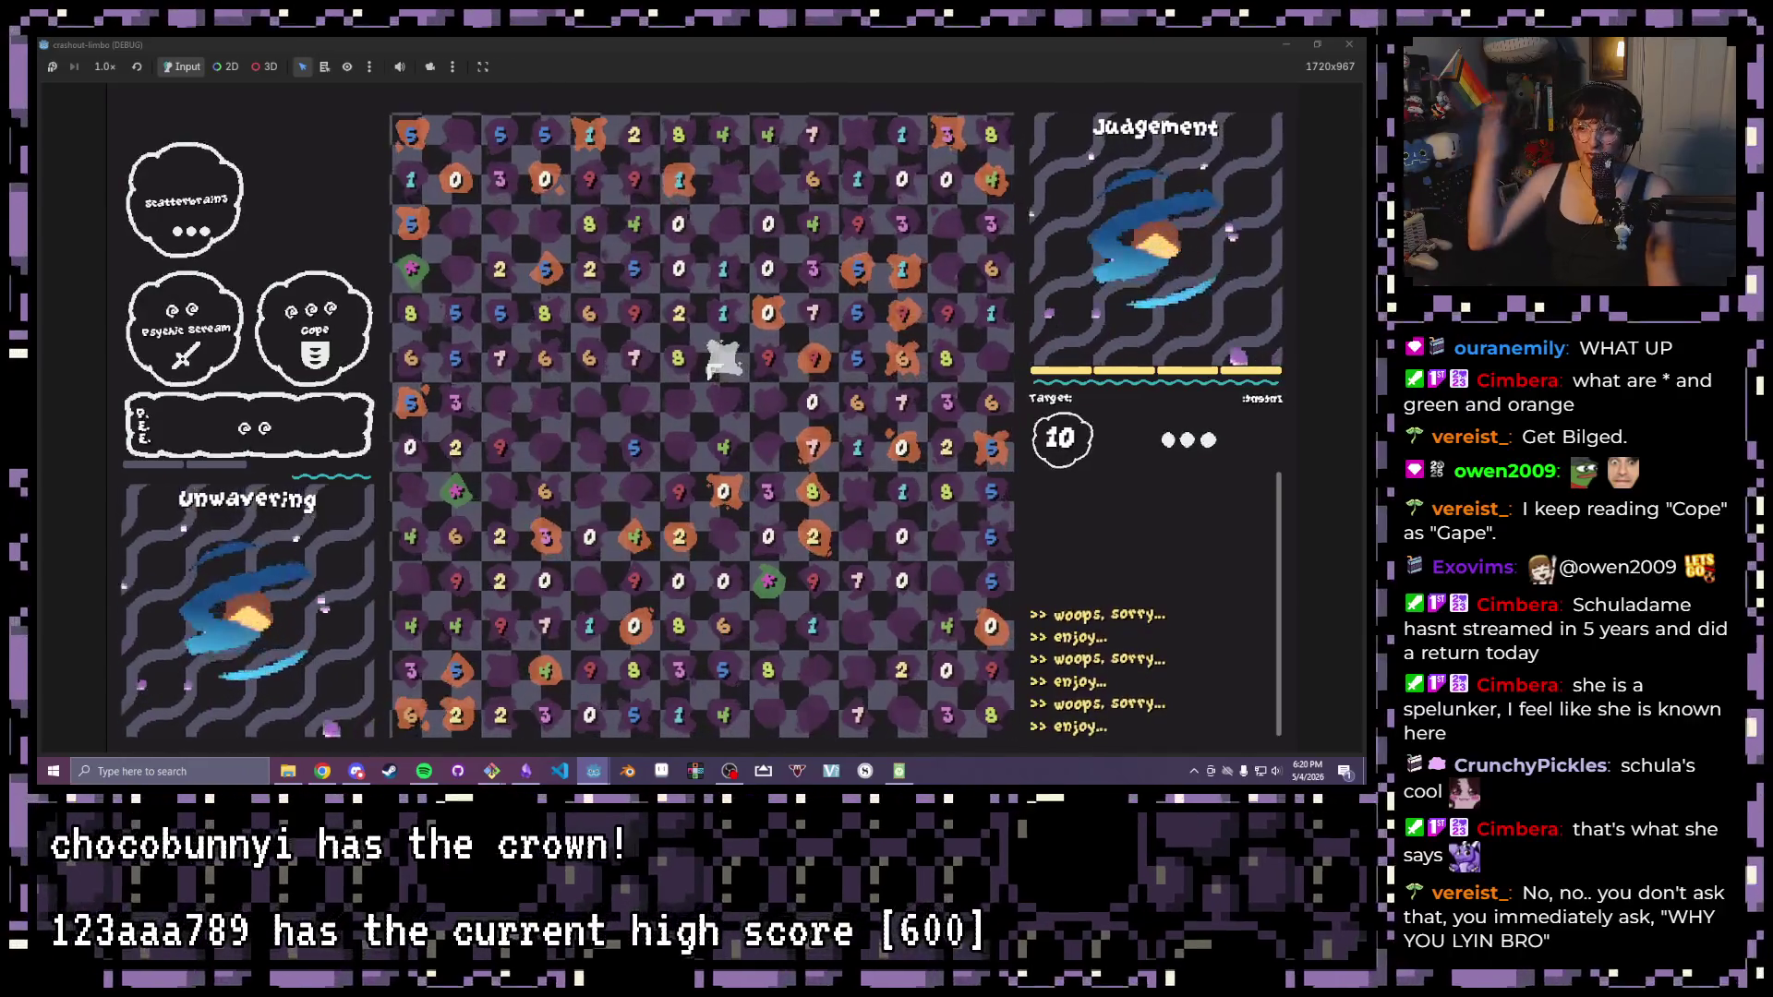
# Clear more groups including 7, 1 and 0 to finish the objective, then close the game
pyautogui.click(766, 318)
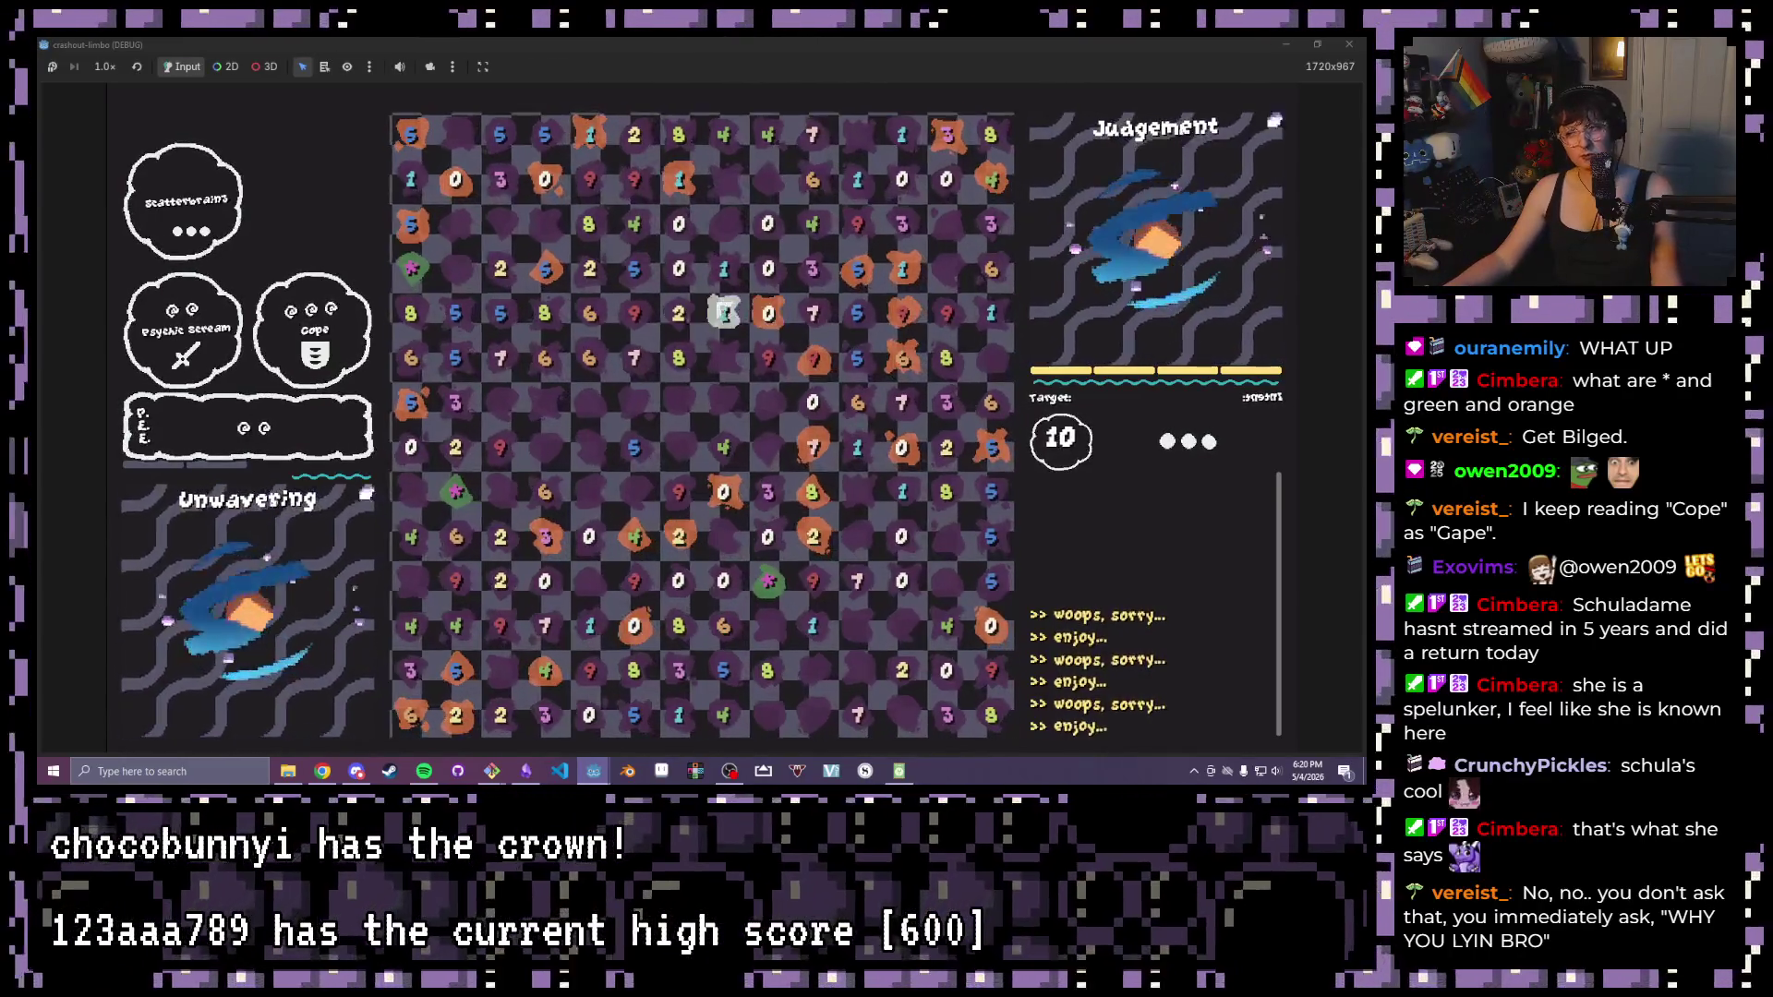
pyautogui.click(679, 314)
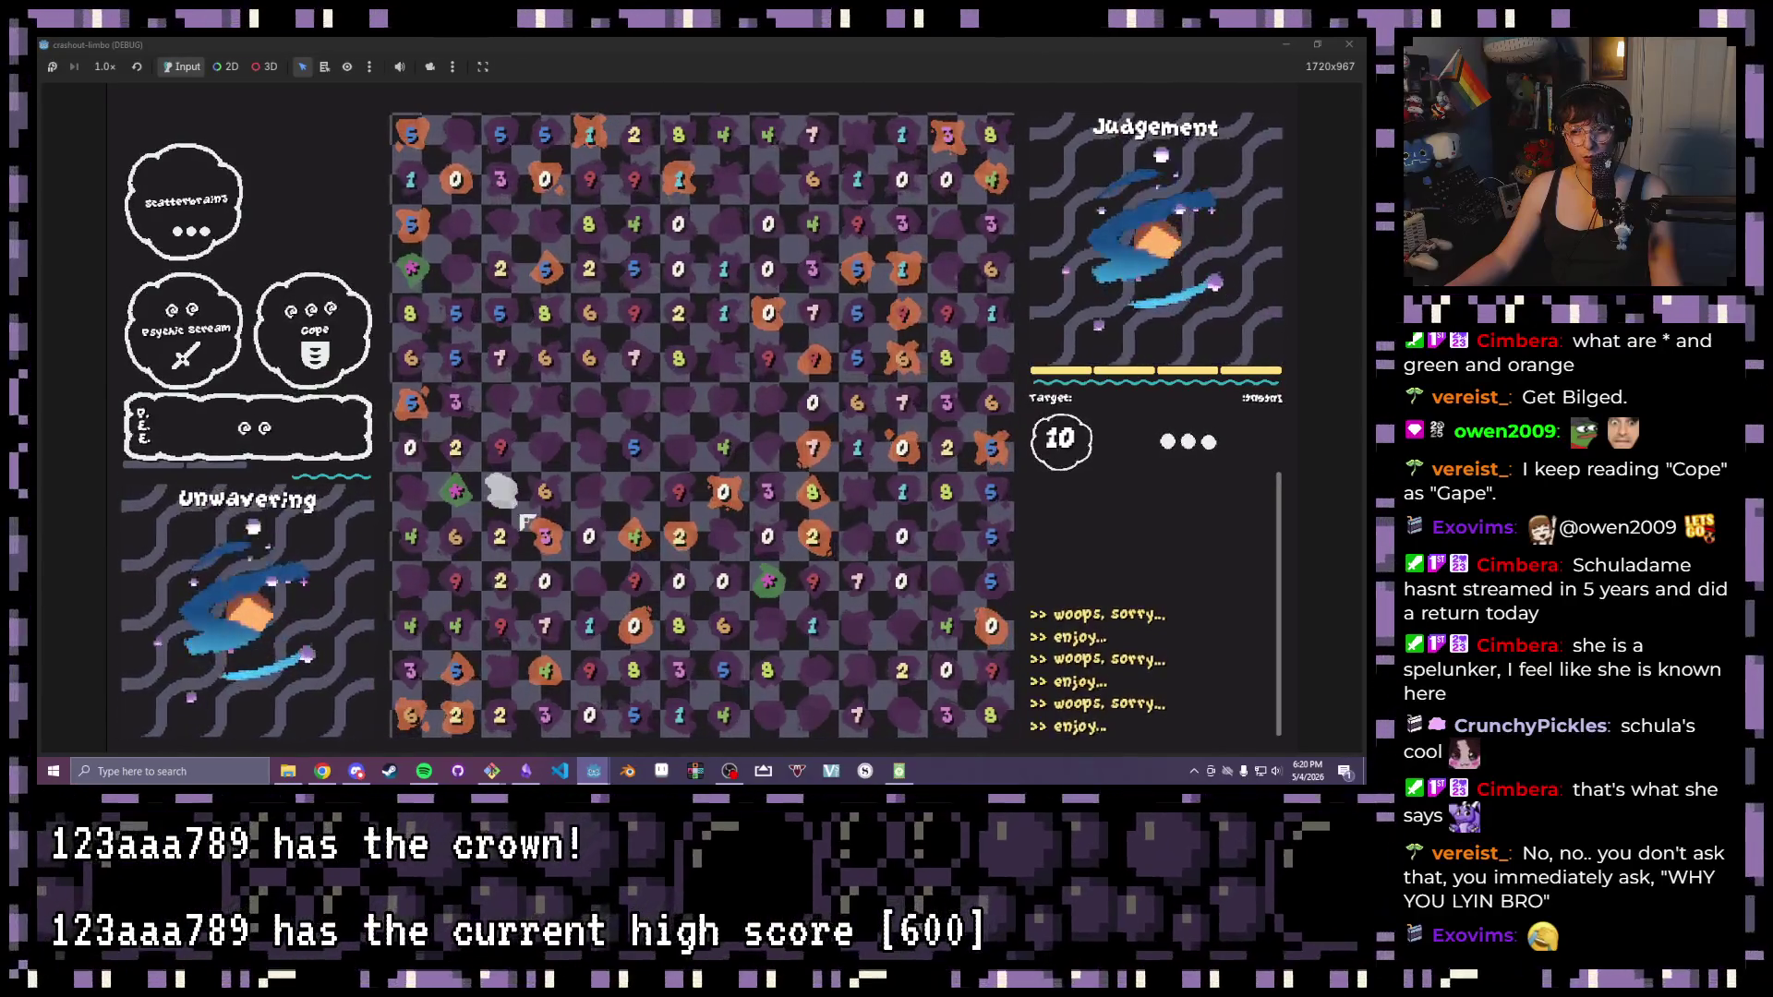
pyautogui.click(453, 537)
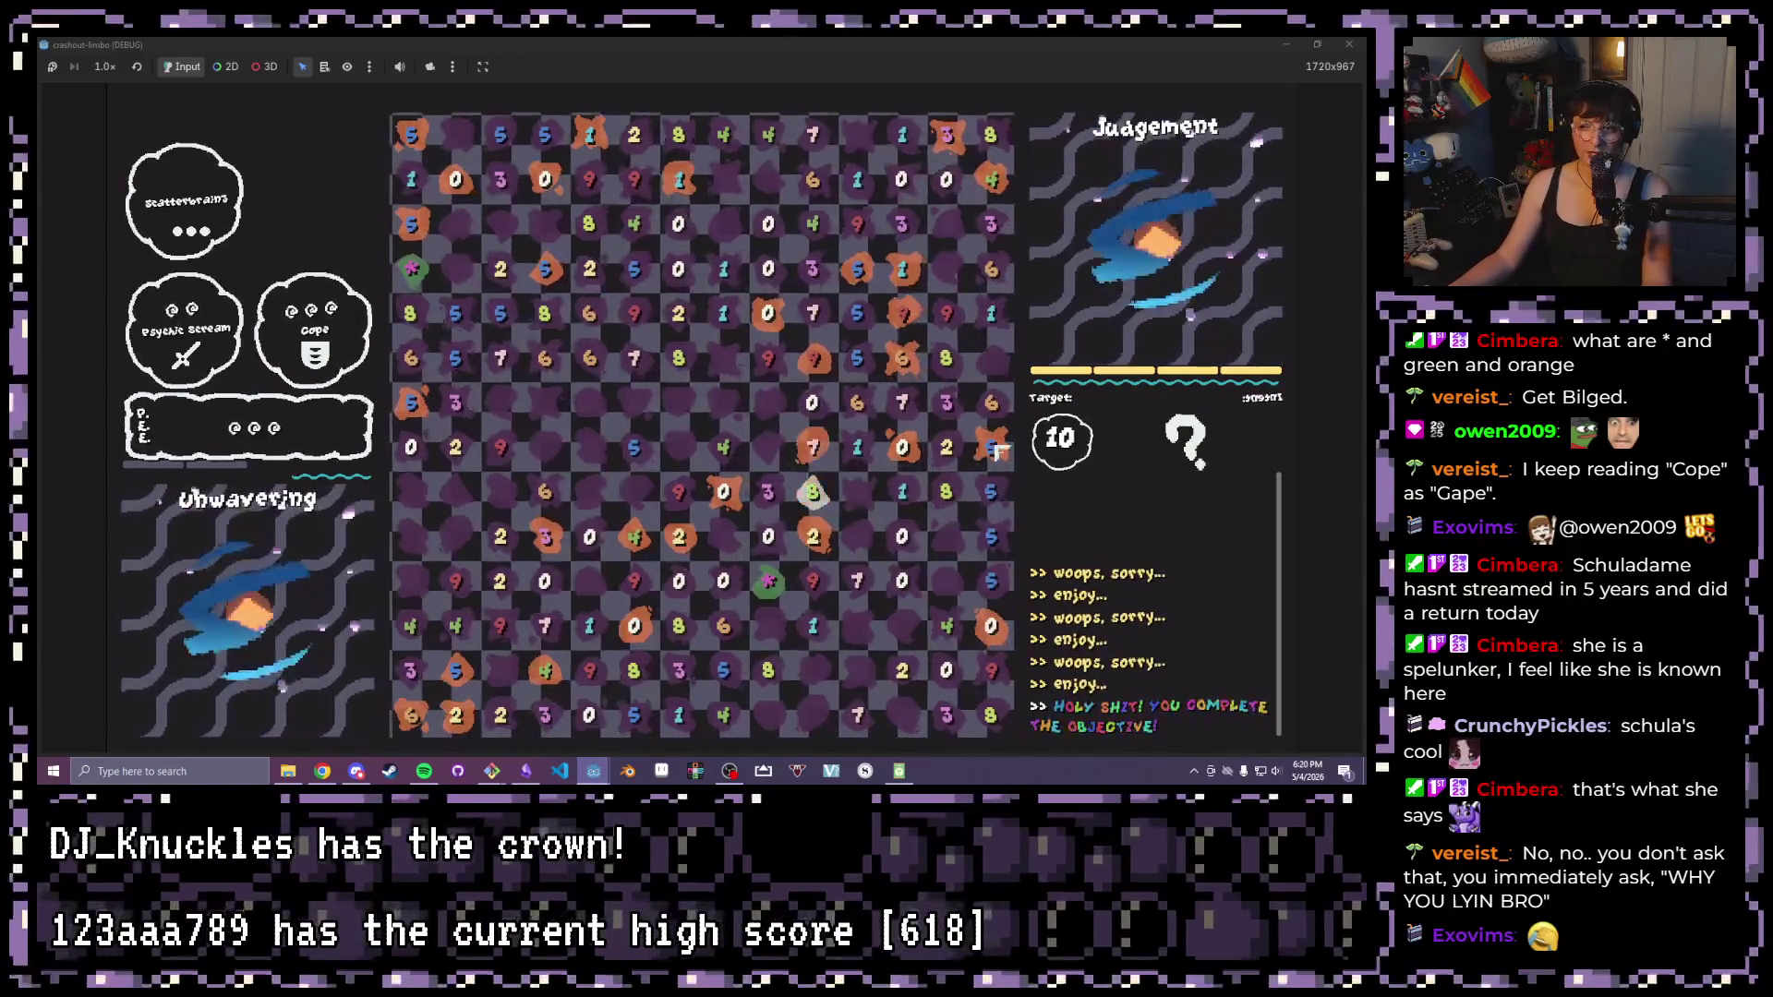
pyautogui.moveTo(826, 466); pyautogui.dragTo(924, 459)
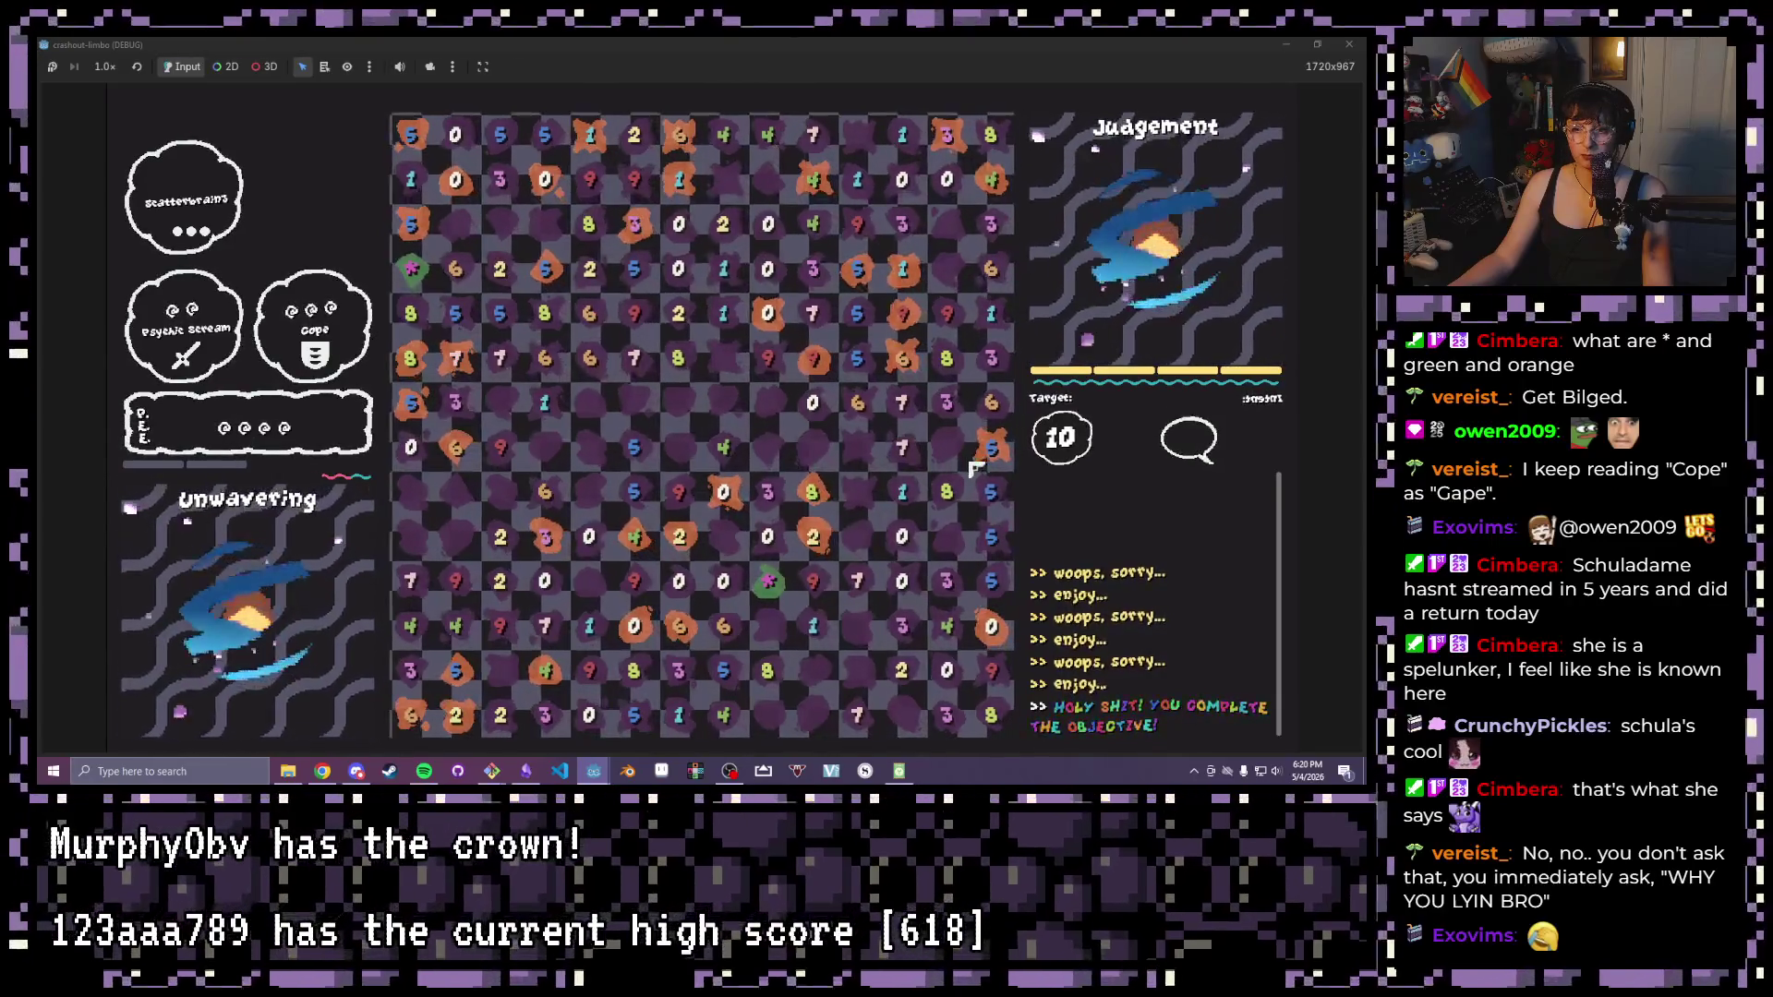
pyautogui.click(1357, 51)
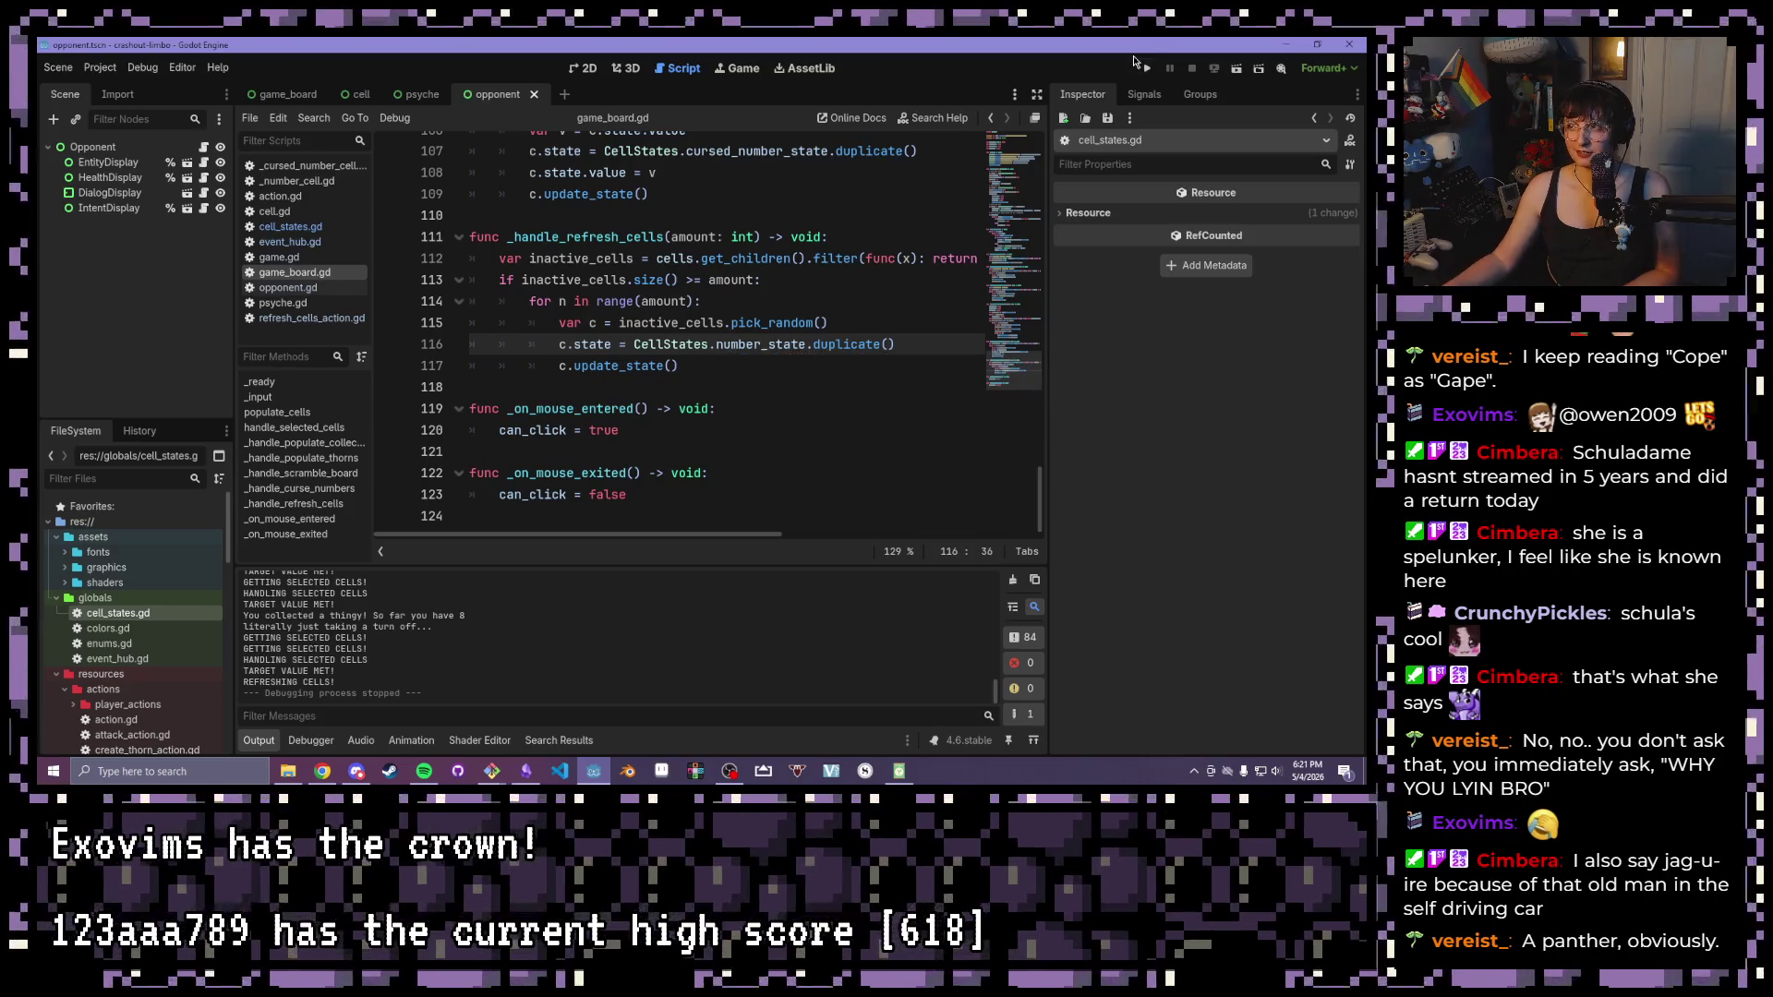
# Launch the project again with the Run Project button
pyautogui.click(1145, 67)
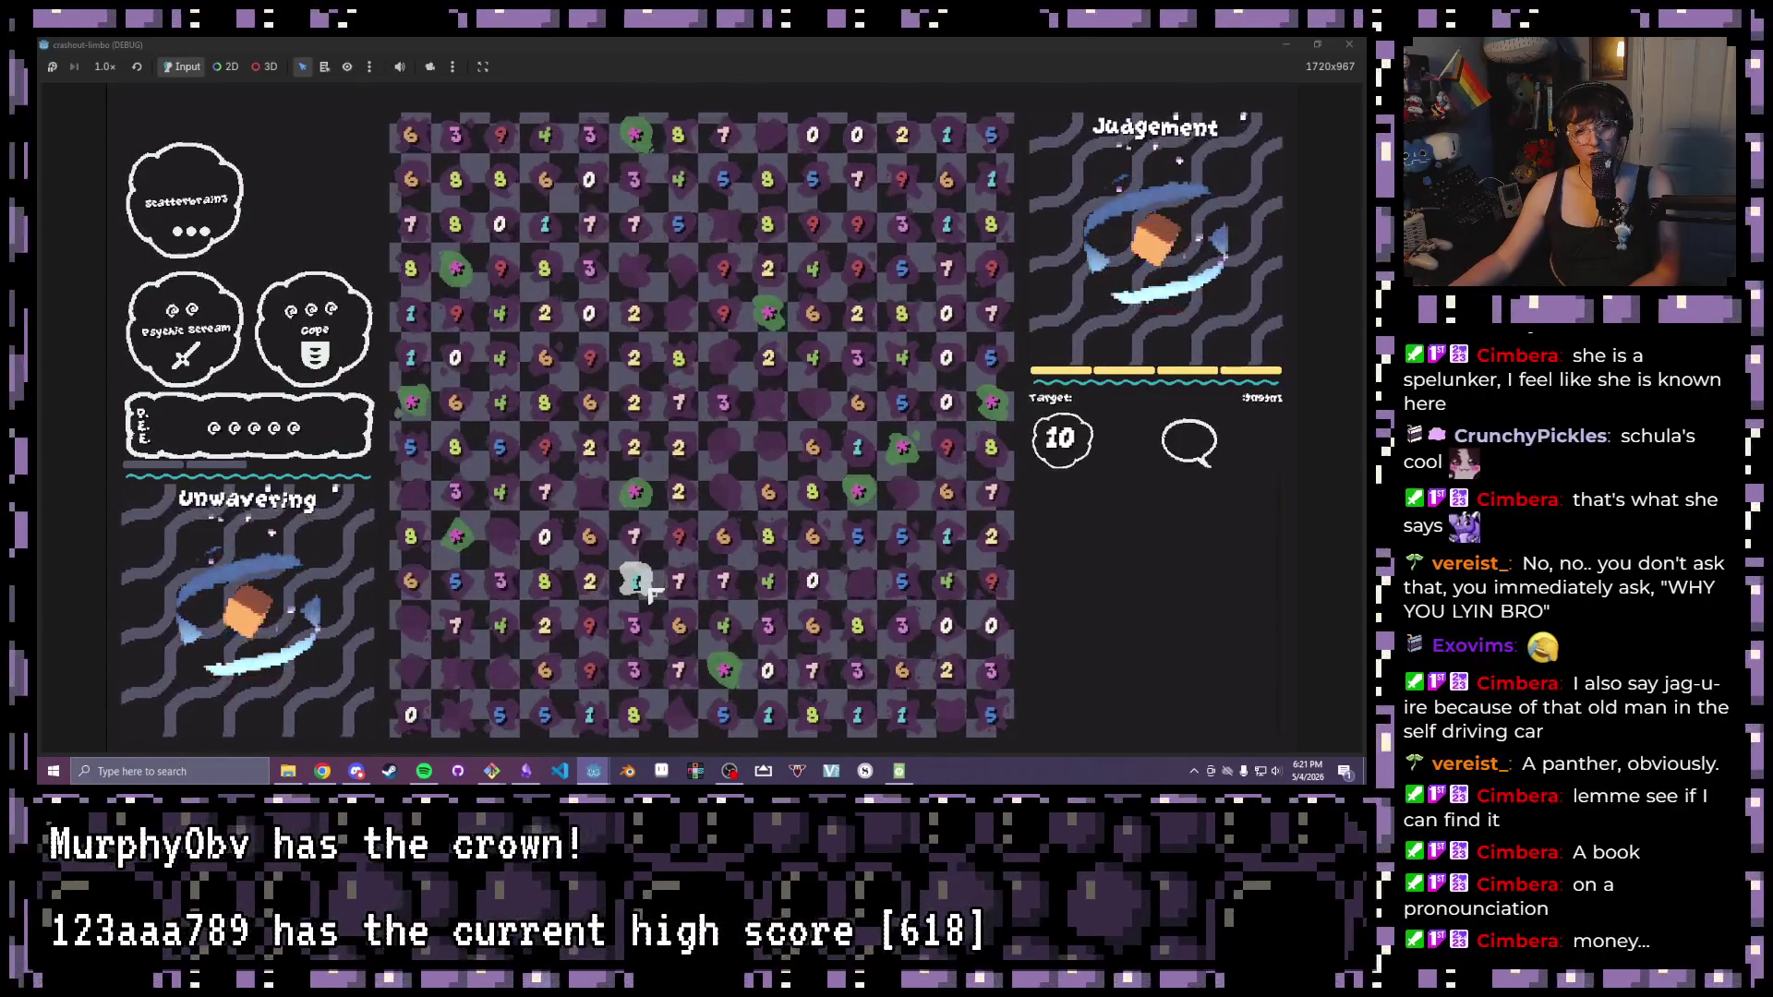
# Clear the 2-2-6, 8-2-star and 5-star-5 tile groups, then advance the turn
pyautogui.moveTo(768, 491)
pyautogui.mouseDown()
pyautogui.moveTo(683, 485)
pyautogui.moveTo(670, 450)
pyautogui.mouseUp()
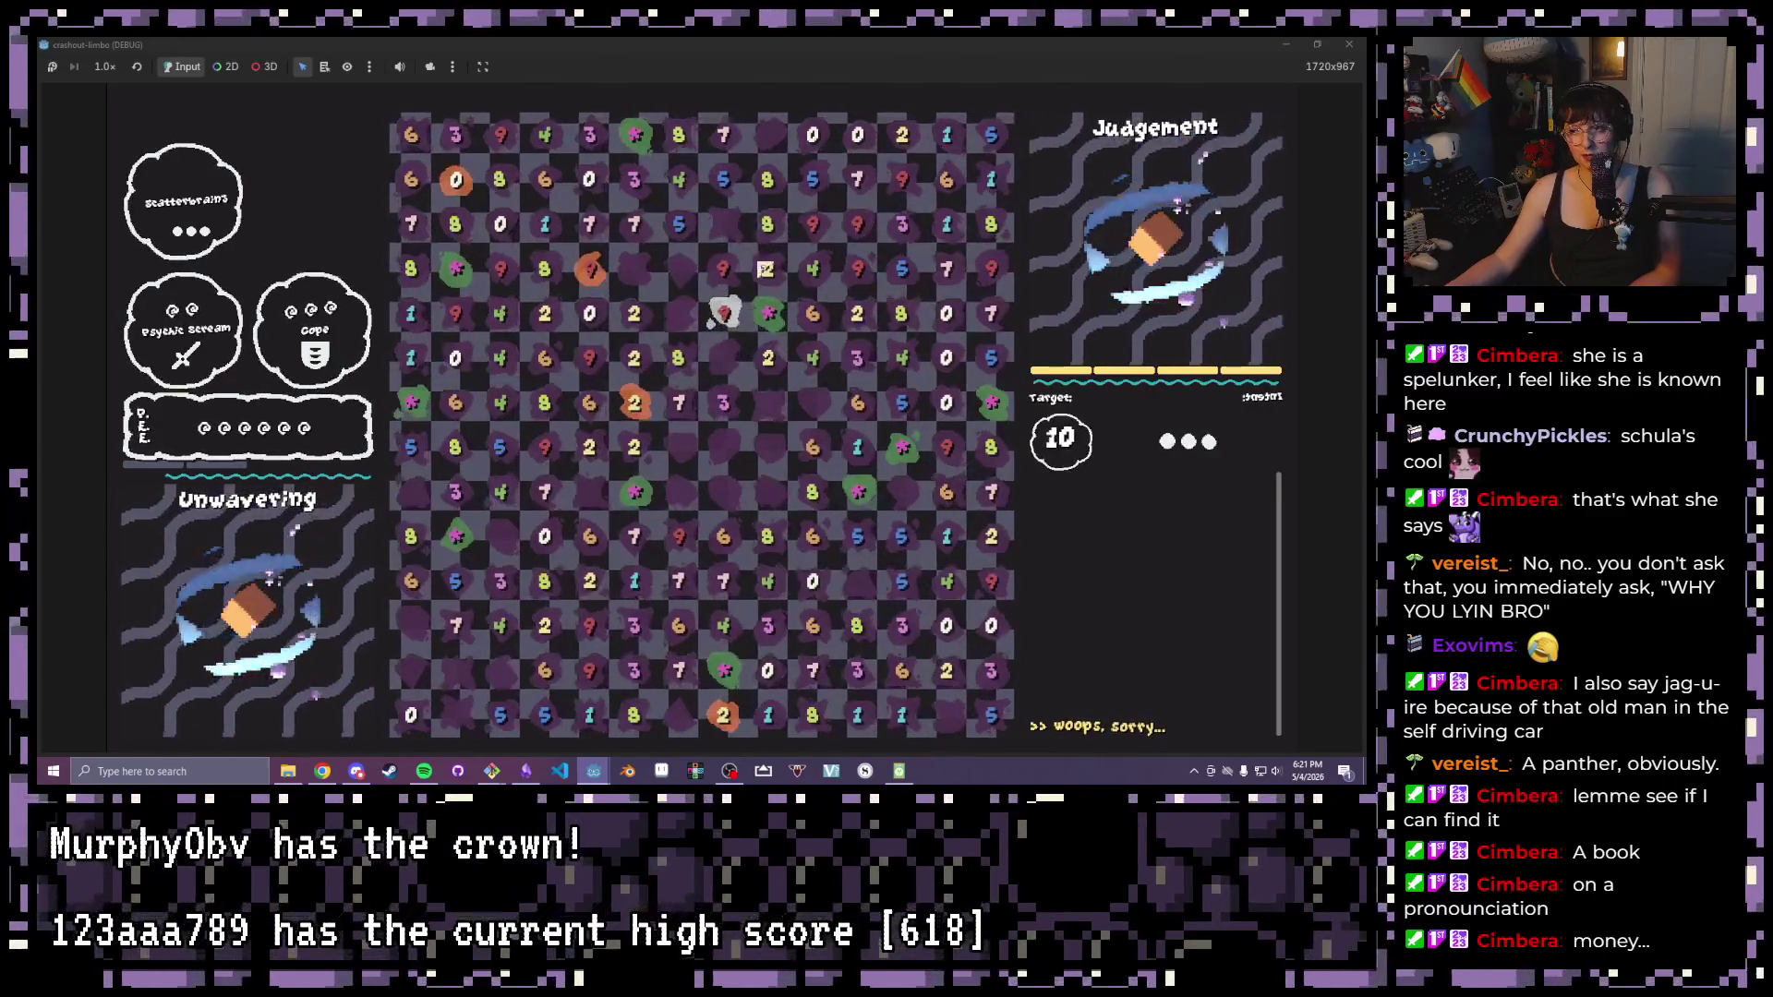
pyautogui.moveTo(769, 231); pyautogui.dragTo(767, 314)
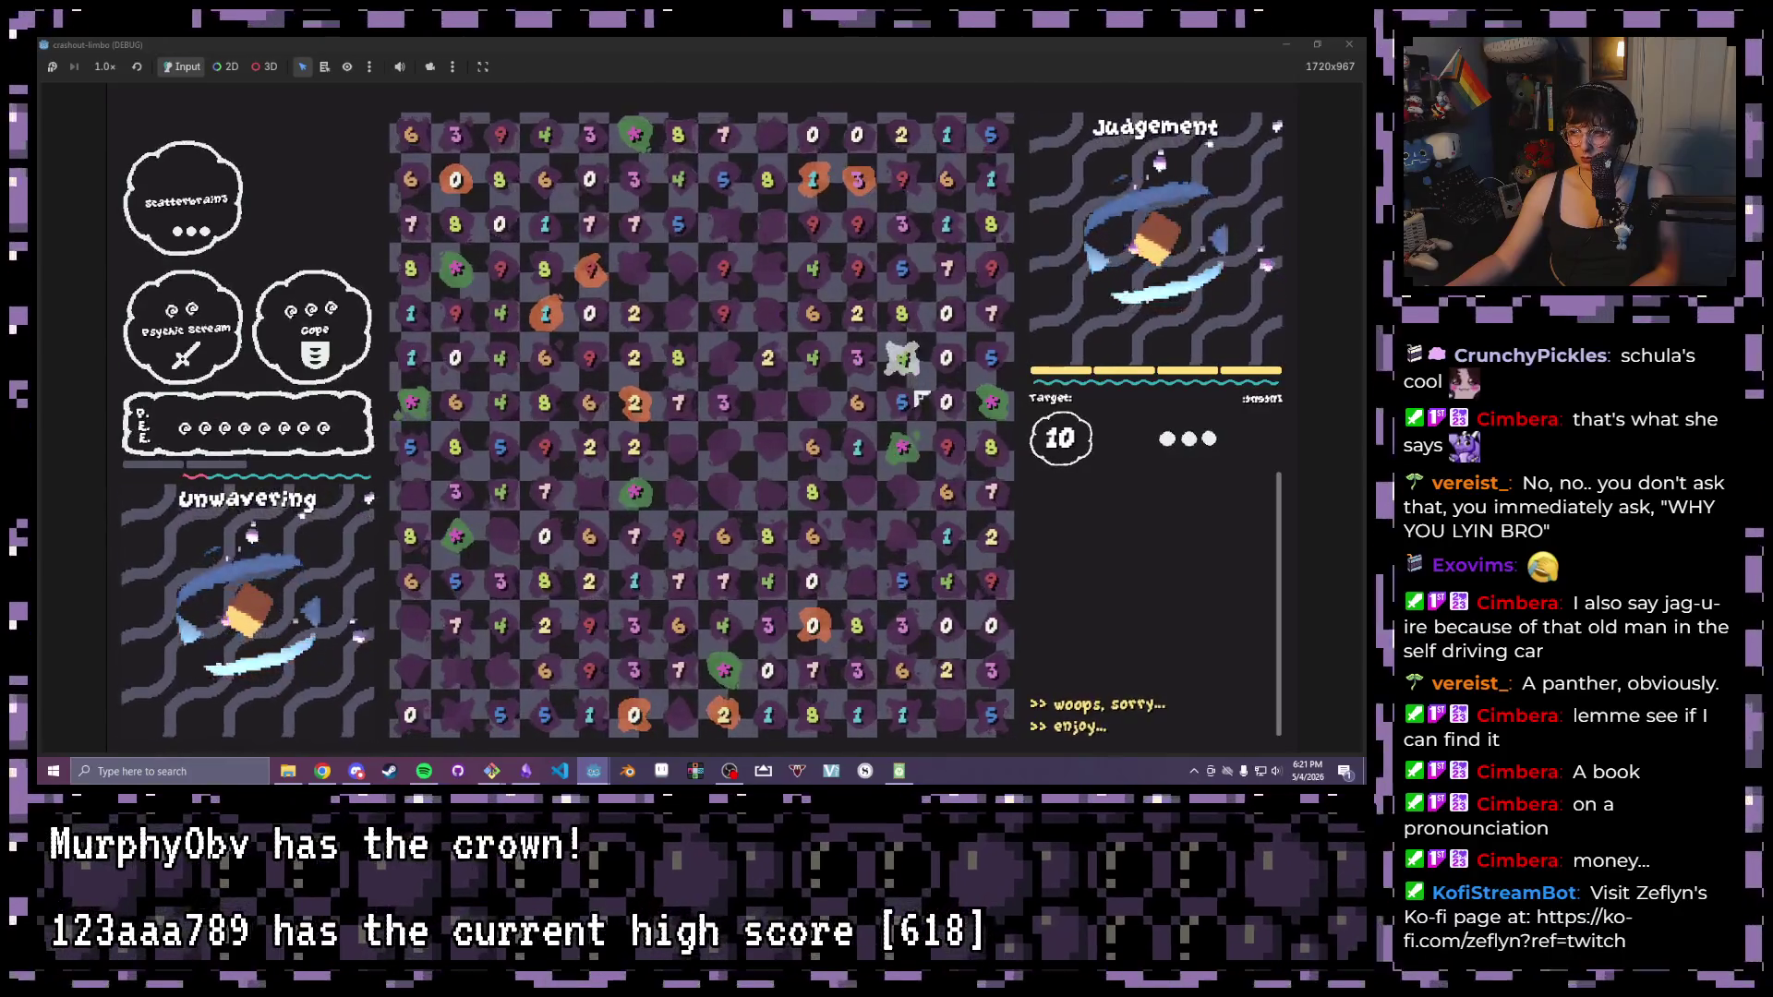
pyautogui.moveTo(901, 402); pyautogui.dragTo(901, 581)
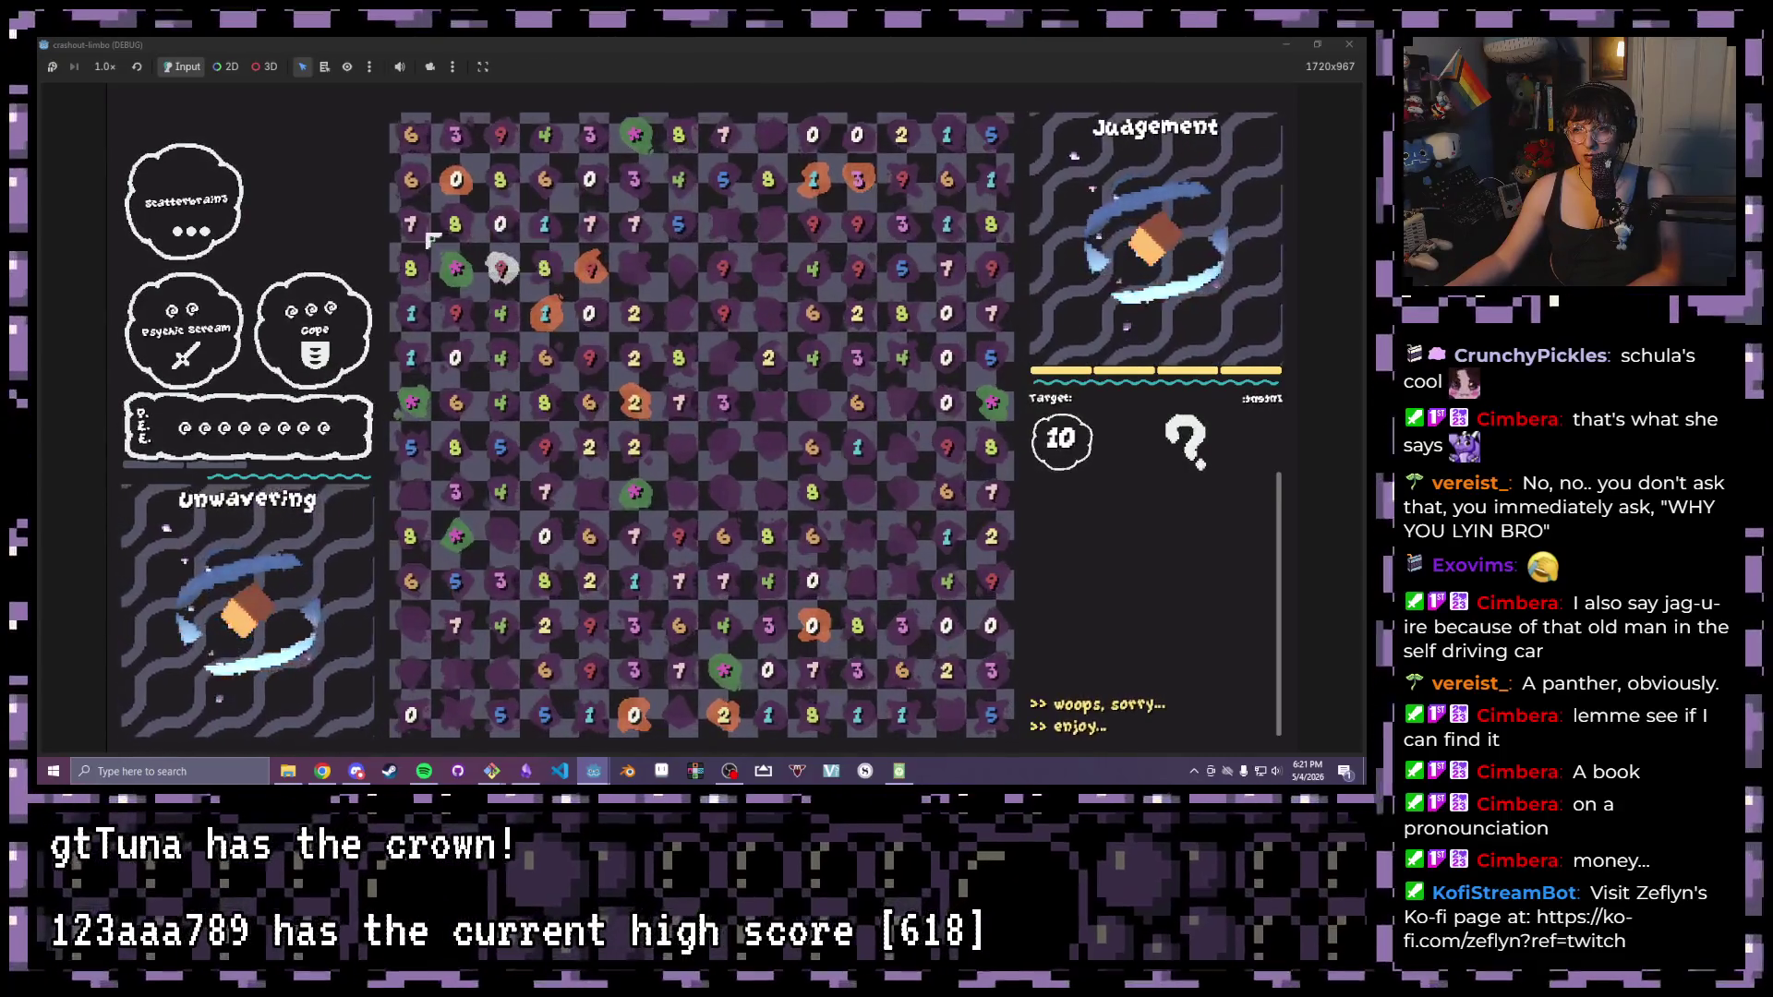
pyautogui.click(462, 286)
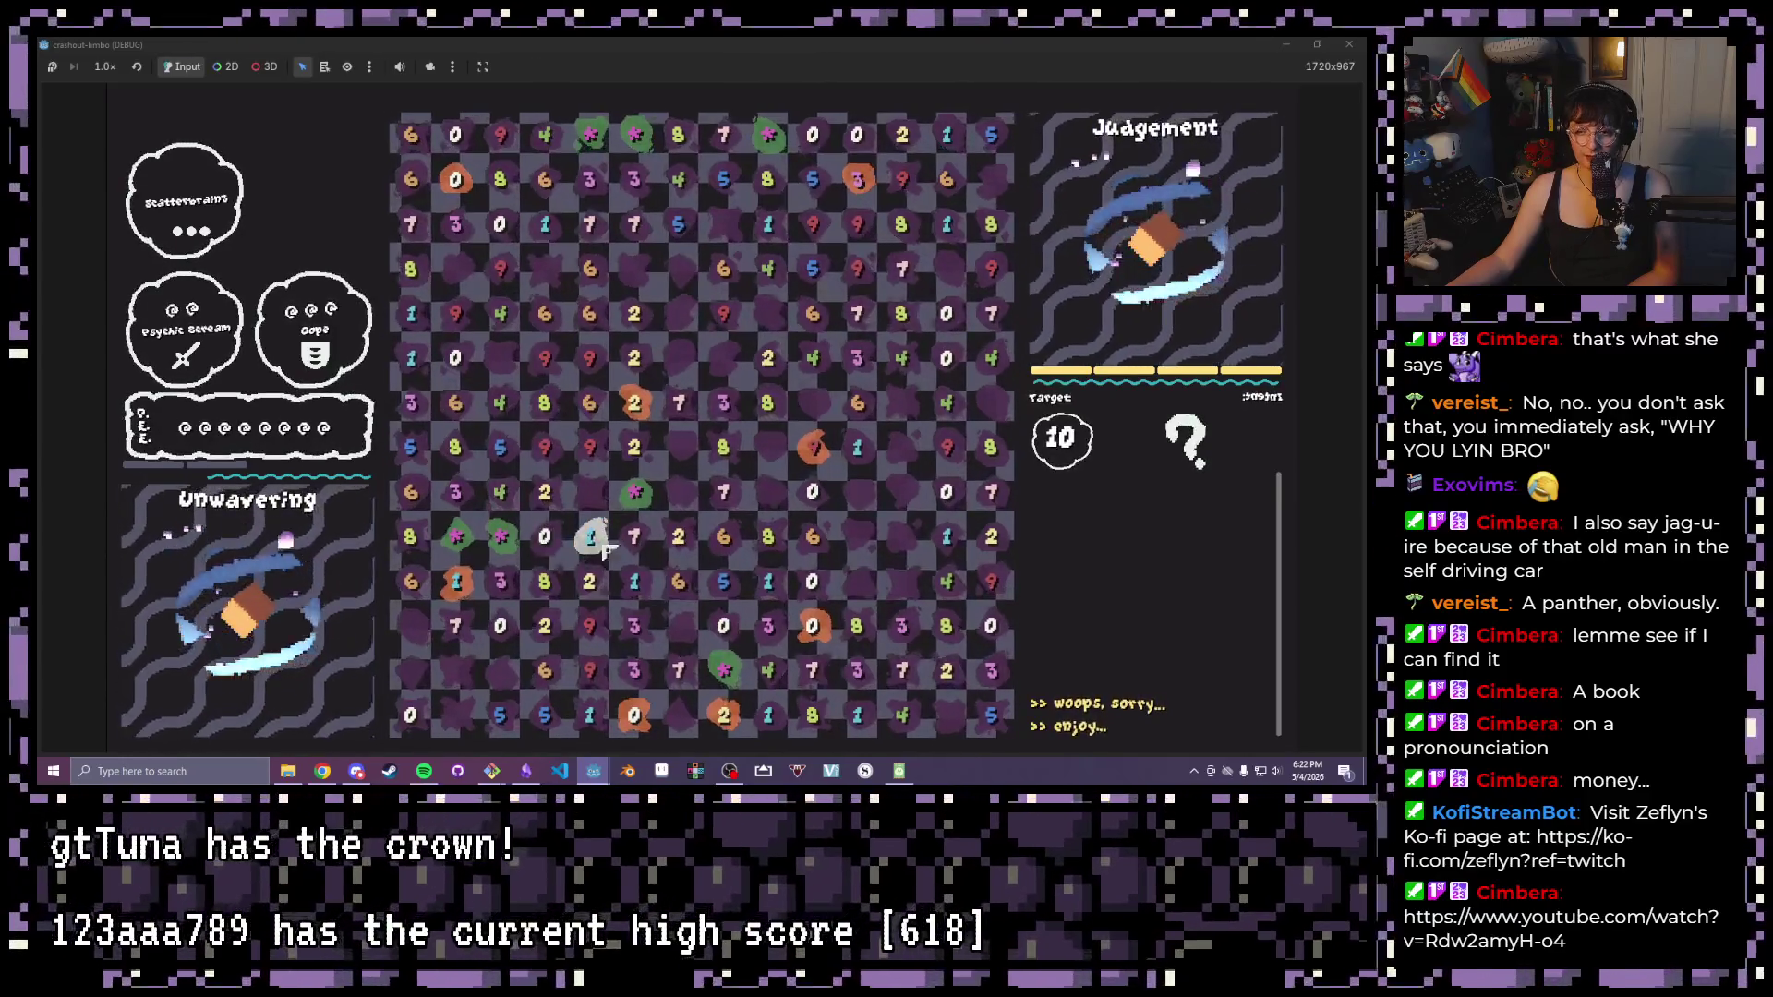
# Clear the six-tile run from star to 2, then grab one tile and destroy it with P.E
pyautogui.click(484, 539)
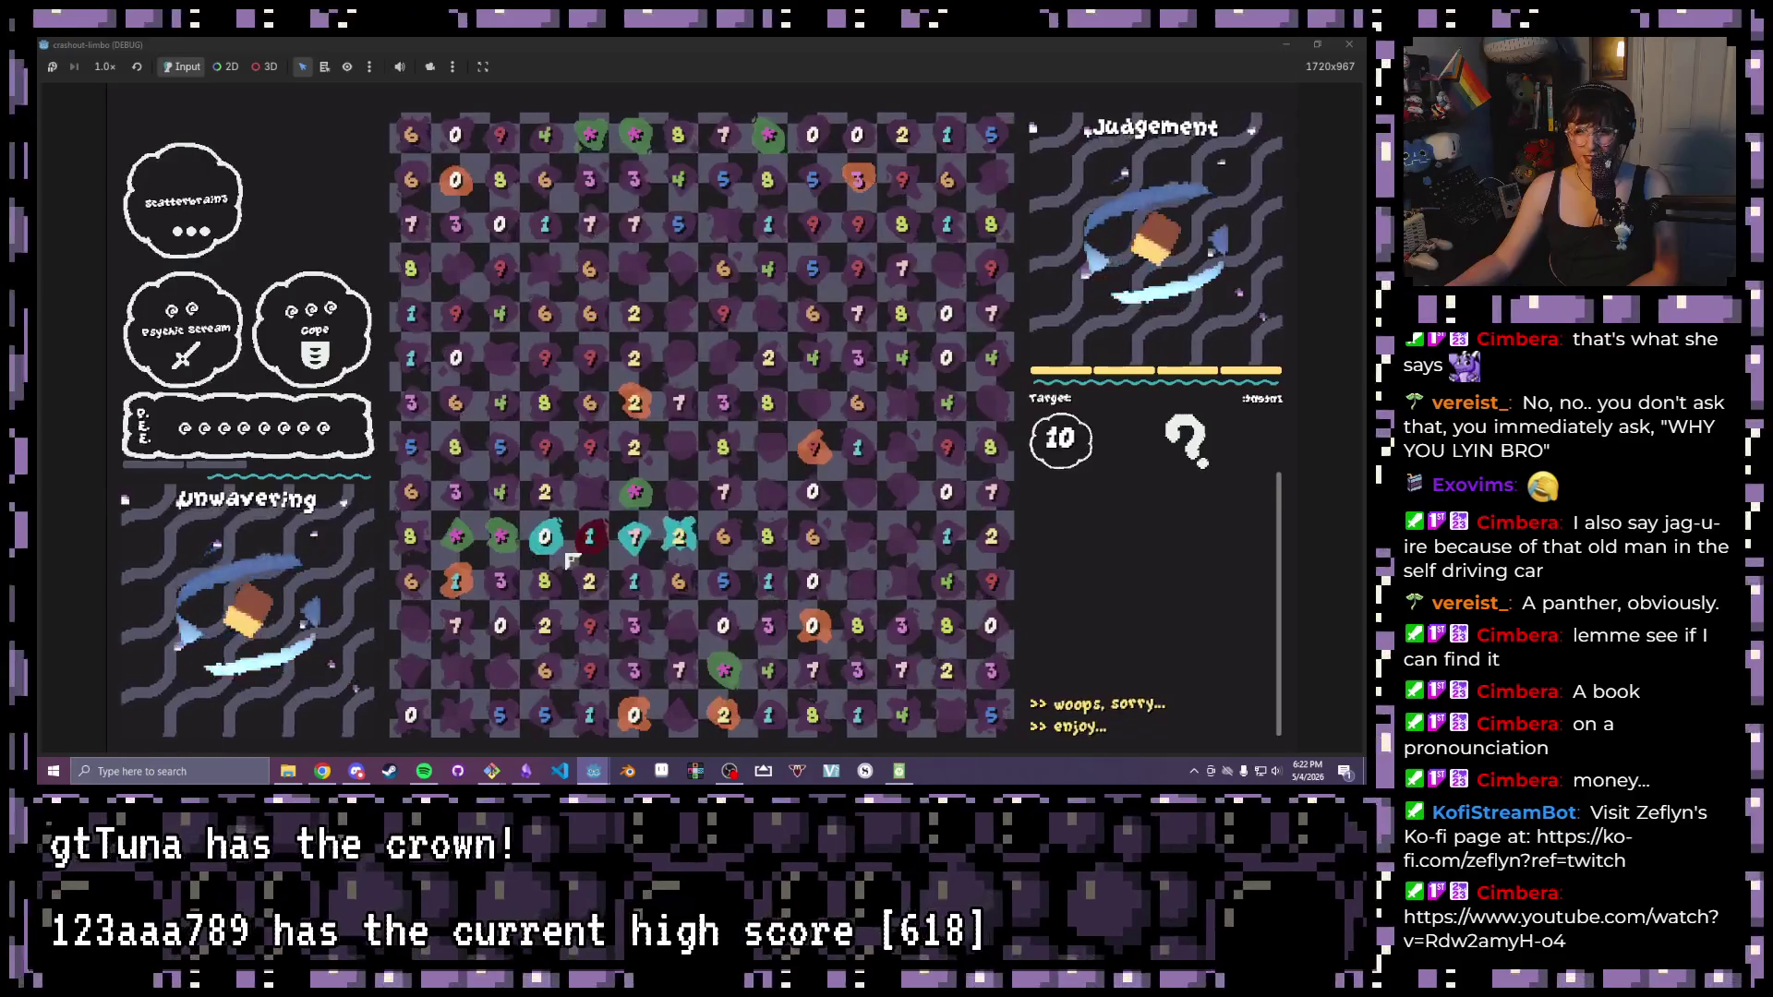
pyautogui.click(459, 545)
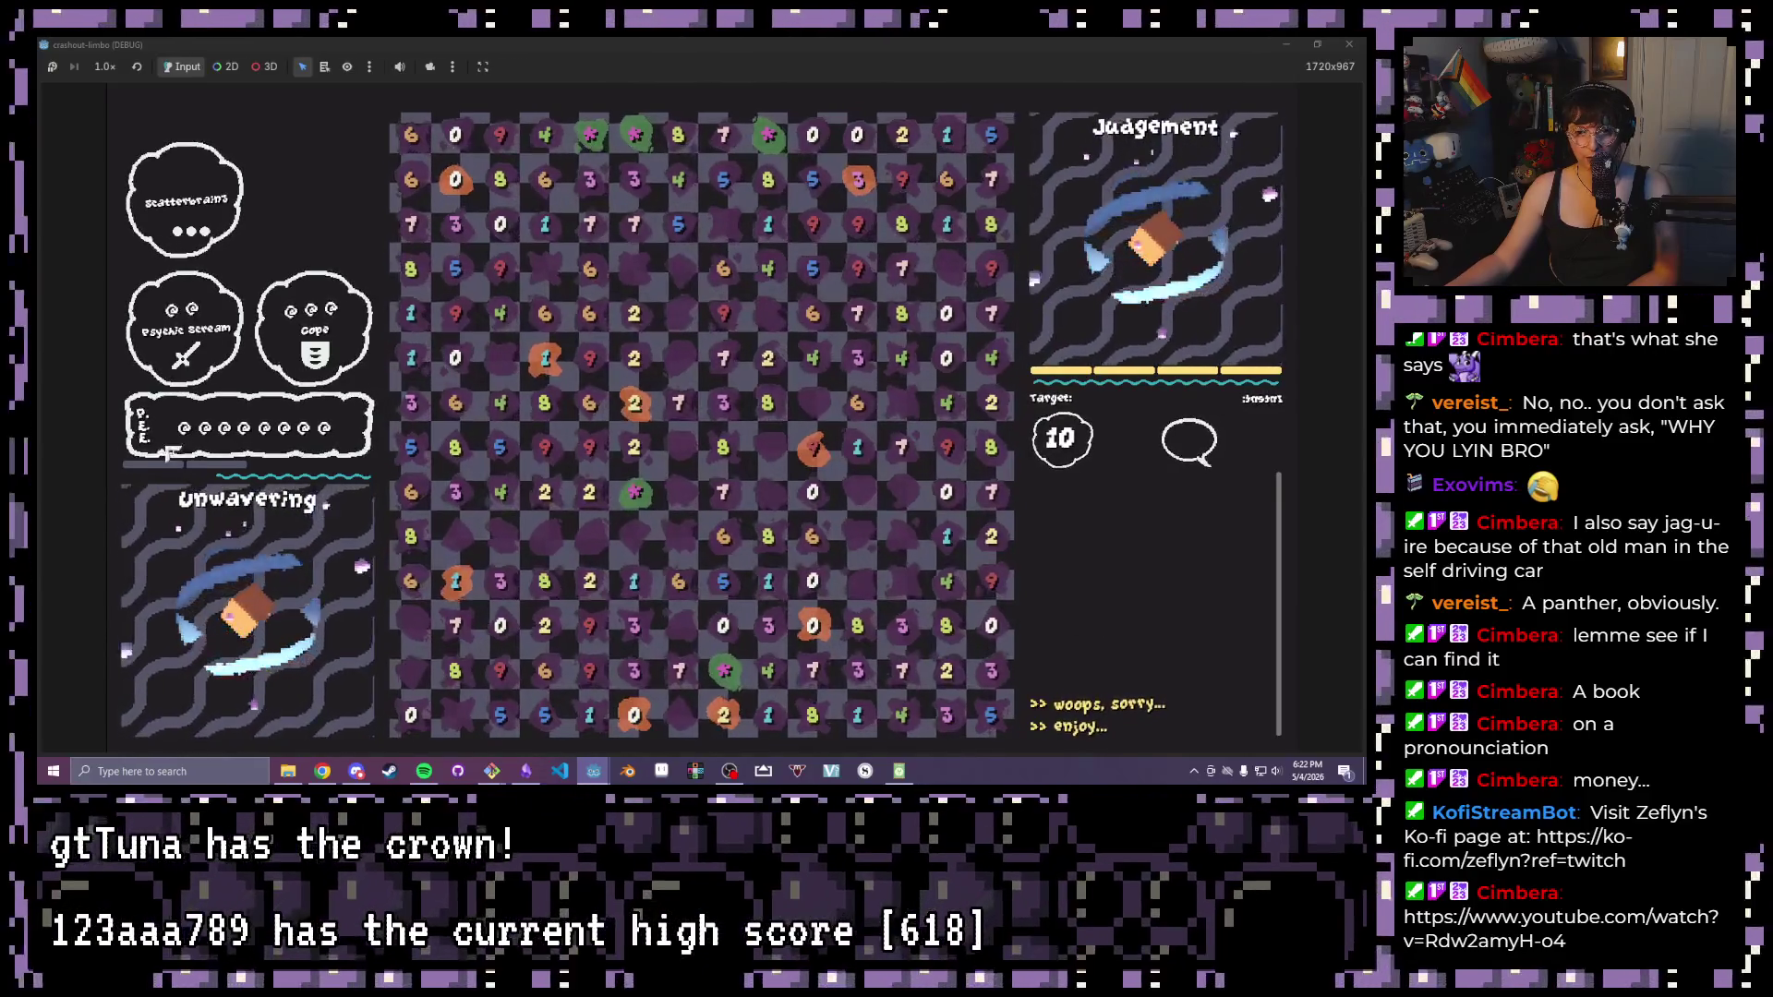
pyautogui.click(529, 591)
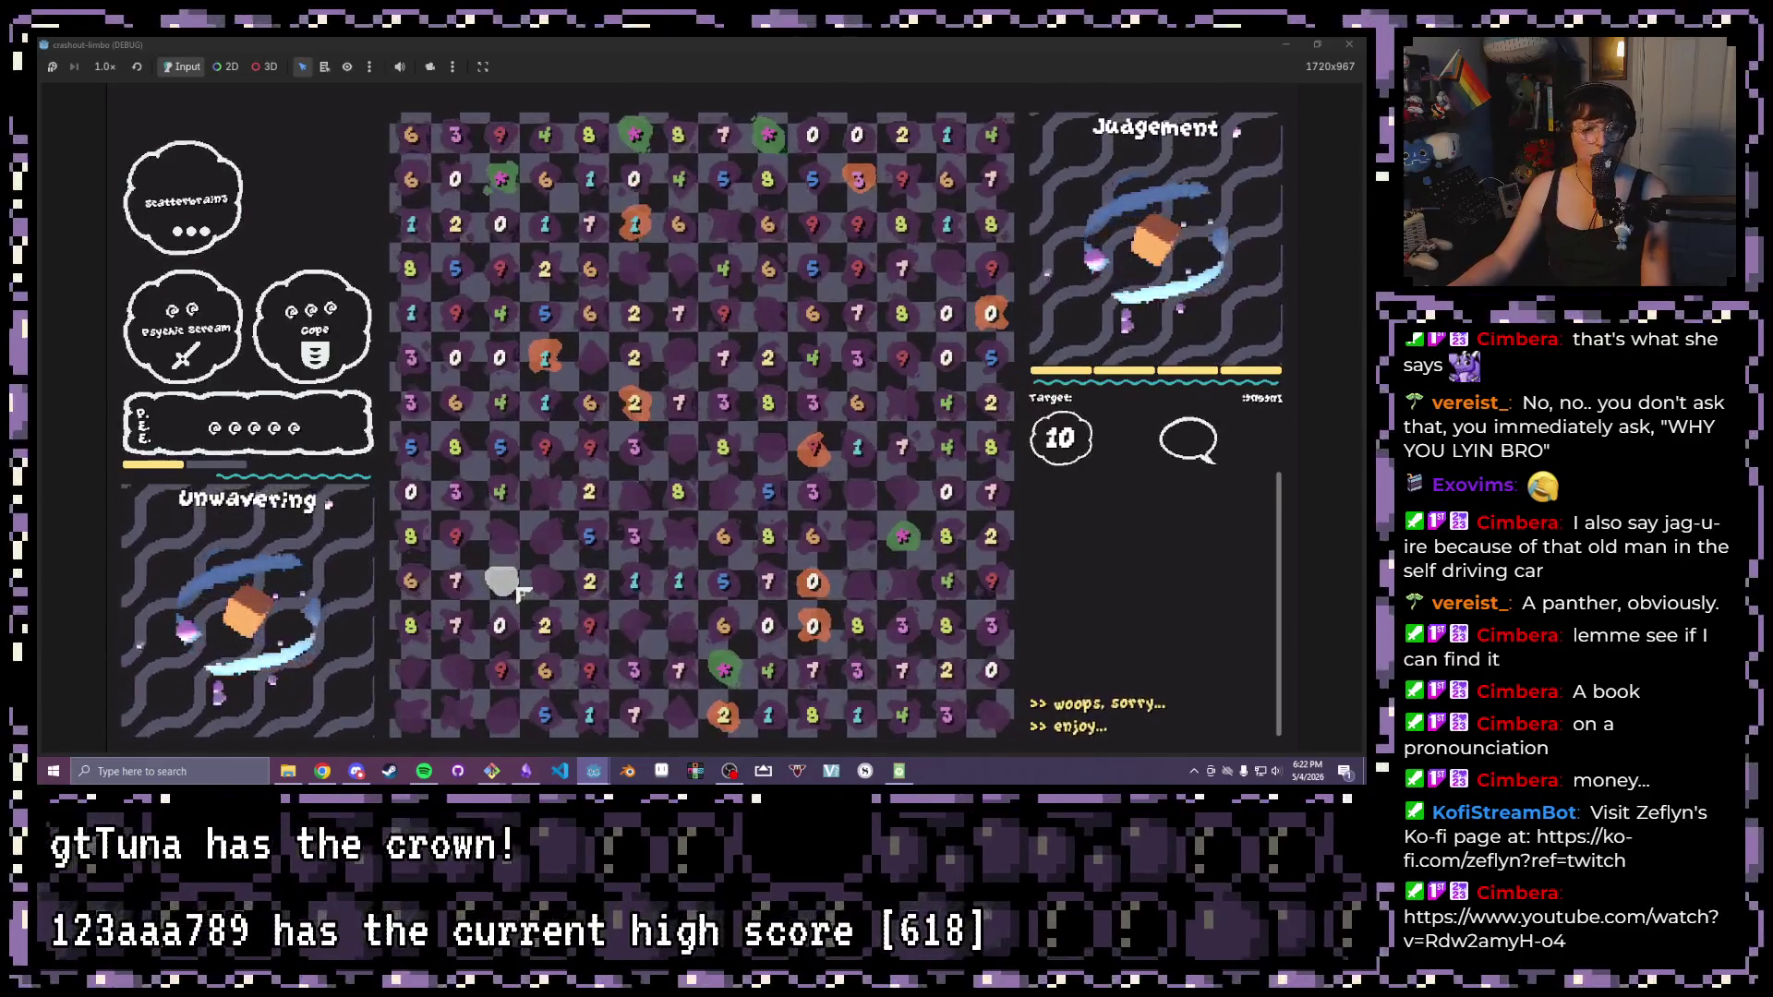
pyautogui.click(520, 594)
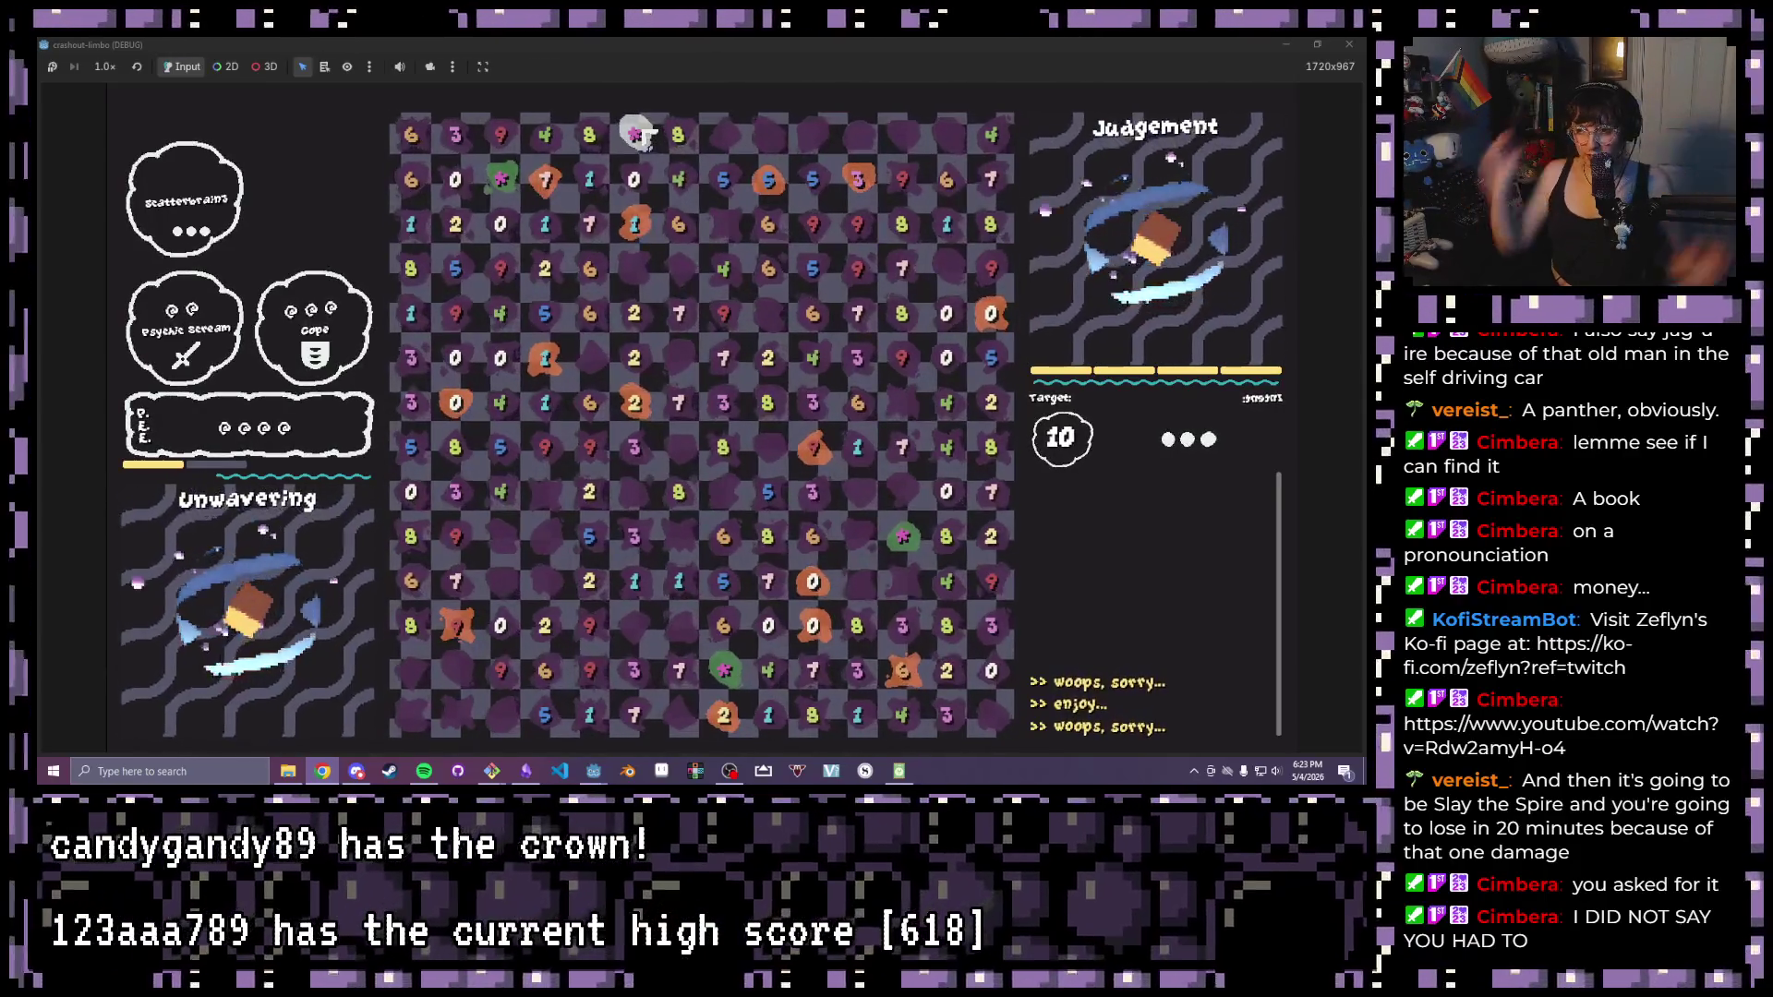
# Chain the column tiles between the star and the 3, then release to cancel the chain
pyautogui.moveTo(637, 134)
pyautogui.mouseDown()
pyautogui.moveTo(635, 360)
pyautogui.moveTo(657, 465)
pyautogui.moveTo(635, 153)
pyautogui.mouseUp()
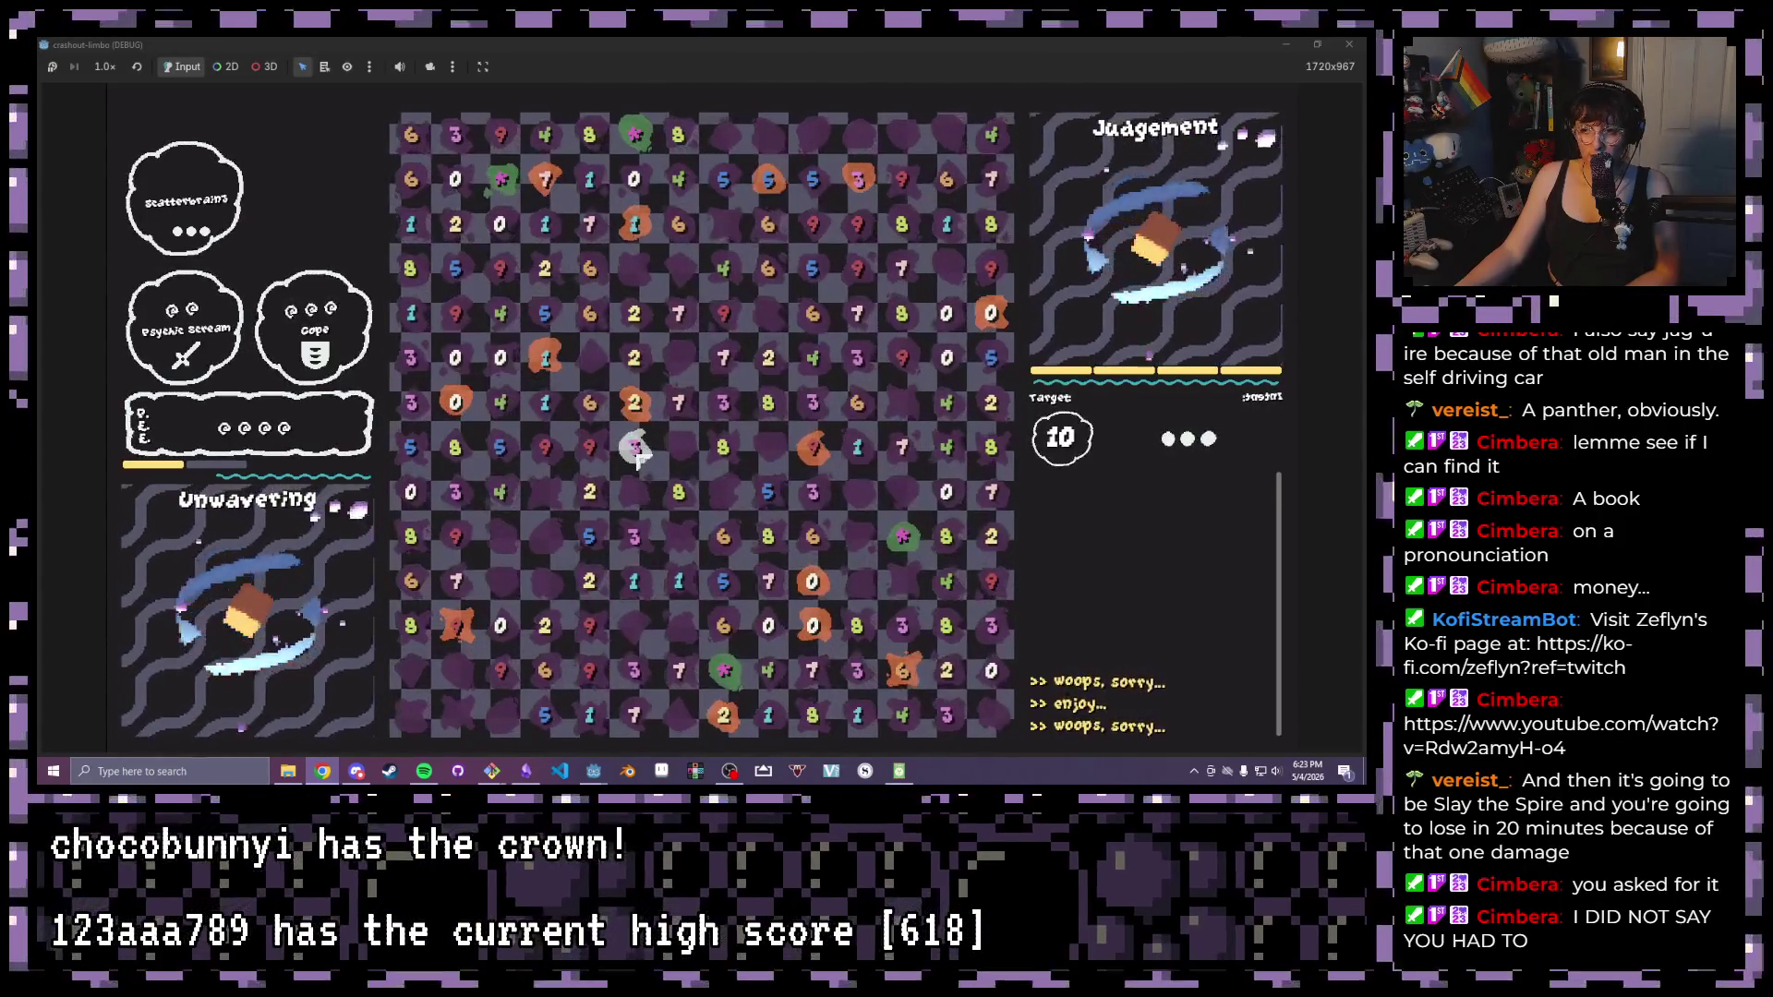
pyautogui.moveTo(638, 452); pyautogui.dragTo(660, 148)
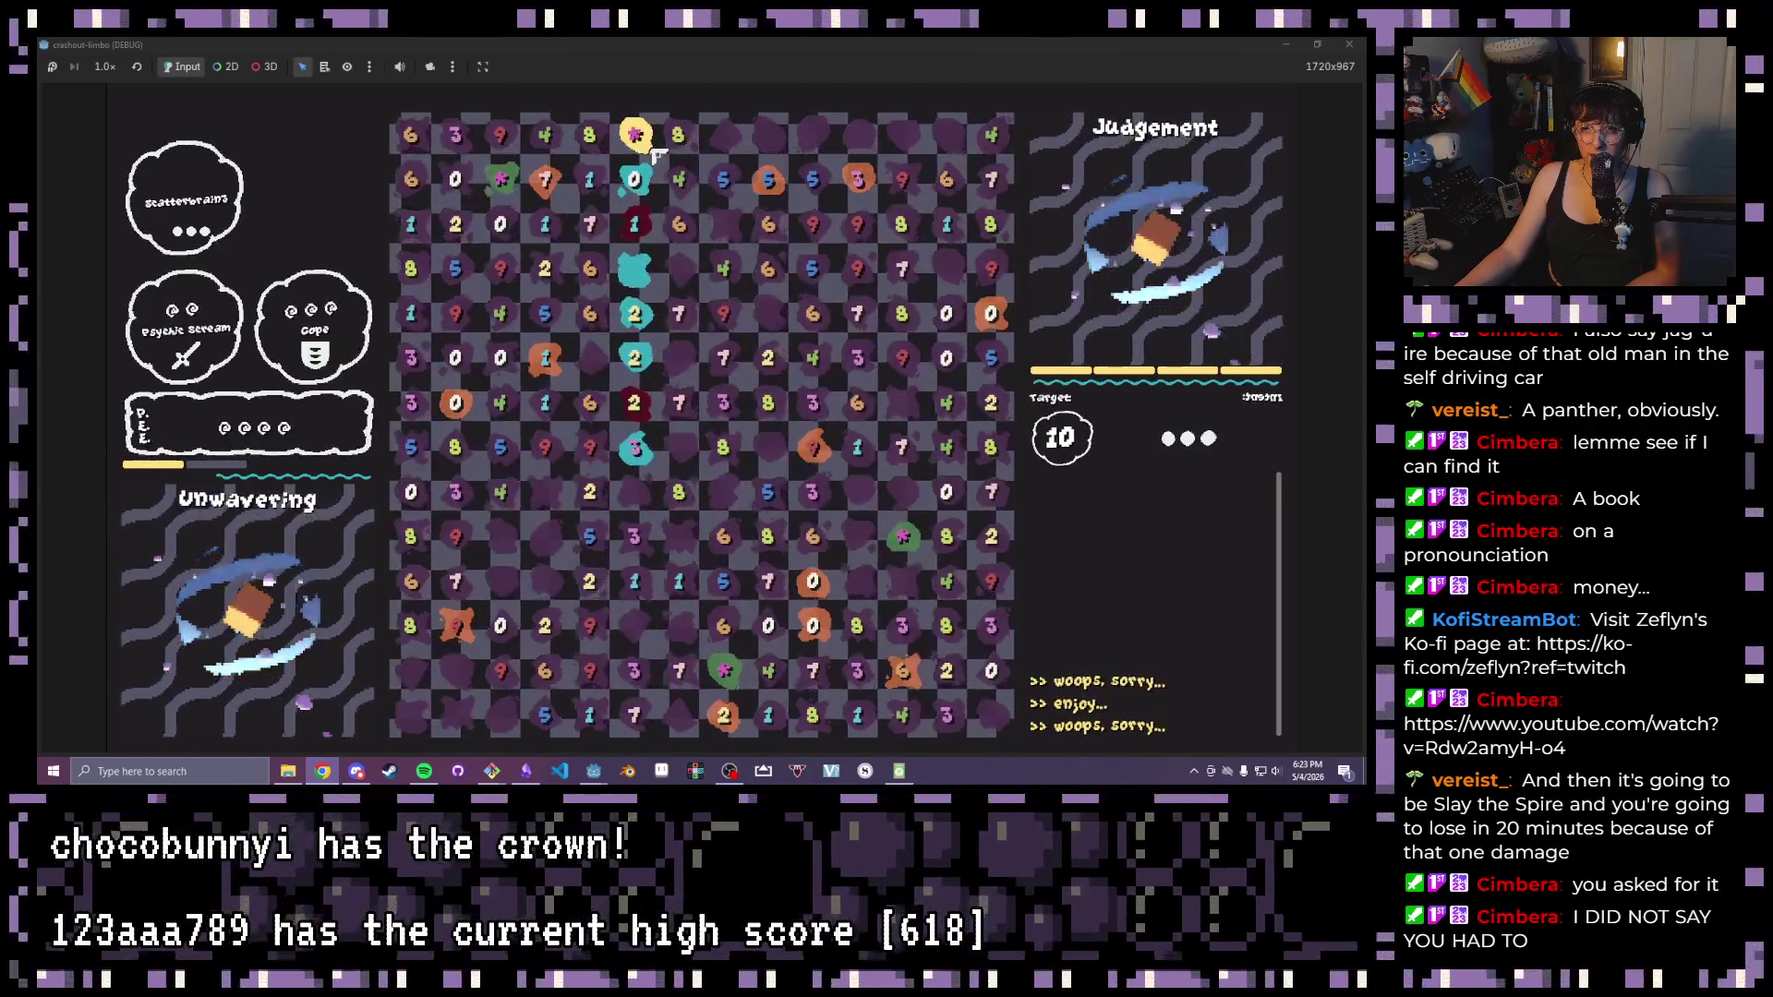
pyautogui.moveTo(655, 155); pyautogui.dragTo(651, 462)
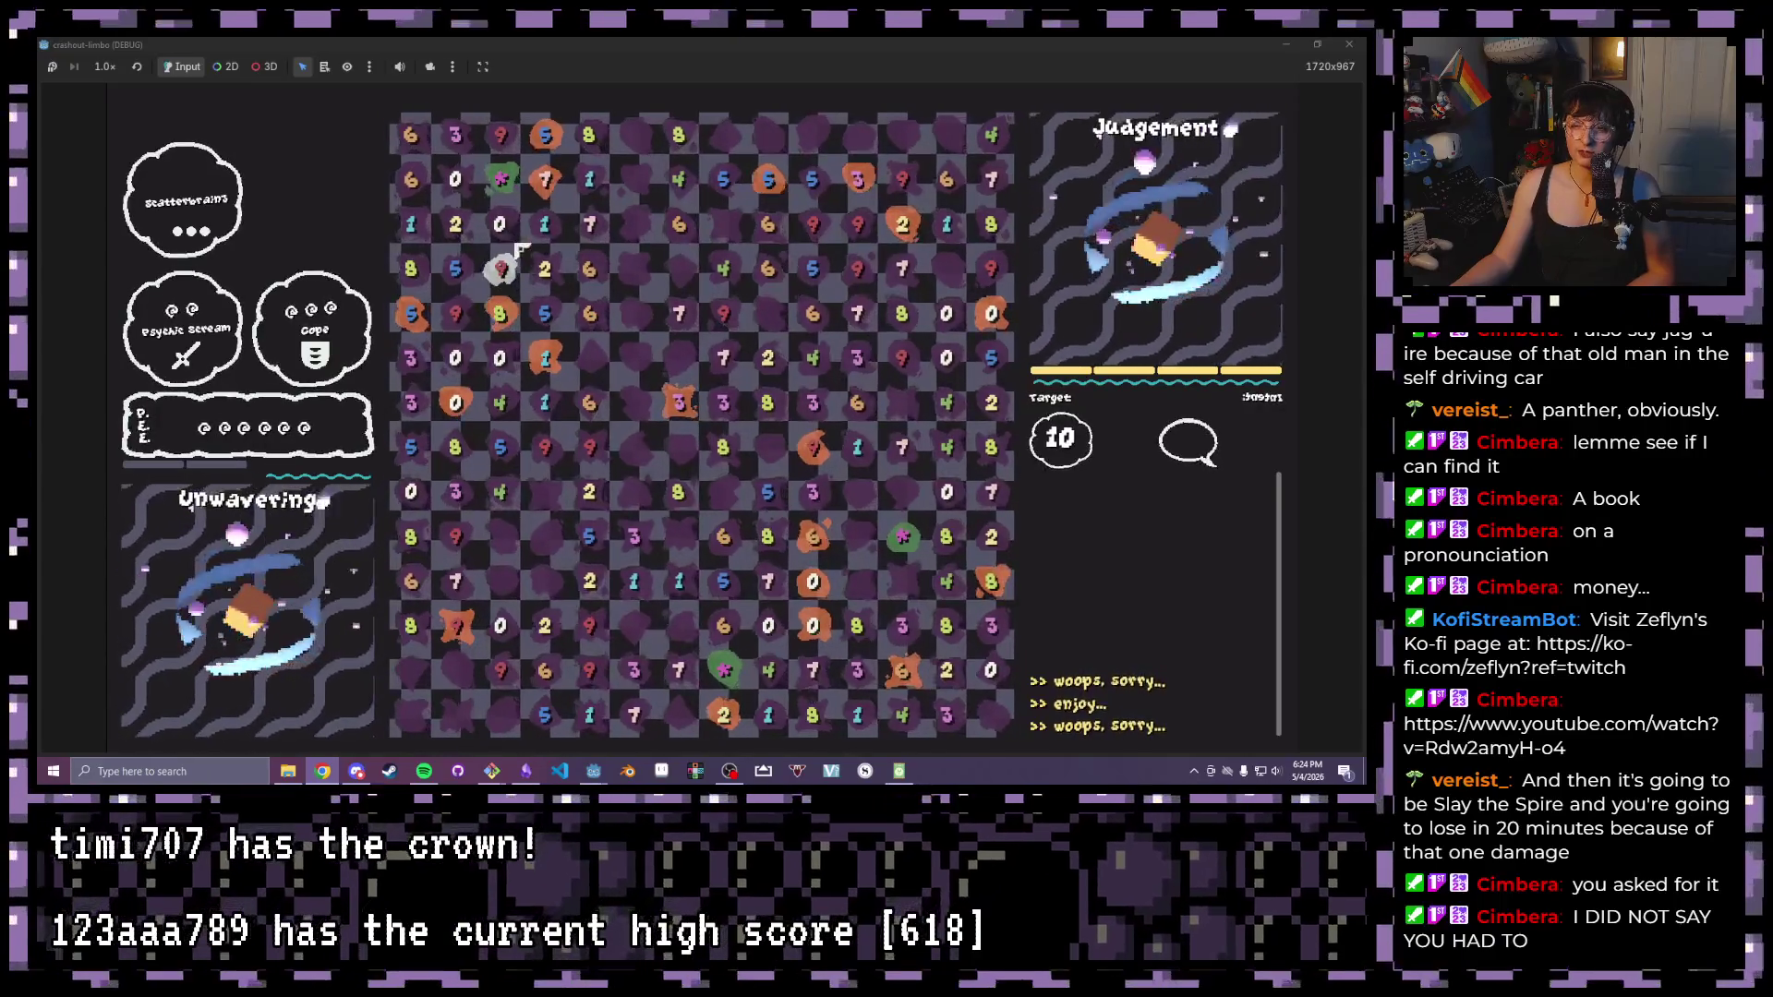
# Submit the 2, 0, 1, 7 chain, use P.E. twice, complete the objective, and stop with F8
pyautogui.click(546, 268)
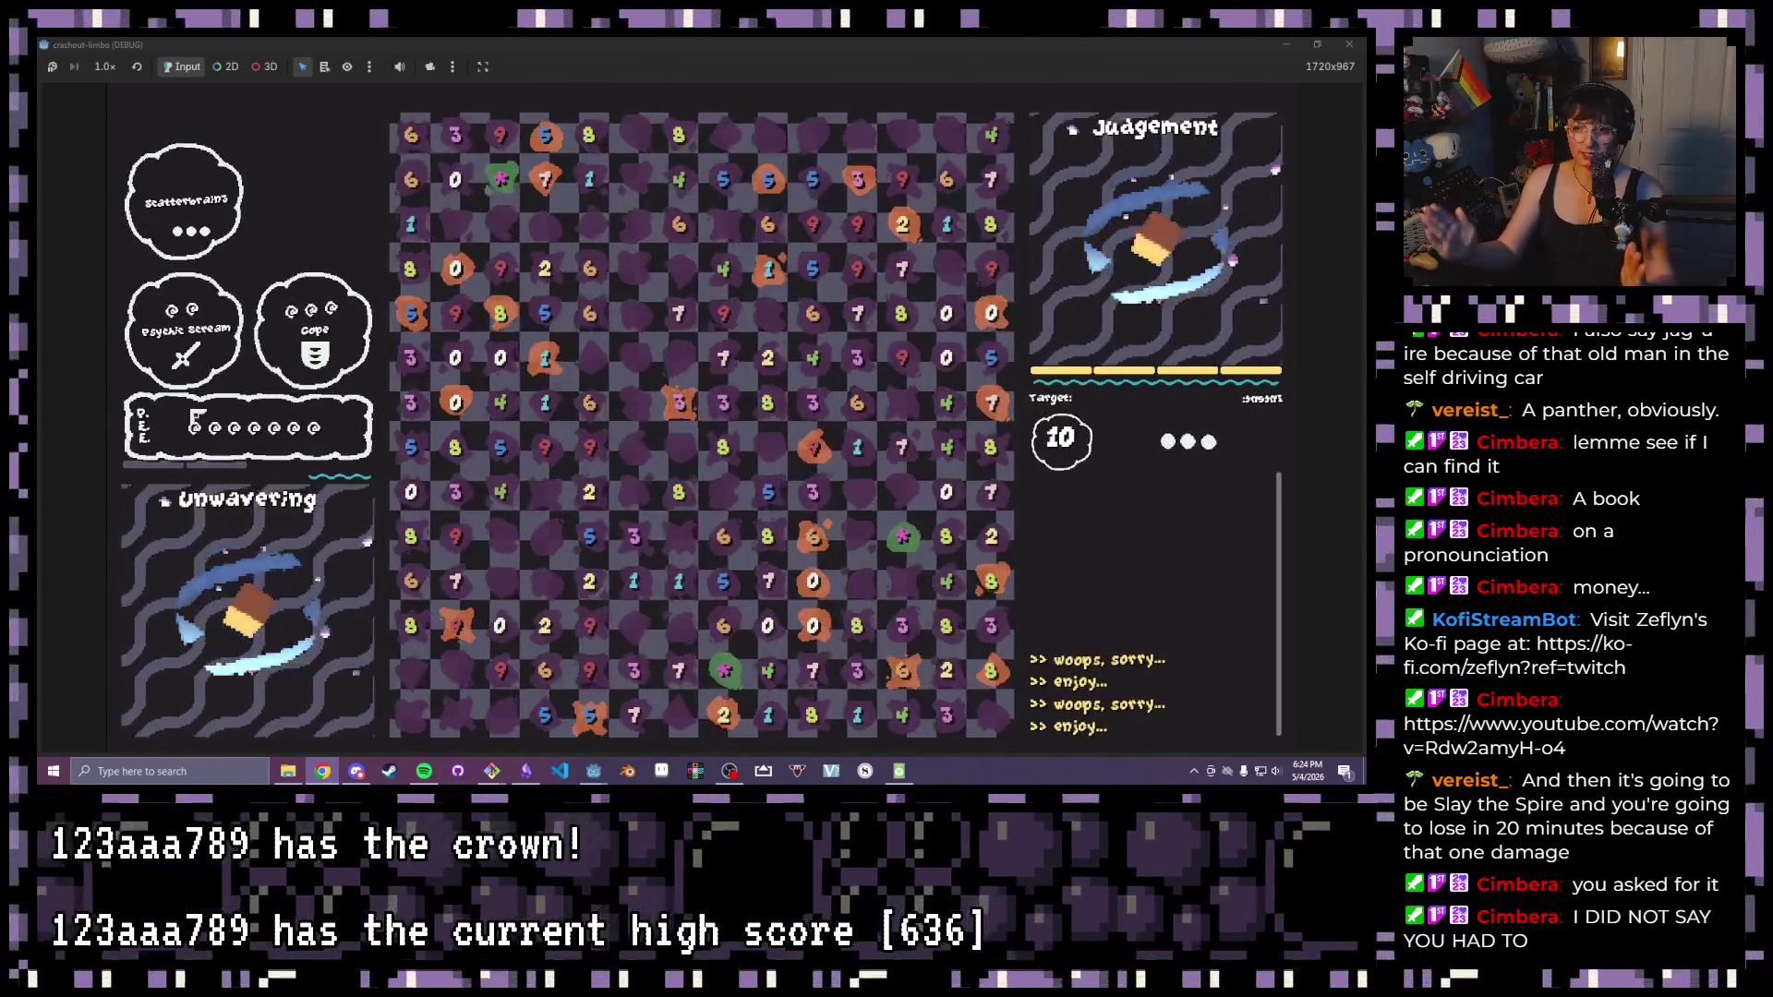
pyautogui.click(196, 420)
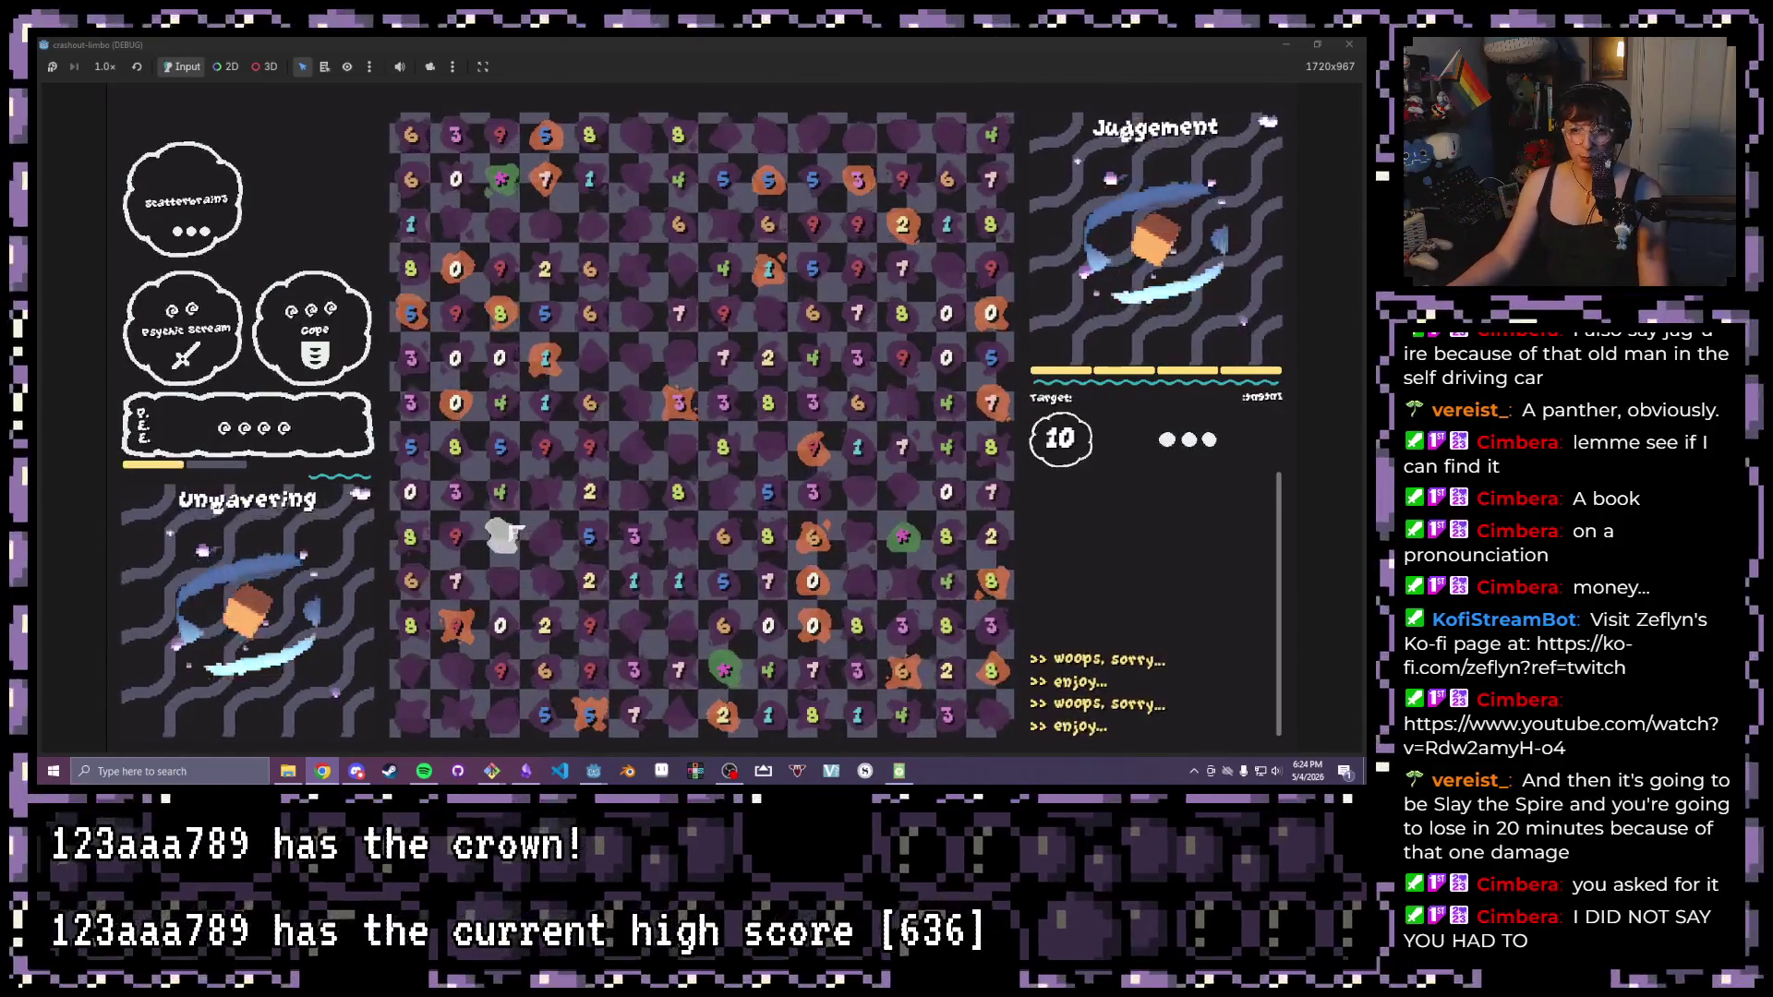
pyautogui.click(207, 447)
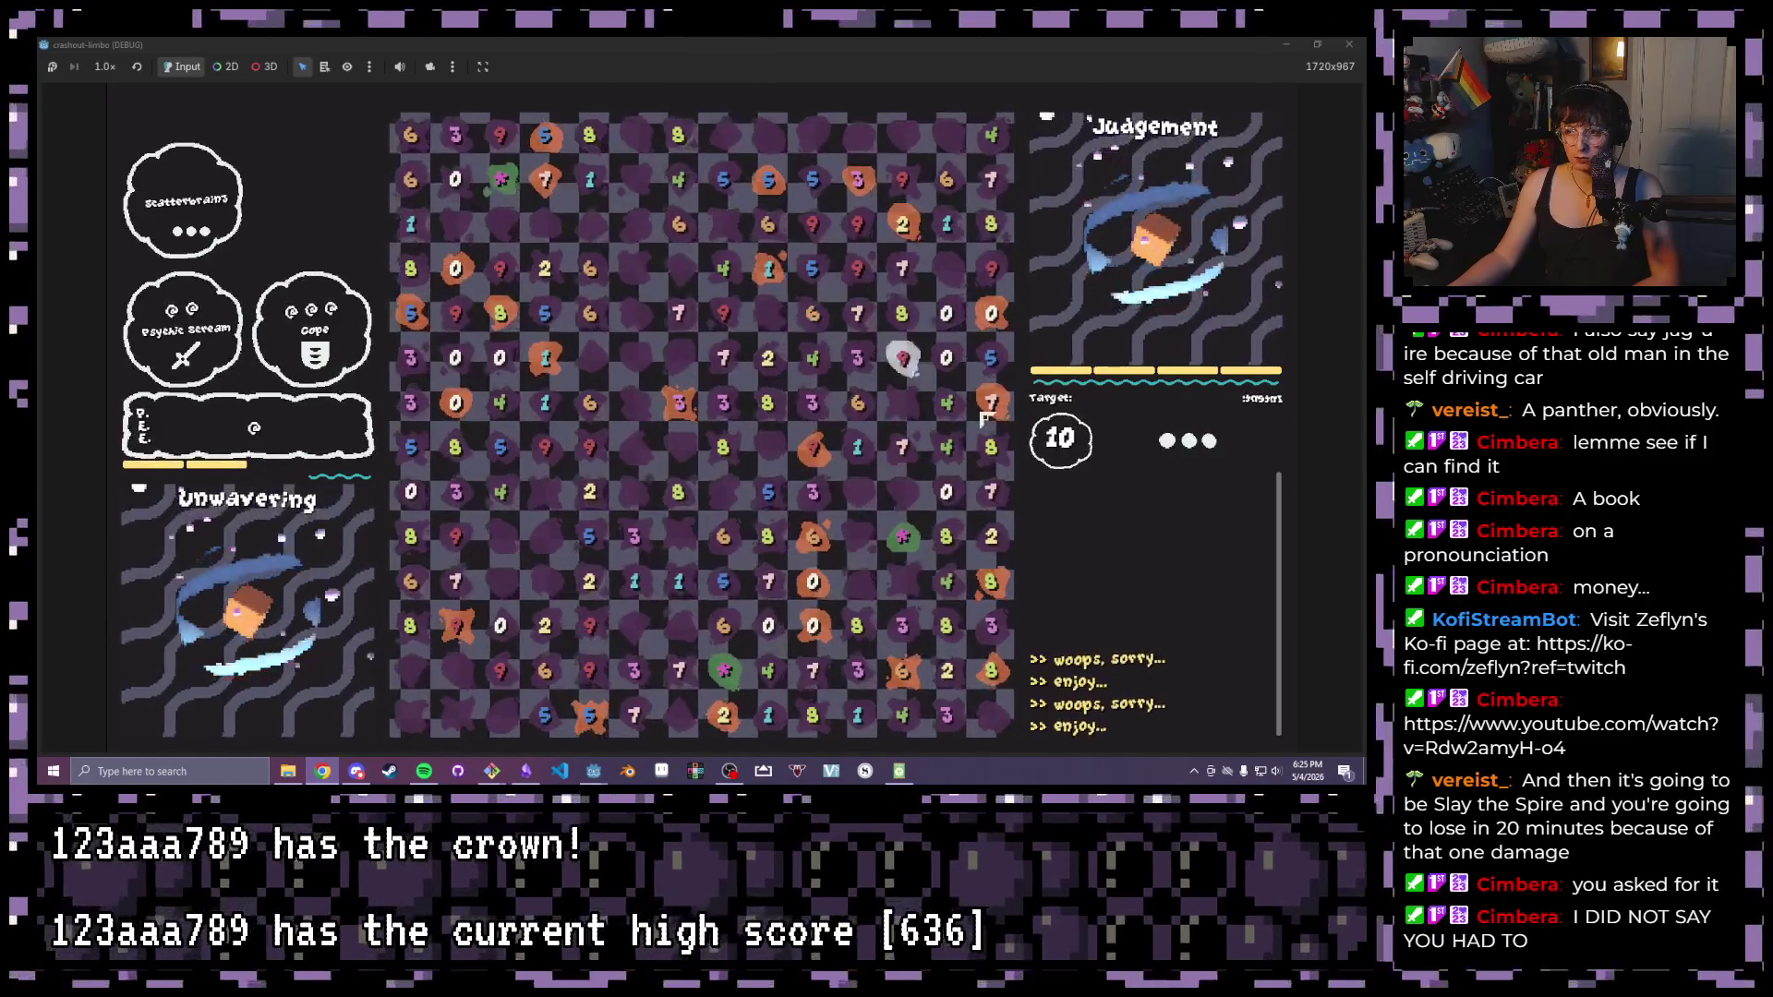
pyautogui.moveTo(991, 535); pyautogui.dragTo(902, 536)
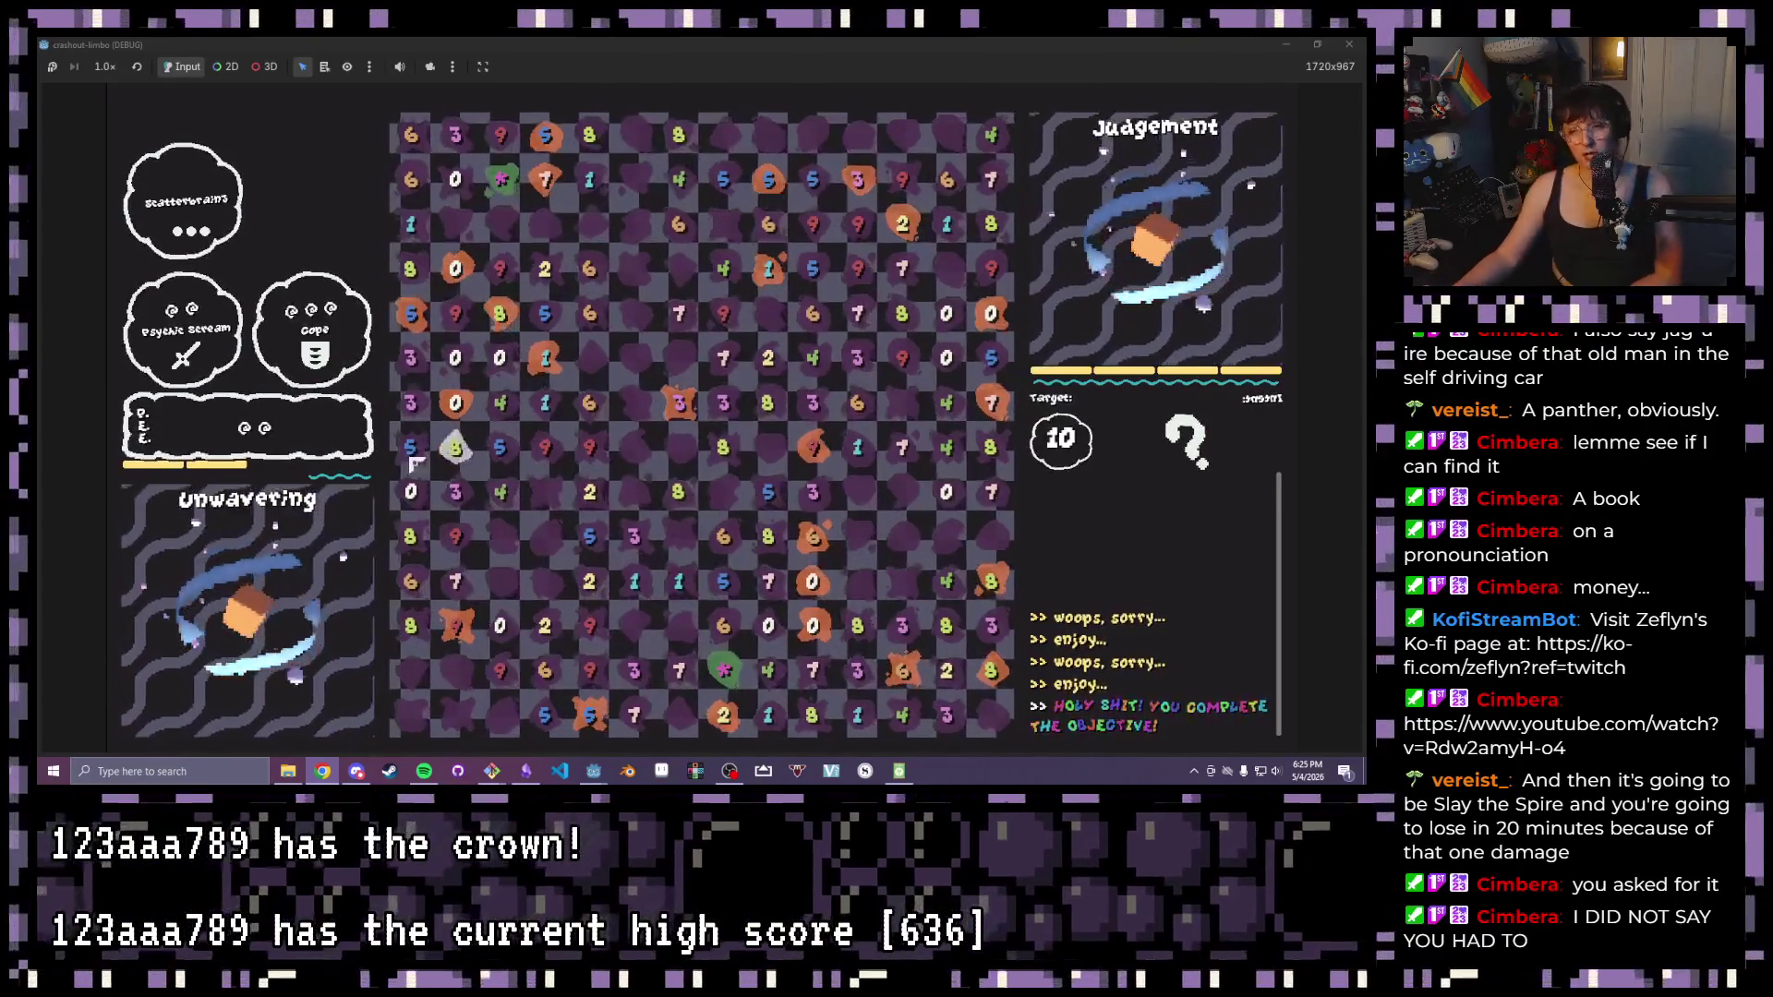
pyautogui.press('F8')
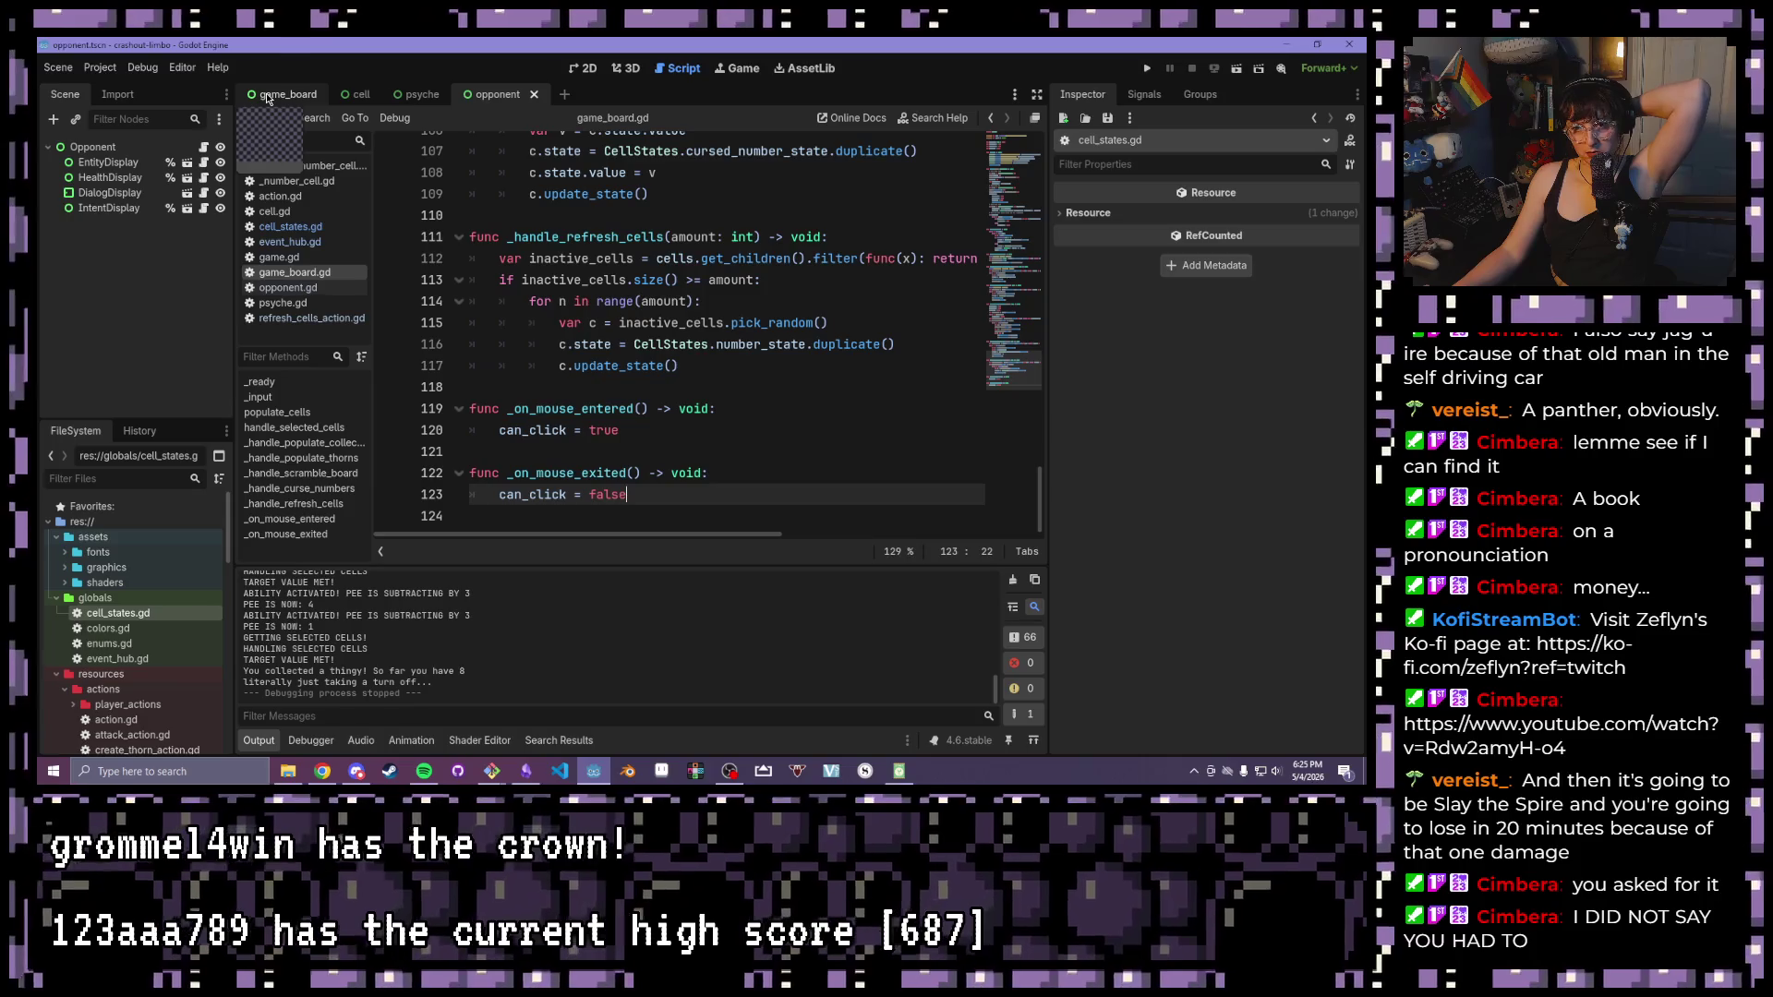
# Clear the Opponent node's Mild Anxiety Stats and drop bramble.tres into the Stats field
pyautogui.scroll(-3, 153, 670)
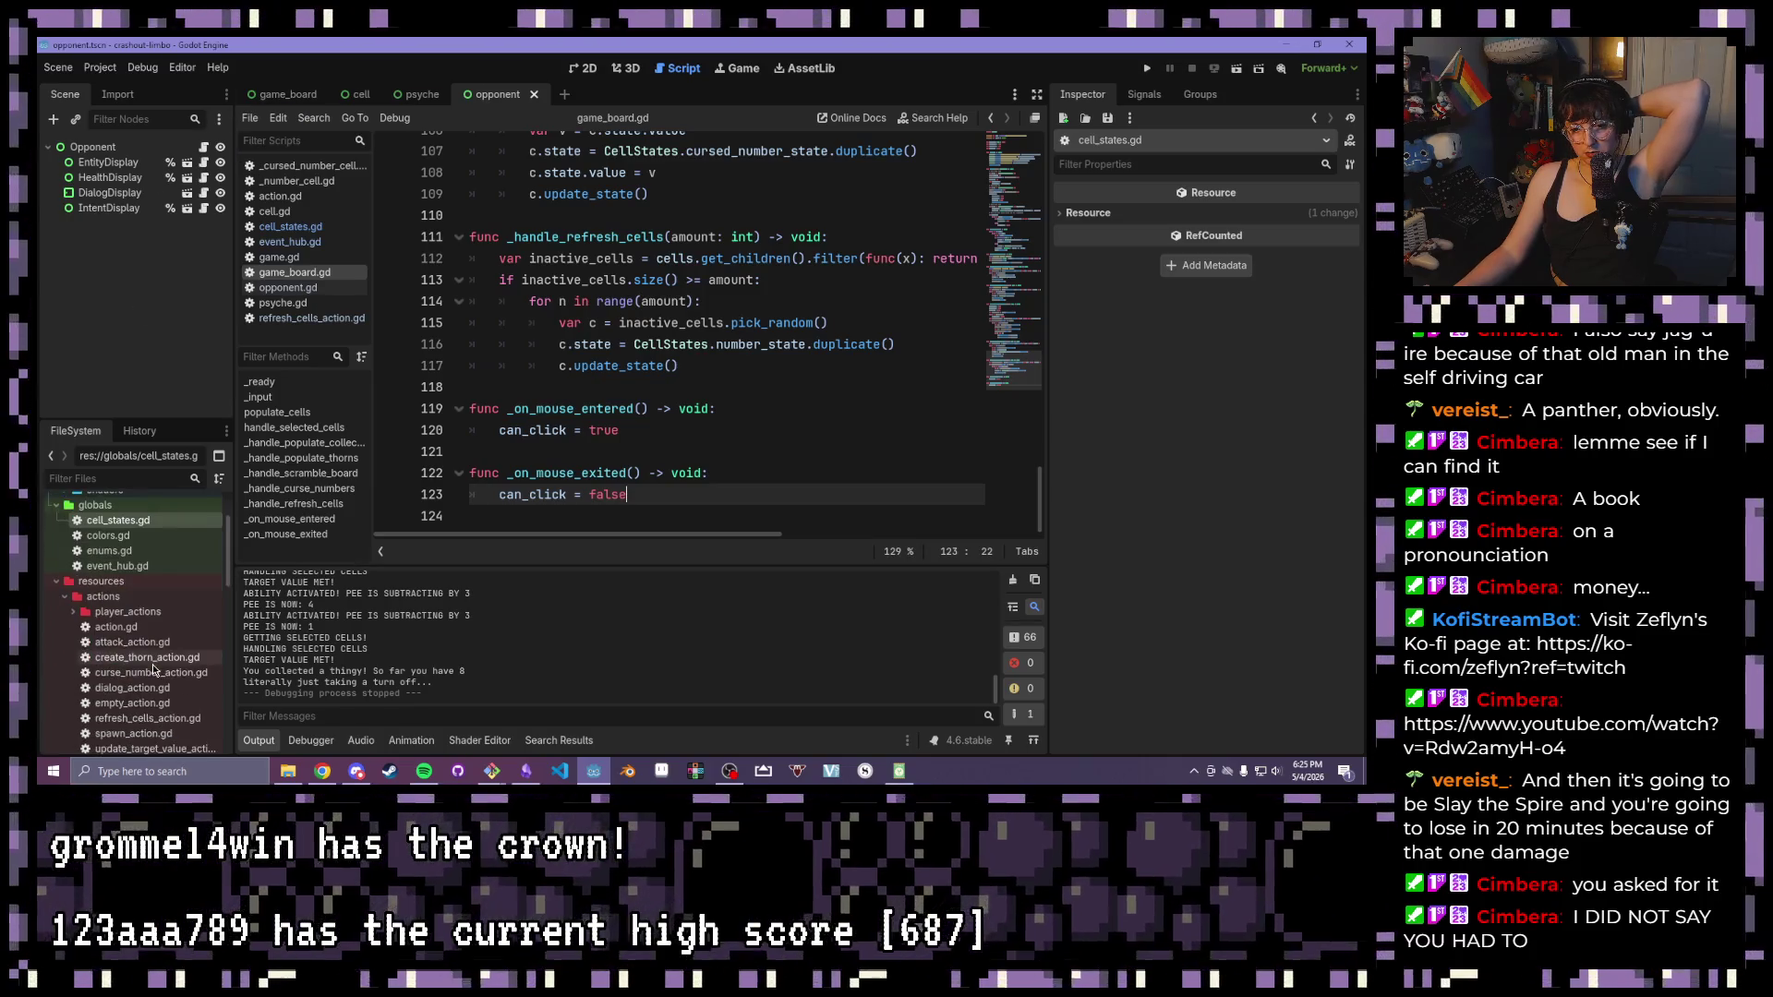
pyautogui.scroll(-8, 110, 612)
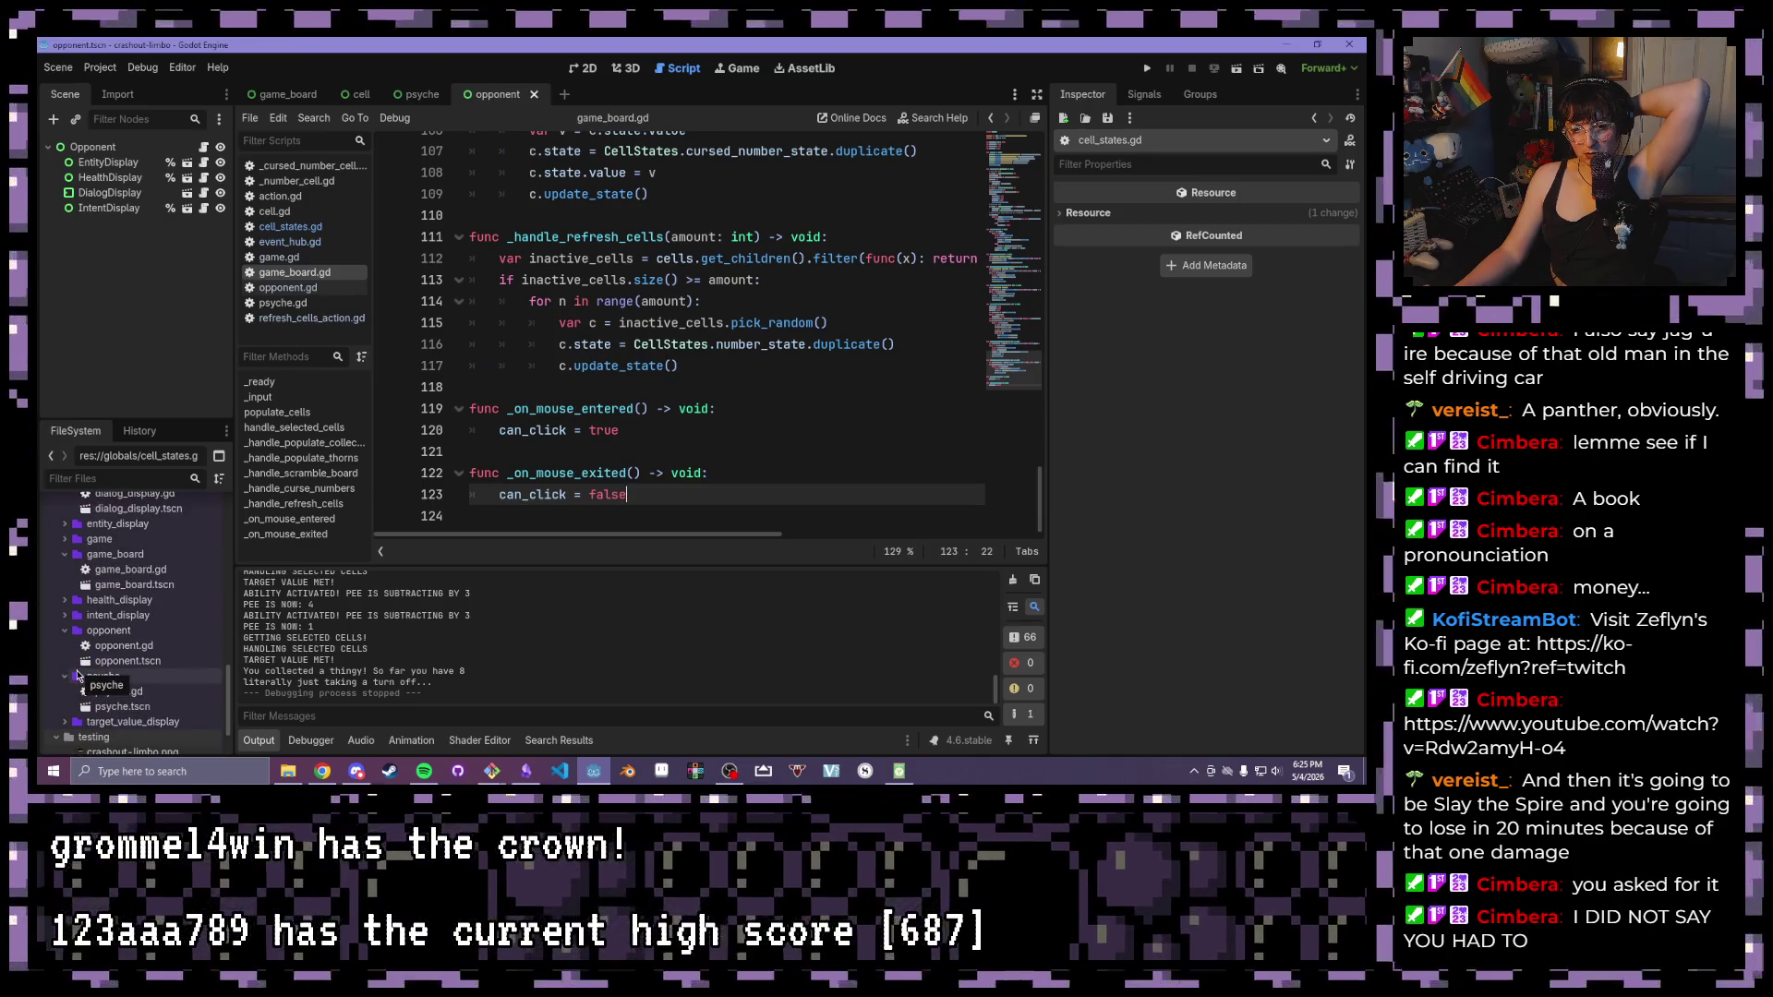
pyautogui.click(98, 148)
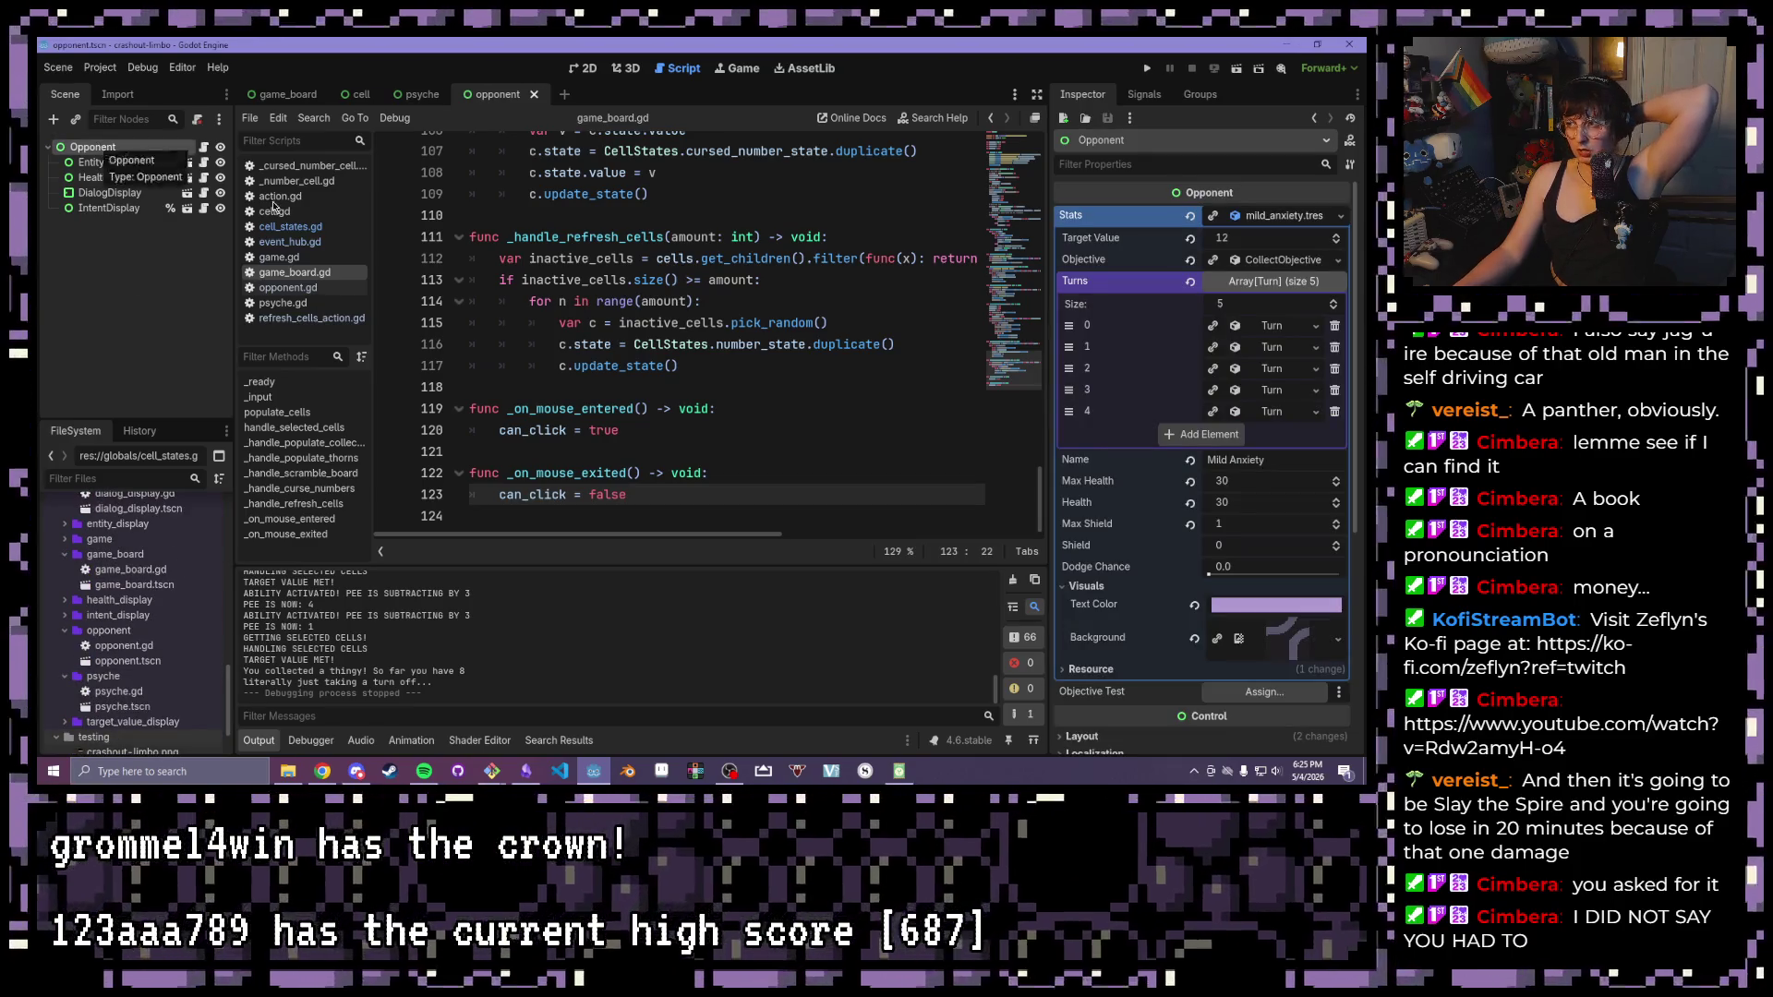
pyautogui.click(1340, 218)
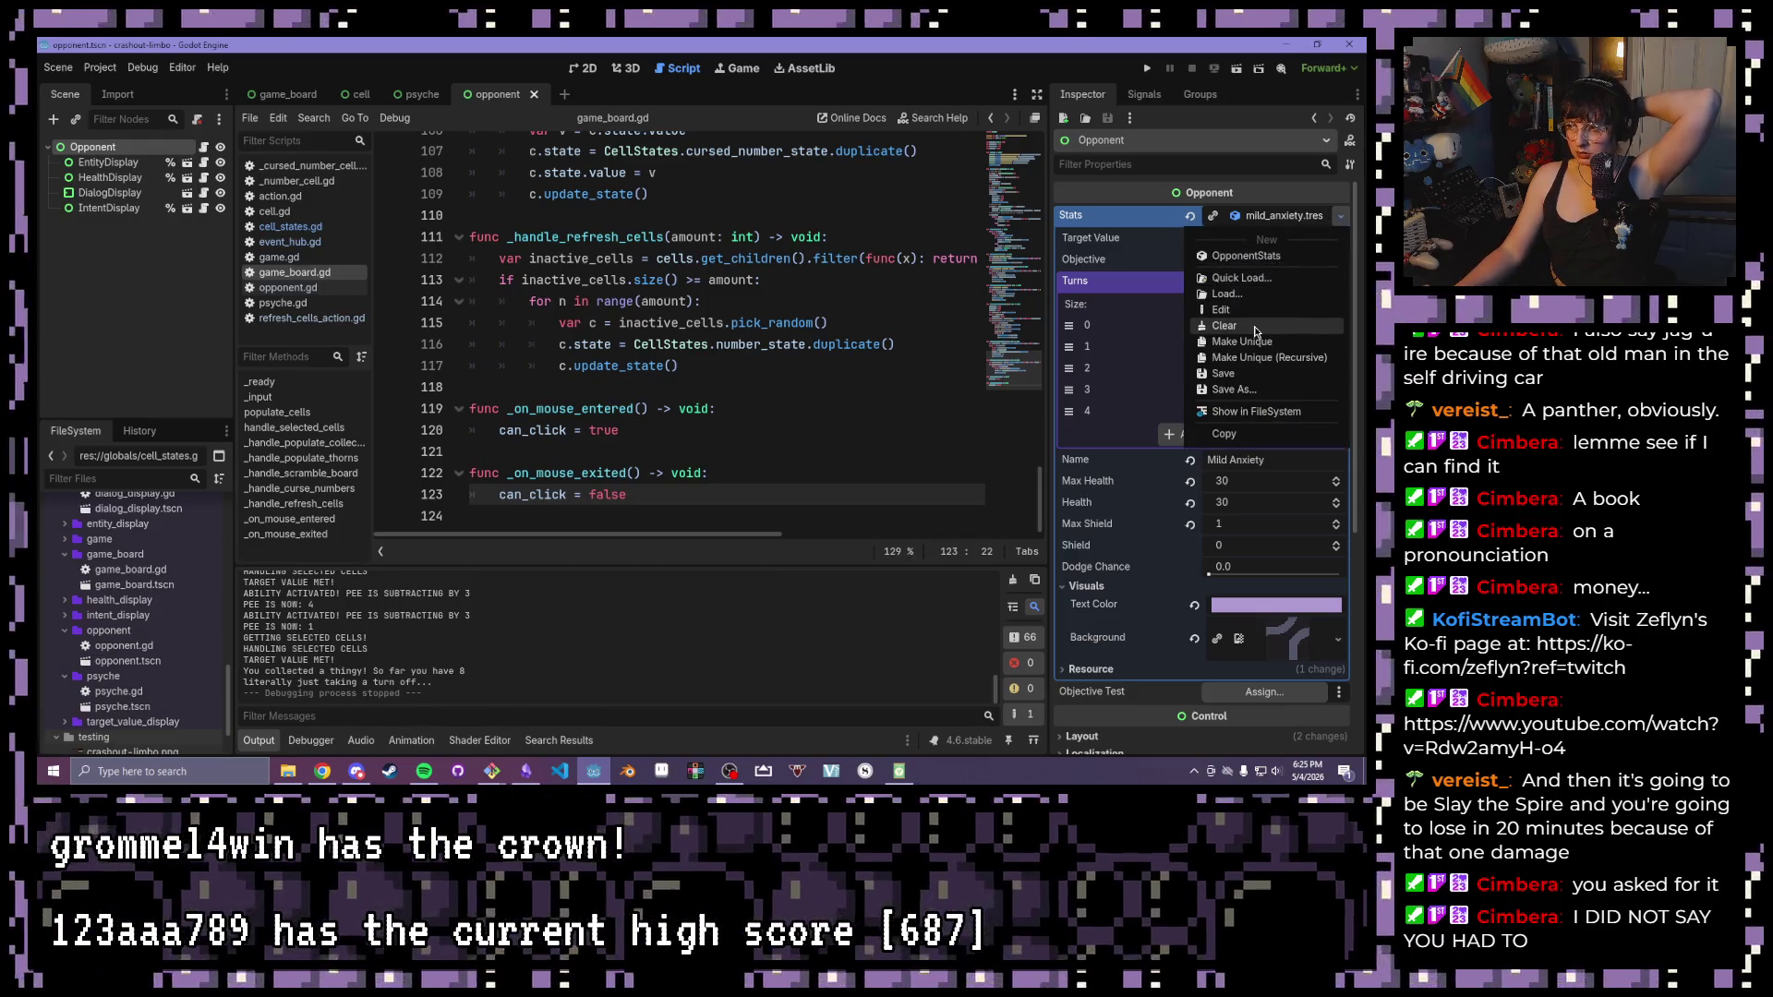
pyautogui.click(1226, 326)
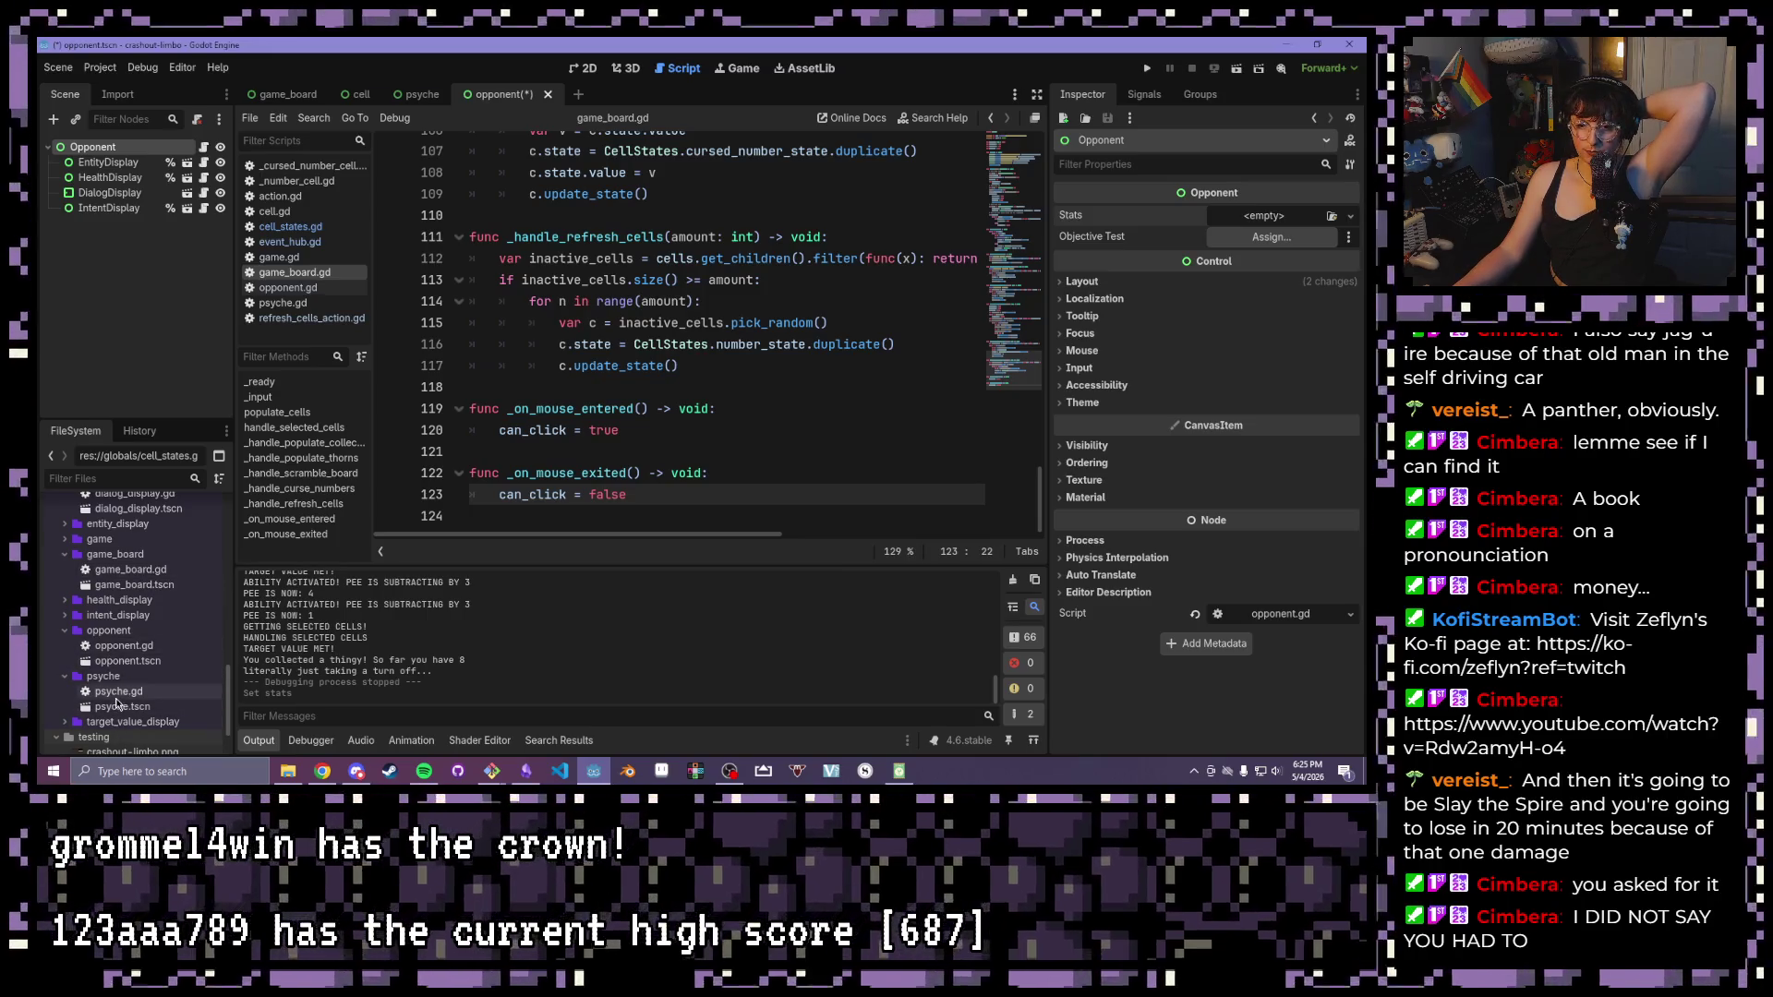
pyautogui.scroll(-3, 138, 541)
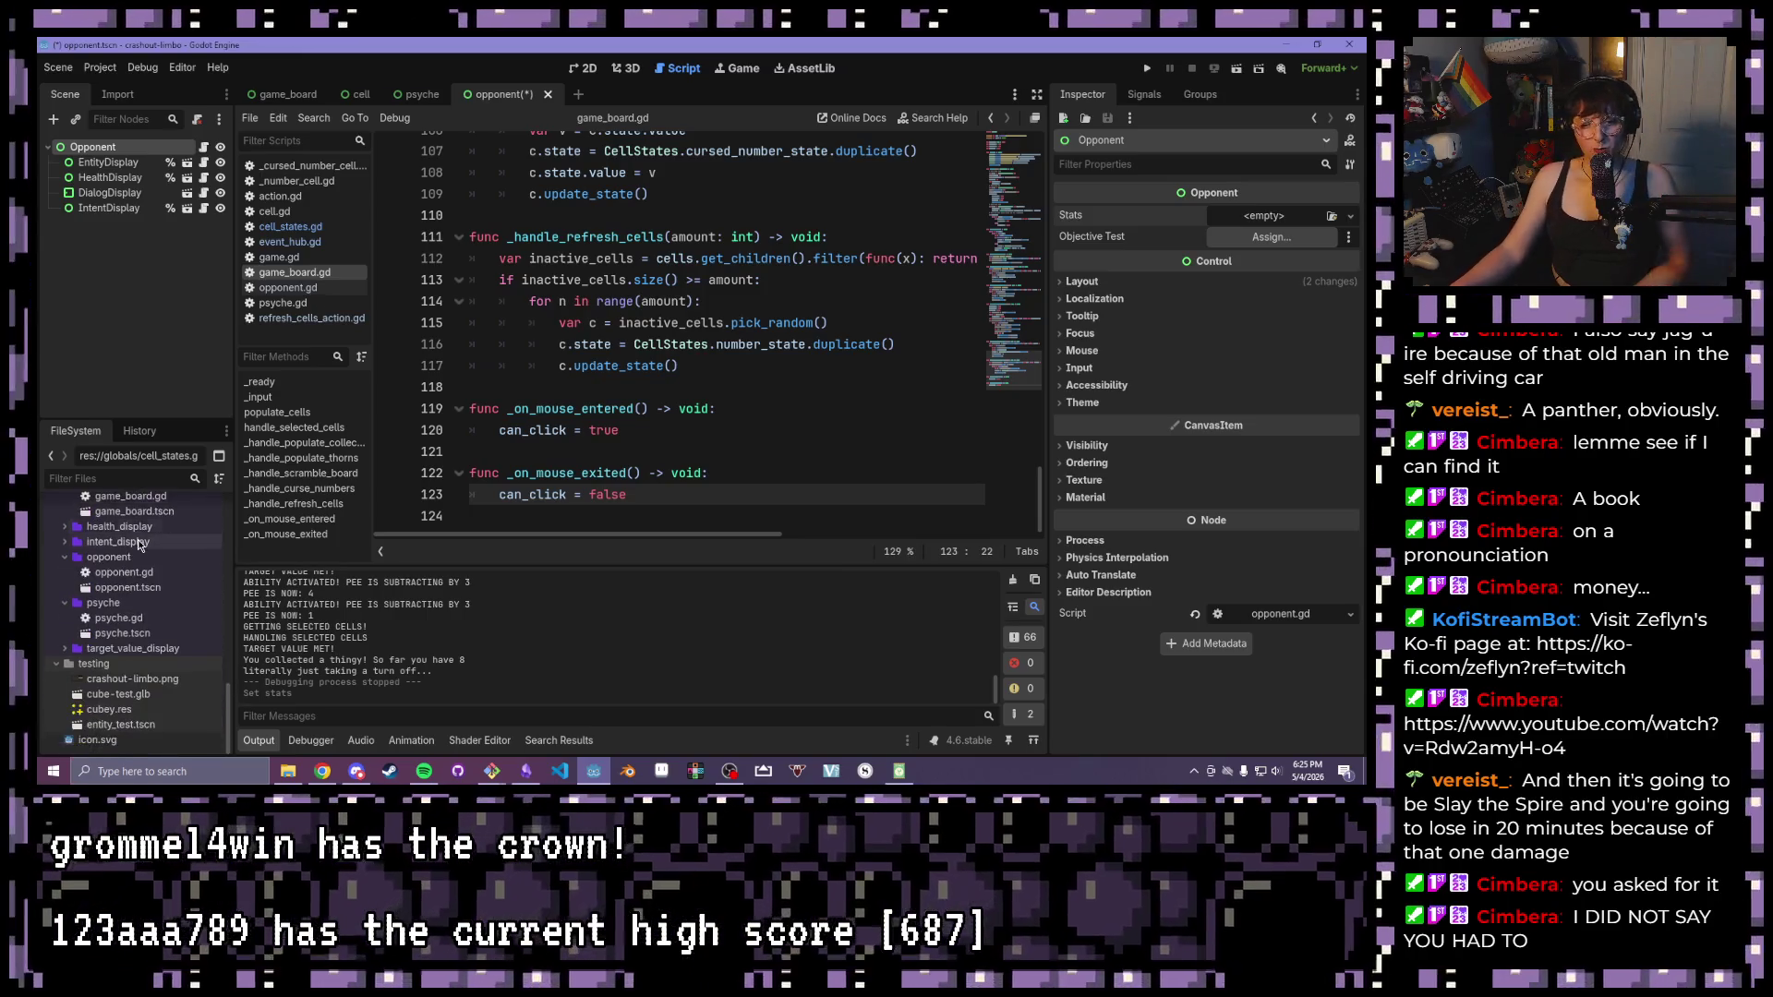
pyautogui.scroll(3, 136, 554)
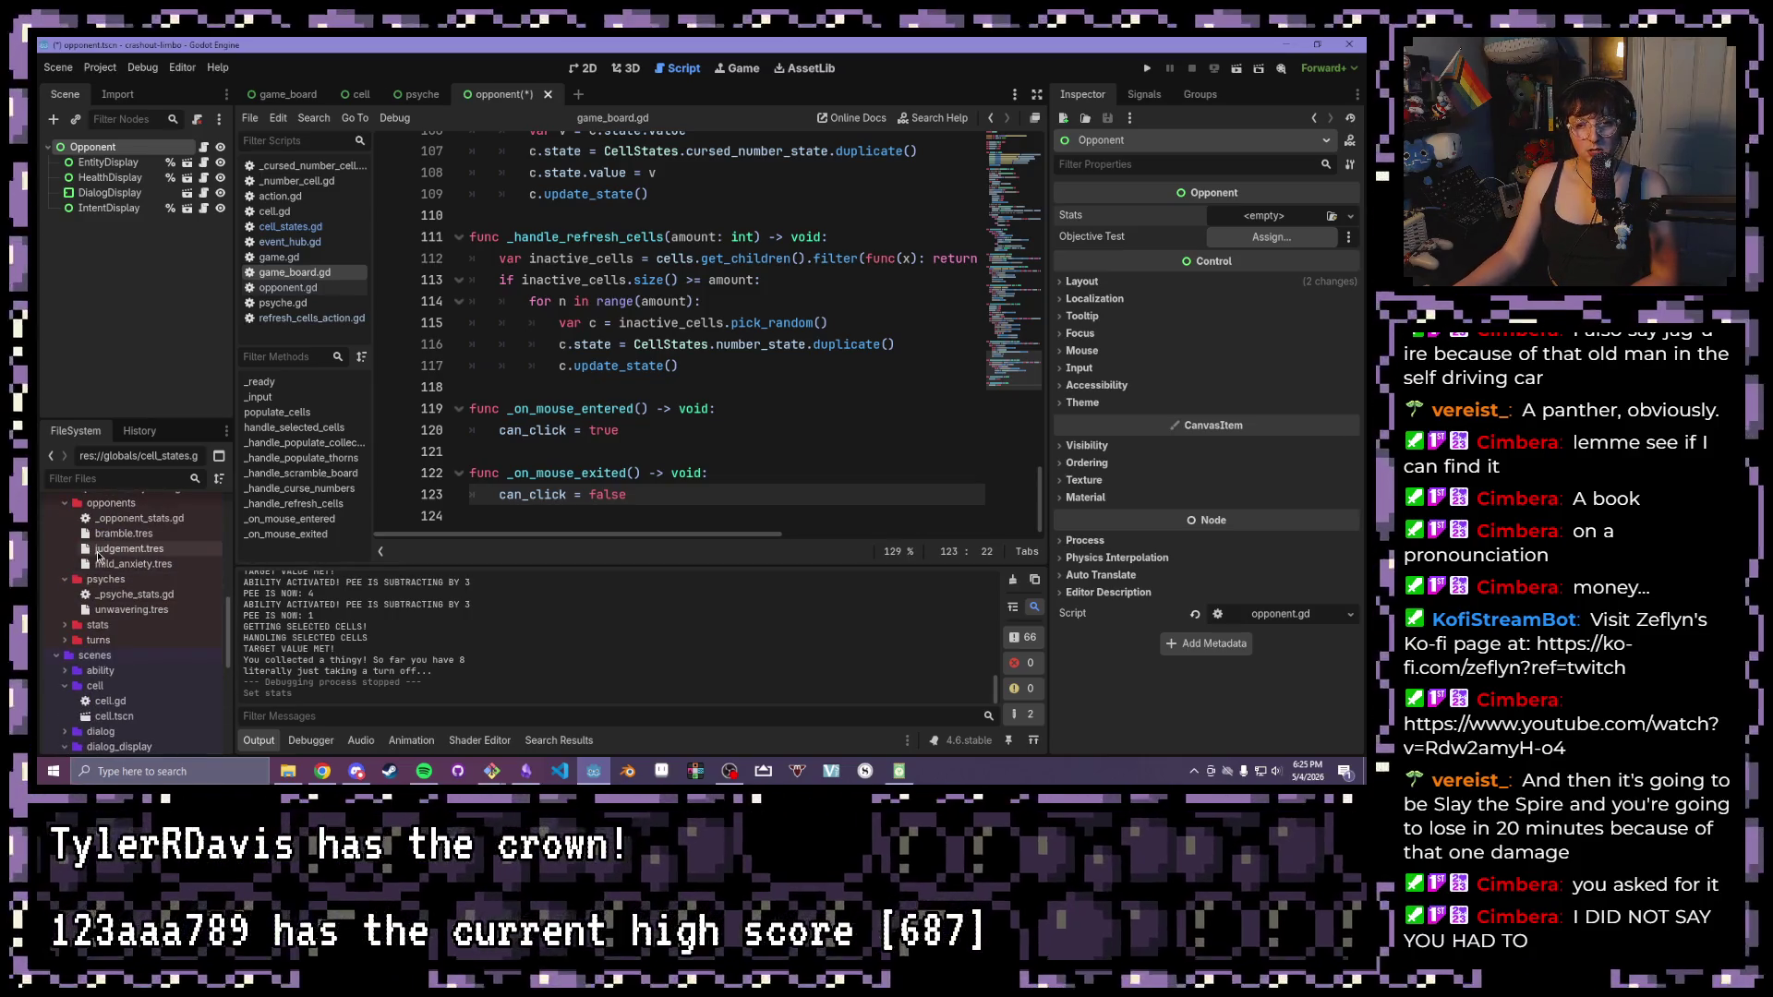
pyautogui.moveTo(115, 534)
pyautogui.mouseDown()
pyautogui.moveTo(1366, 212)
pyautogui.moveTo(1270, 226)
pyautogui.mouseUp()
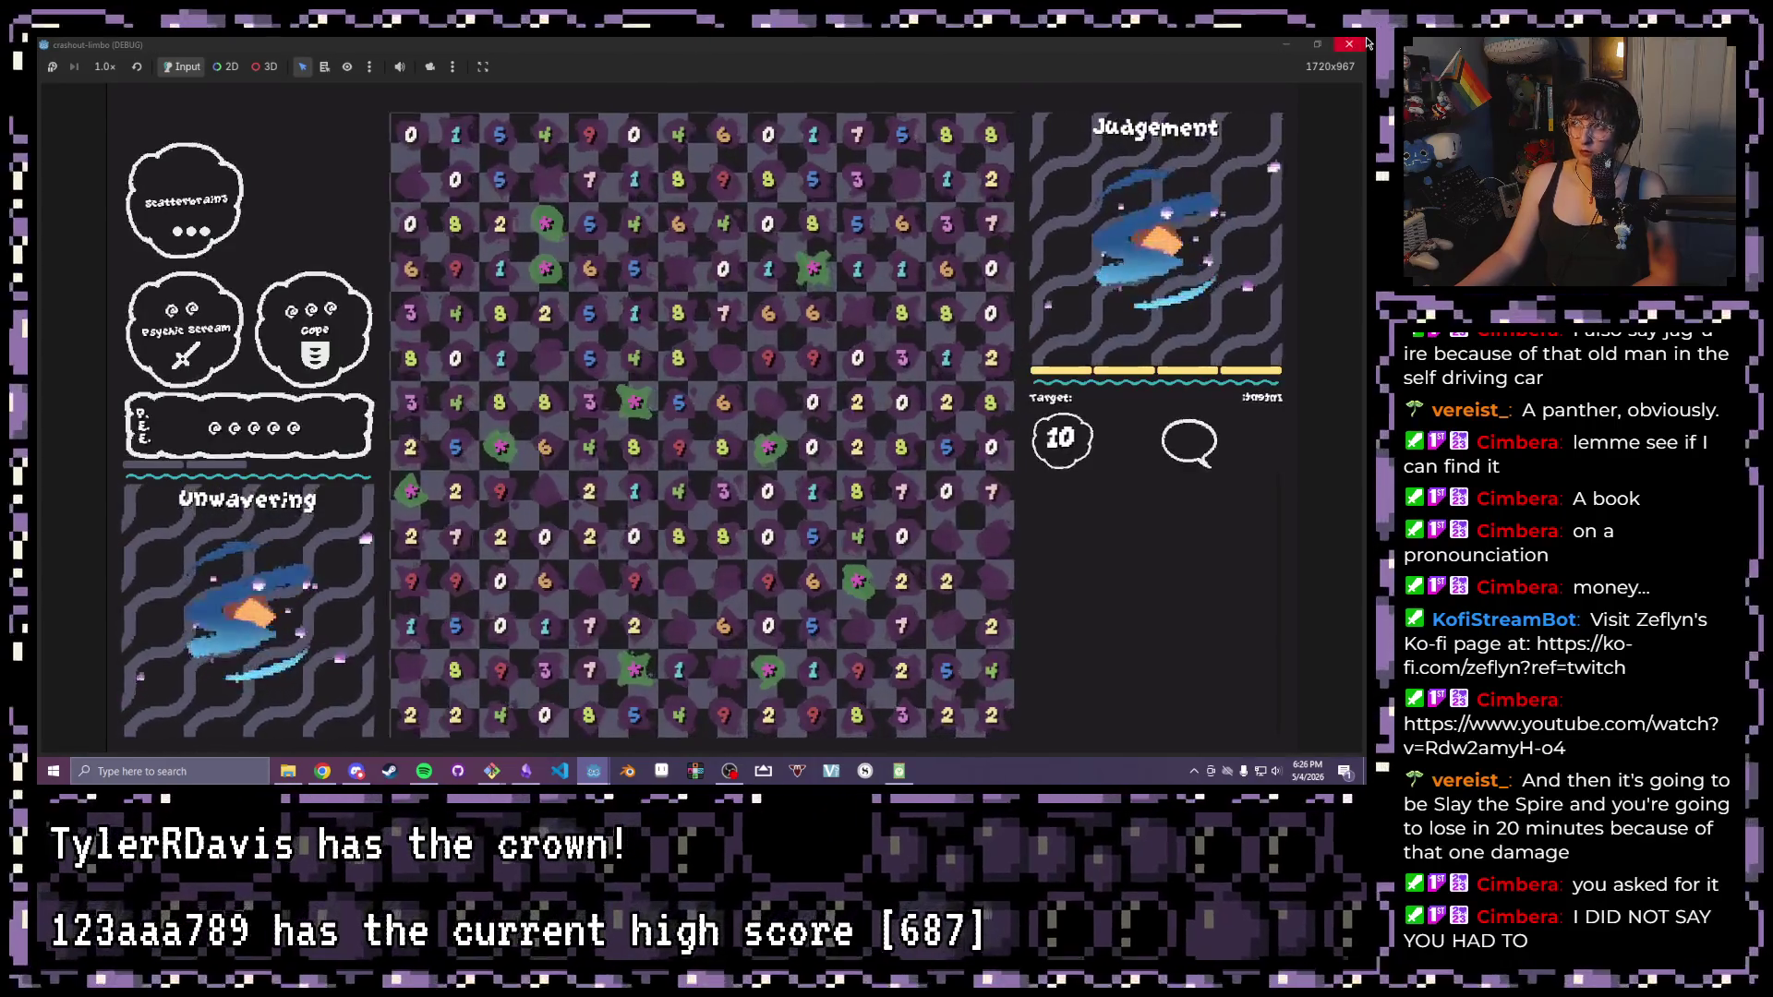
# Stop the run with F8, open game.tscn, and select its Opponent node's Stats options
pyautogui.press('F8')
pyautogui.scroll(3, 92, 680)
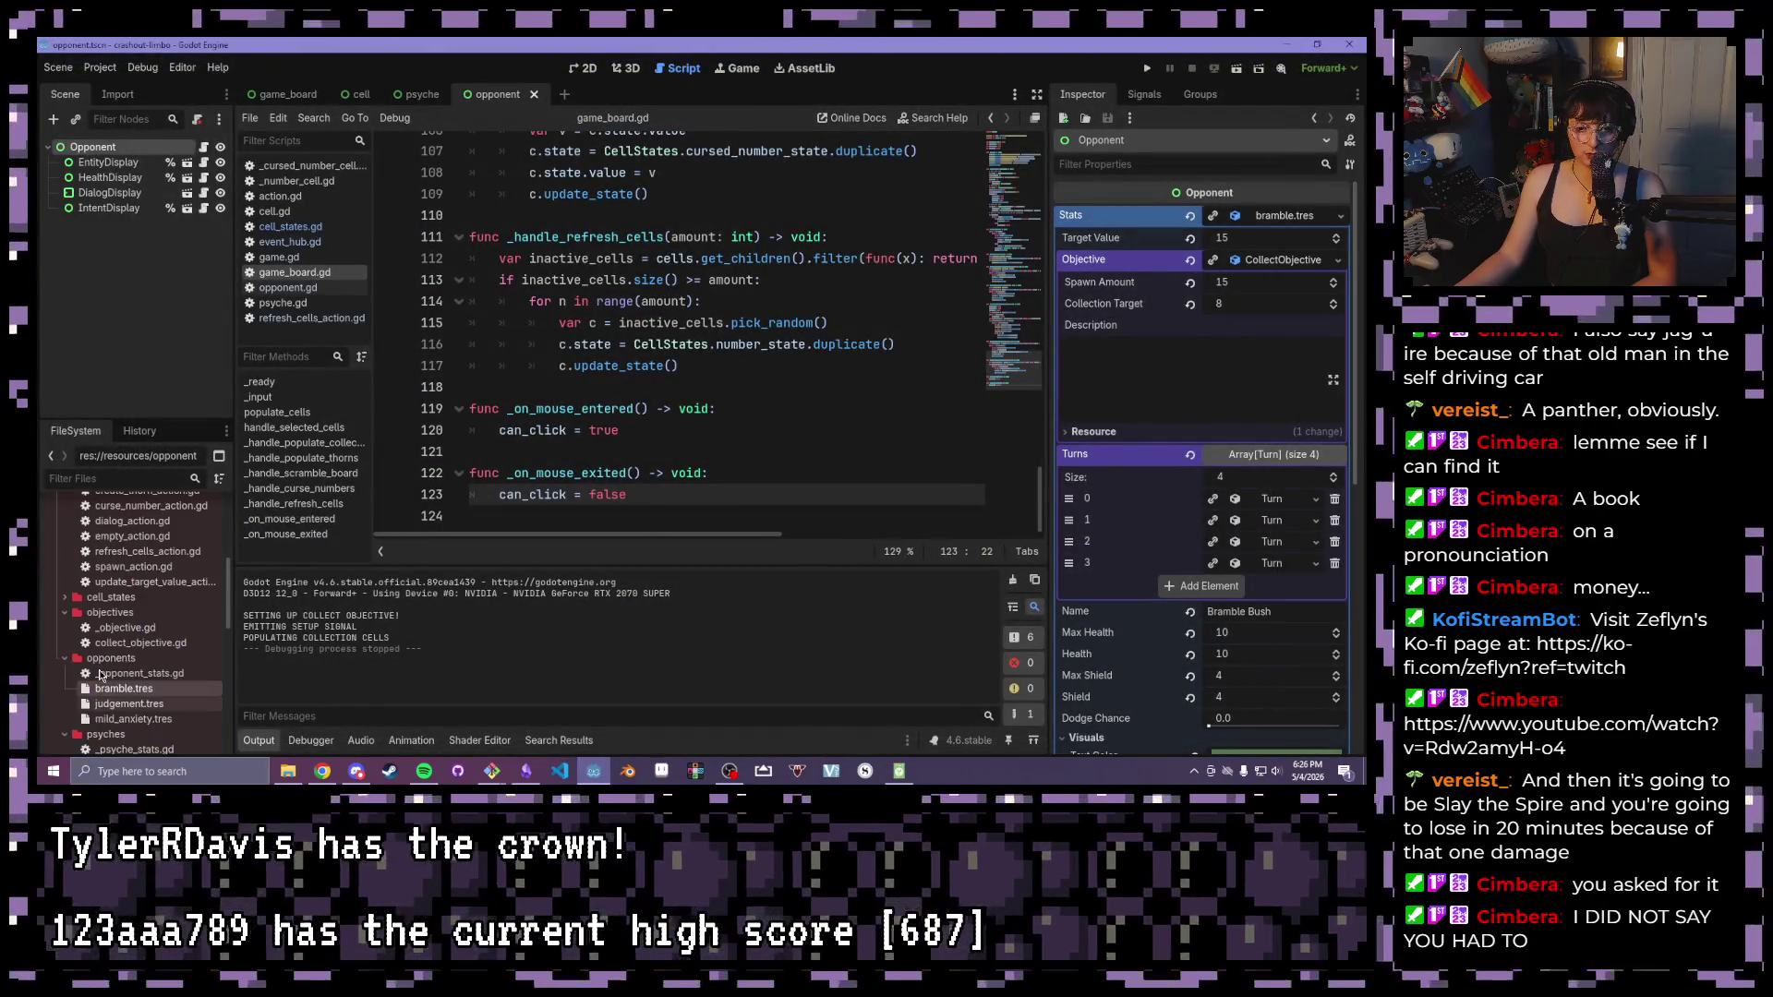
pyautogui.scroll(-5, 101, 665)
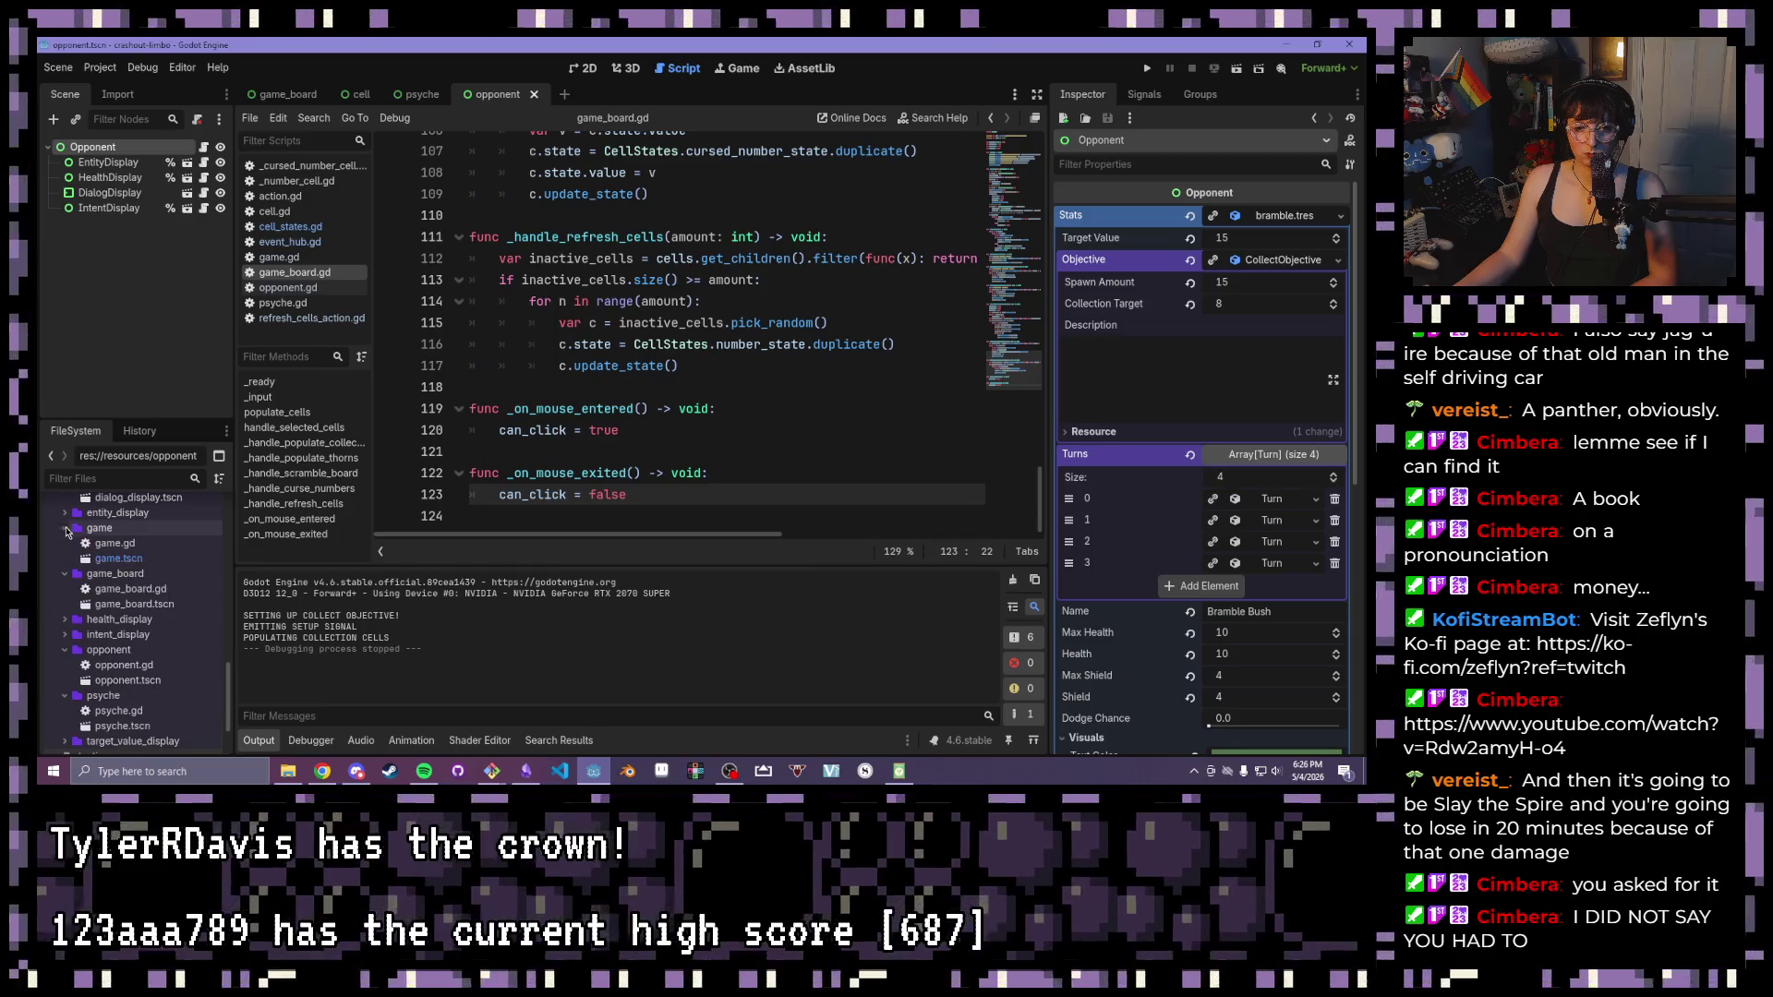
pyautogui.doubleClick(127, 558)
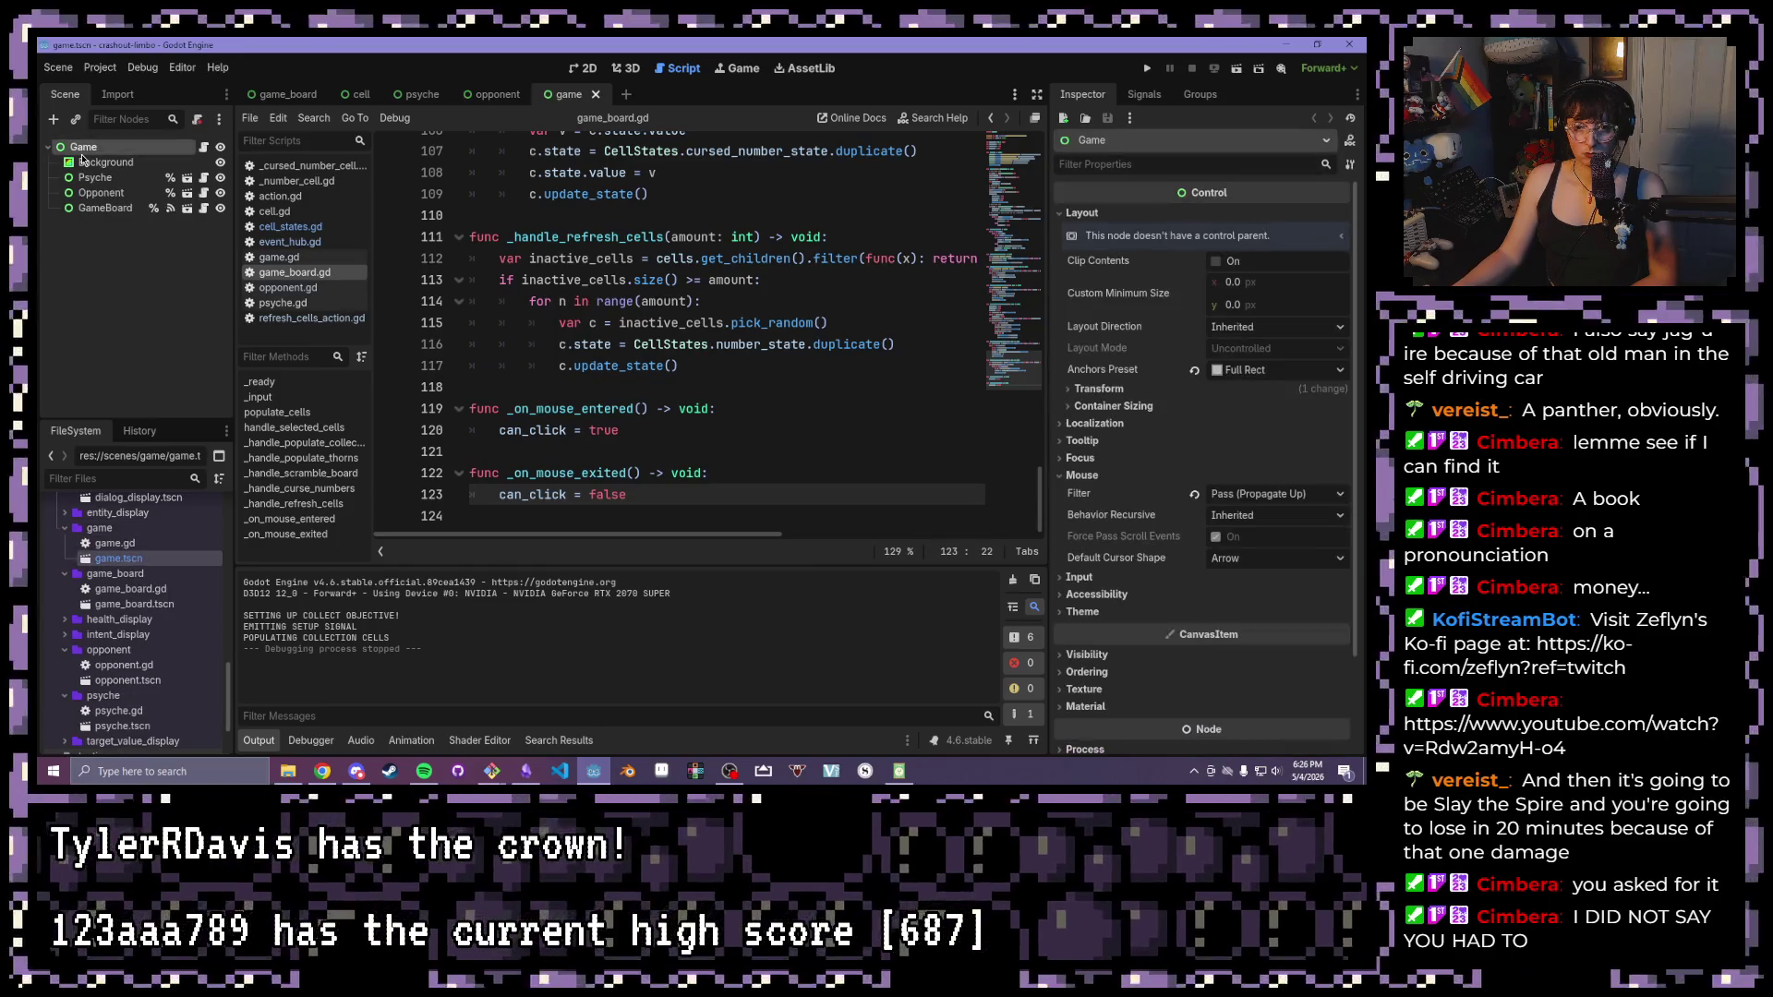
pyautogui.click(101, 192)
pyautogui.click(1335, 215)
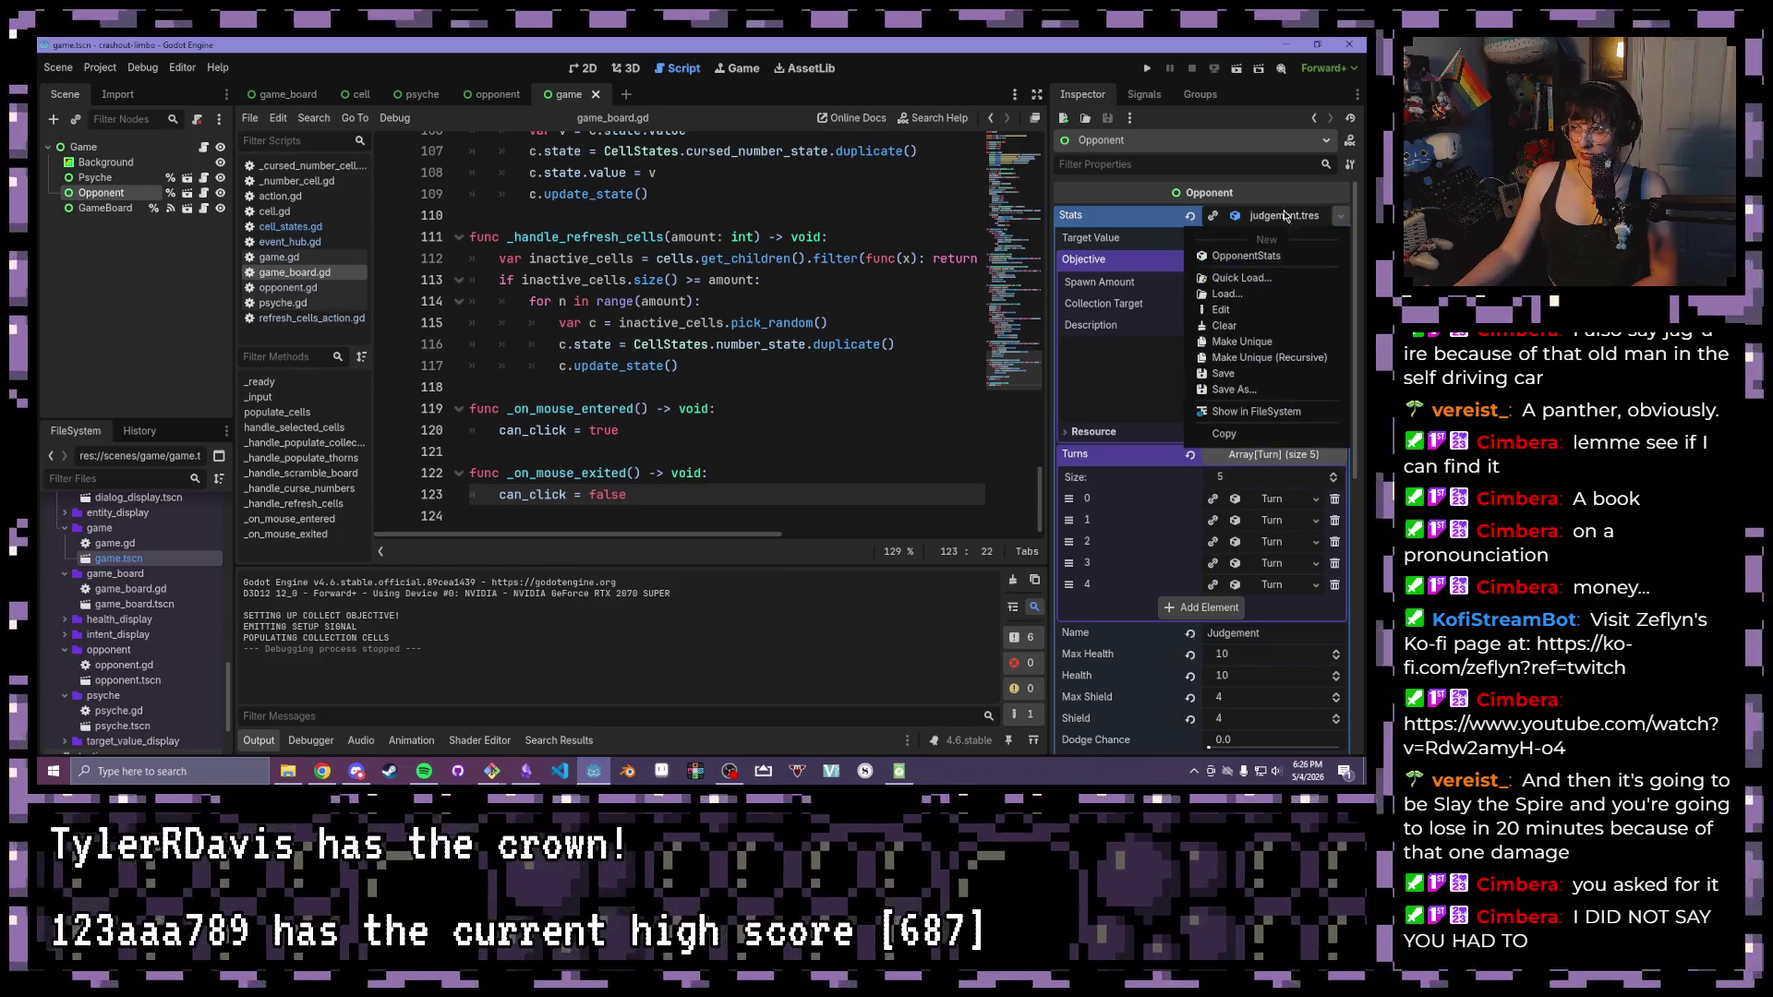
# Replace judgement.tres with bramble.tres in the Opponent's Stats using Quick Load
pyautogui.click(1251, 326)
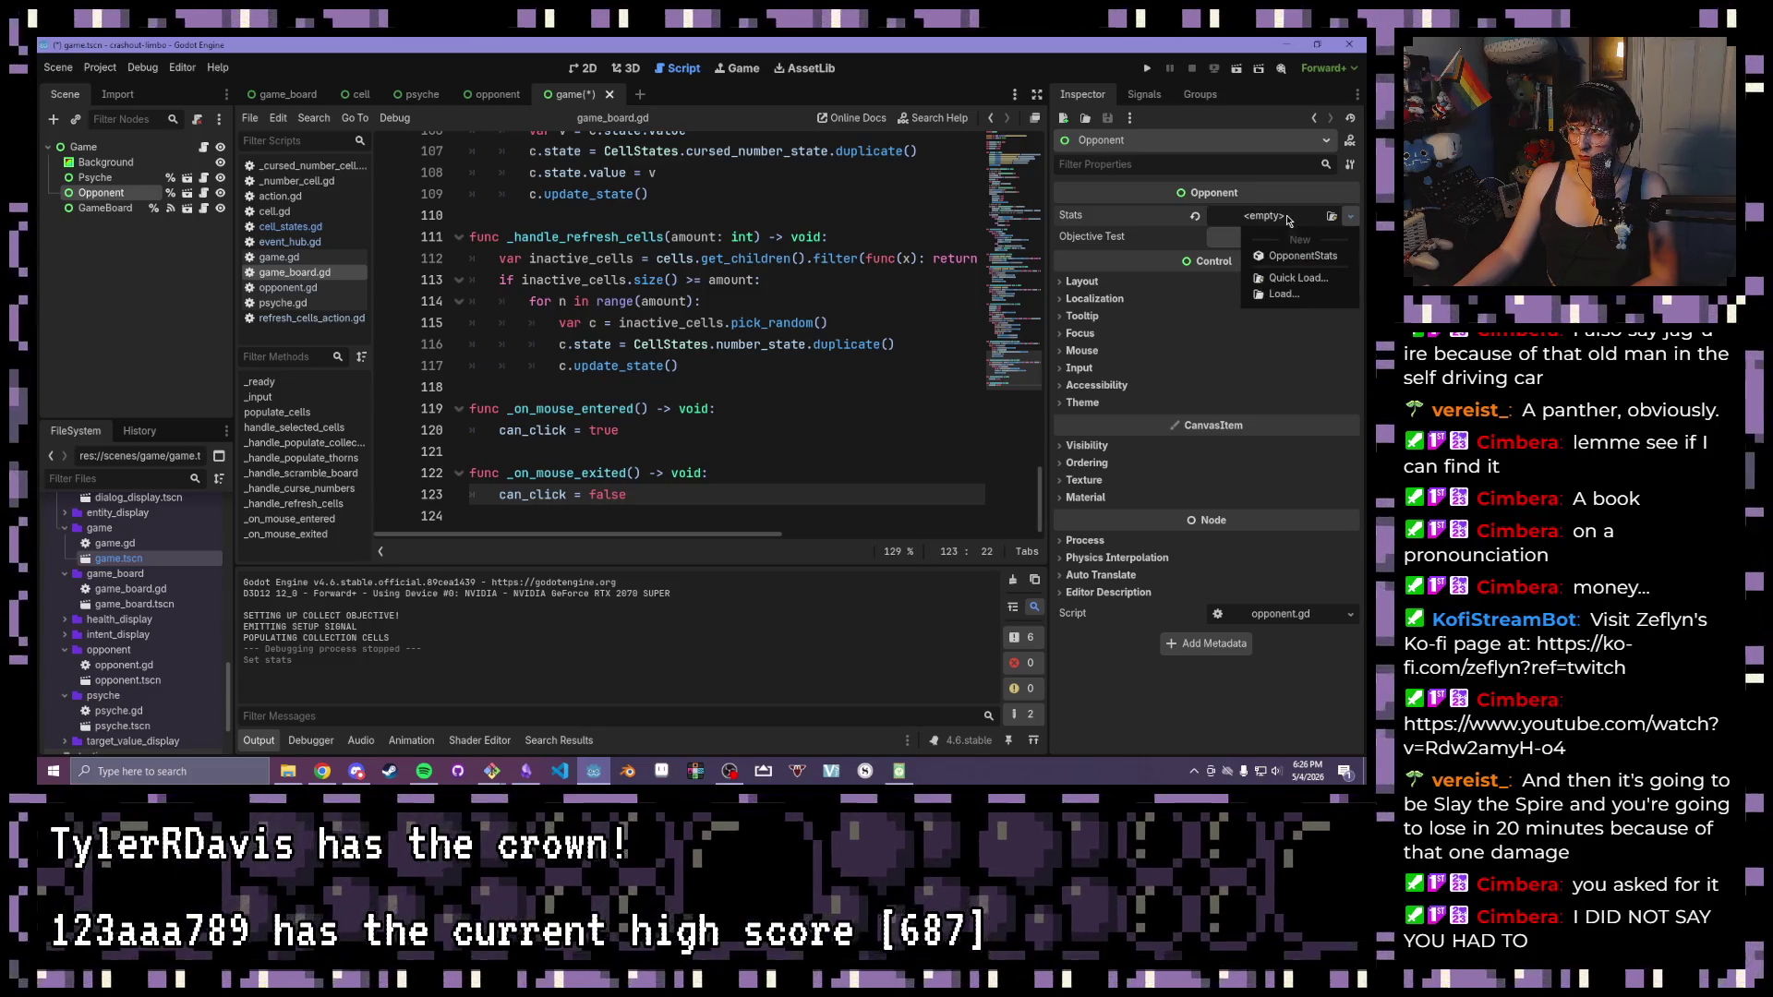
pyautogui.click(1332, 217)
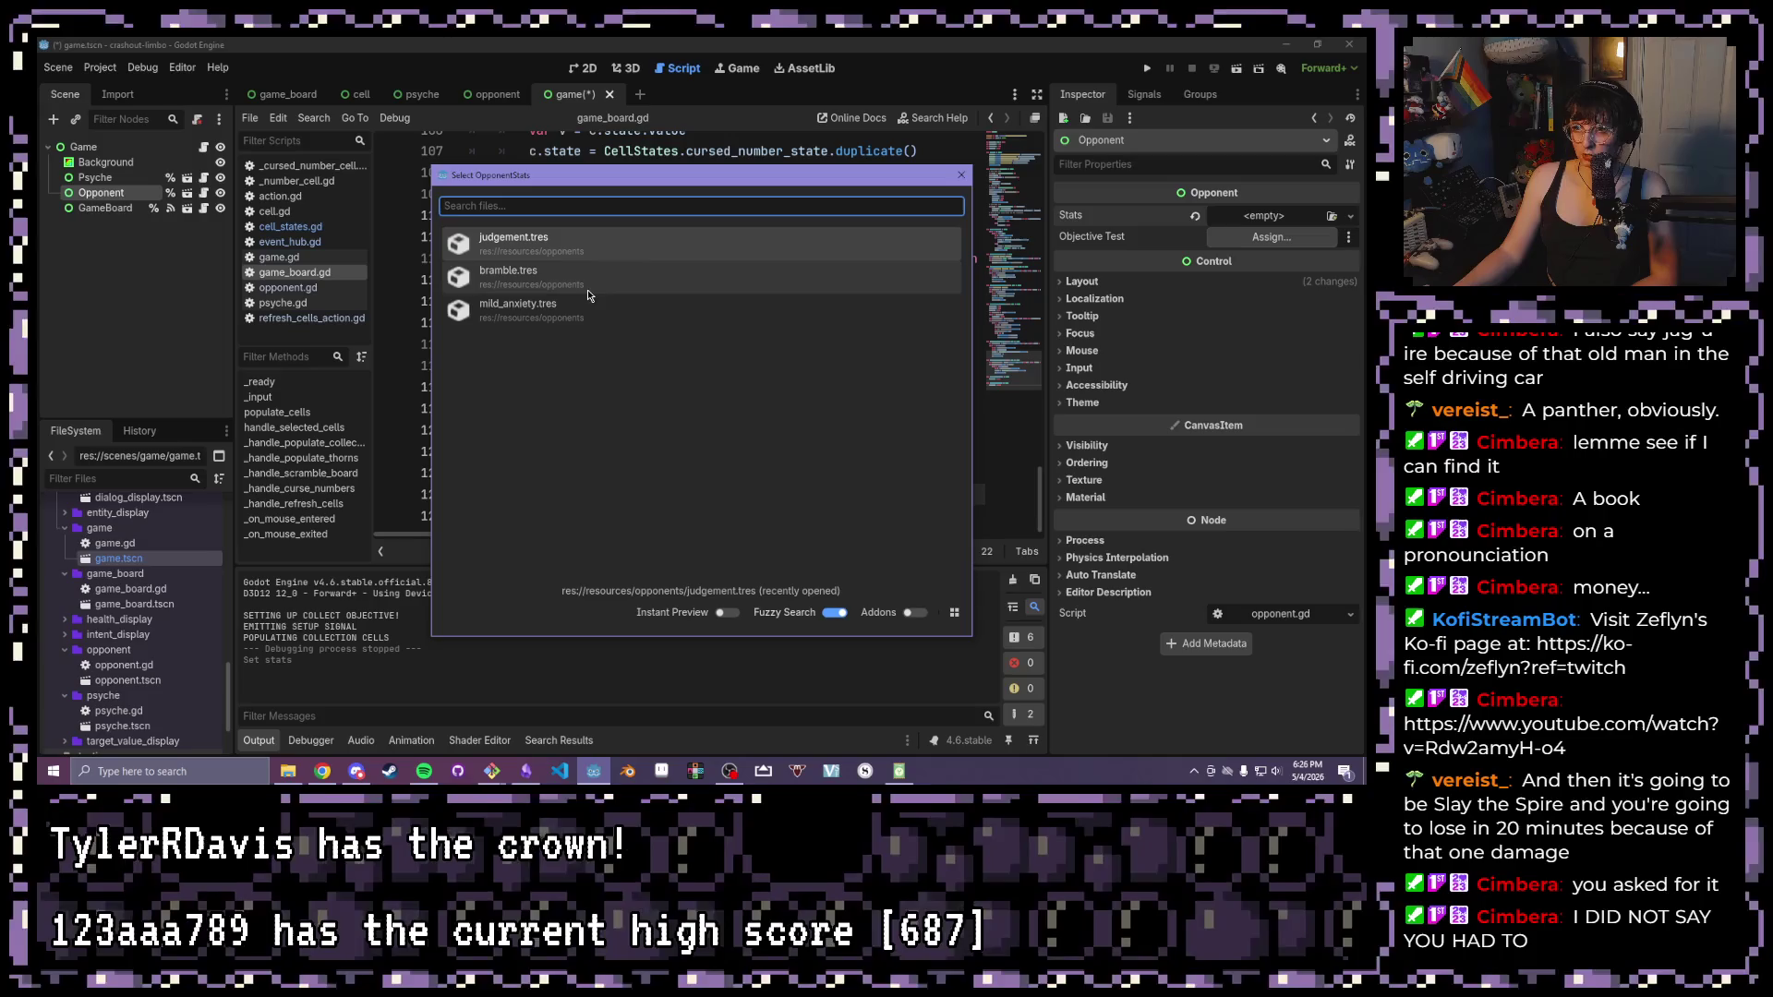
pyautogui.doubleClick(573, 270)
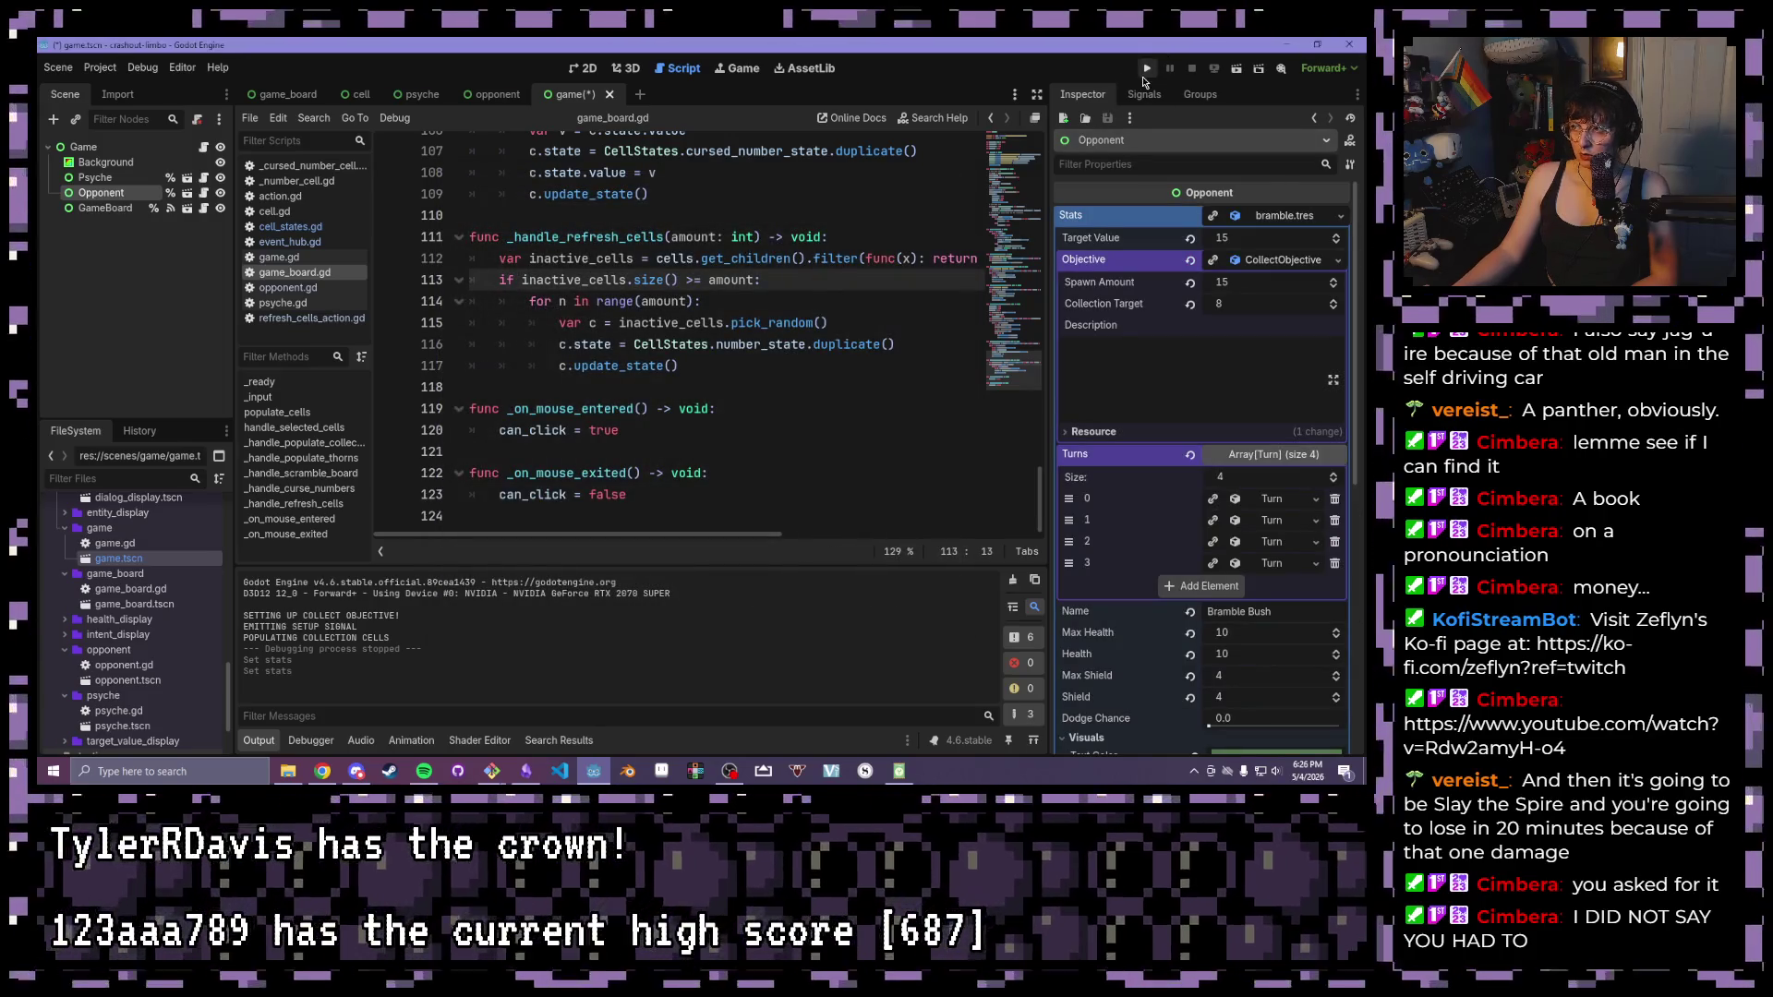
# Run the project and collect chains summing to 15, starting with 8, 4 and 3
pyautogui.click(1146, 69)
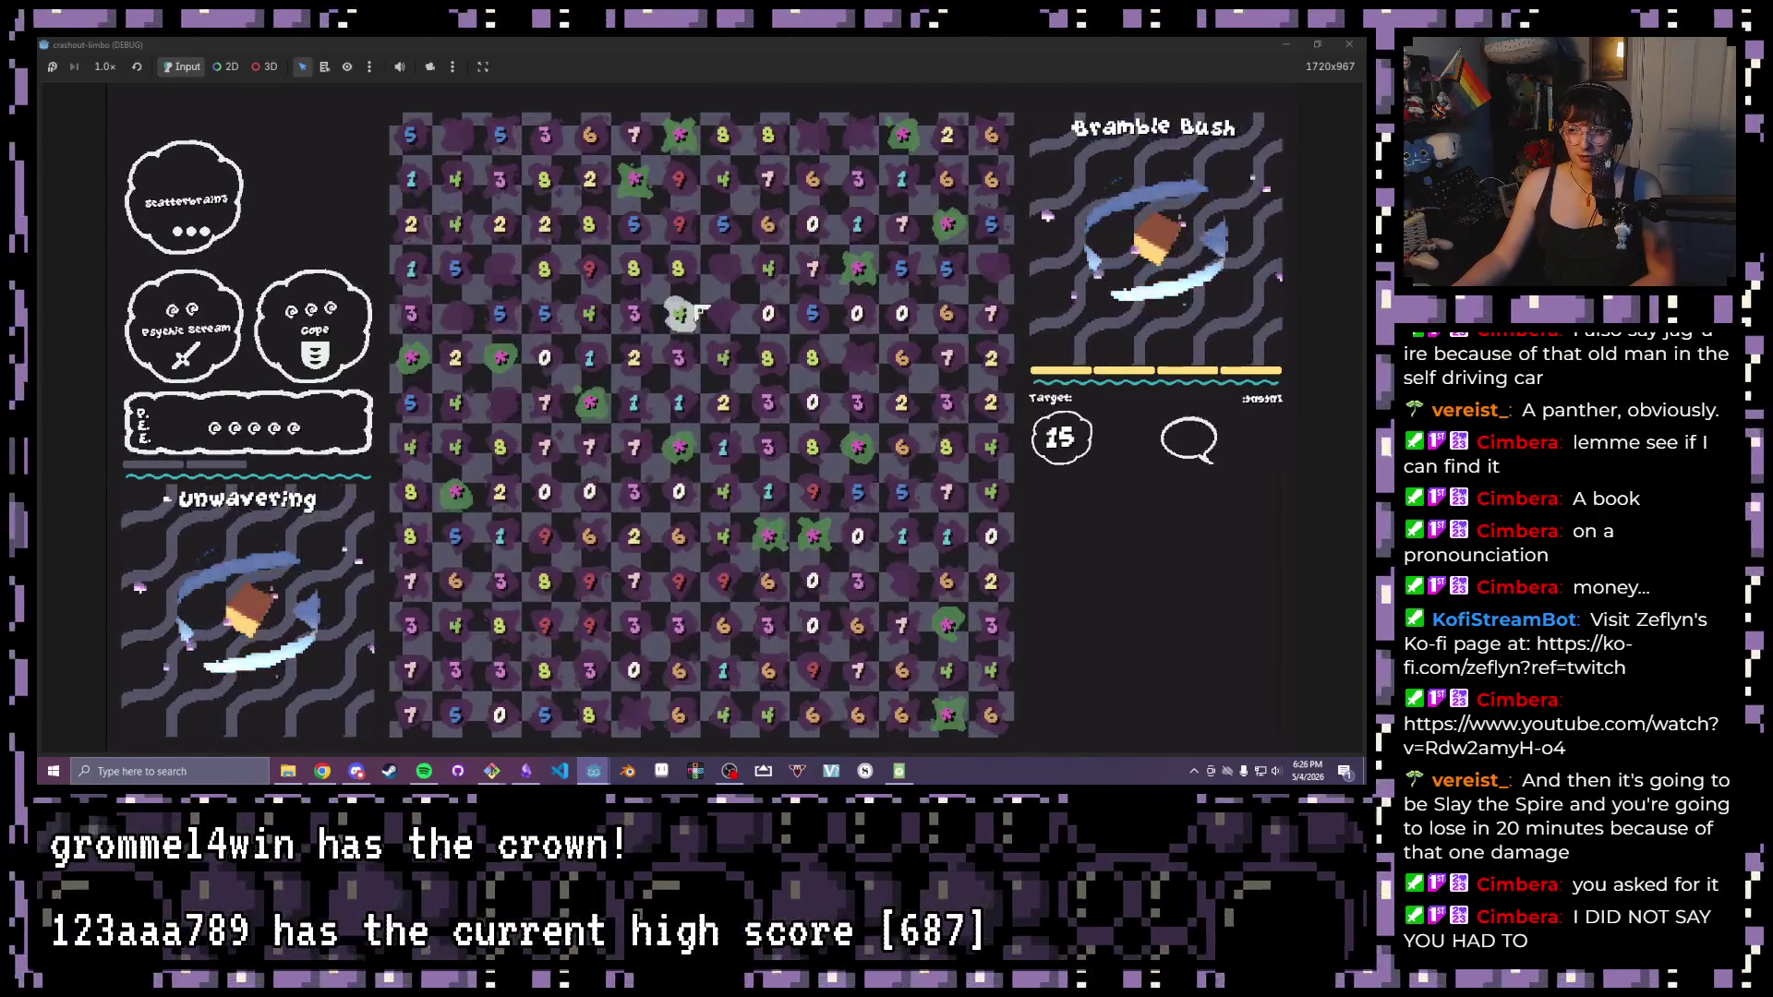
pyautogui.moveTo(678, 268); pyautogui.dragTo(677, 387)
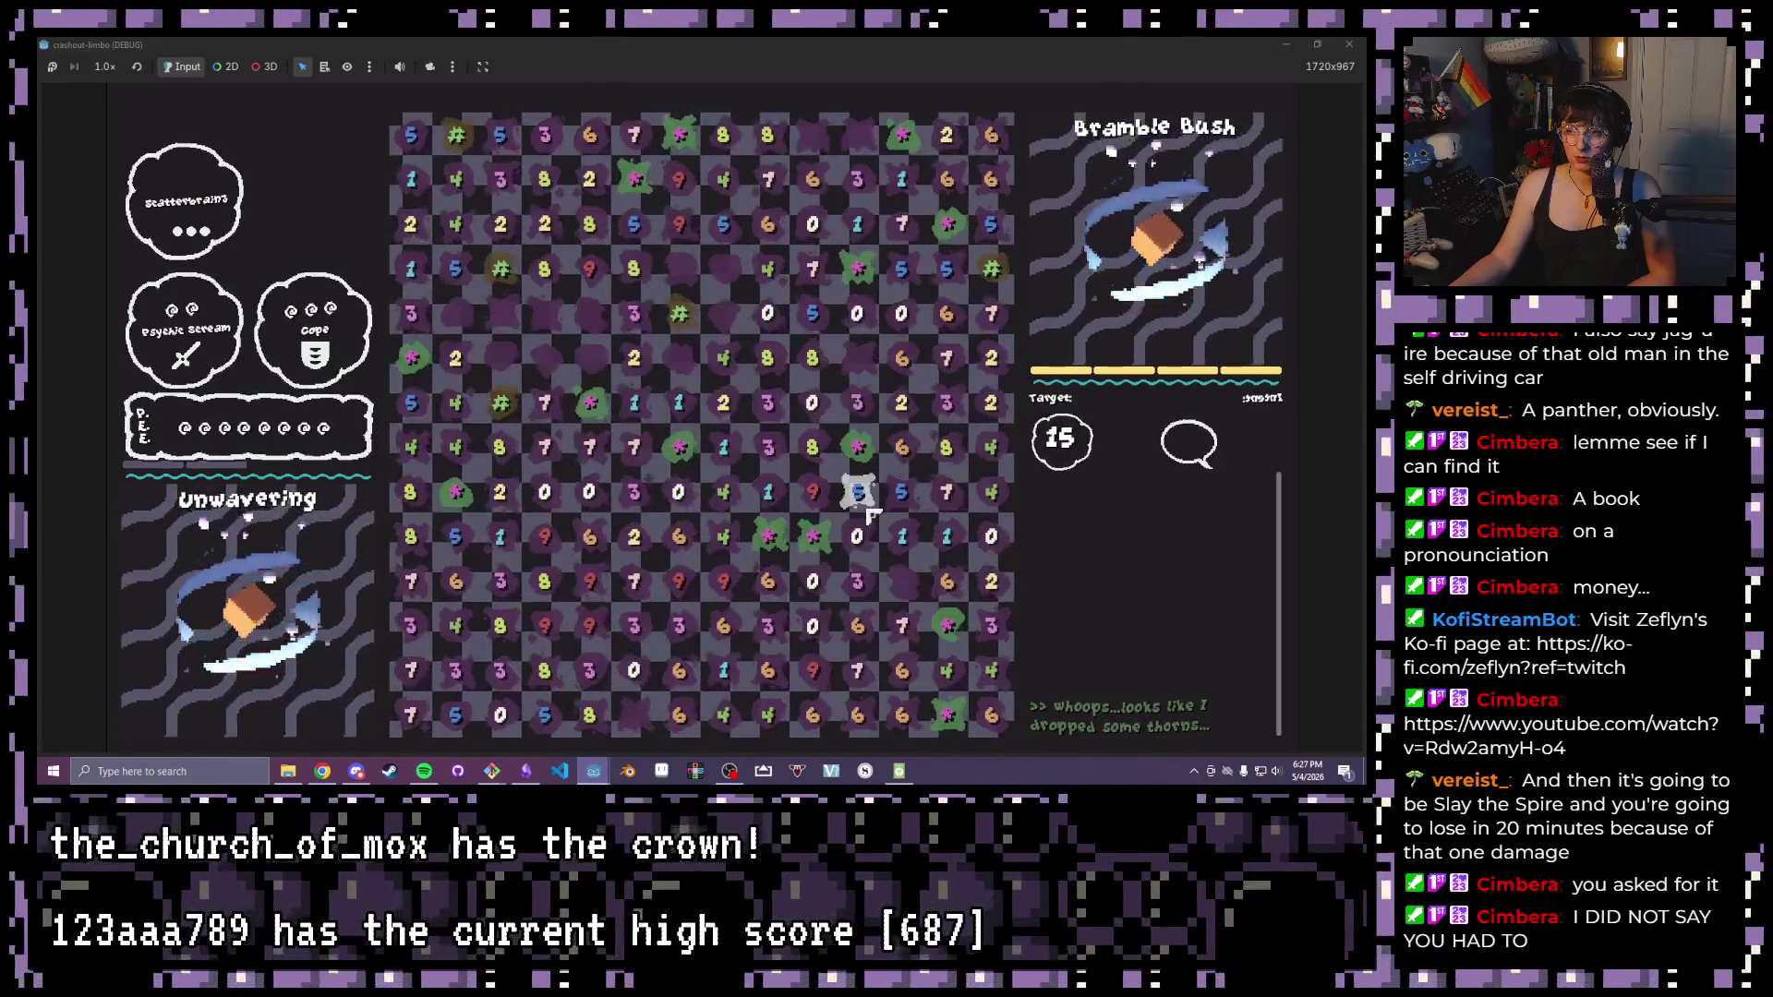
pyautogui.moveTo(859, 533); pyautogui.dragTo(852, 188)
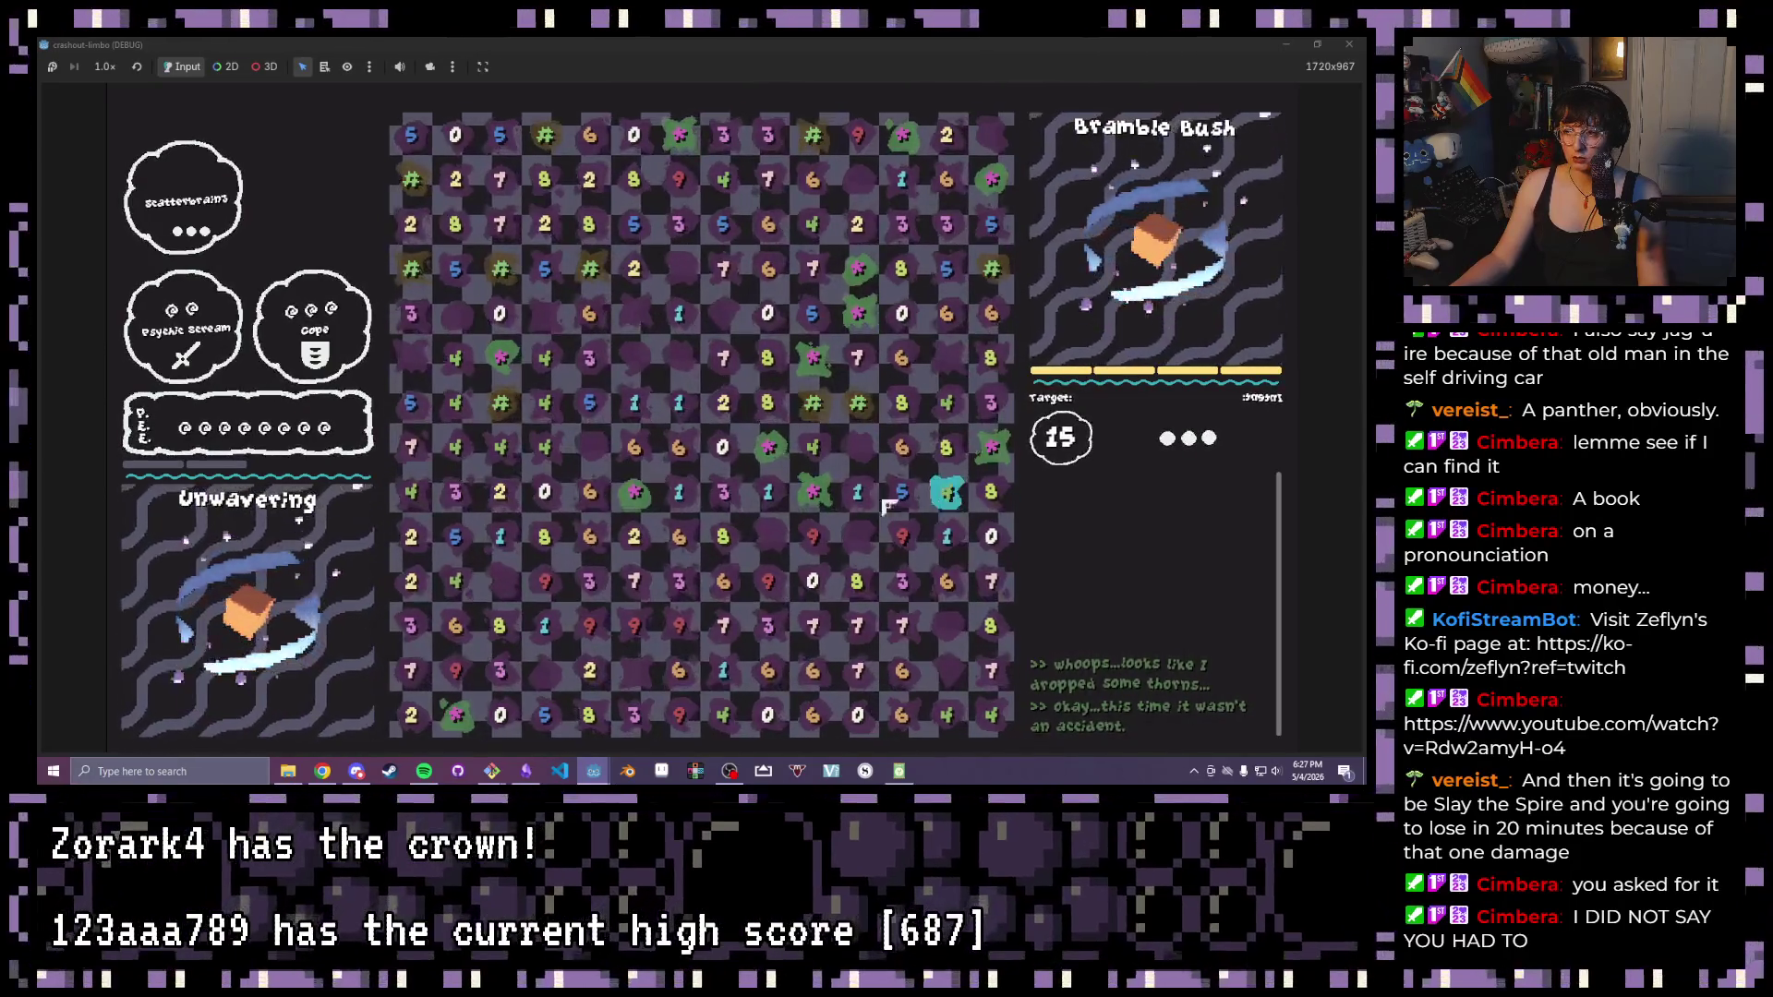
# Collect a row of tiles, then select a block across the board's middle toward 15
pyautogui.click(636, 494)
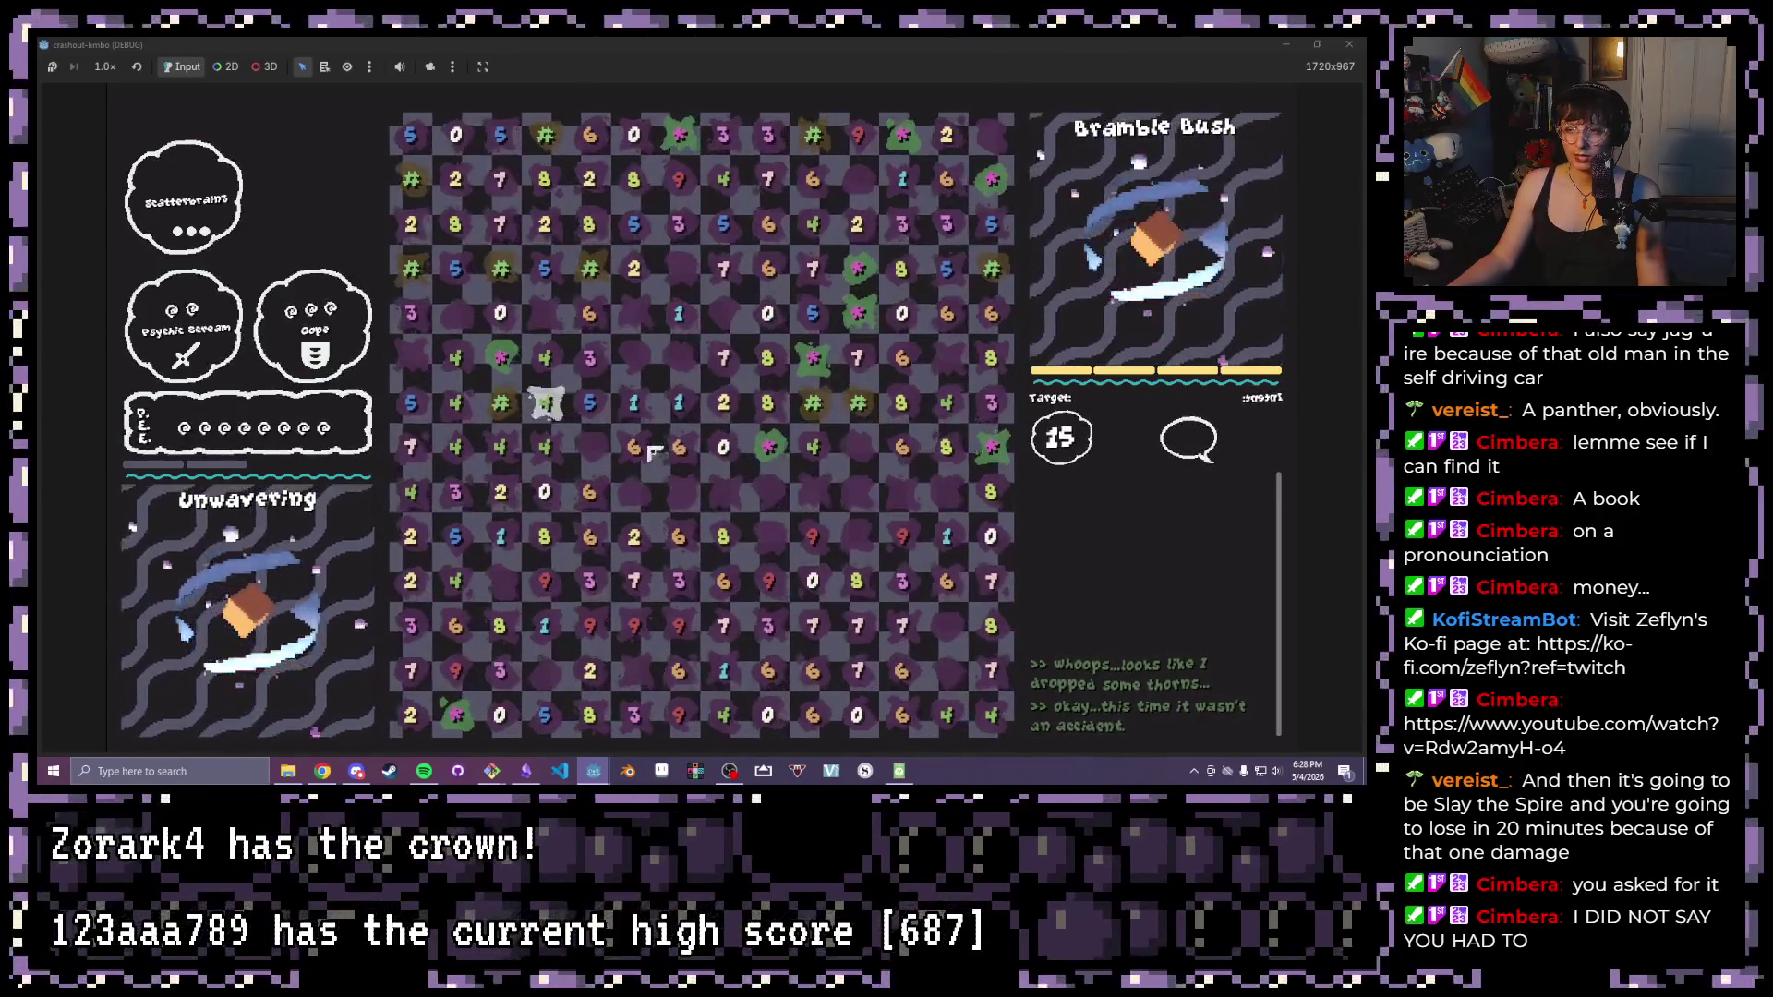
pyautogui.moveTo(635, 314)
pyautogui.mouseDown()
pyautogui.moveTo(702, 387)
pyautogui.moveTo(859, 497)
pyautogui.mouseUp()
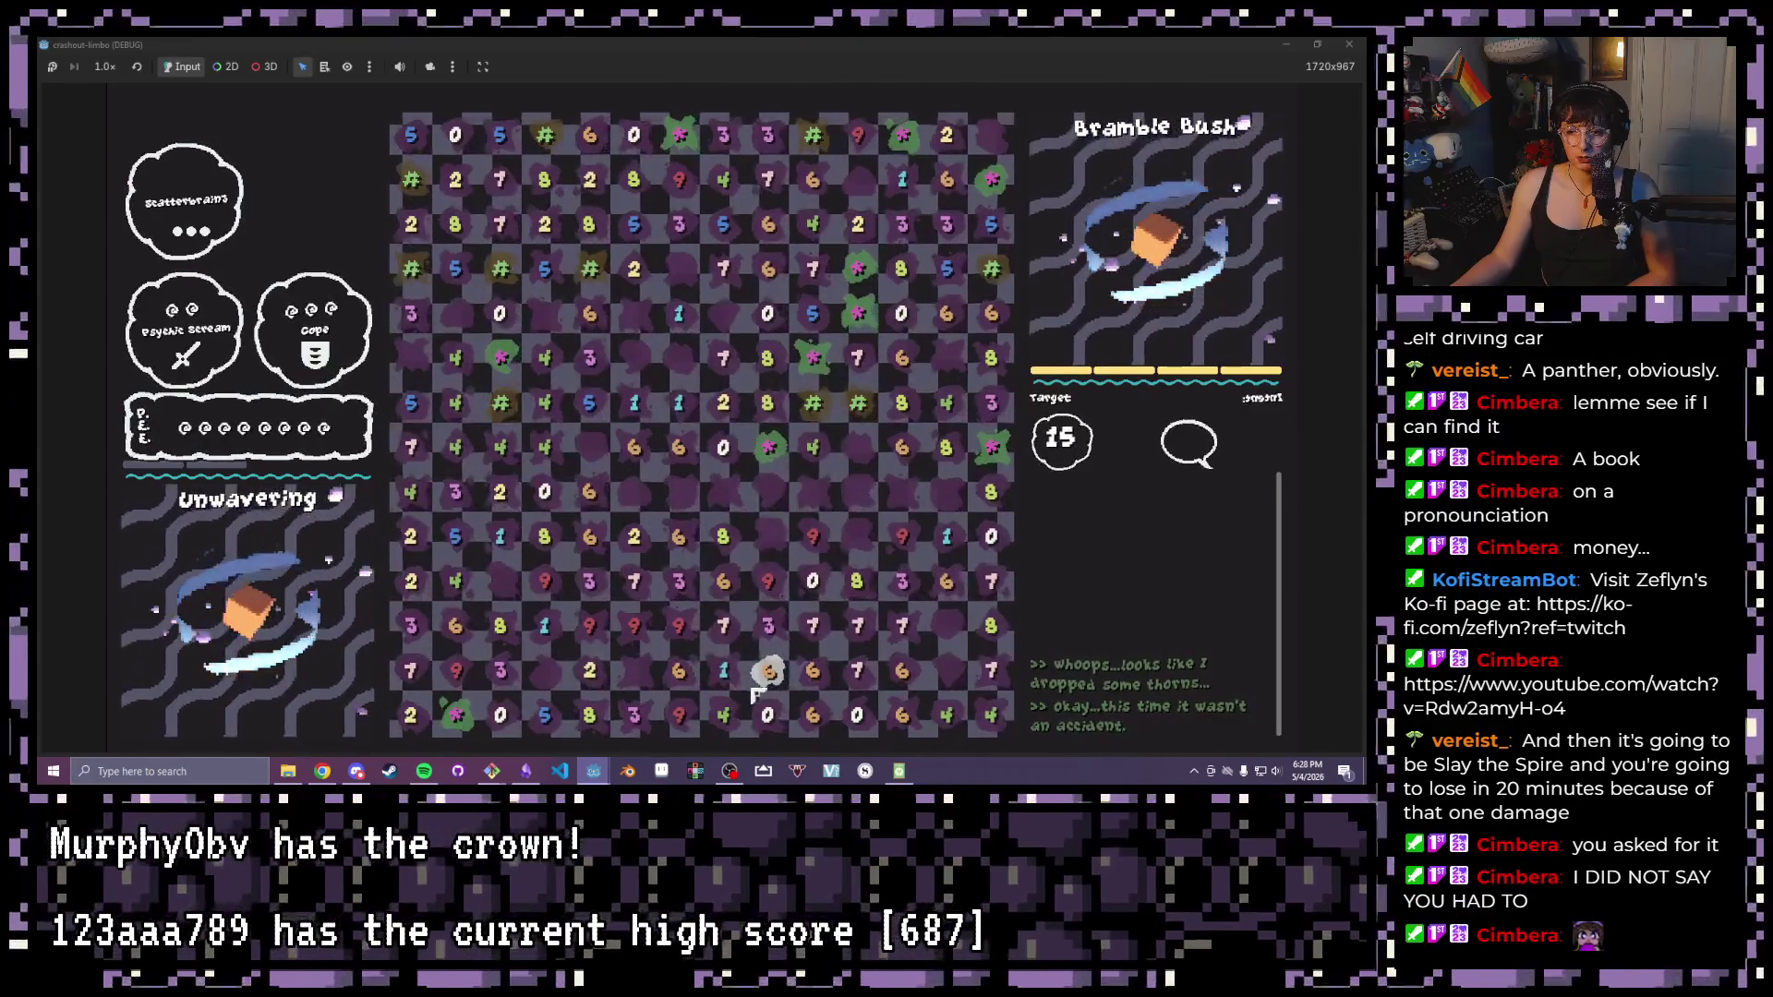
# Clear bottom-row and row-three tile chains summing to 15, including the 5, 6 and 4 tiles
pyautogui.moveTo(589, 715); pyautogui.dragTo(410, 714)
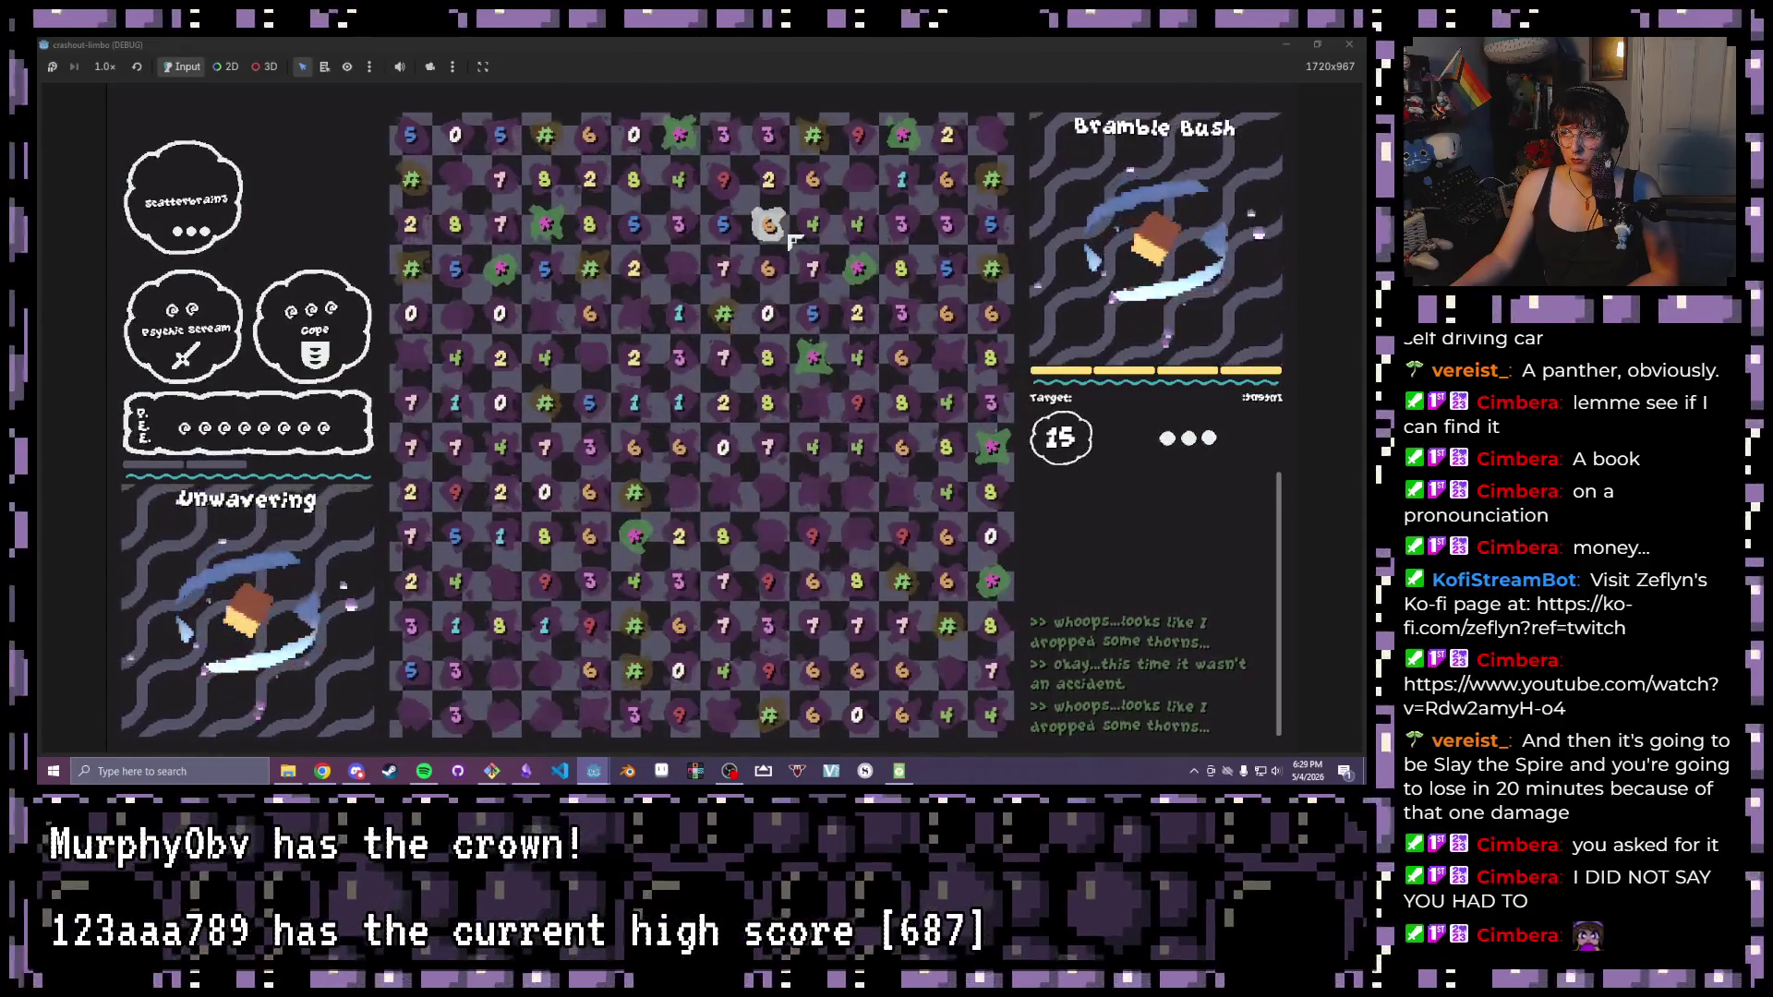
pyautogui.moveTo(792, 240); pyautogui.dragTo(825, 235)
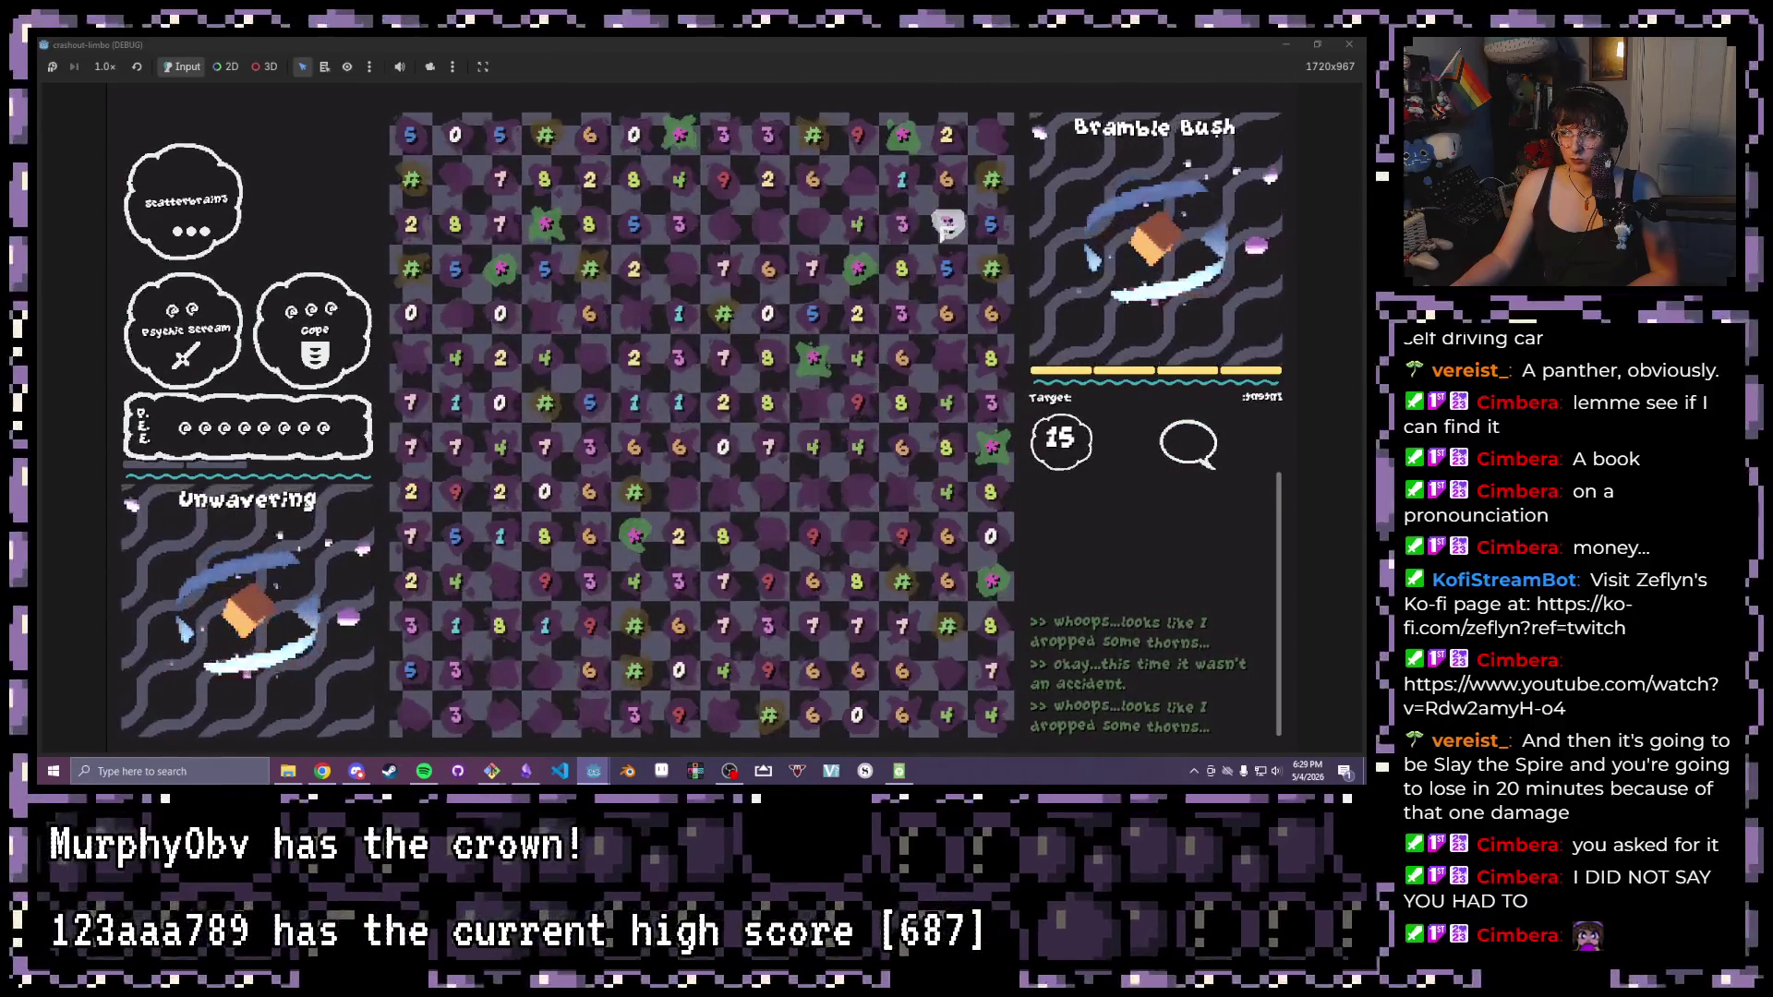
pyautogui.moveTo(859, 224); pyautogui.dragTo(1006, 235)
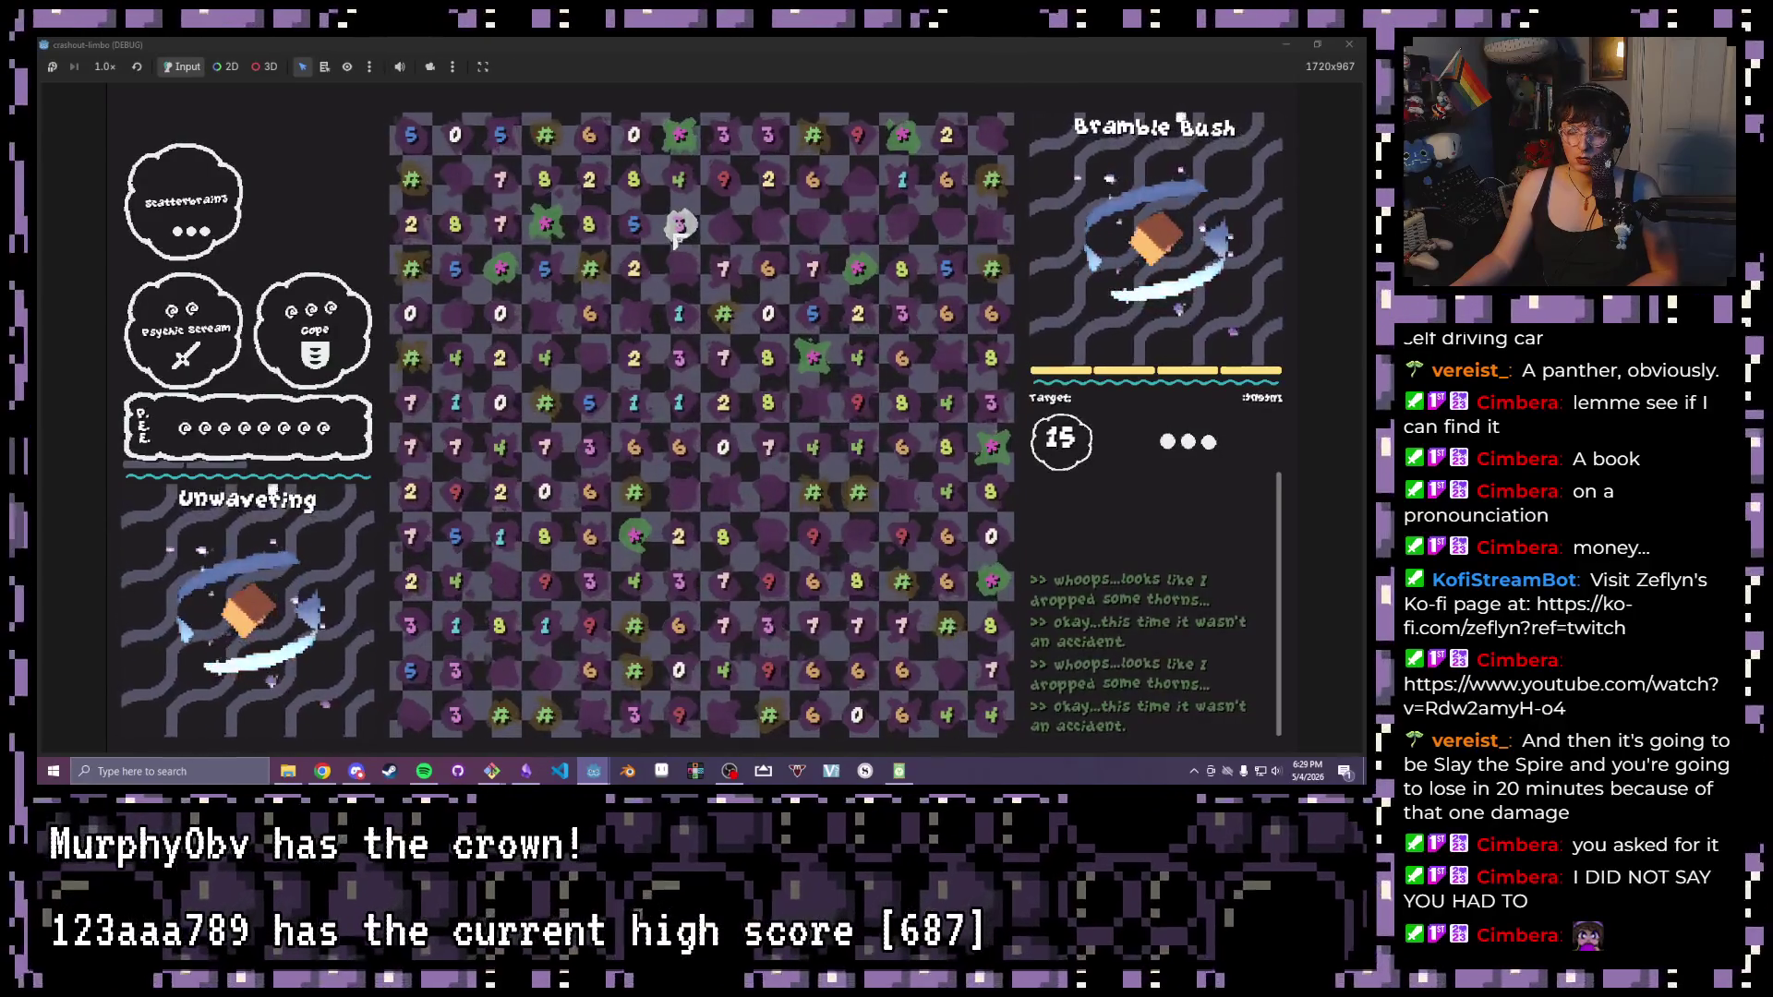
pyautogui.moveTo(646, 226)
pyautogui.mouseDown()
pyautogui.moveTo(637, 319)
pyautogui.moveTo(658, 402)
pyautogui.mouseUp()
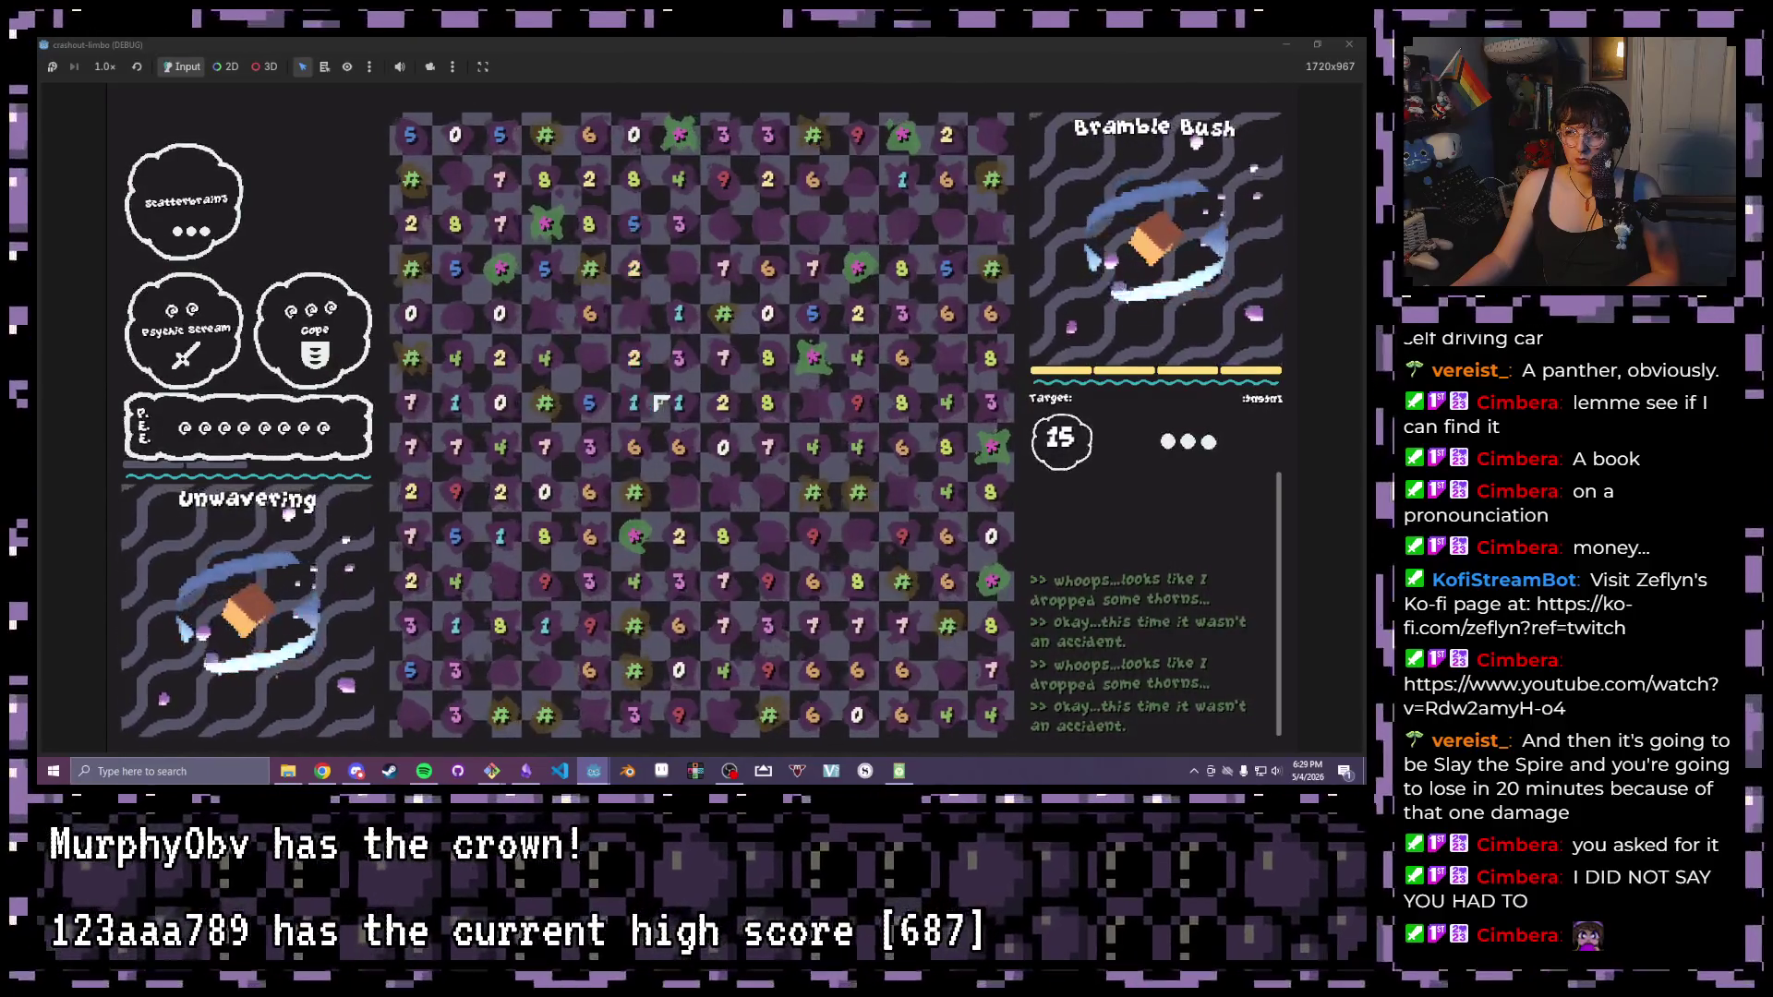
# Clear a column totalling 15 to finish Bramble Bush's objective, then stop the playtest
pyautogui.moveTo(455, 225); pyautogui.dragTo(501, 224)
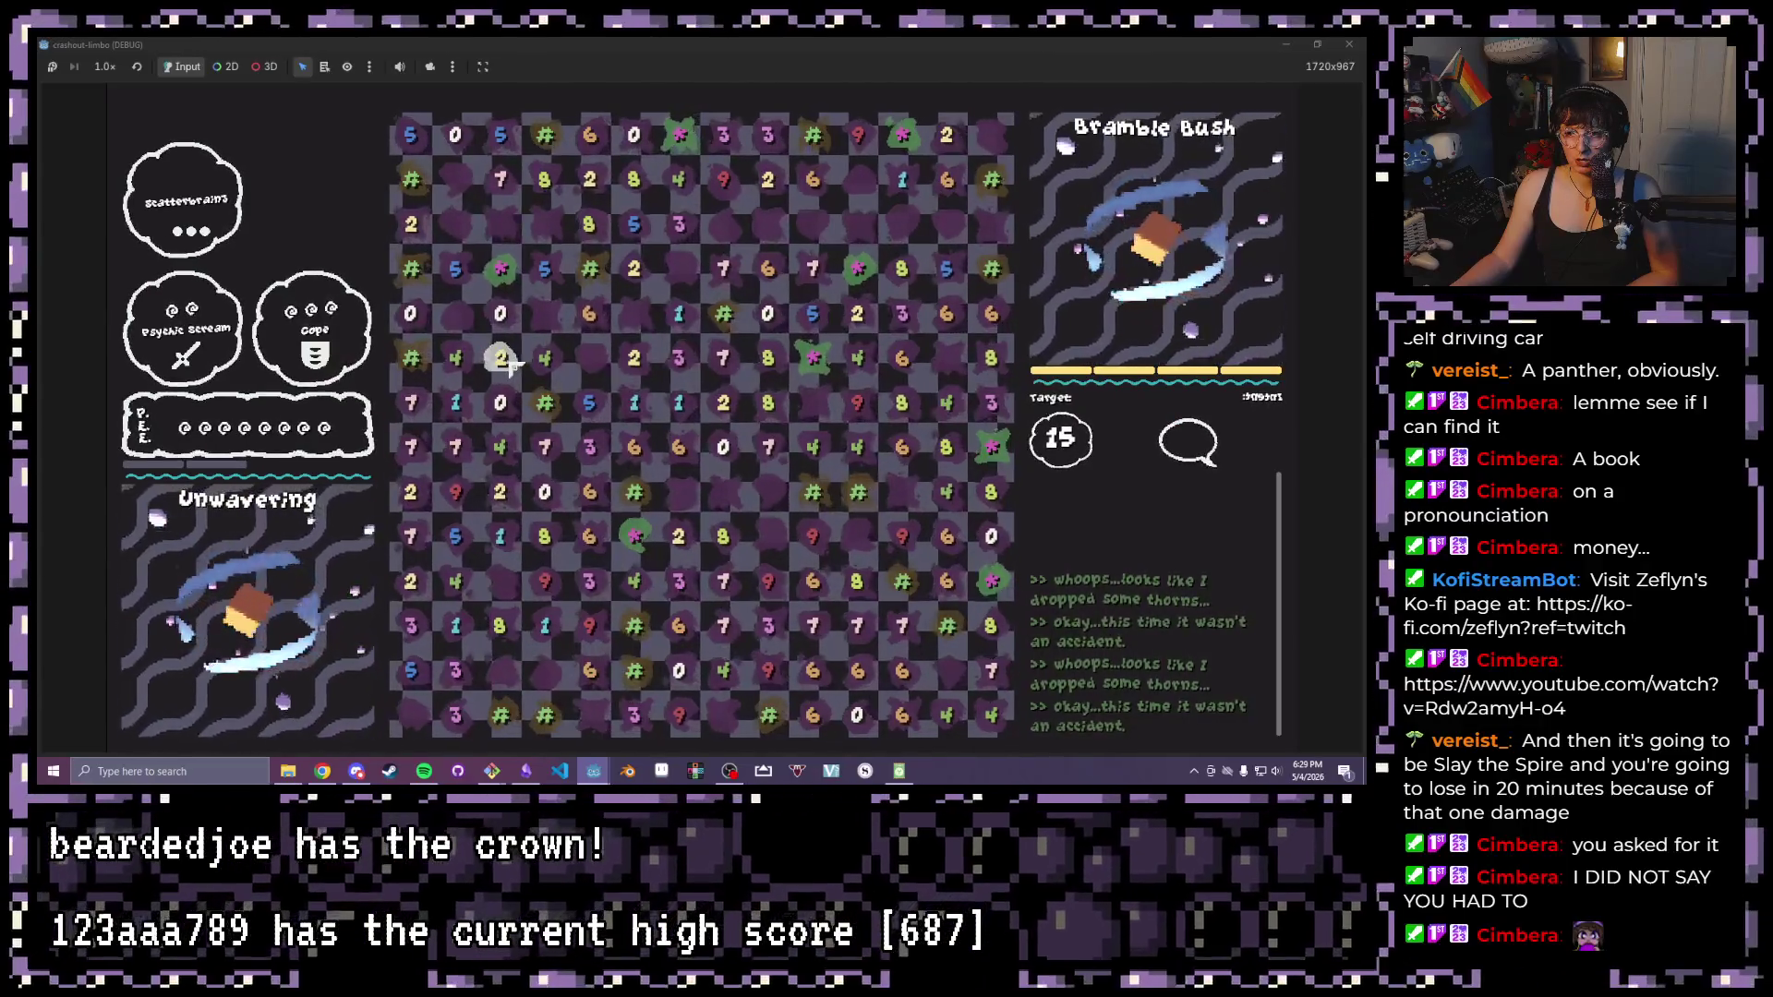
pyautogui.moveTo(500, 179); pyautogui.dragTo(499, 492)
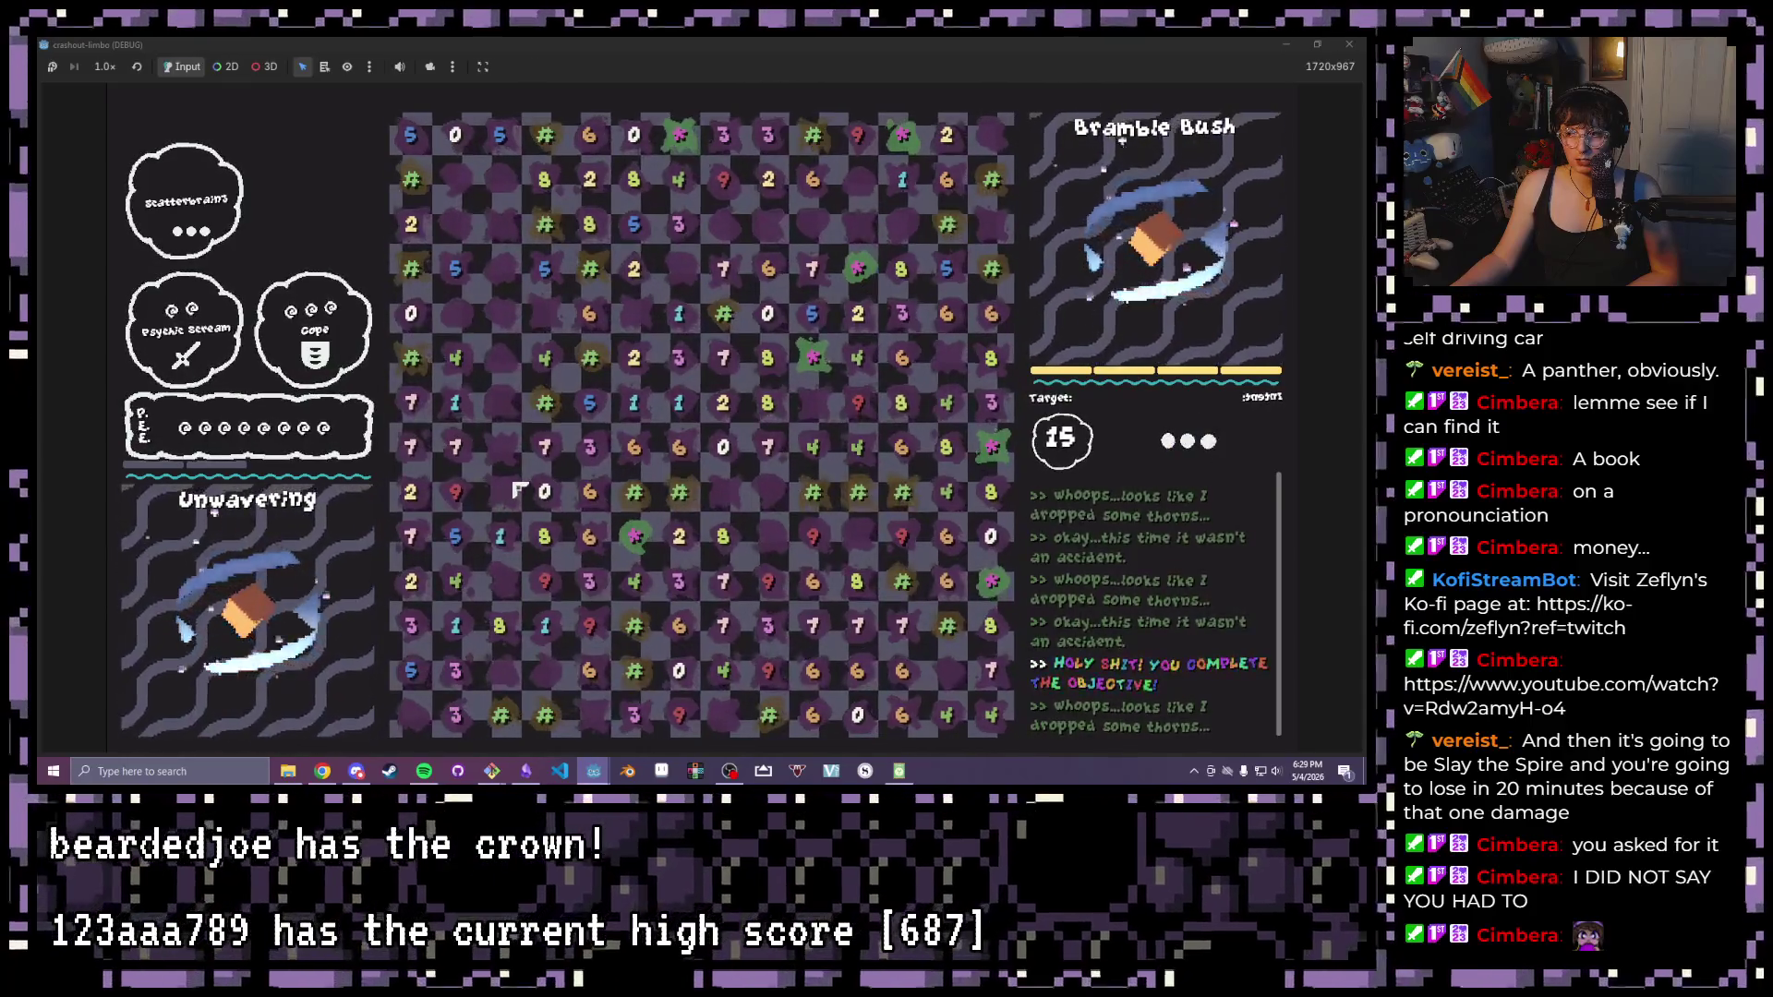
pyautogui.click(1363, 42)
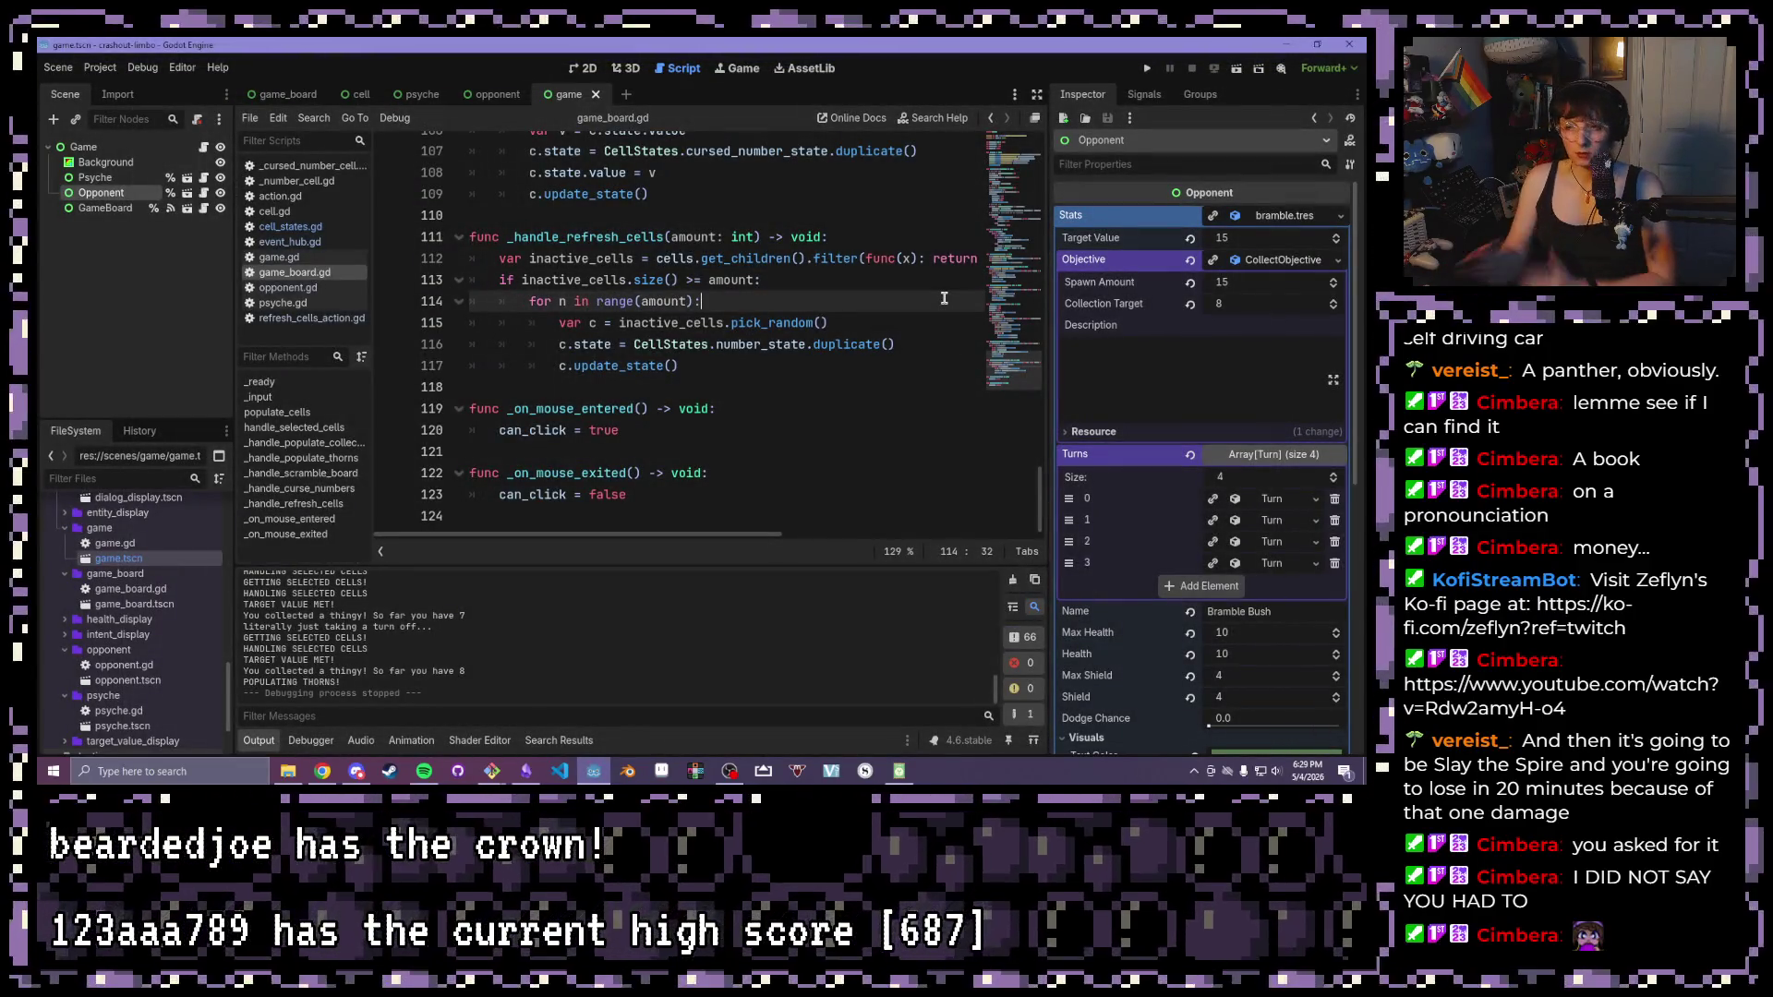
# Open player_scramble_action.gd from resources/actions/player_actions for reference
pyautogui.click(871, 255)
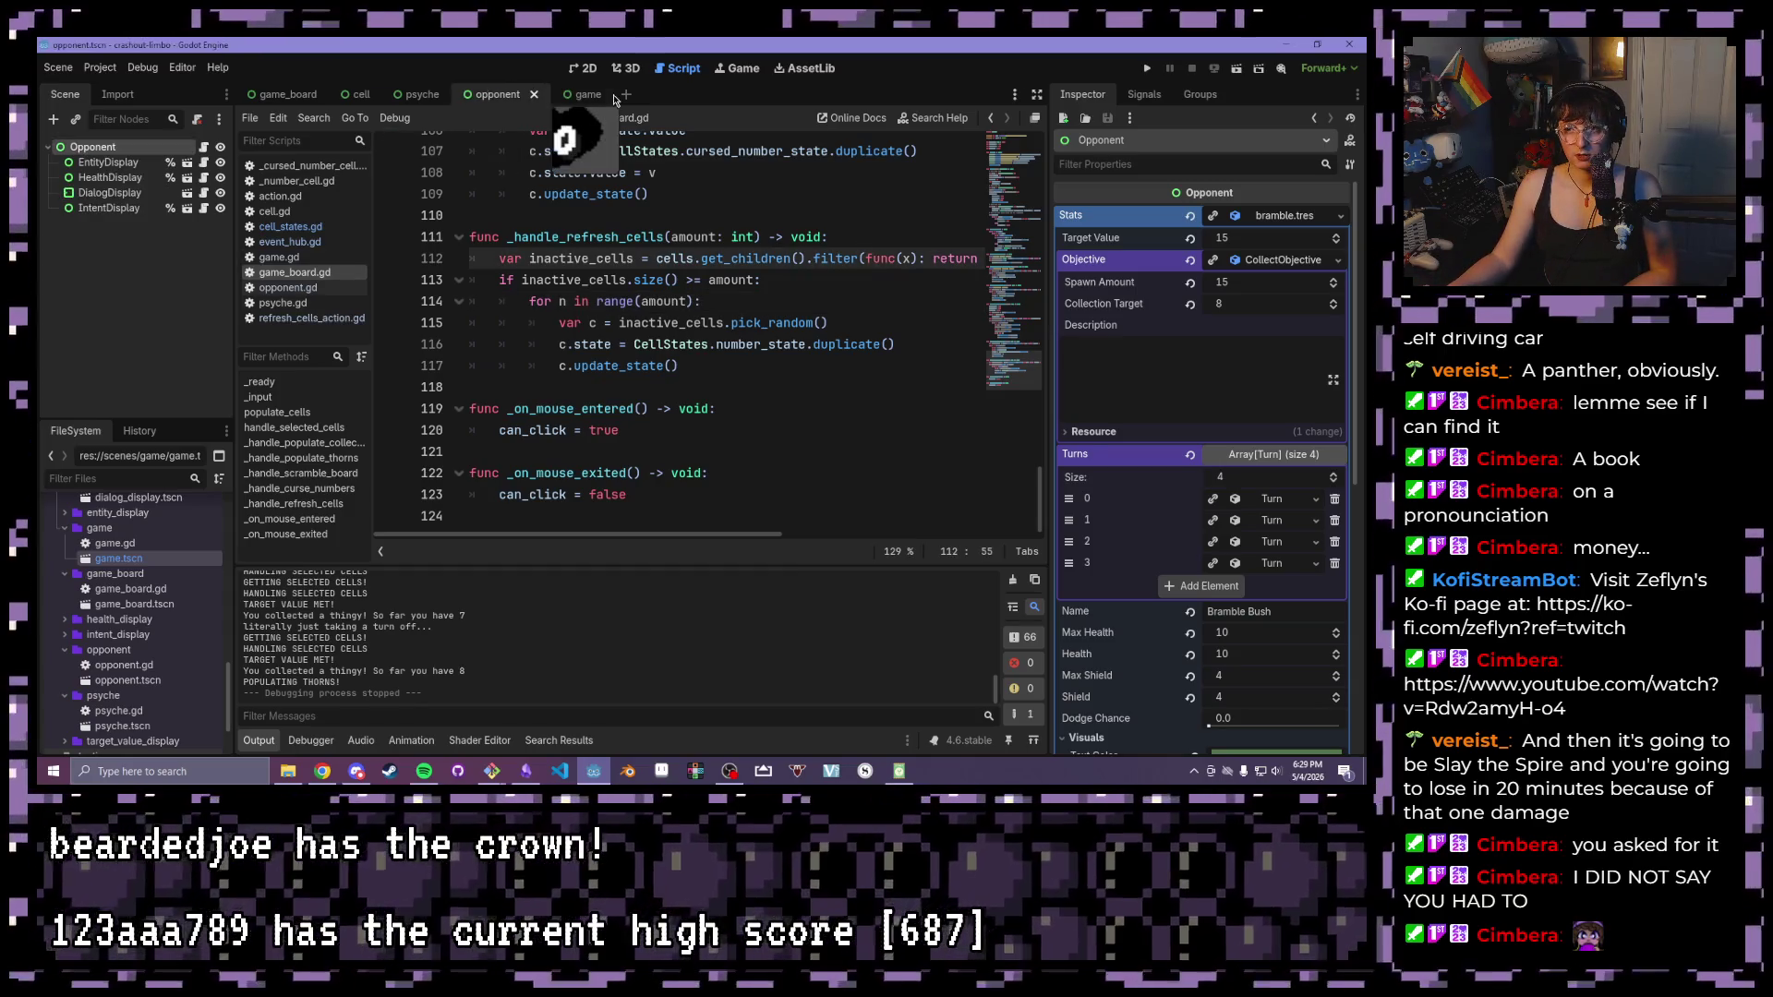
pyautogui.moveTo(739, 247)
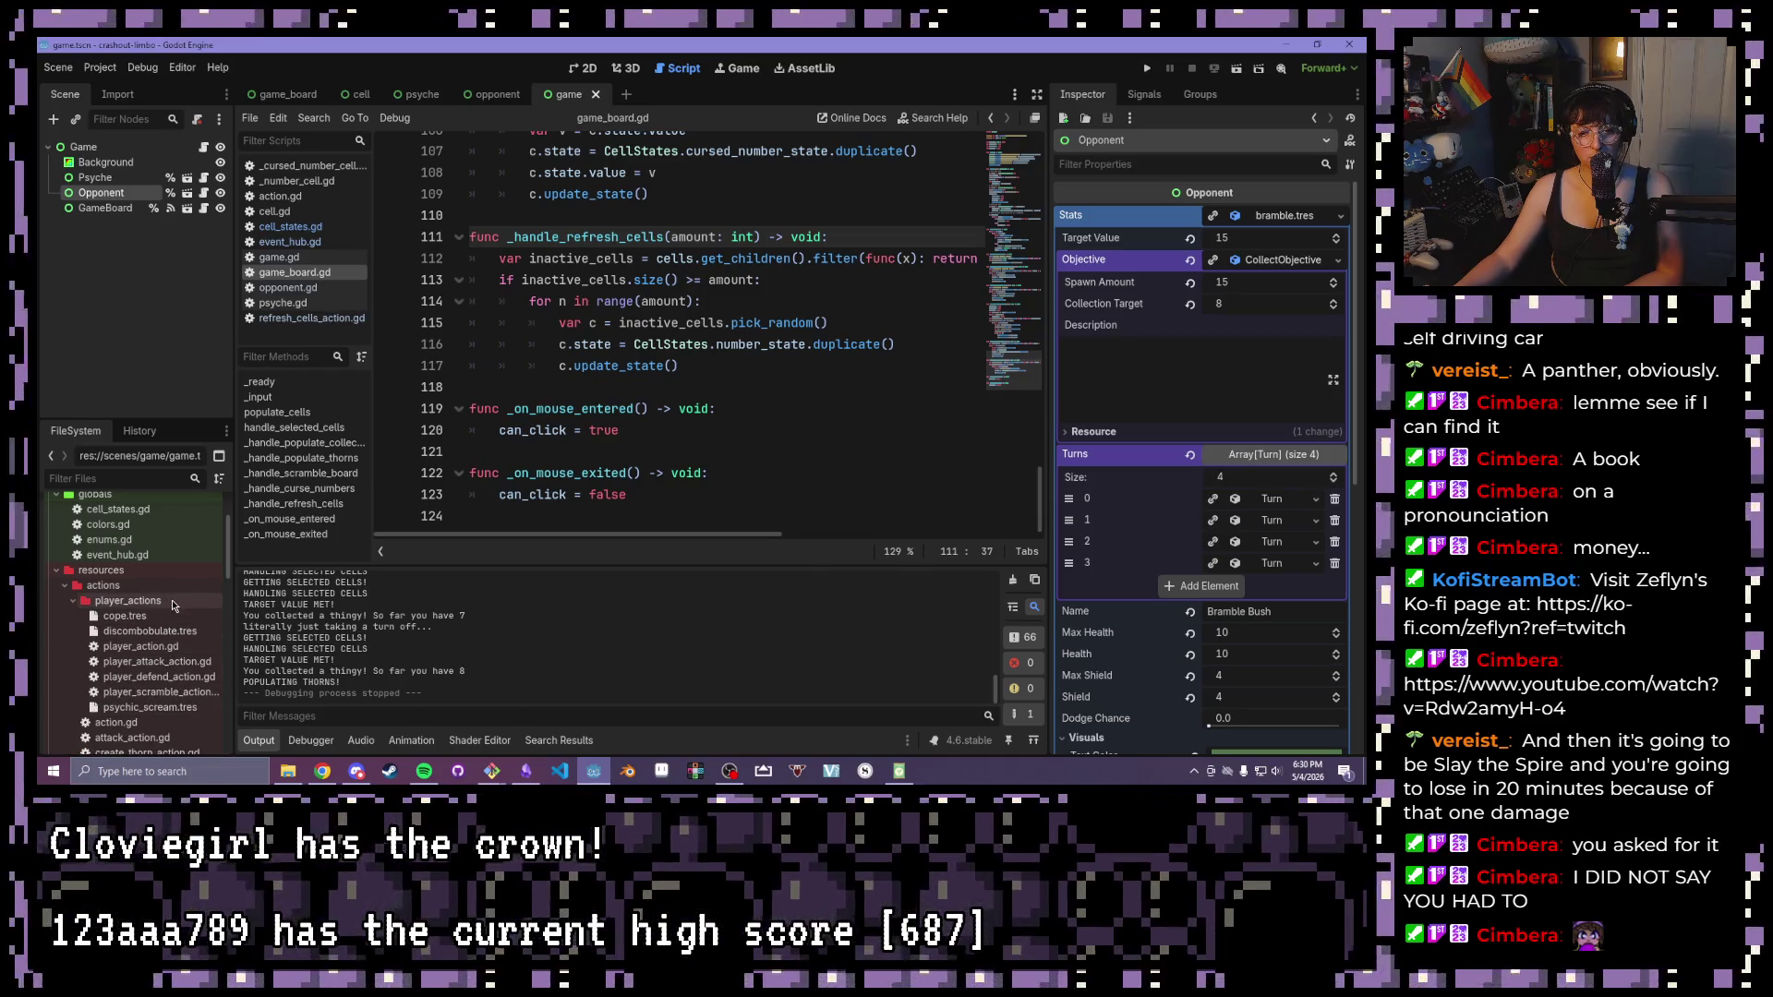
pyautogui.doubleClick(165, 694)
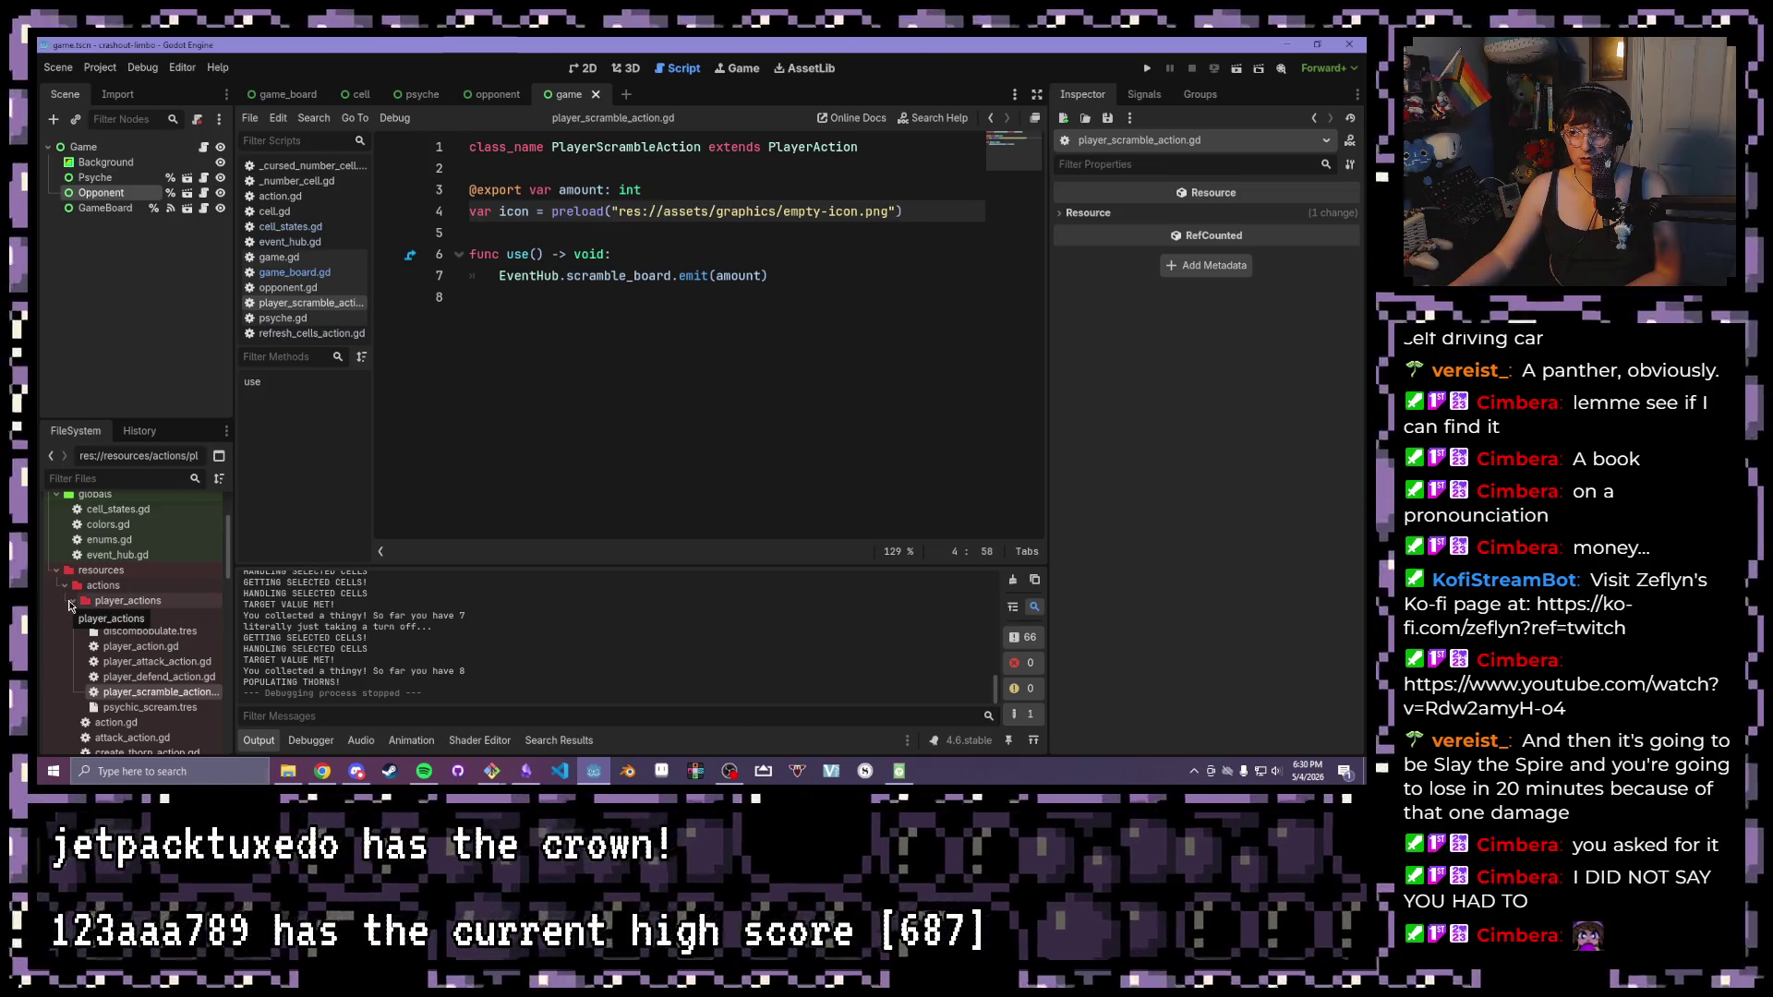
# Create a new script in res://resources/actions inheriting Action, named scramble_action.gd
pyautogui.click(70, 602)
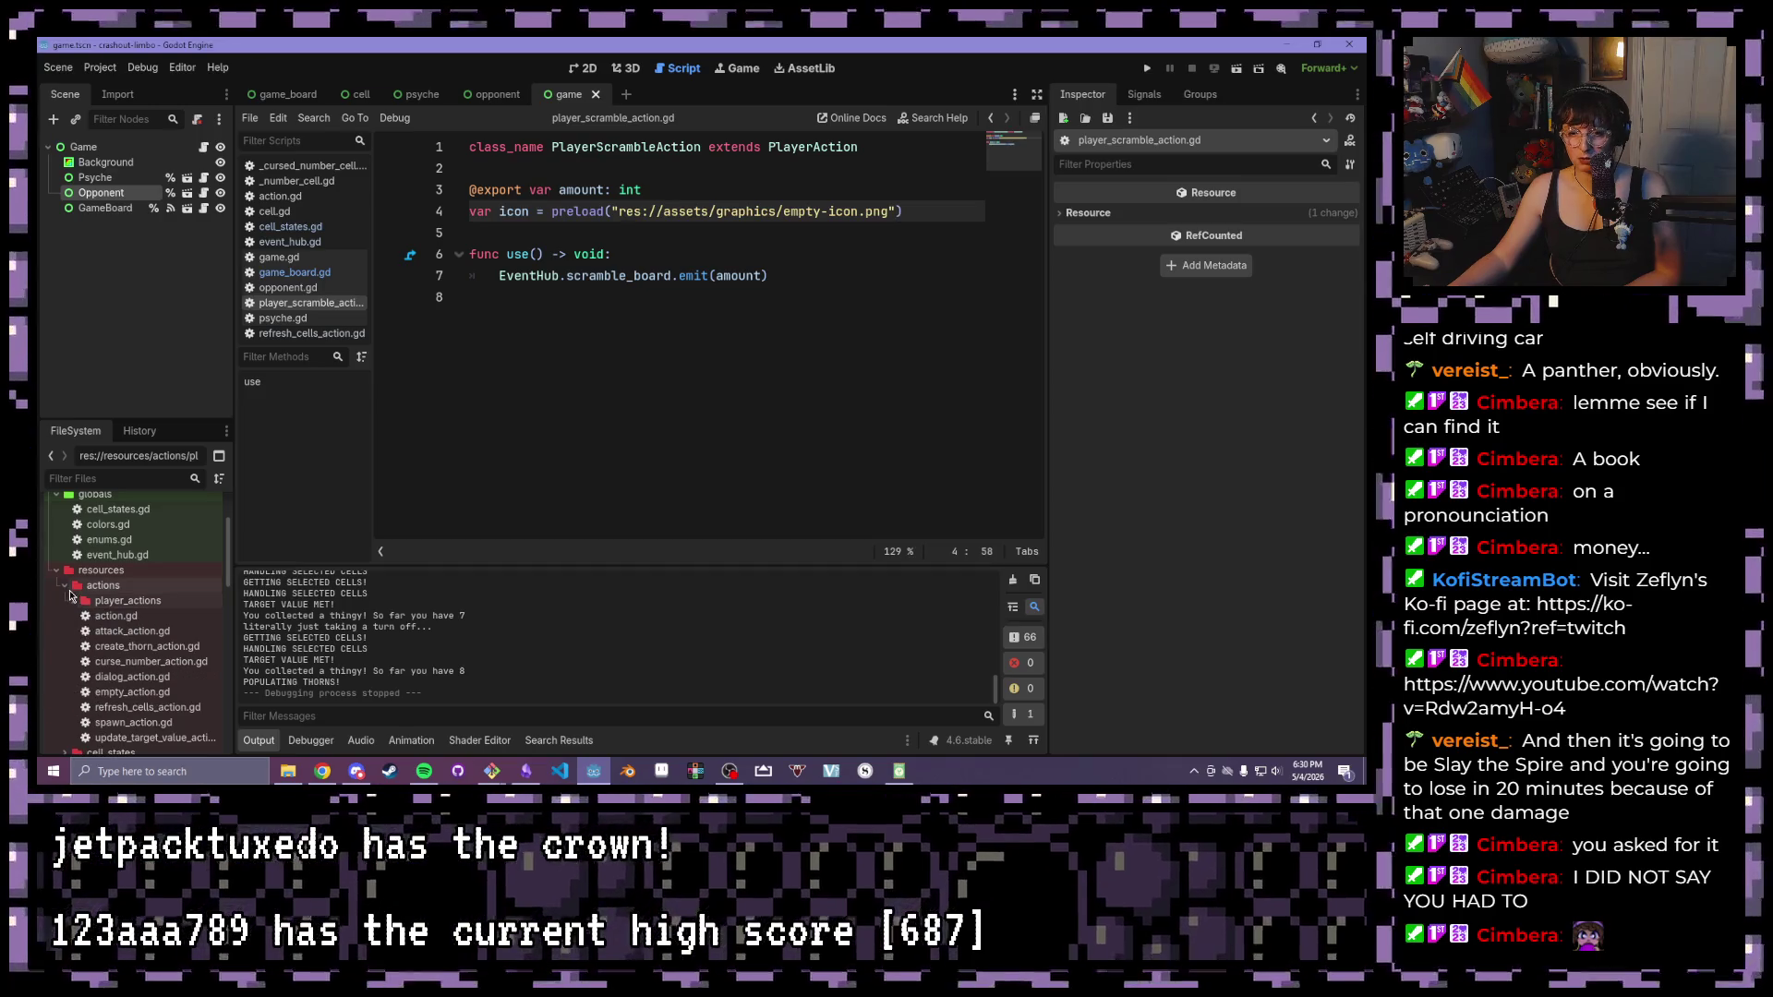
pyautogui.rightClick(130, 585)
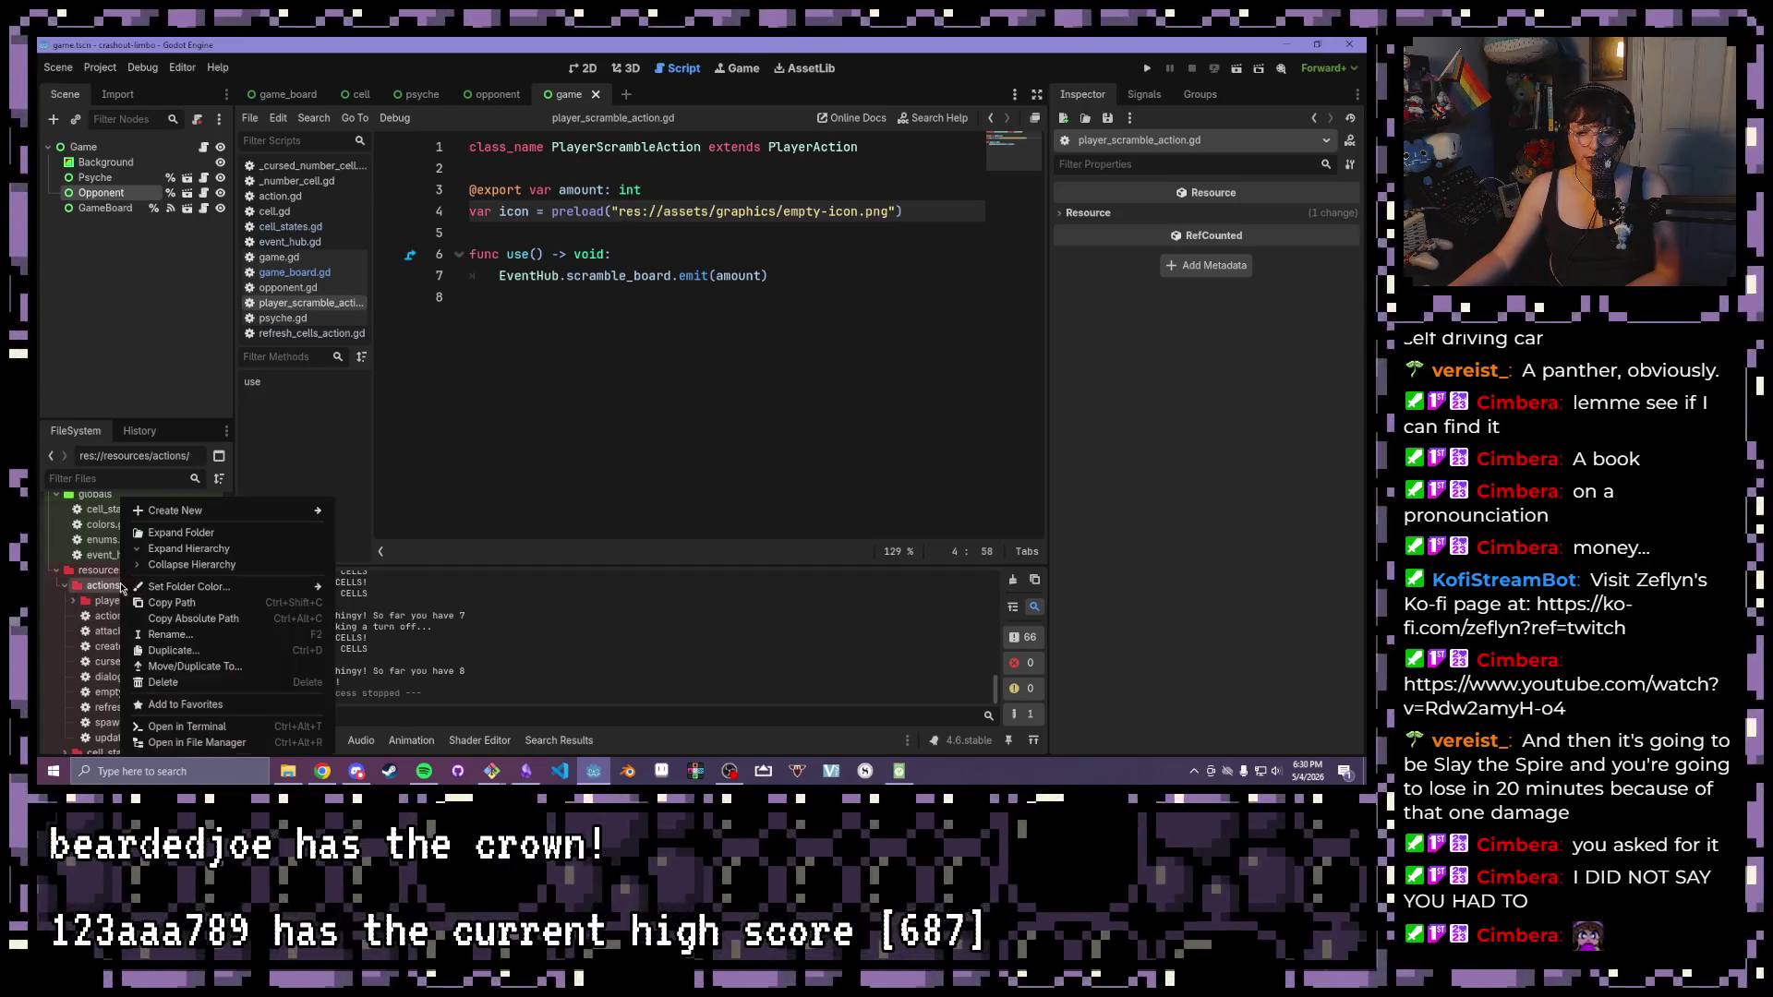
pyautogui.moveTo(305, 511)
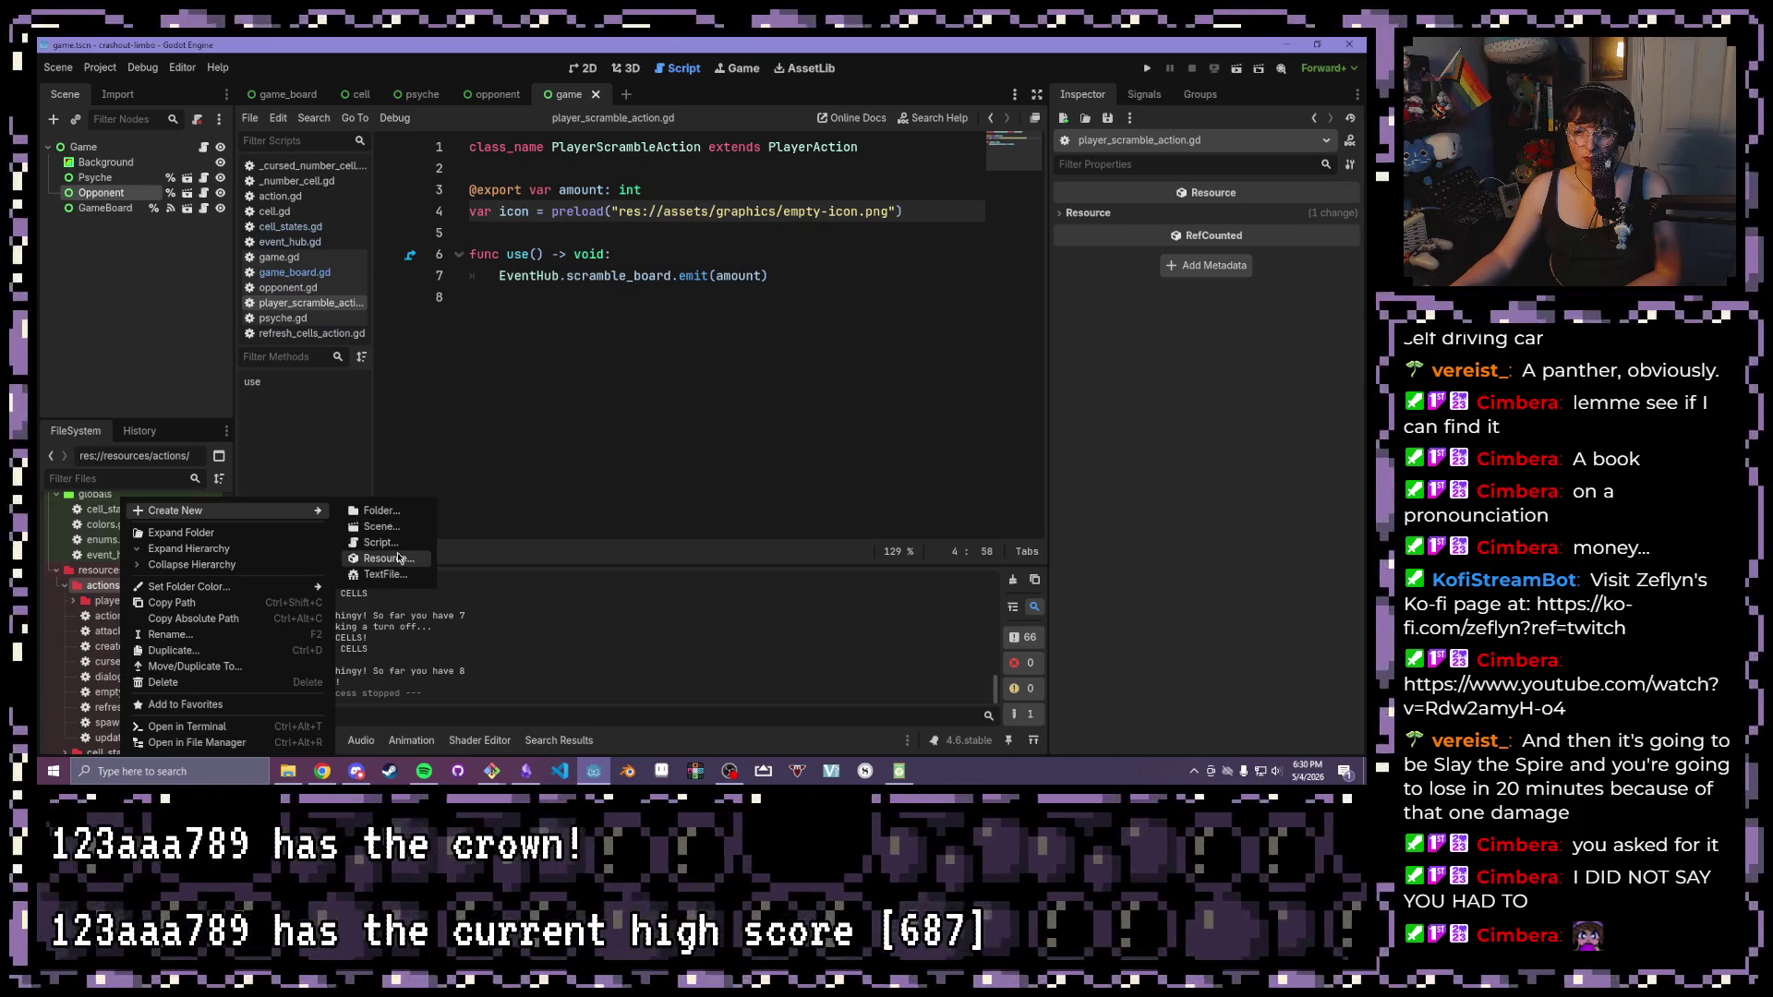
pyautogui.click(383, 543)
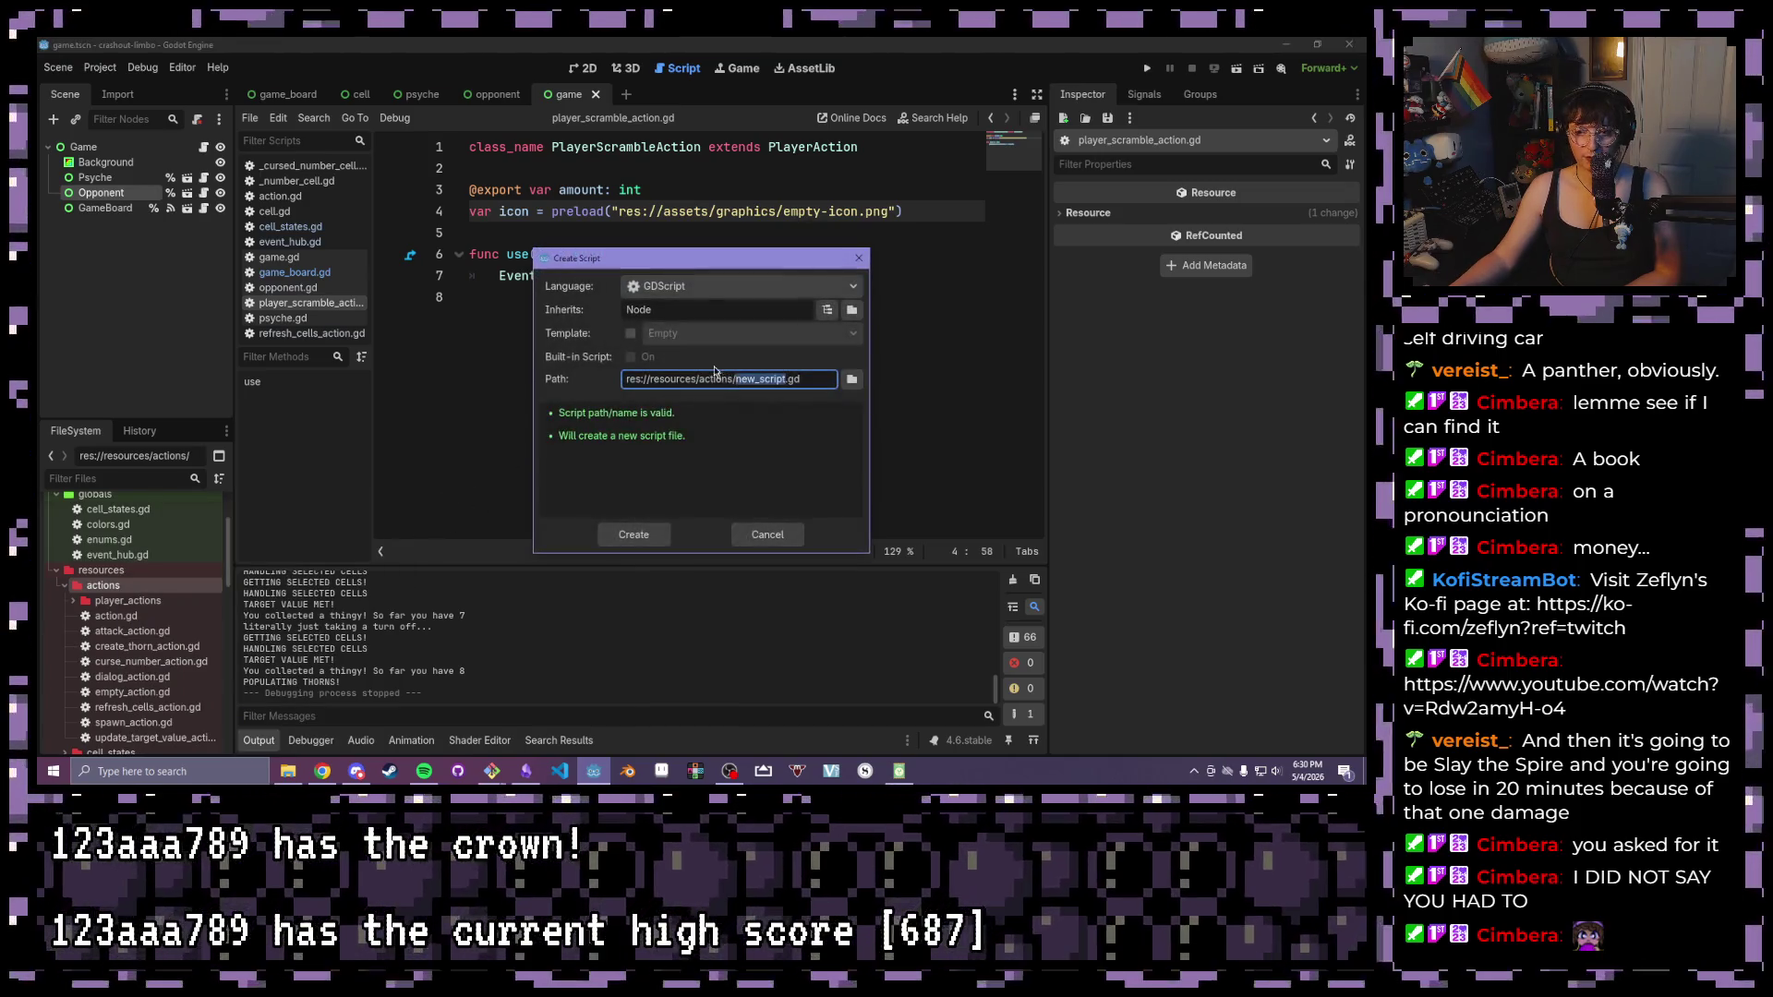
pyautogui.doubleClick(671, 305)
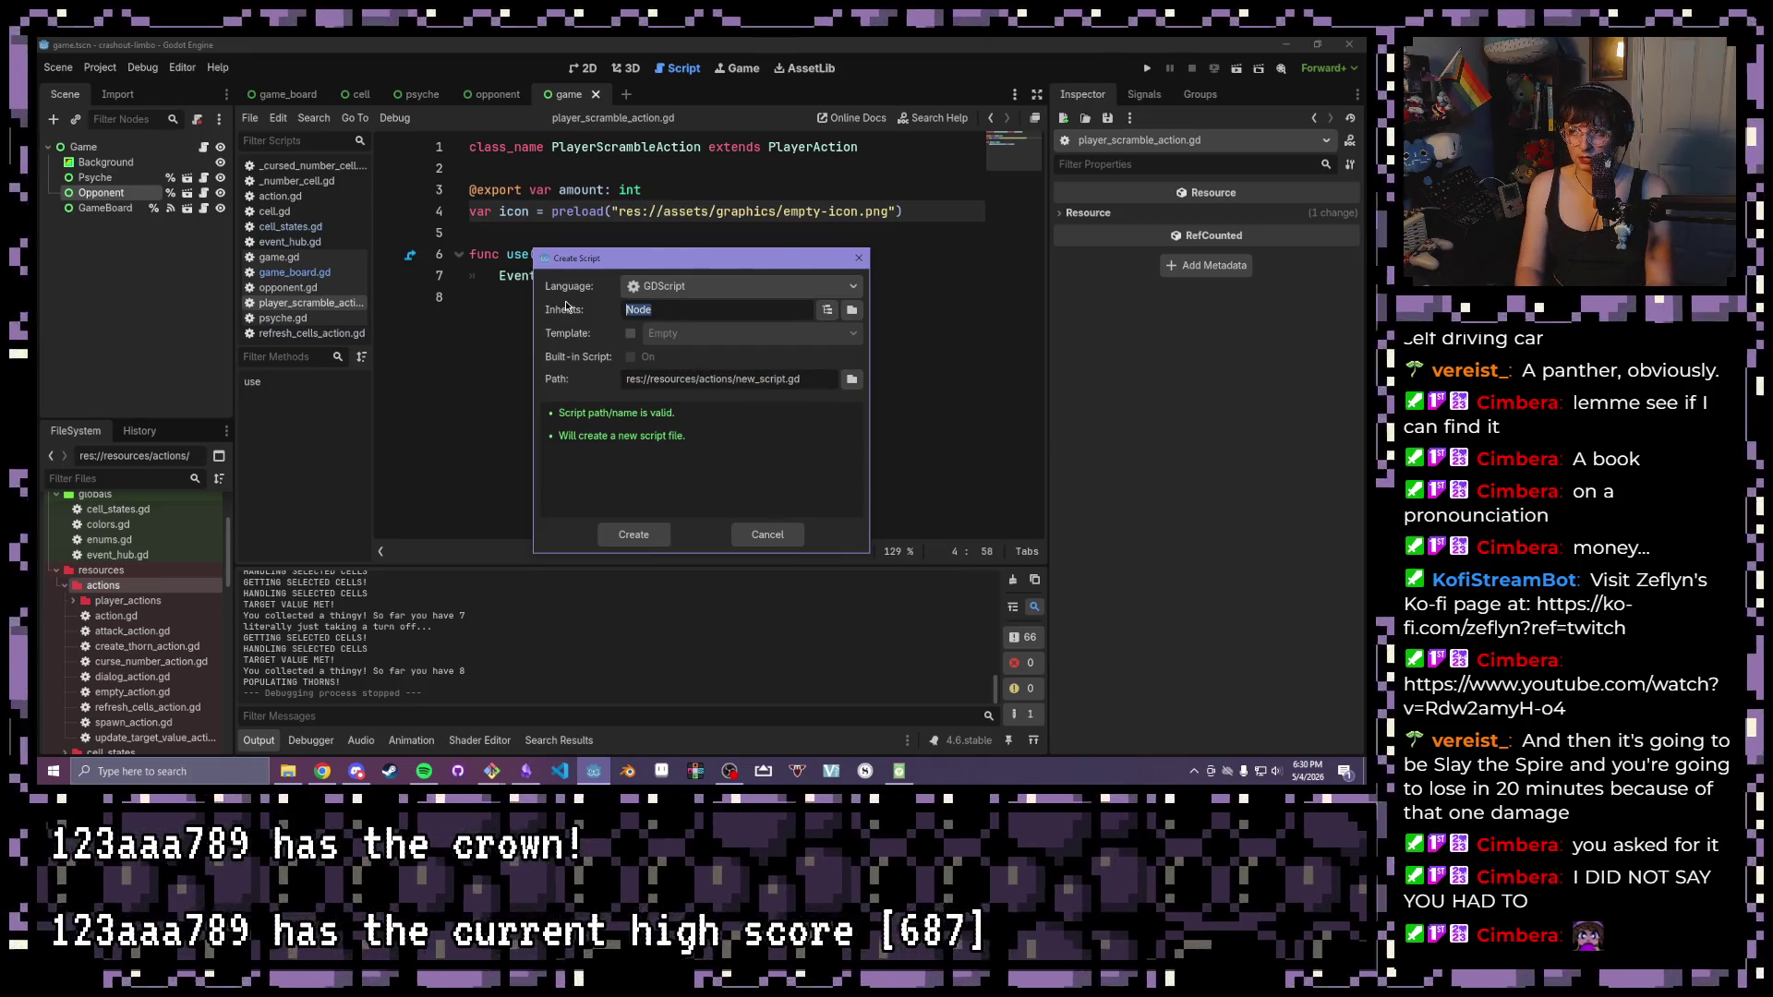
pyautogui.write('Action')
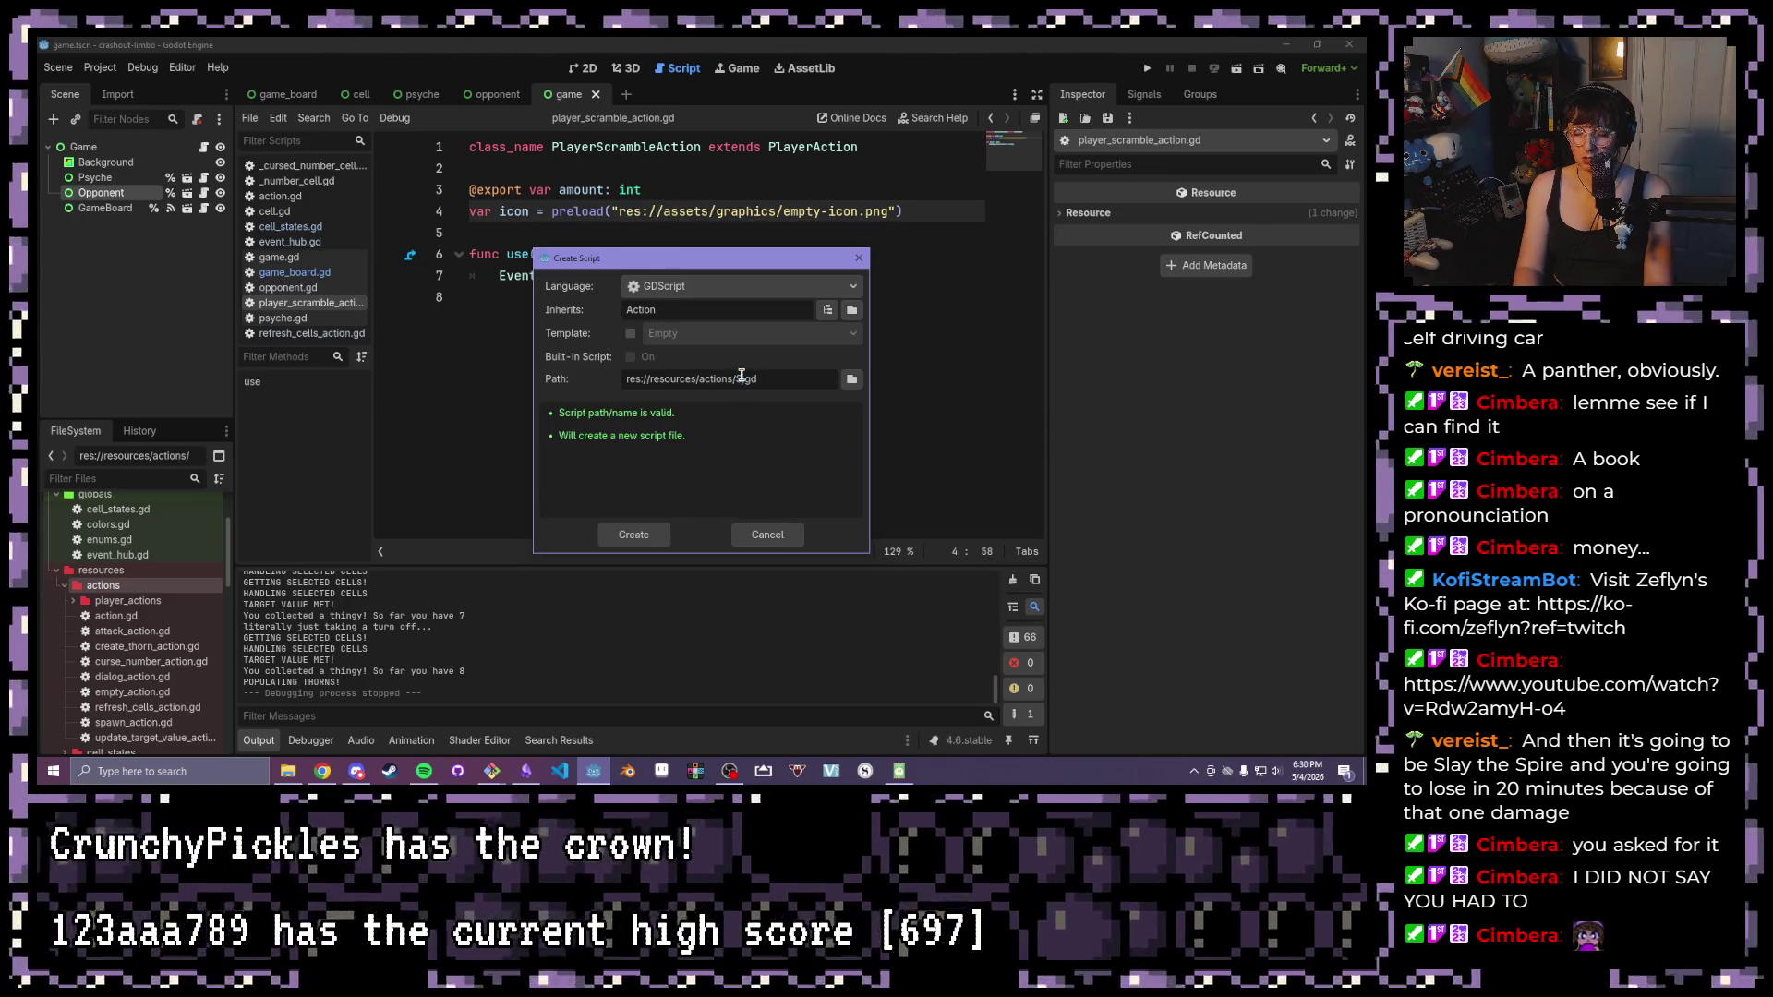
pyautogui.write('h')
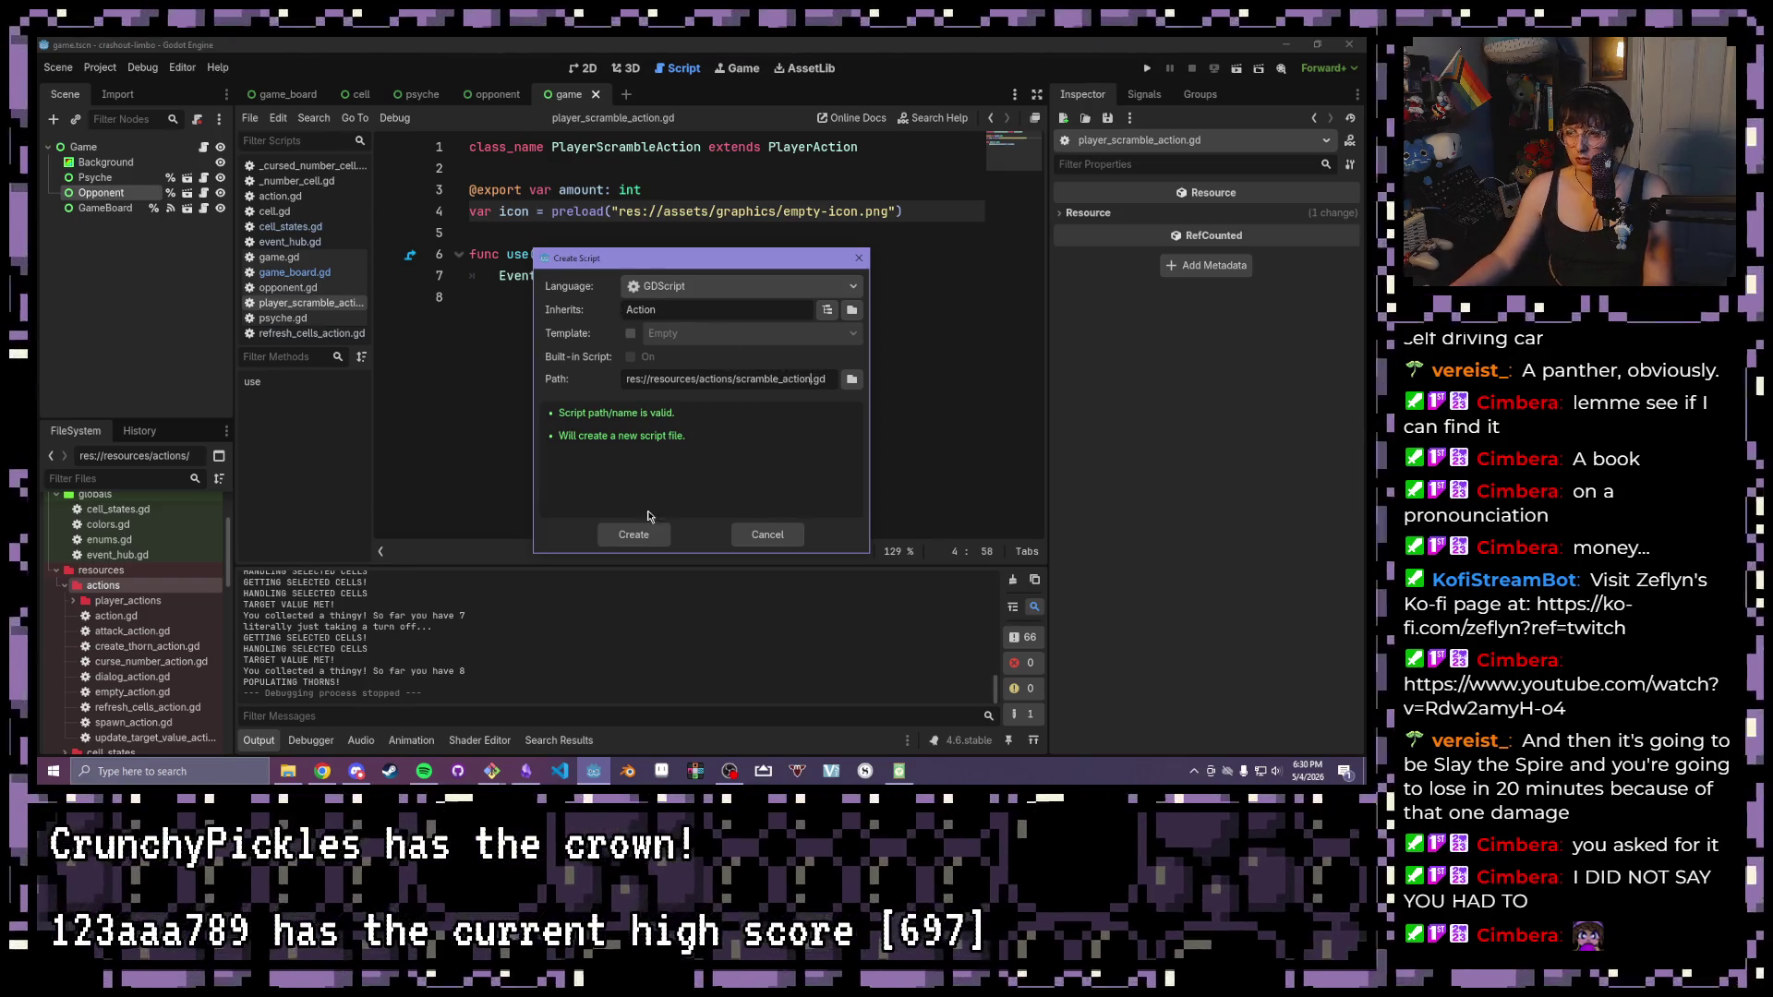
pyautogui.click(634, 535)
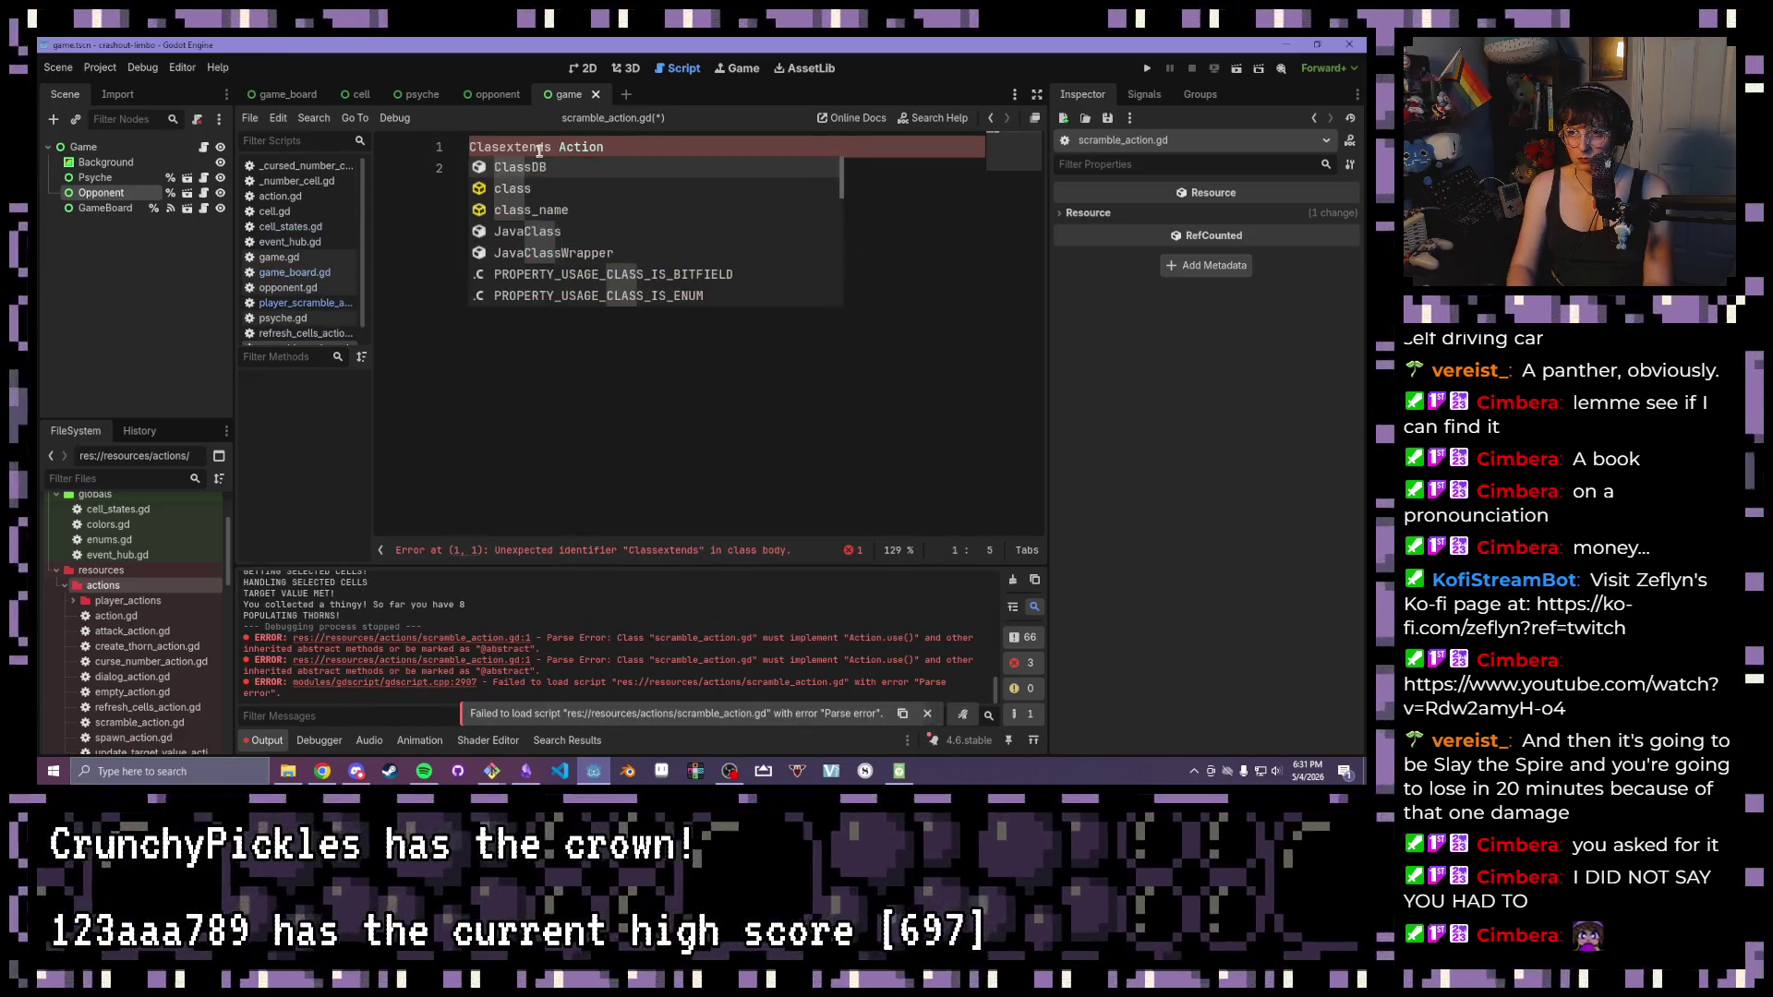
# Declare class_name ScrambleAction, an exported amount variable, and a use() stub containing pass
pyautogui.press('BackSpace')
pyautogui.press('BackSpace')
pyautogui.press('BackSpace')
pyautogui.write('class_name ScrambleAction')
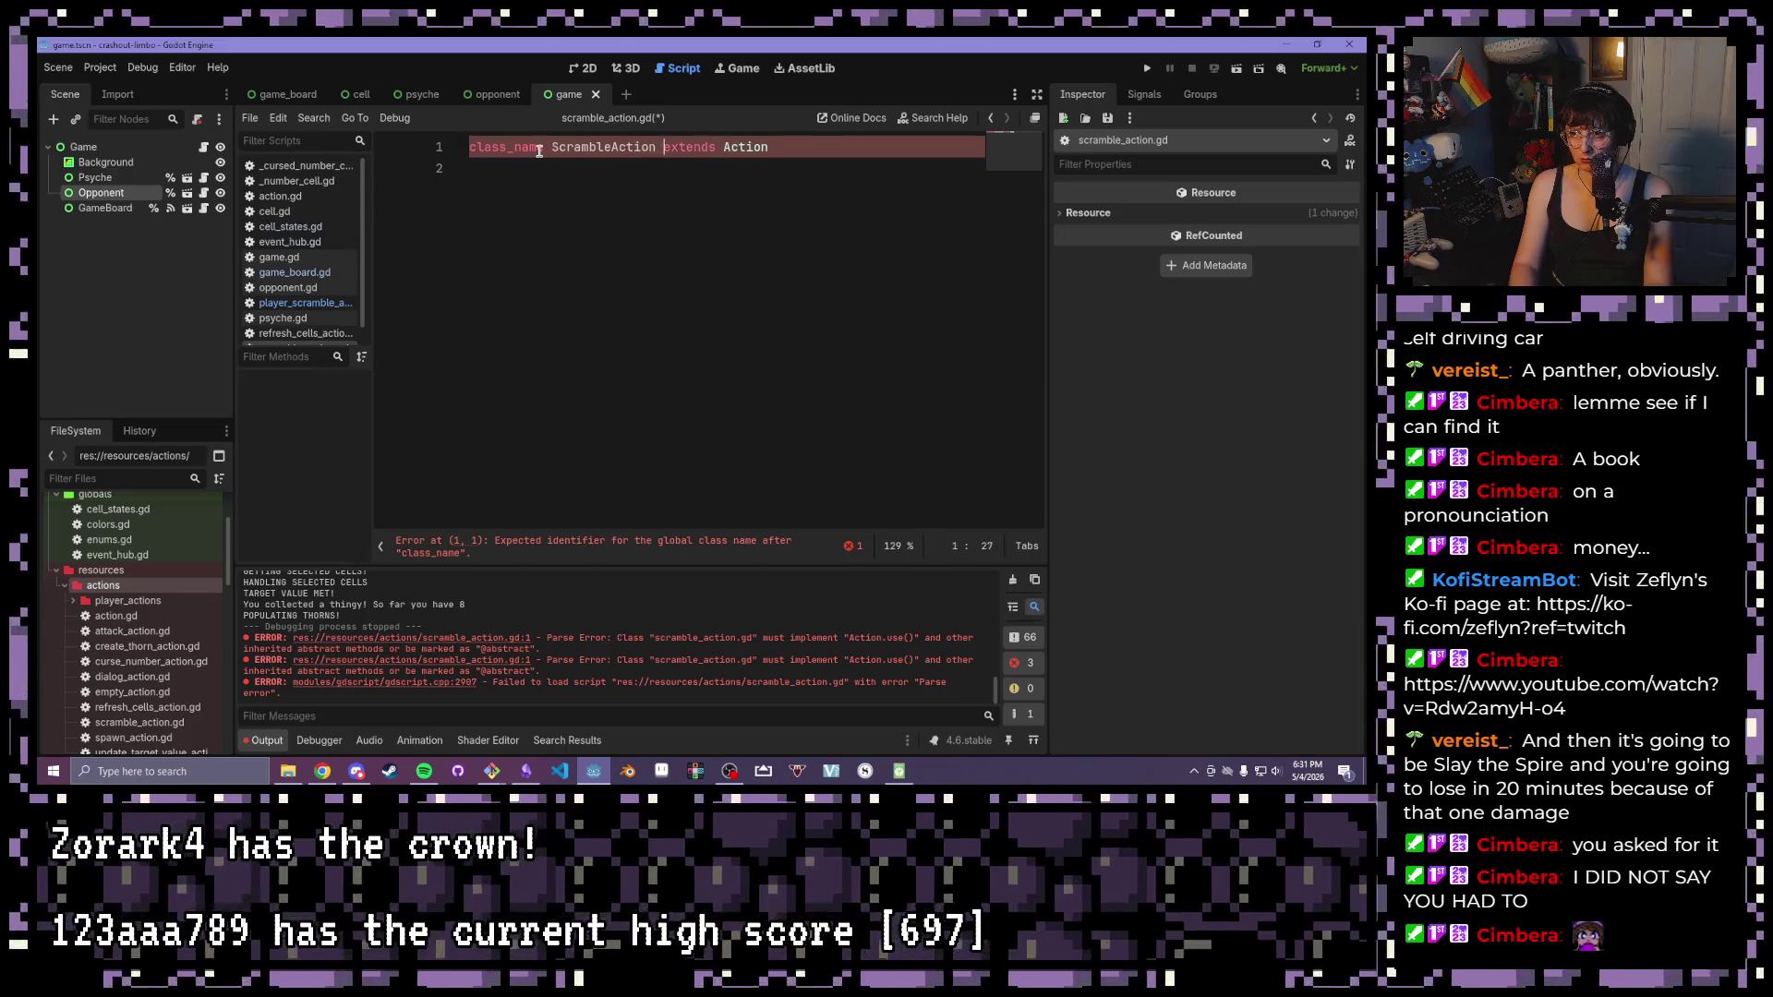
pyautogui.click(552, 192)
pyautogui.press('Return')
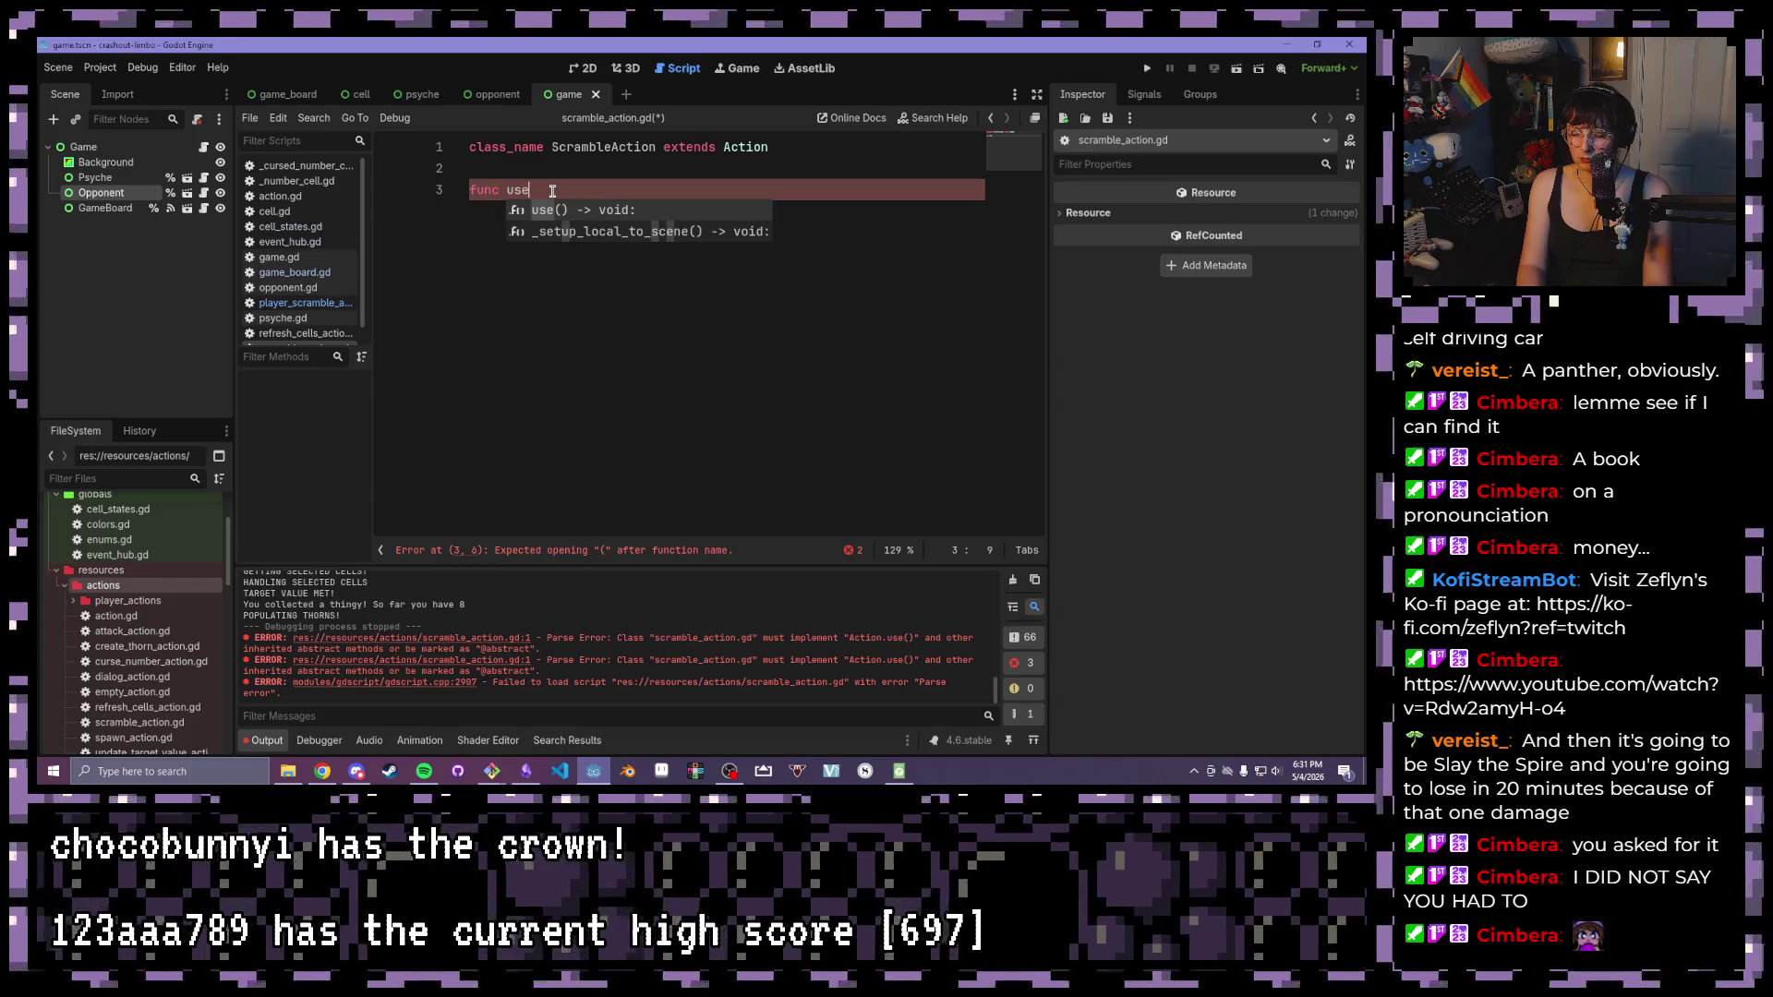
pyautogui.write('() -> void:')
pyautogui.press('Return')
pyautogui.write('pass')
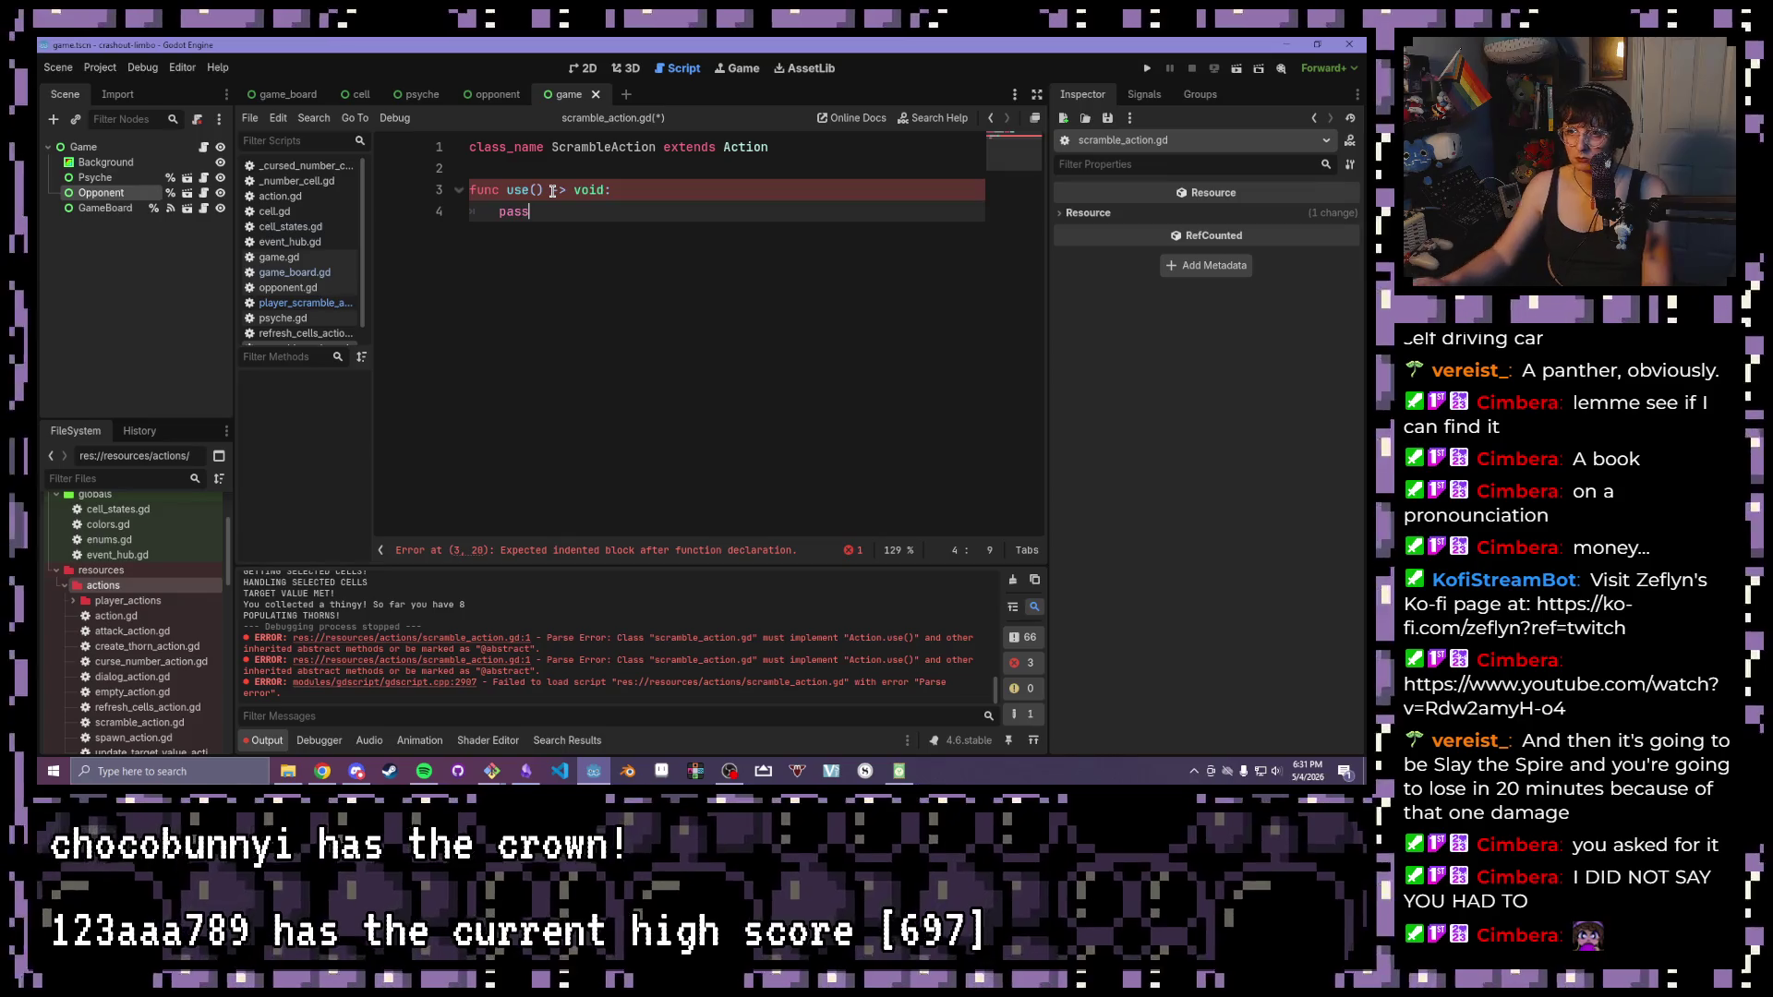
pyautogui.click(601, 164)
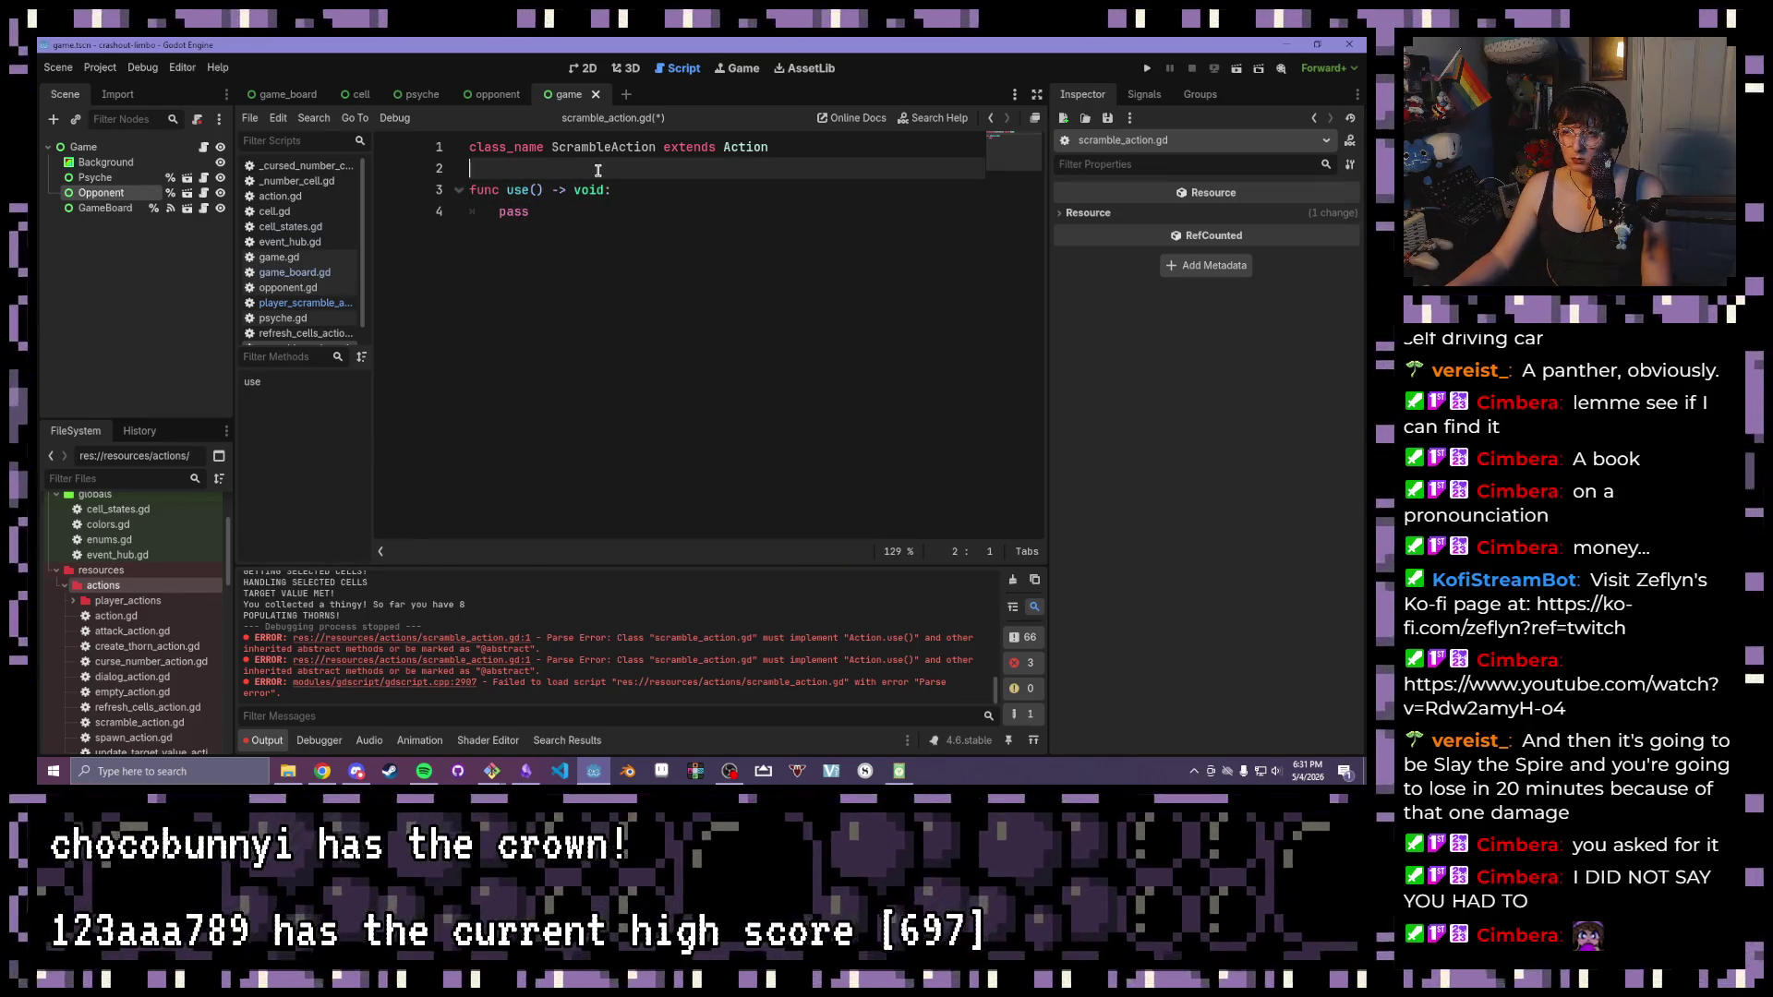
pyautogui.press('Return')
pyautogui.press('Return')
pyautogui.press('Up')
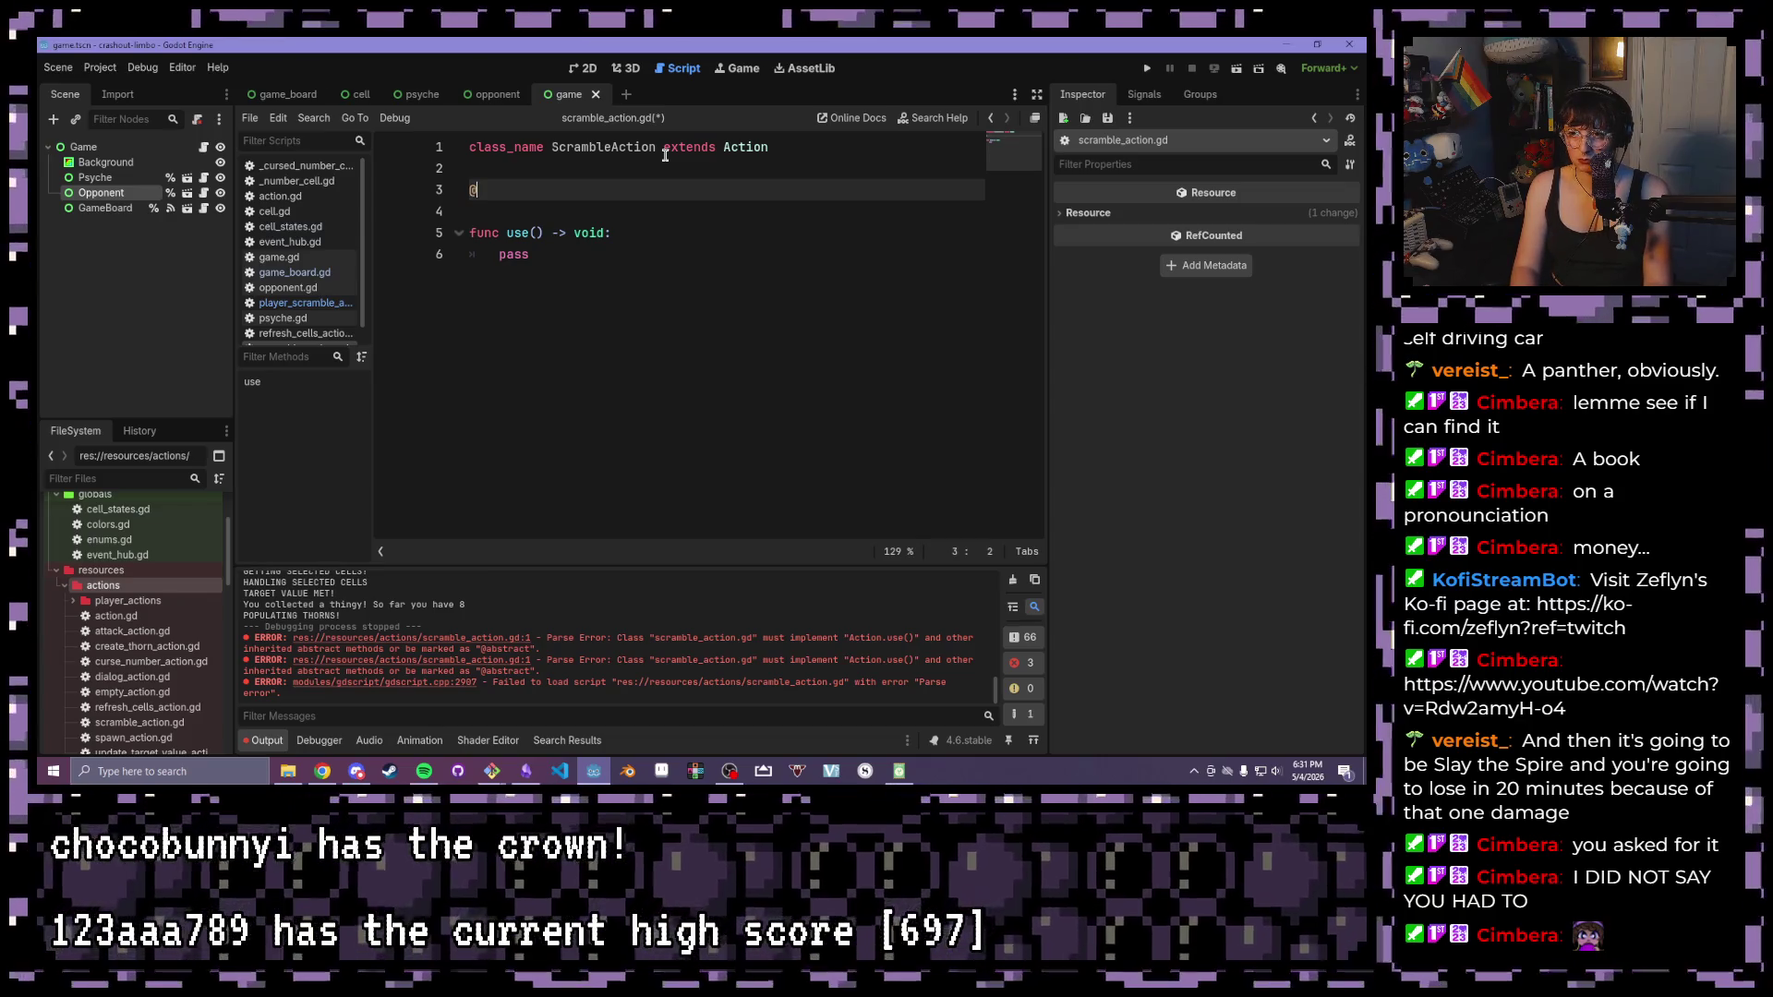
pyautogui.write('export var amount: int')
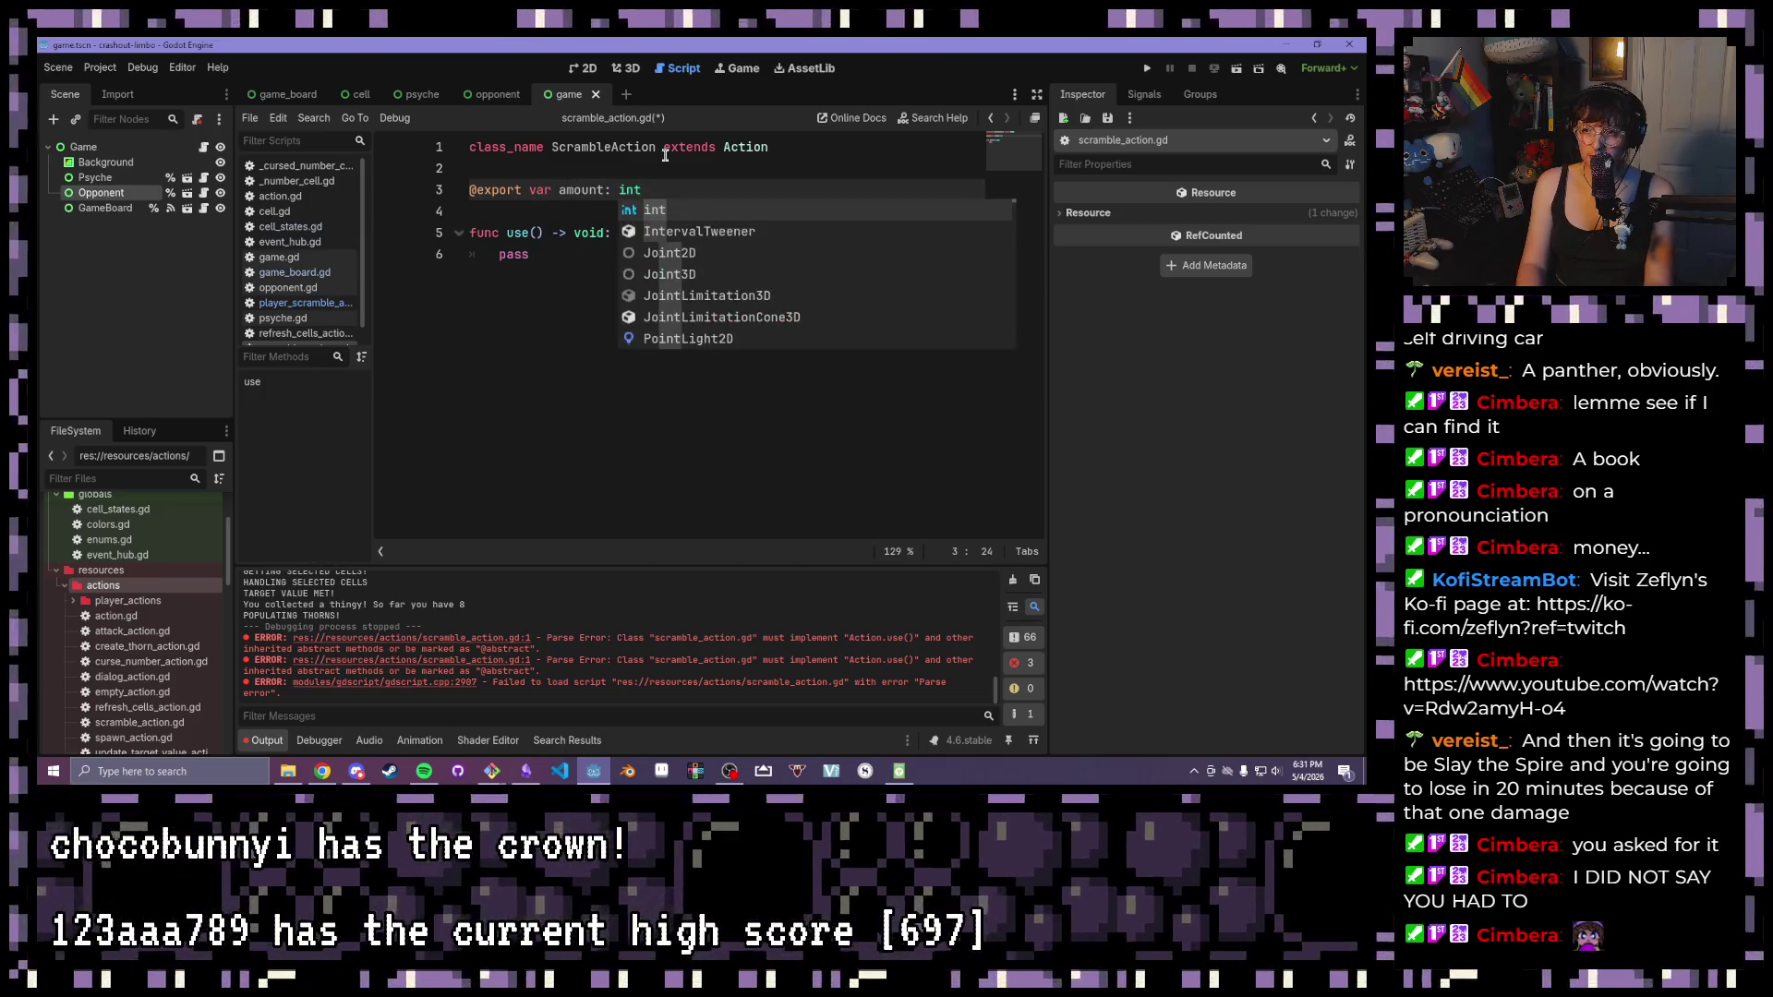
pyautogui.moveTo(641, 189); pyautogui.dragTo(471, 189)
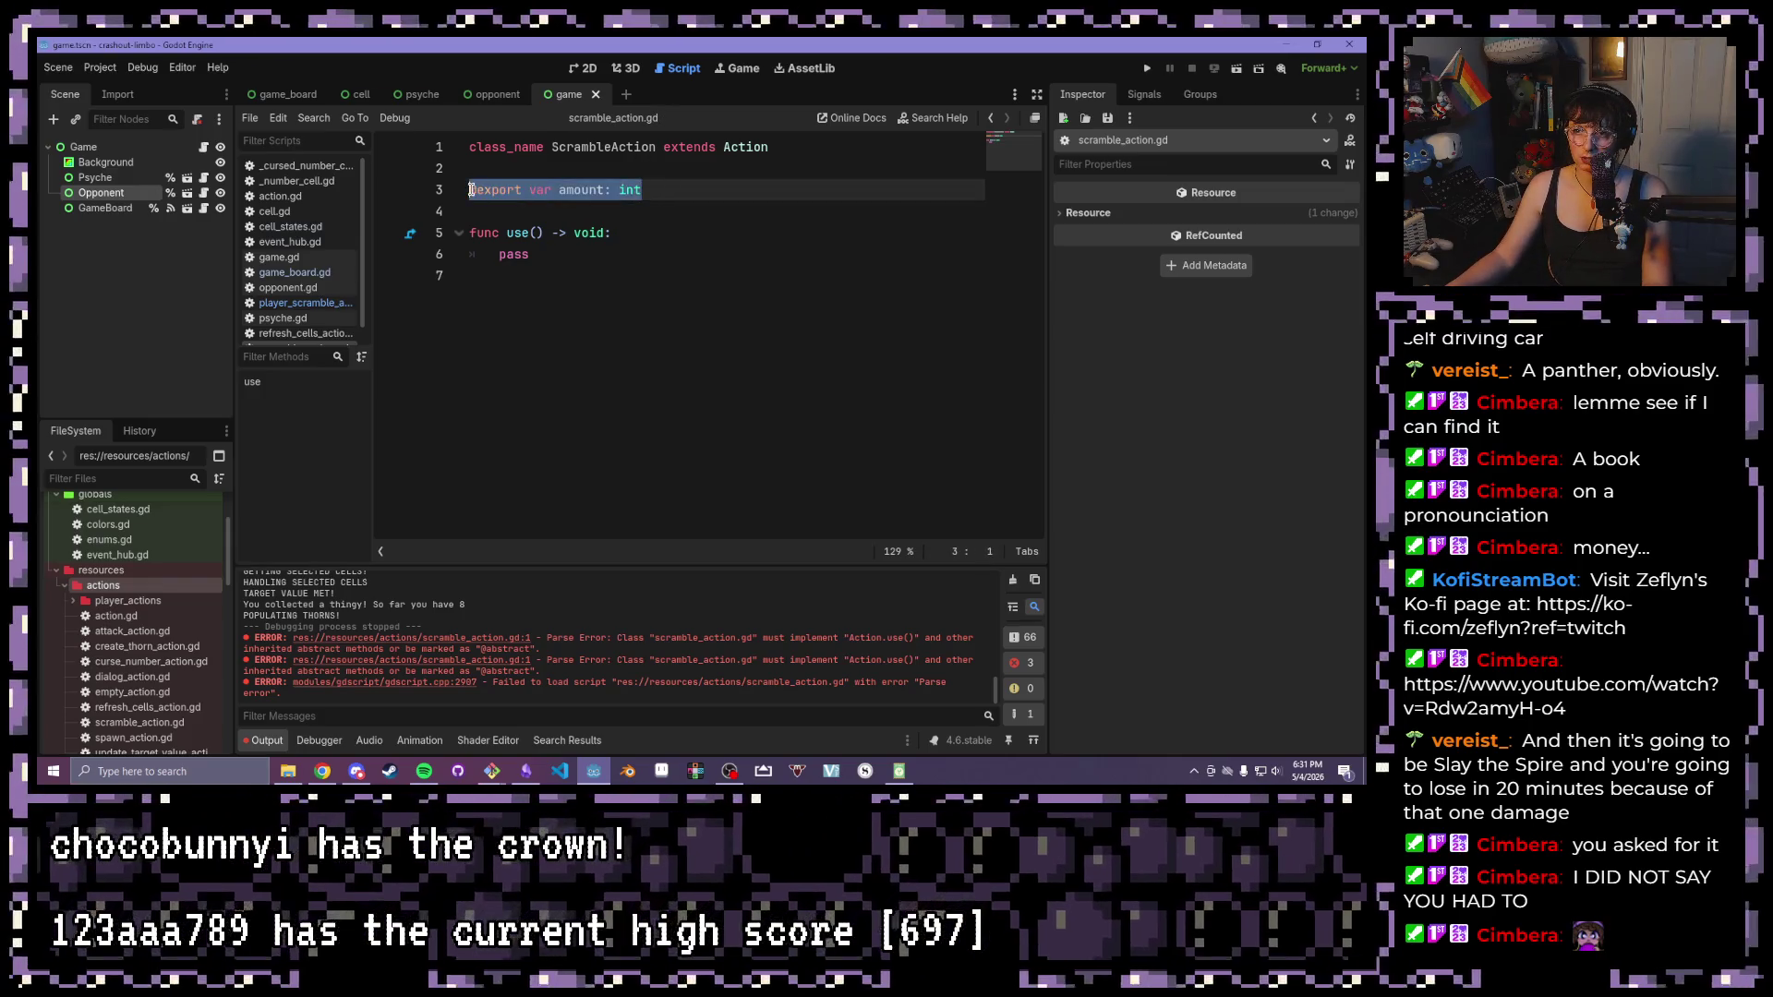
# Make use() emit EventHub.scramble_board with amount, then save the script
pyautogui.click(535, 253)
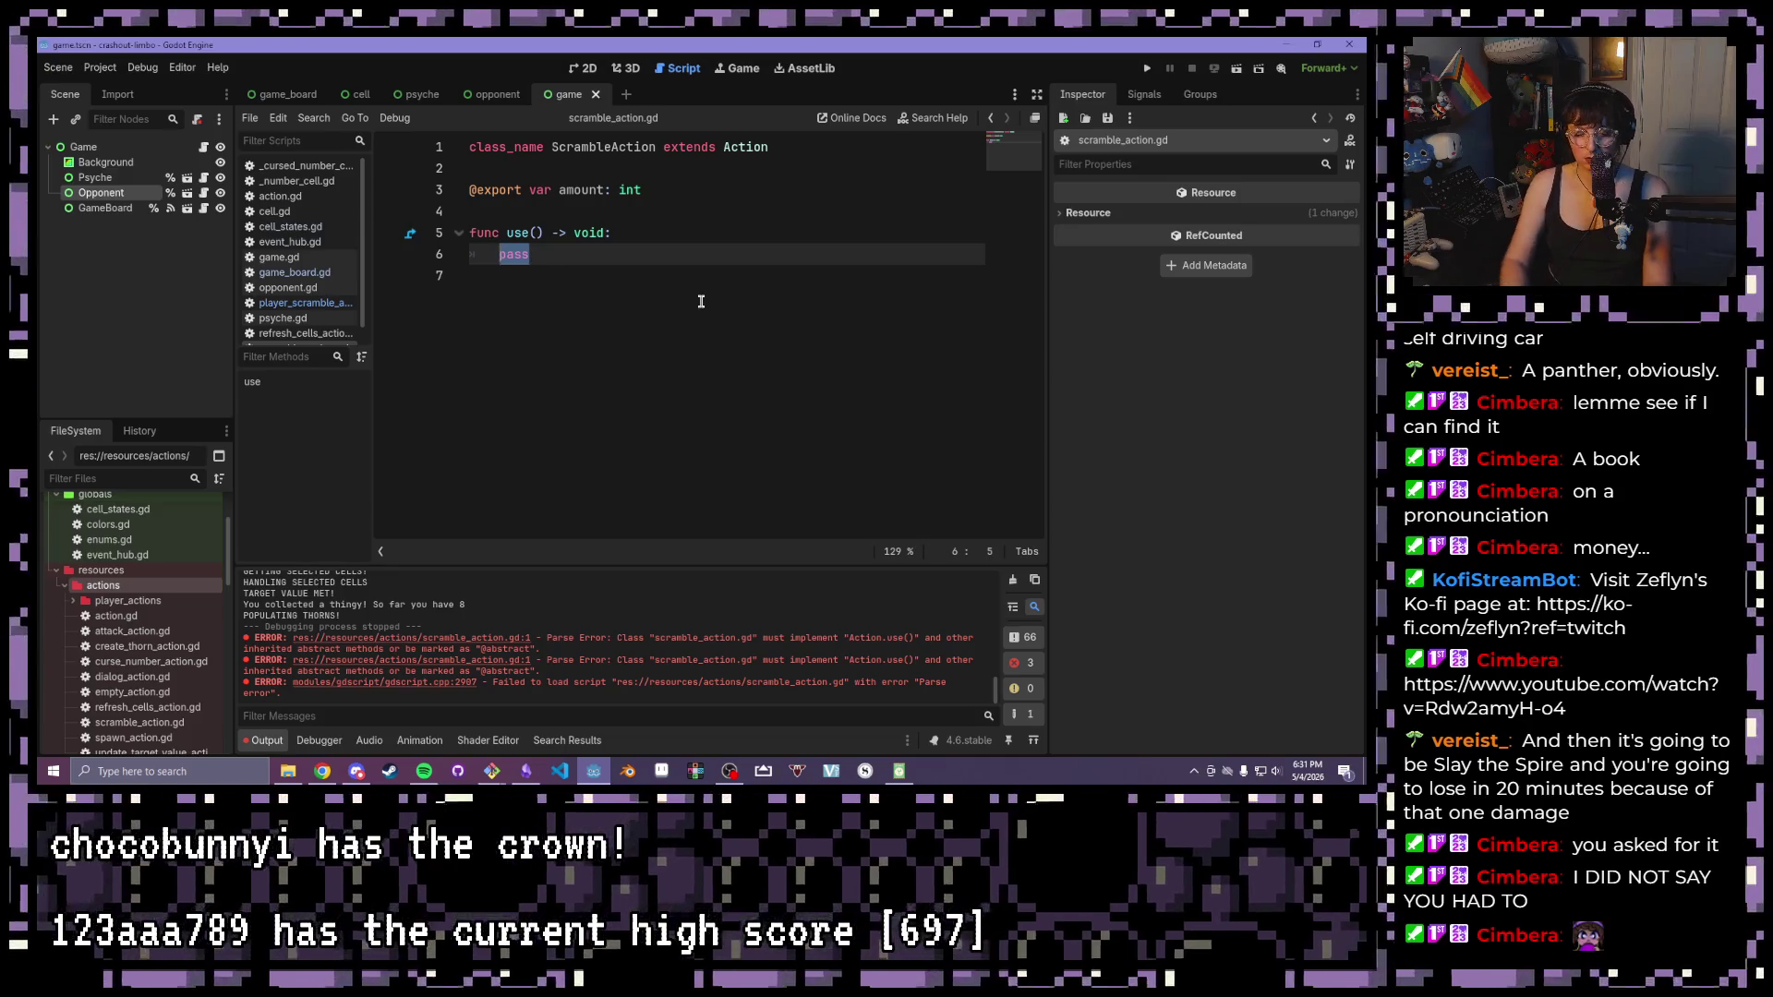
pyautogui.write('Emi')
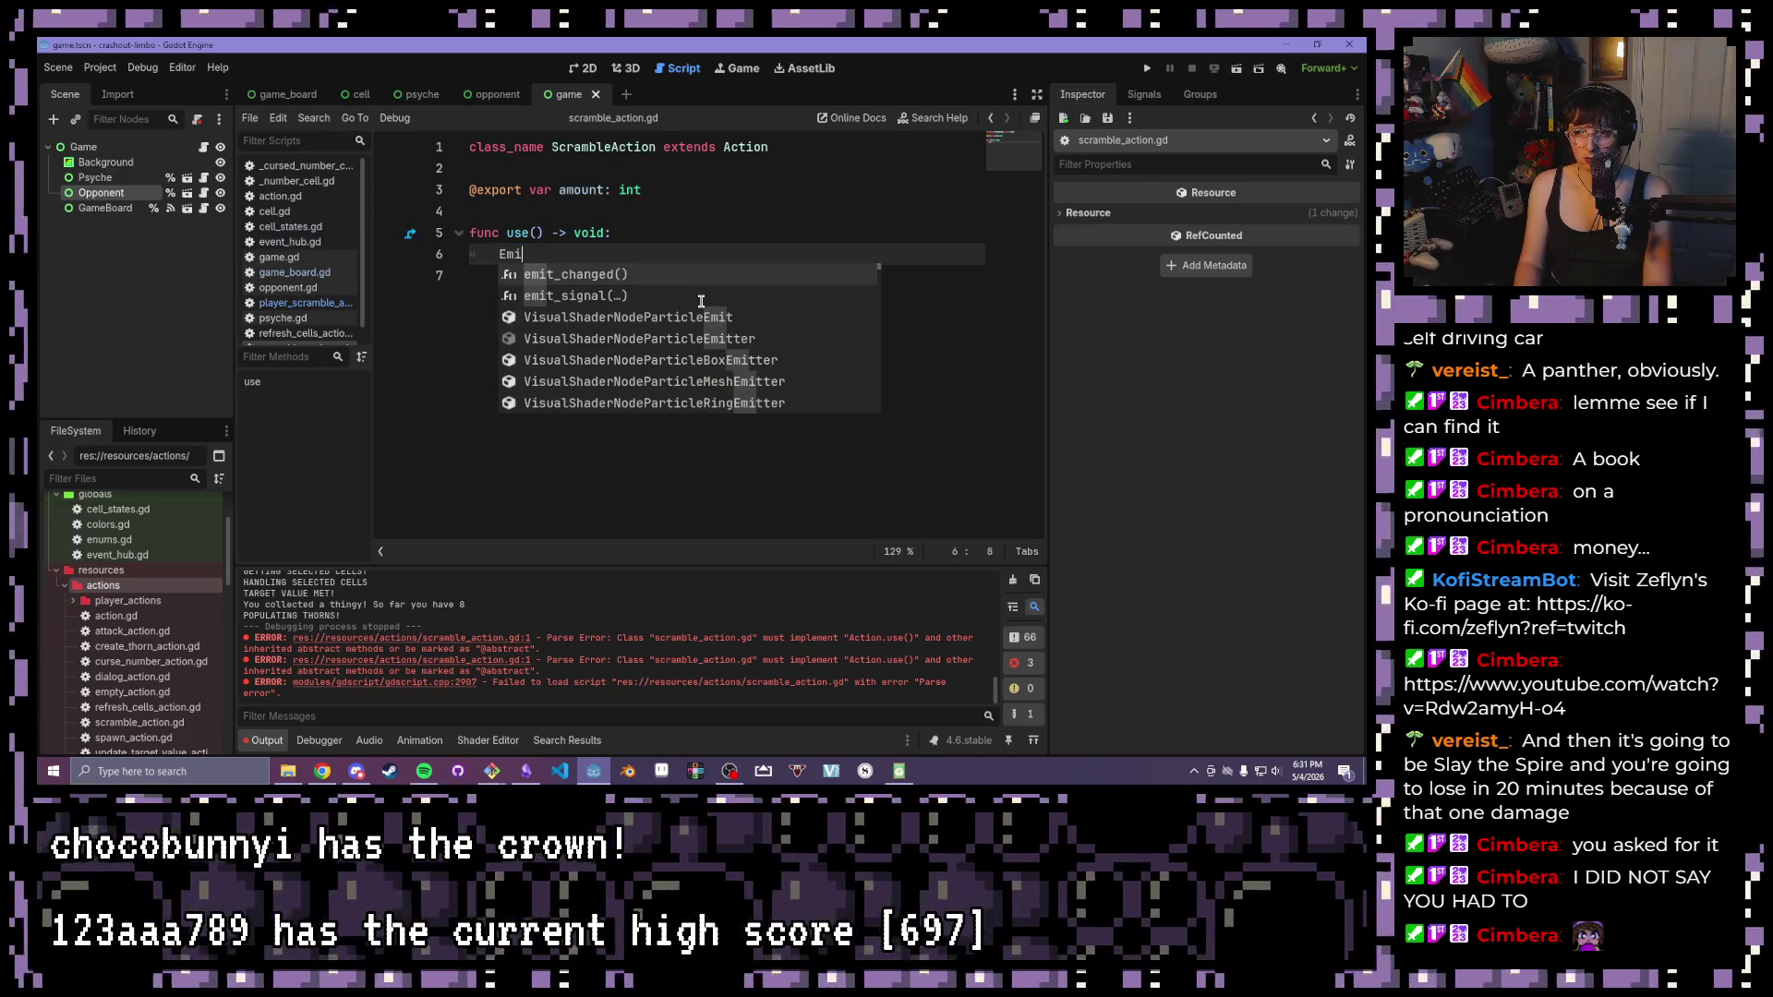
pyautogui.press('BackSpace')
pyautogui.press('BackSpace')
pyautogui.write('ve')
pyautogui.press('Return')
pyautogui.write('.')
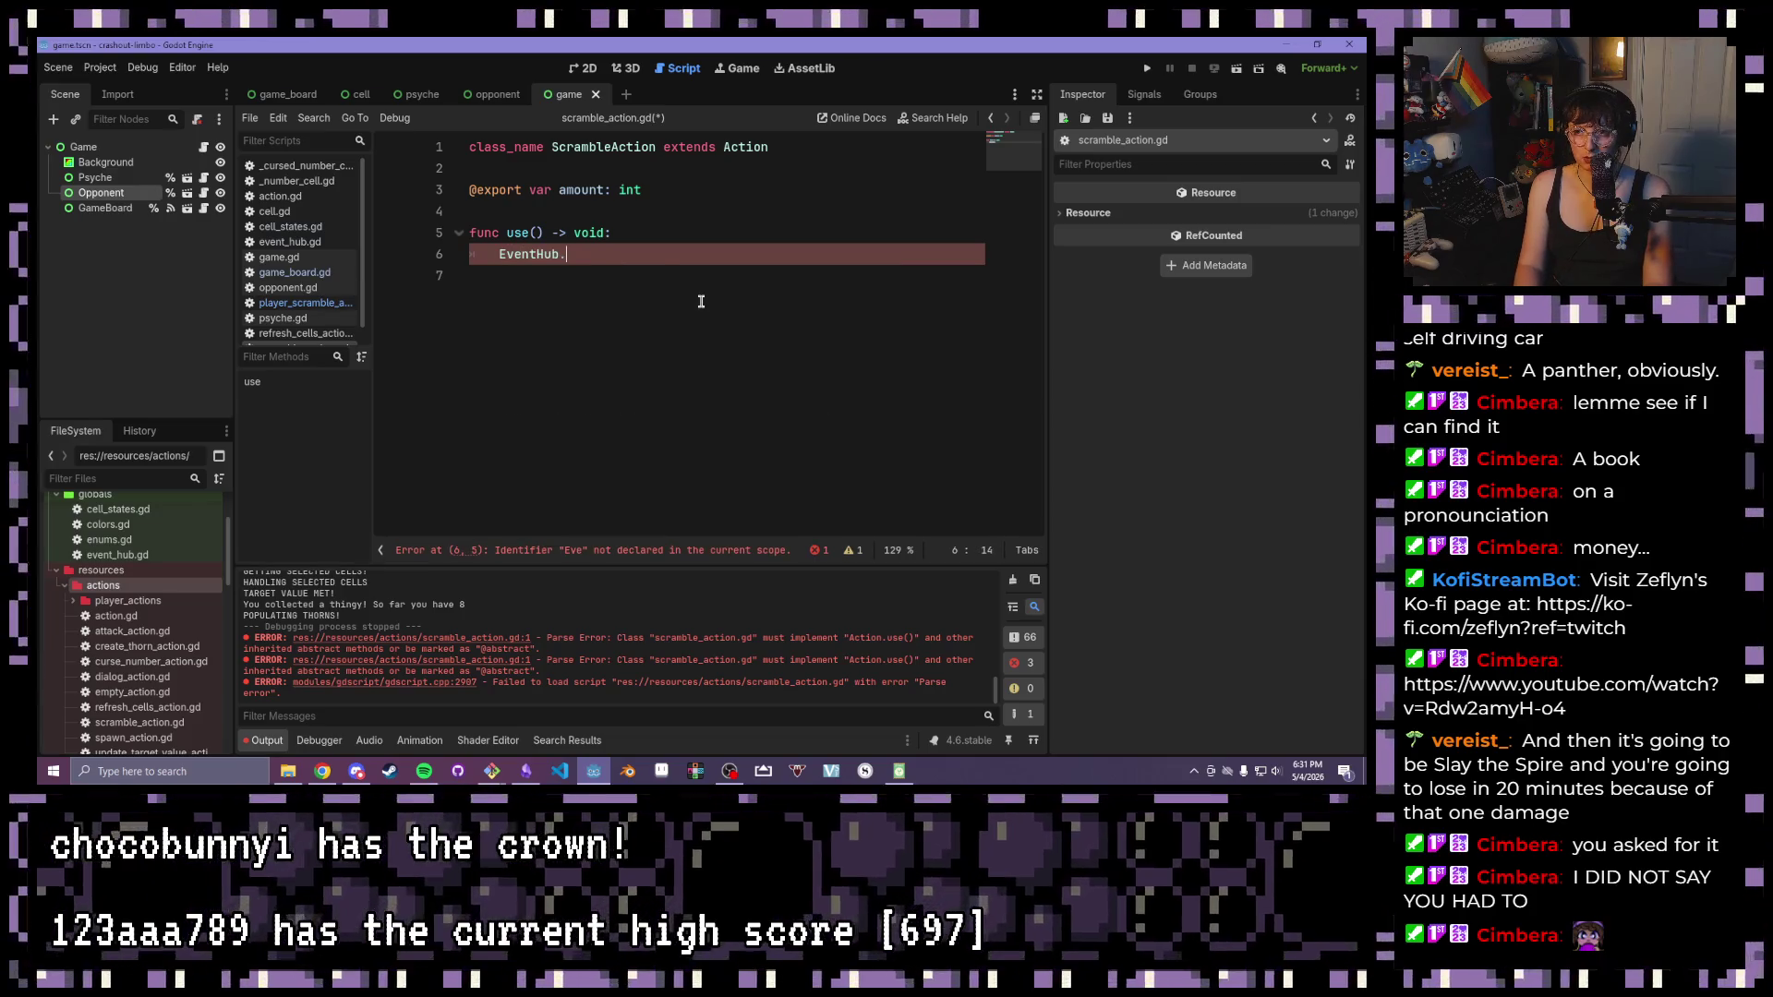
pyautogui.write('emi')
pyautogui.press('Return')
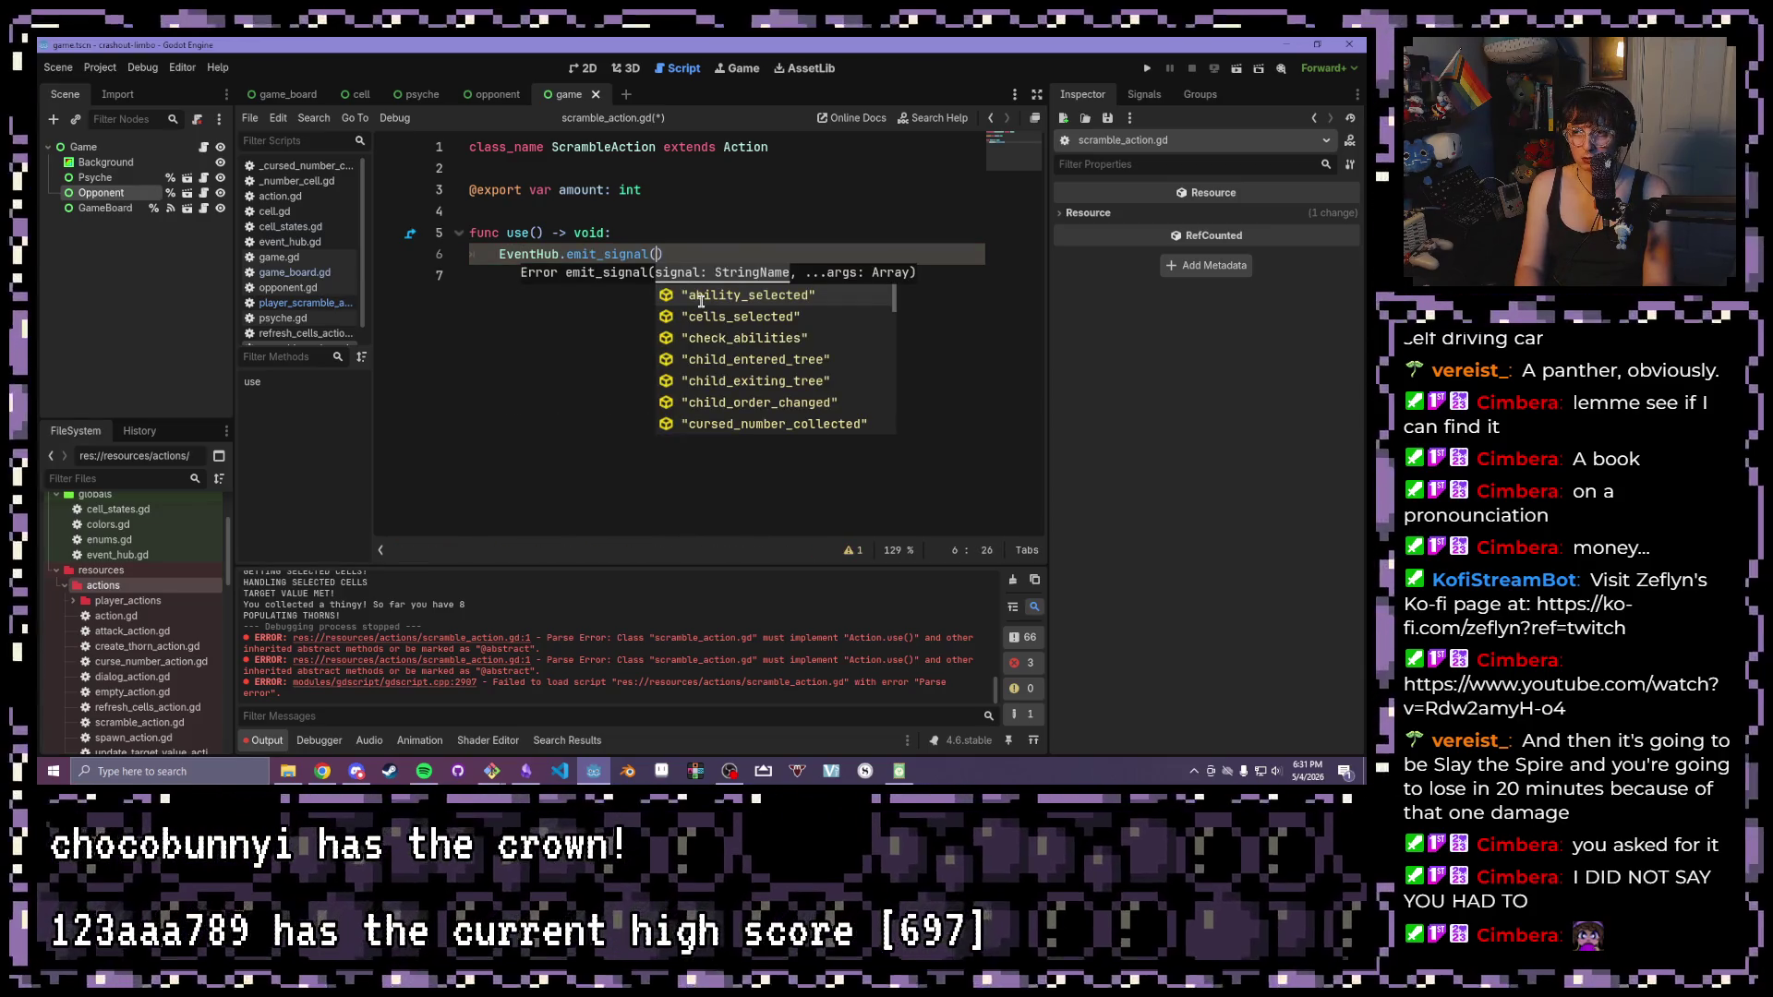
pyautogui.press('Escape')
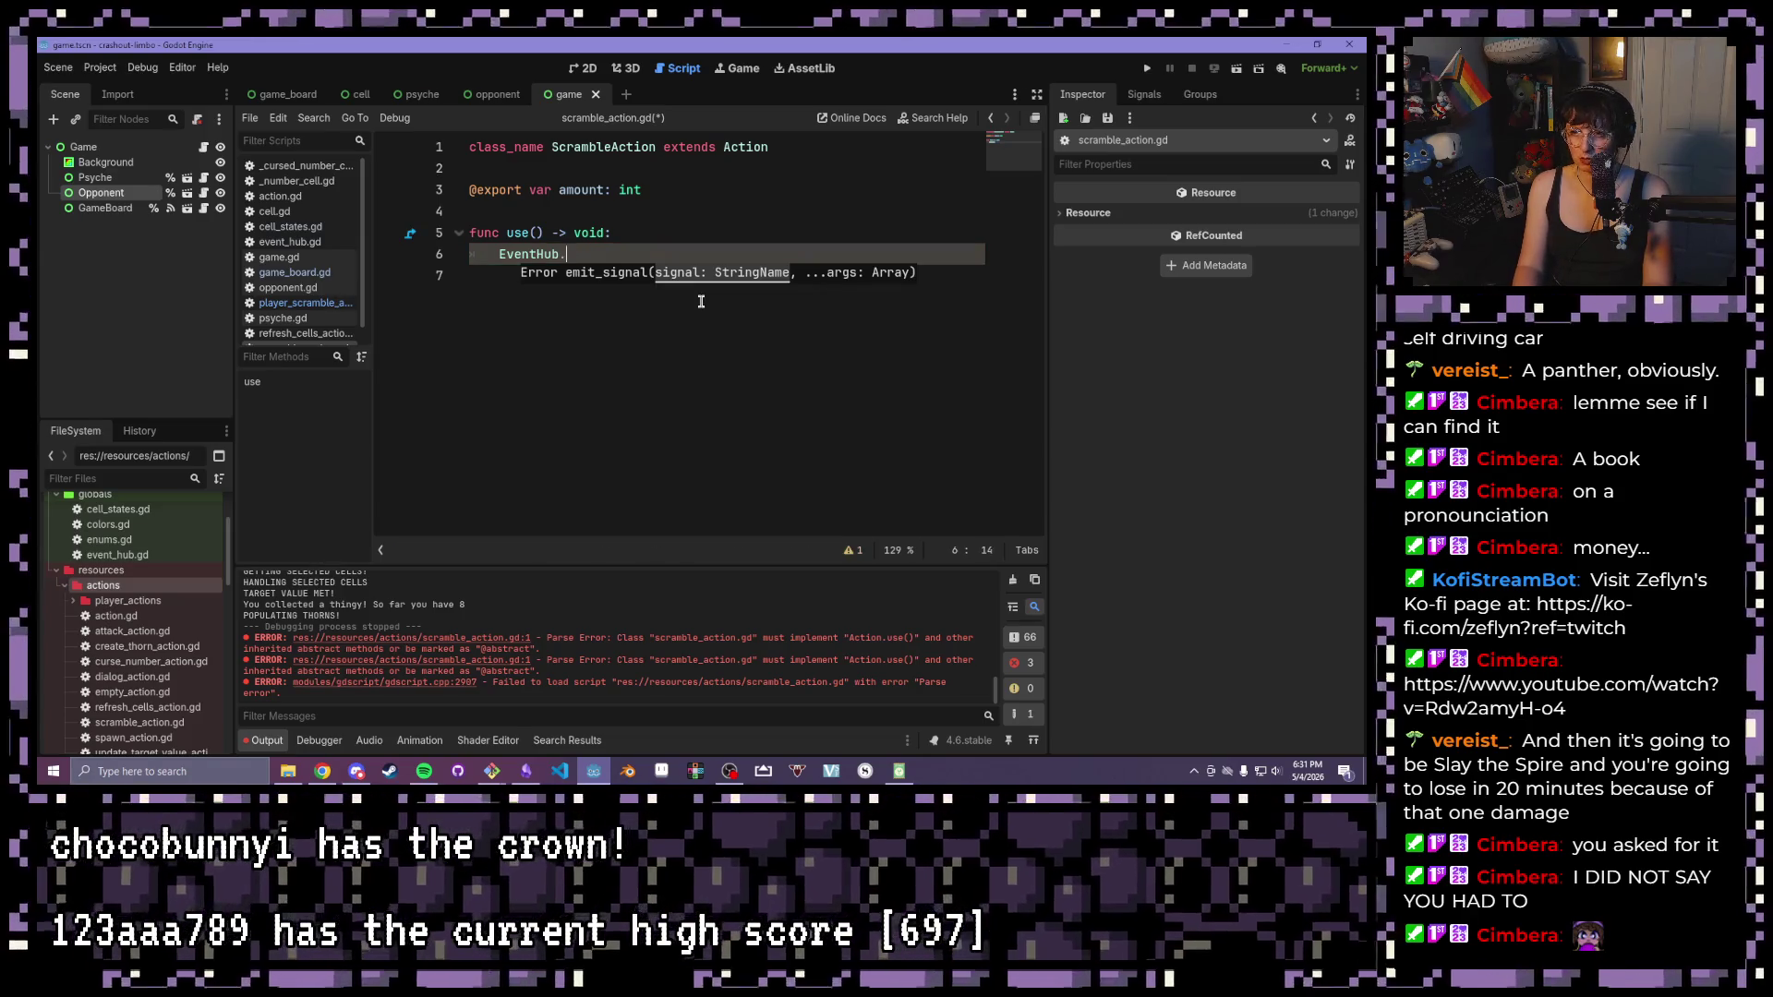
pyautogui.press('Down')
pyautogui.press('Down')
pyautogui.press('Down')
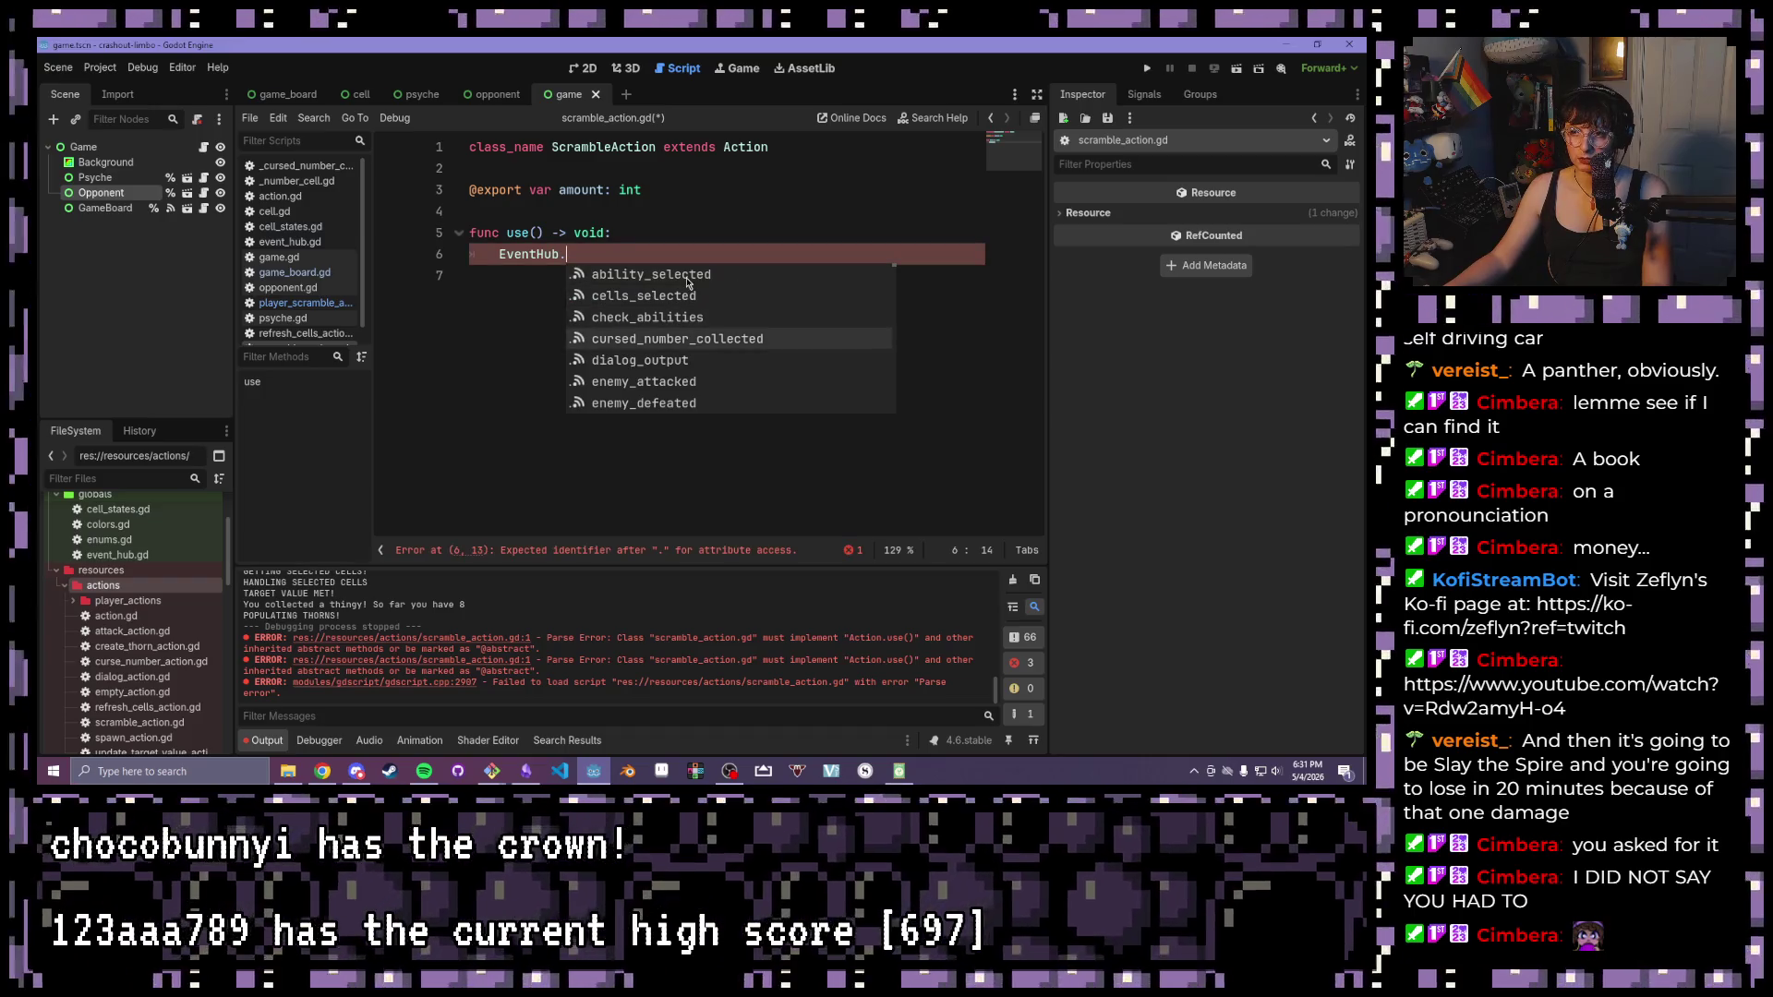
pyautogui.press('Down')
pyautogui.press('Down')
pyautogui.press('Down')
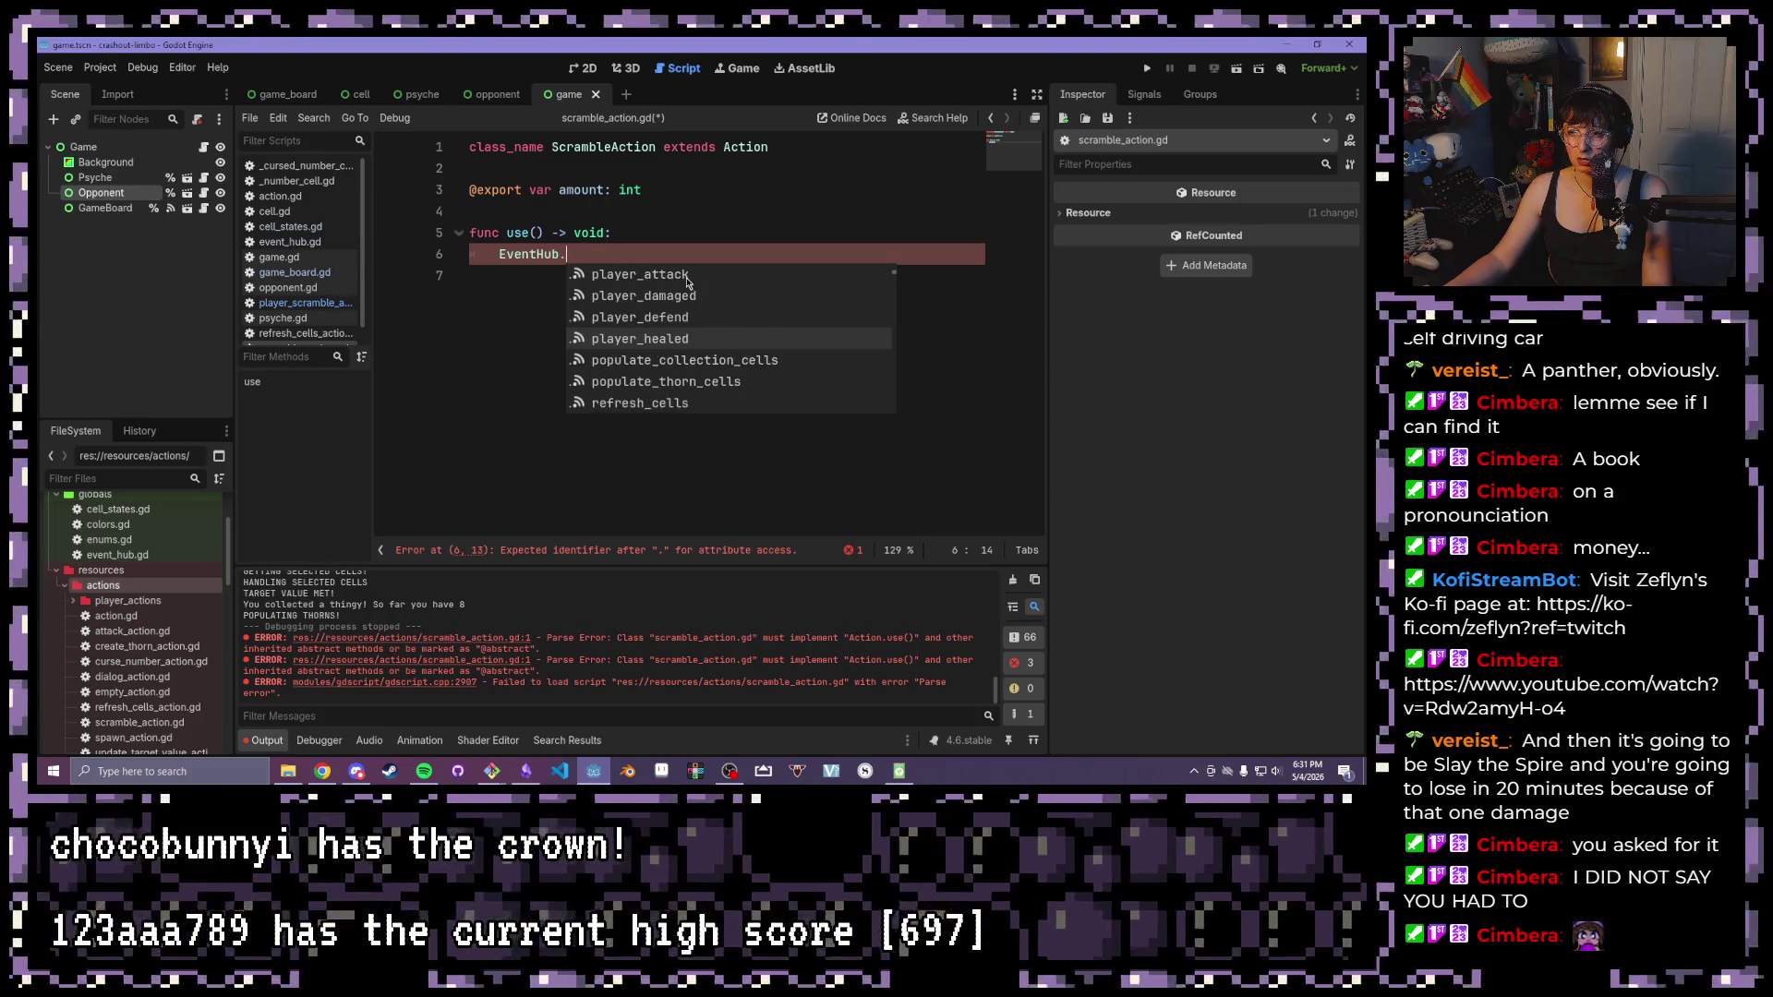
pyautogui.press('Down')
pyautogui.press('Down')
pyautogui.press('Down')
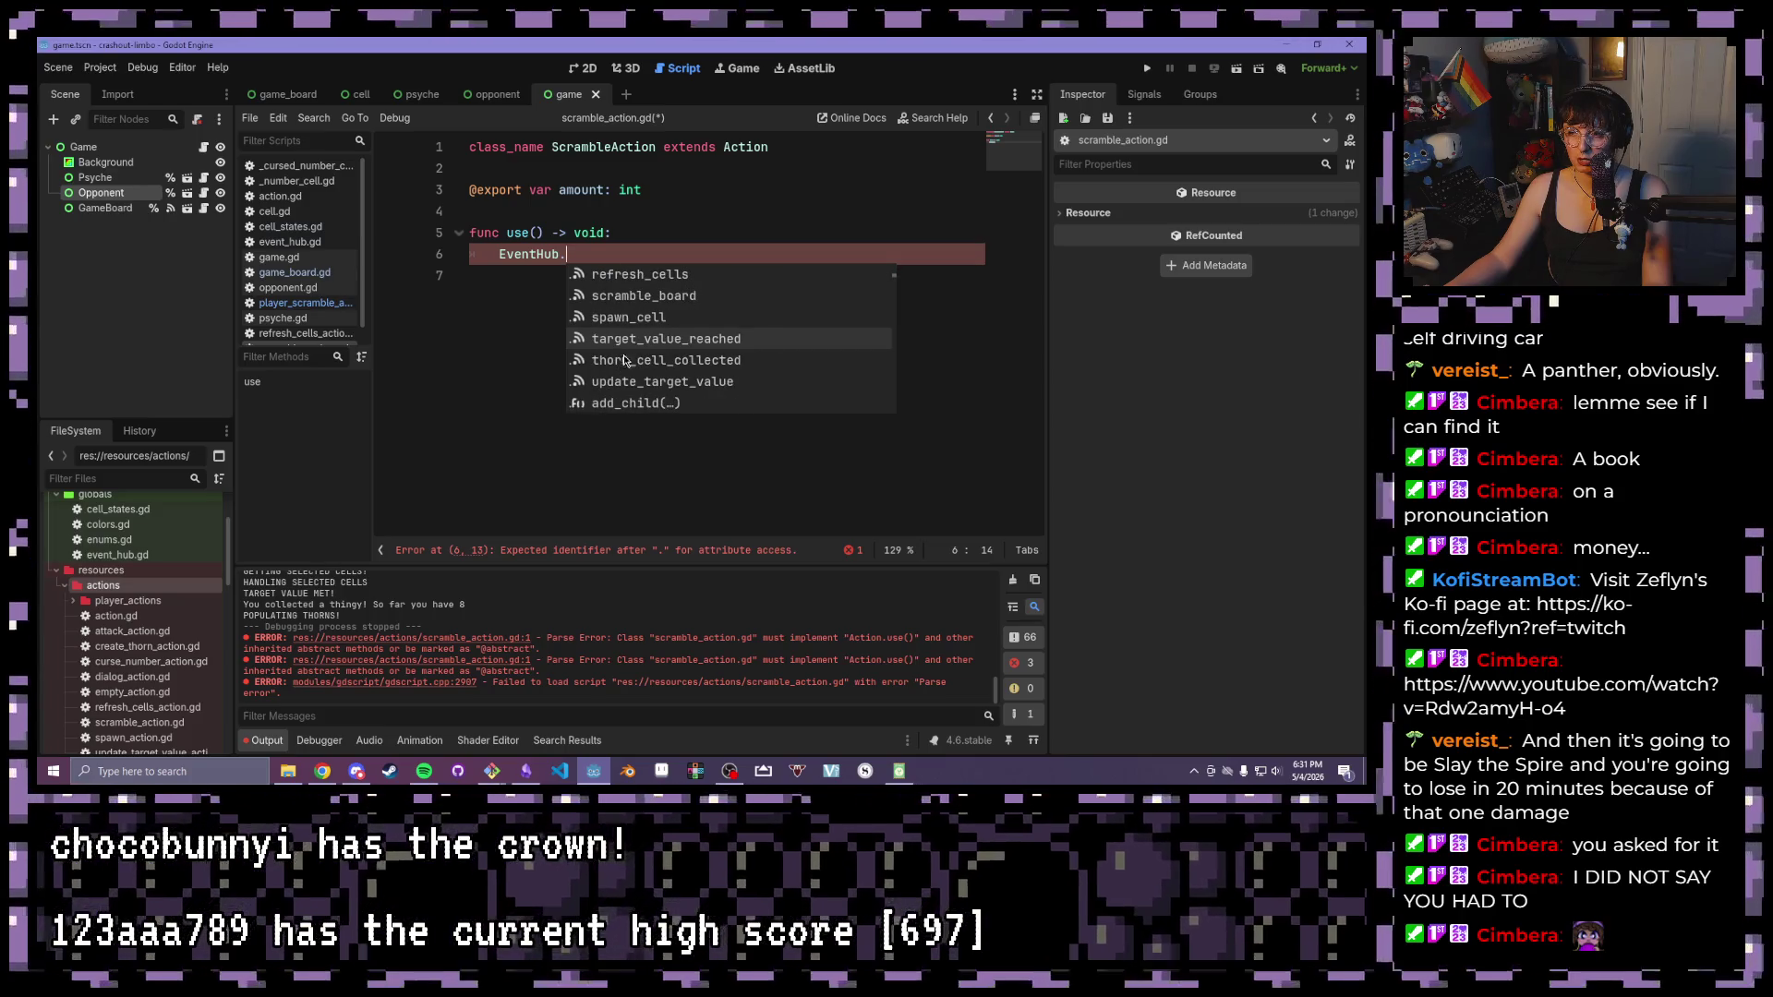
pyautogui.click(654, 297)
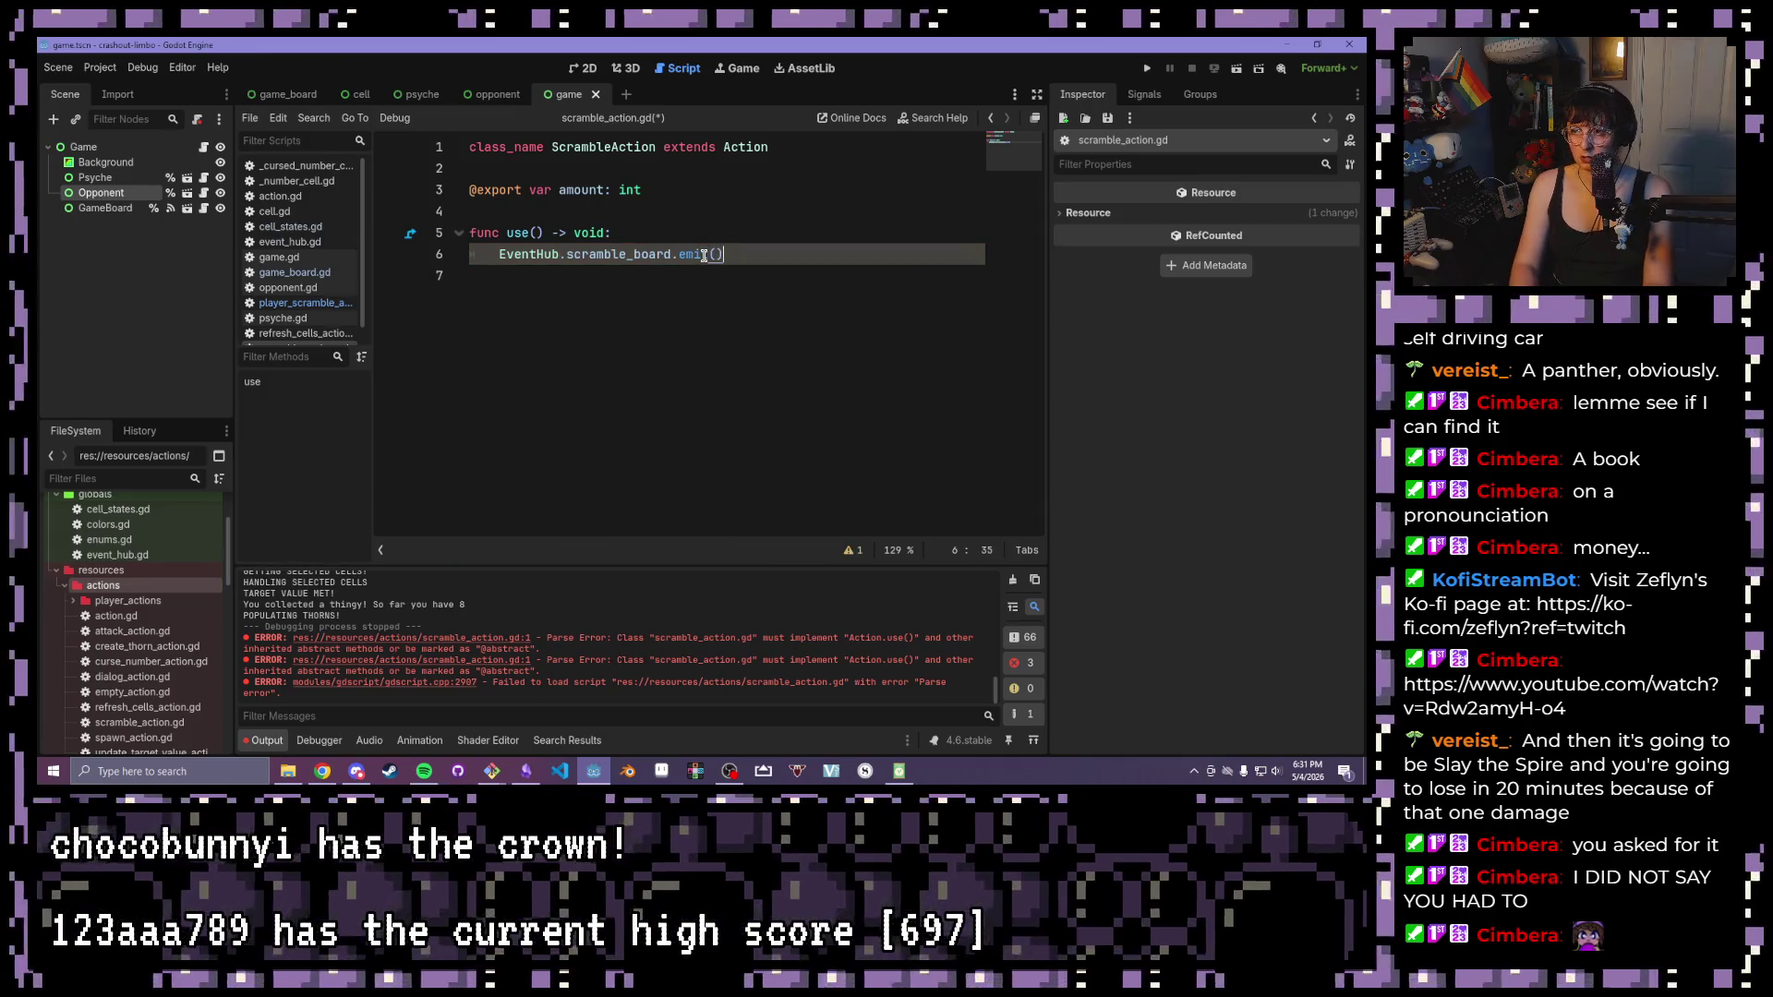
pyautogui.write('amount')
pyautogui.hotkey('ctrl', 's')
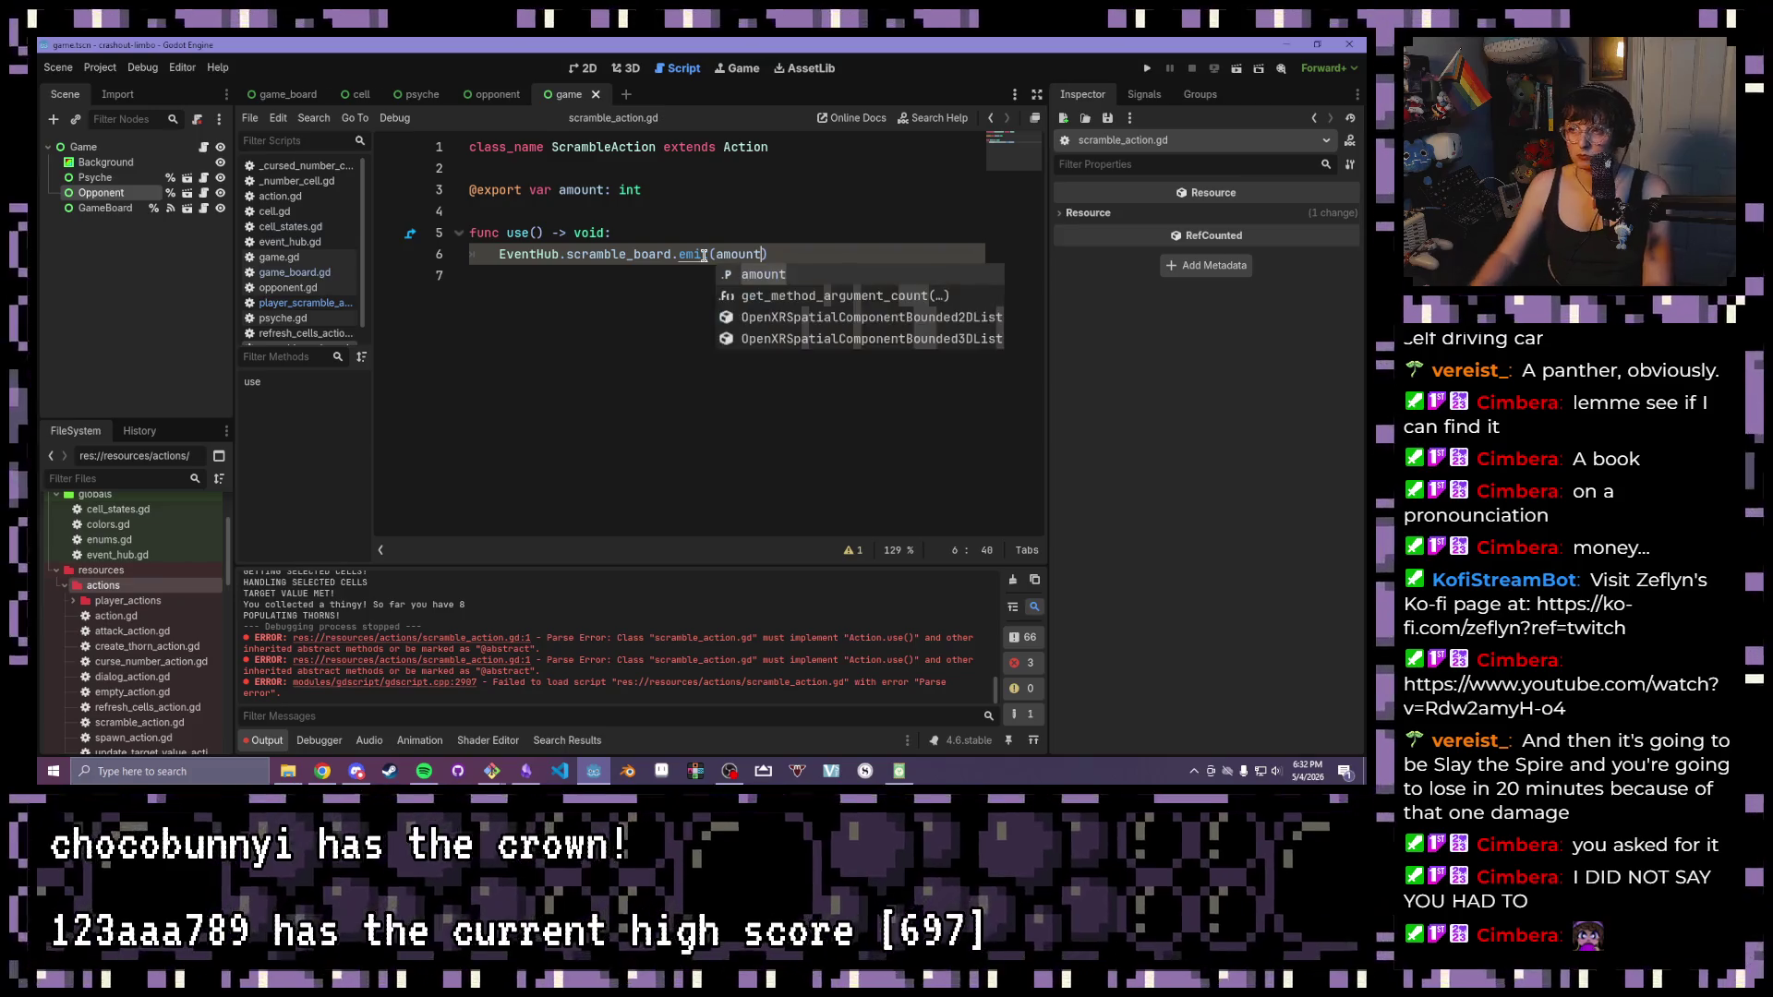
pyautogui.click(699, 242)
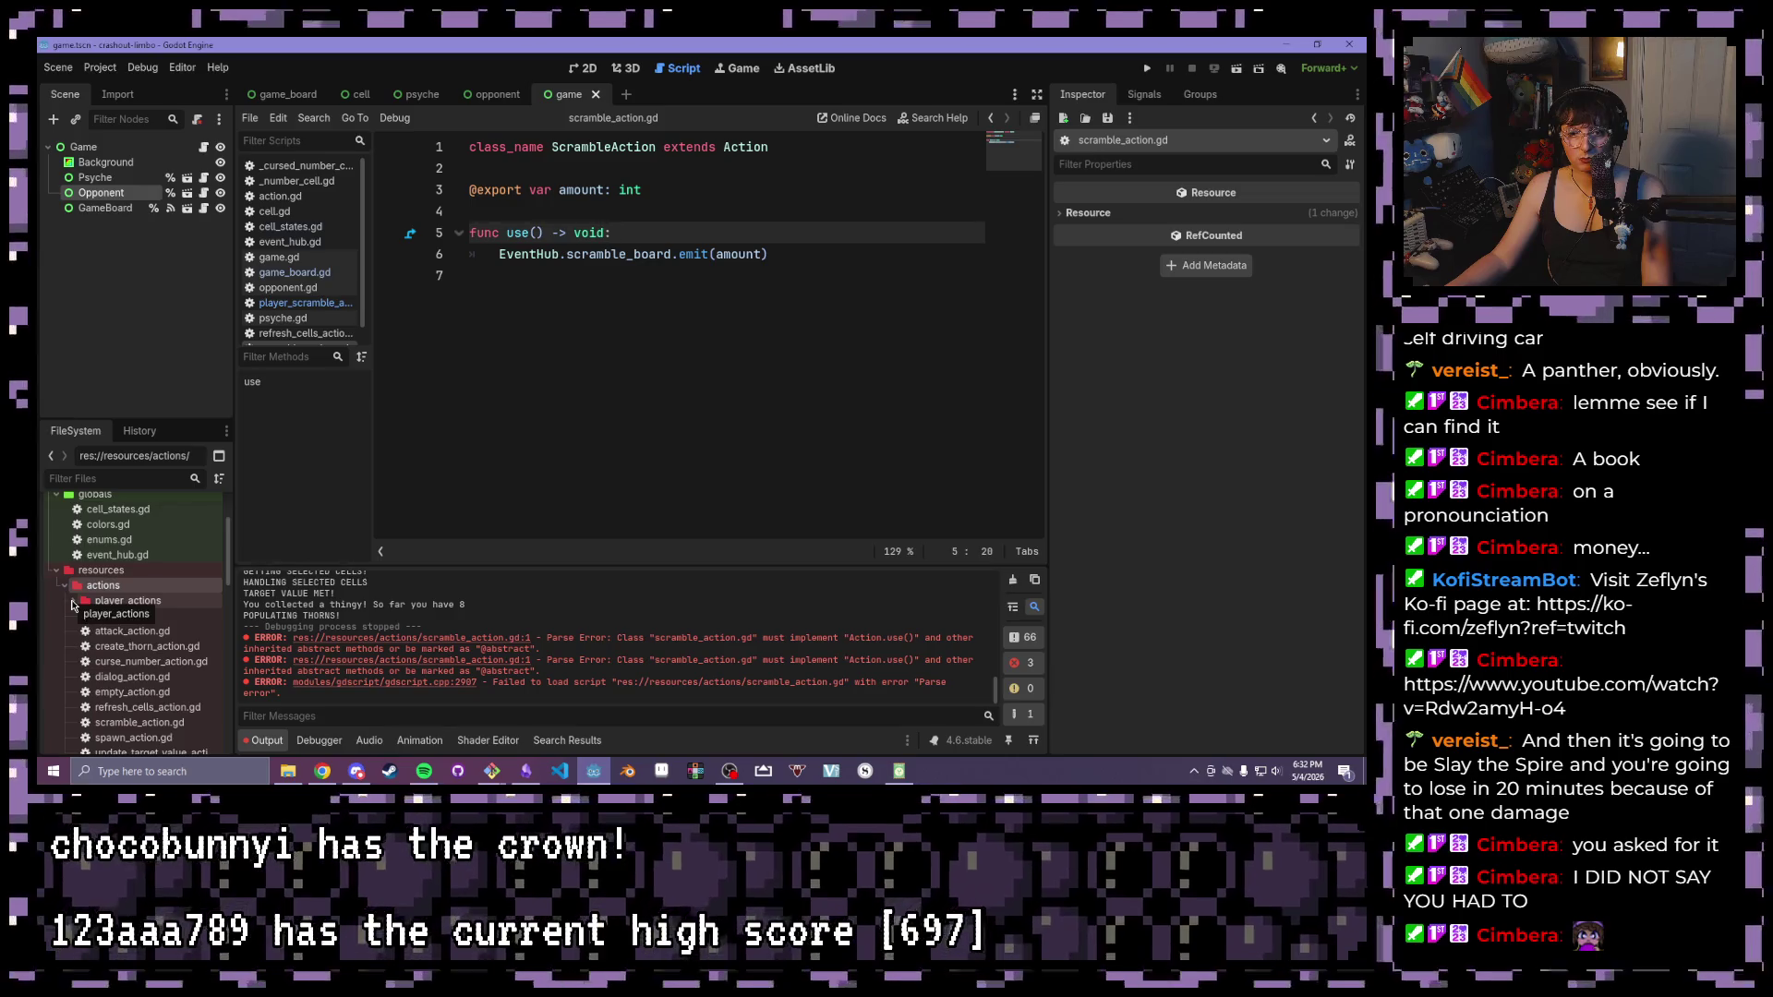
# Collapse the actions and globals folders and select resources/opponents/bramble.tres
pyautogui.click(64, 585)
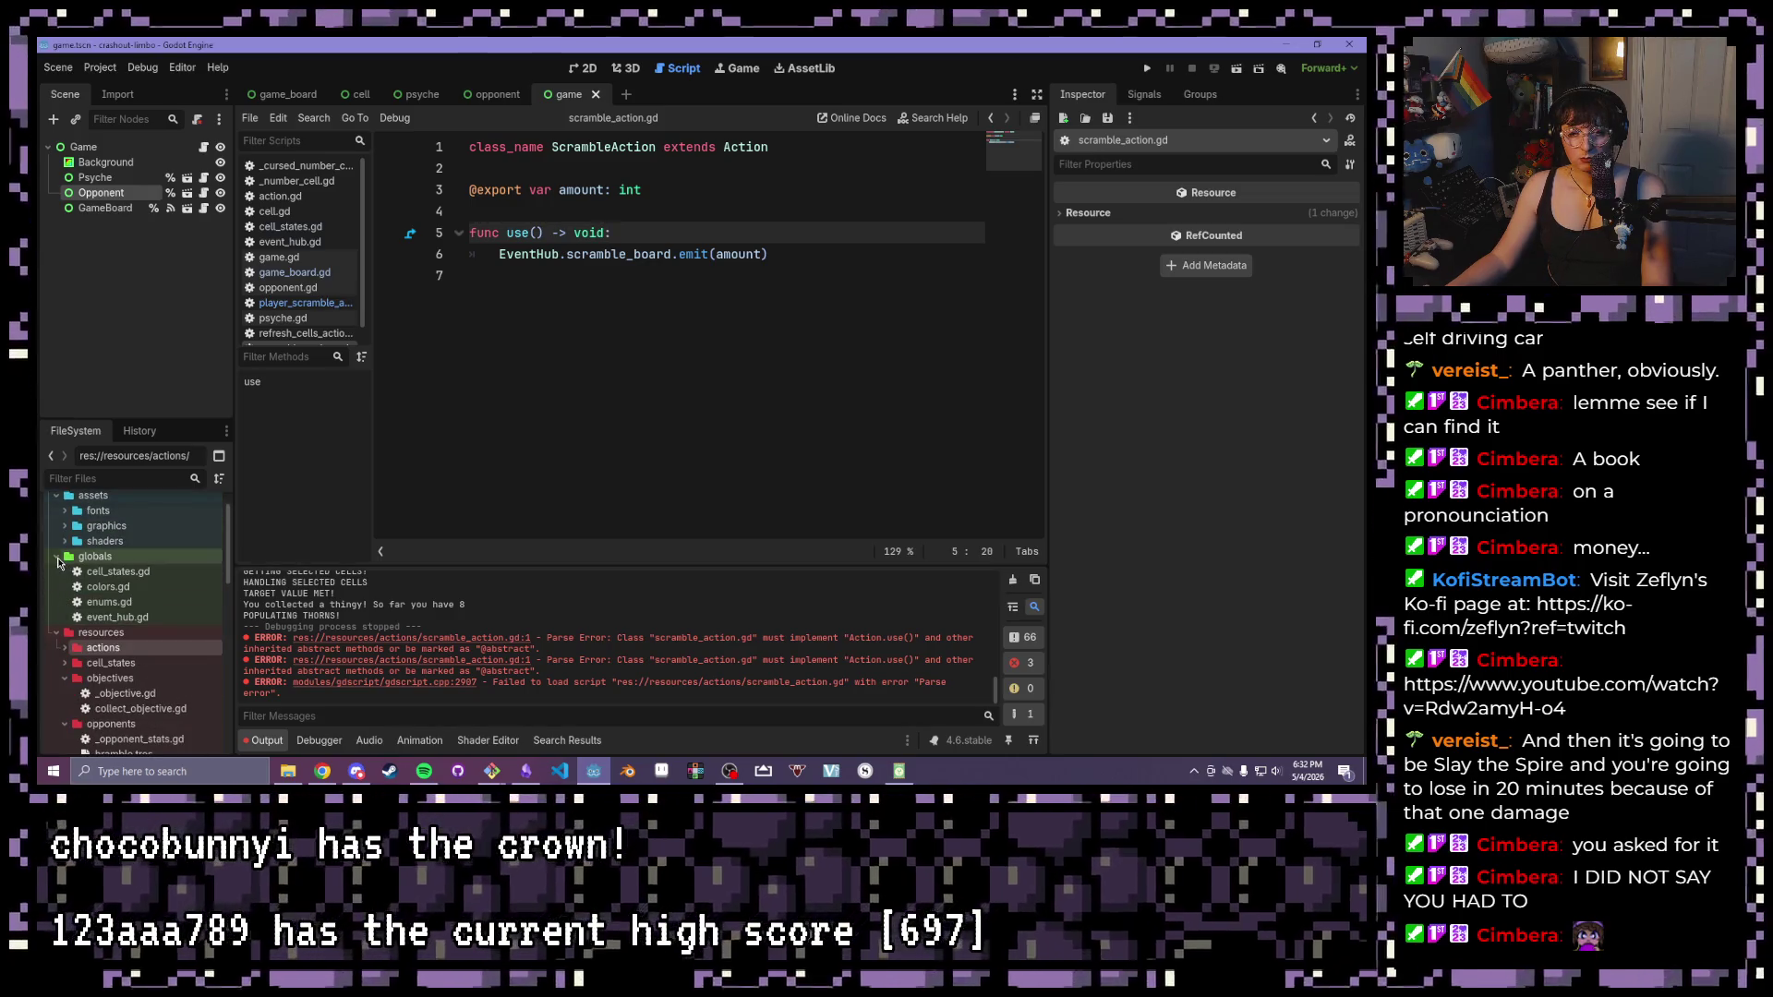
pyautogui.click(53, 559)
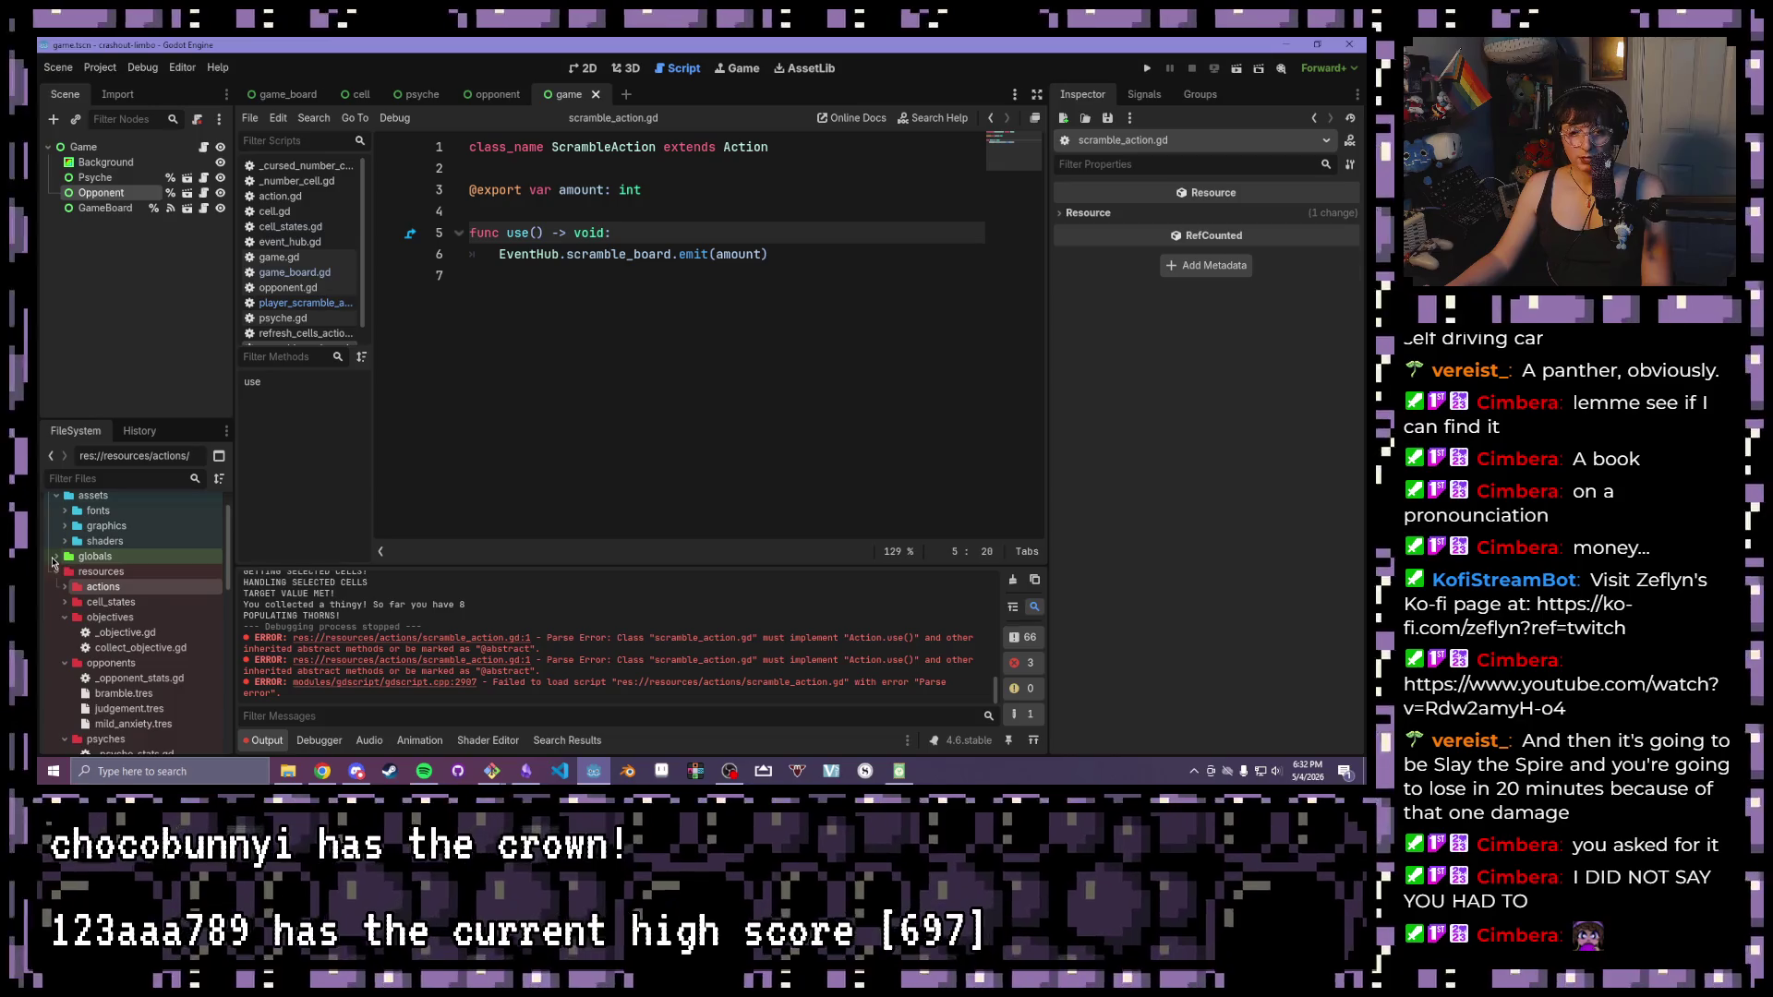
pyautogui.scroll(-5, 93, 568)
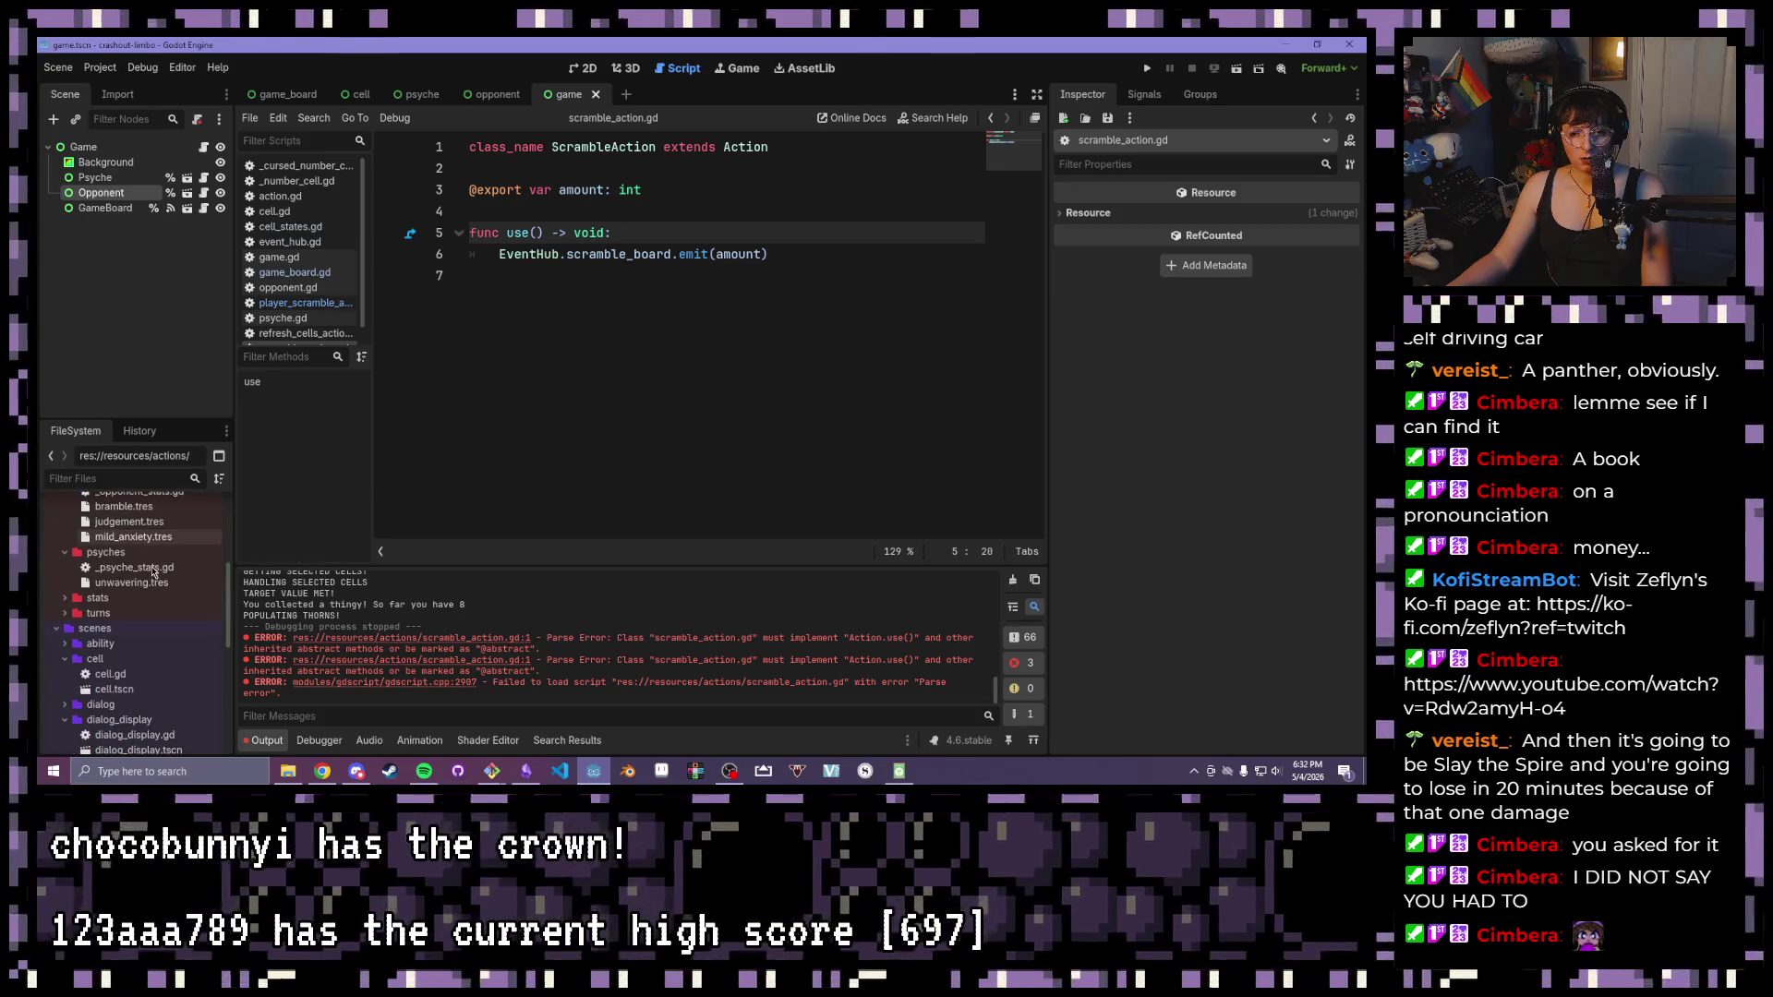
pyautogui.scroll(-1, 119, 572)
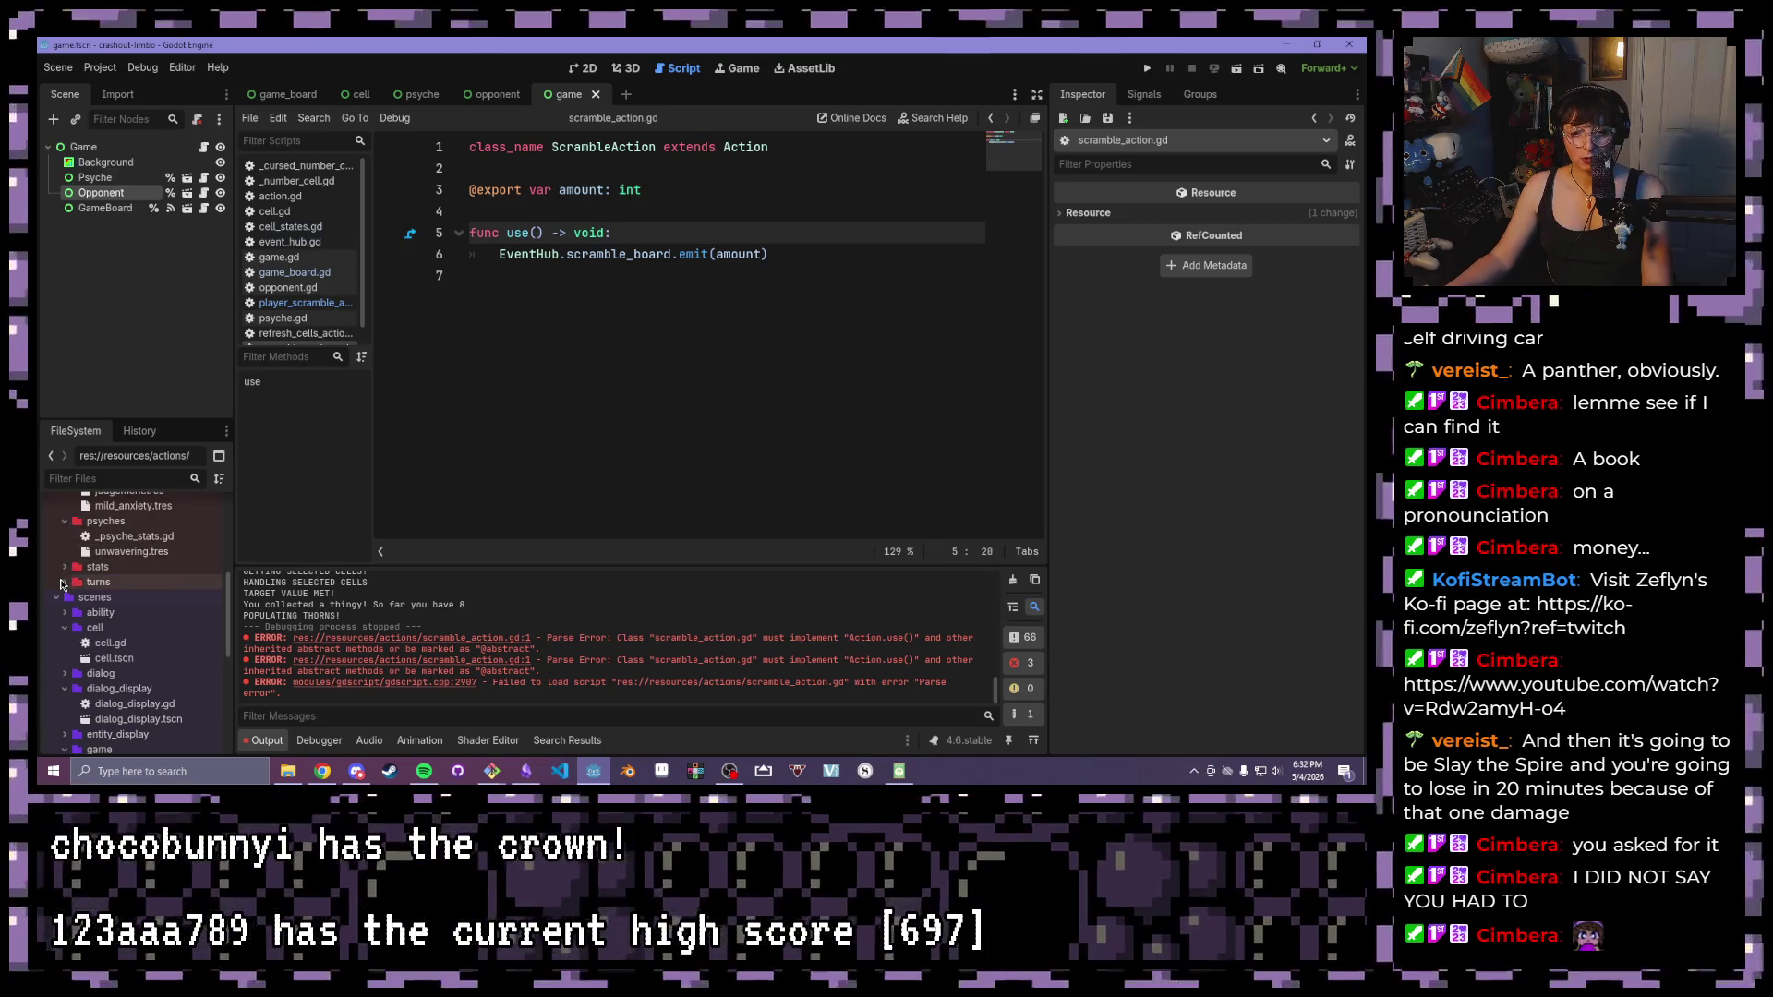
pyautogui.scroll(3, 67, 566)
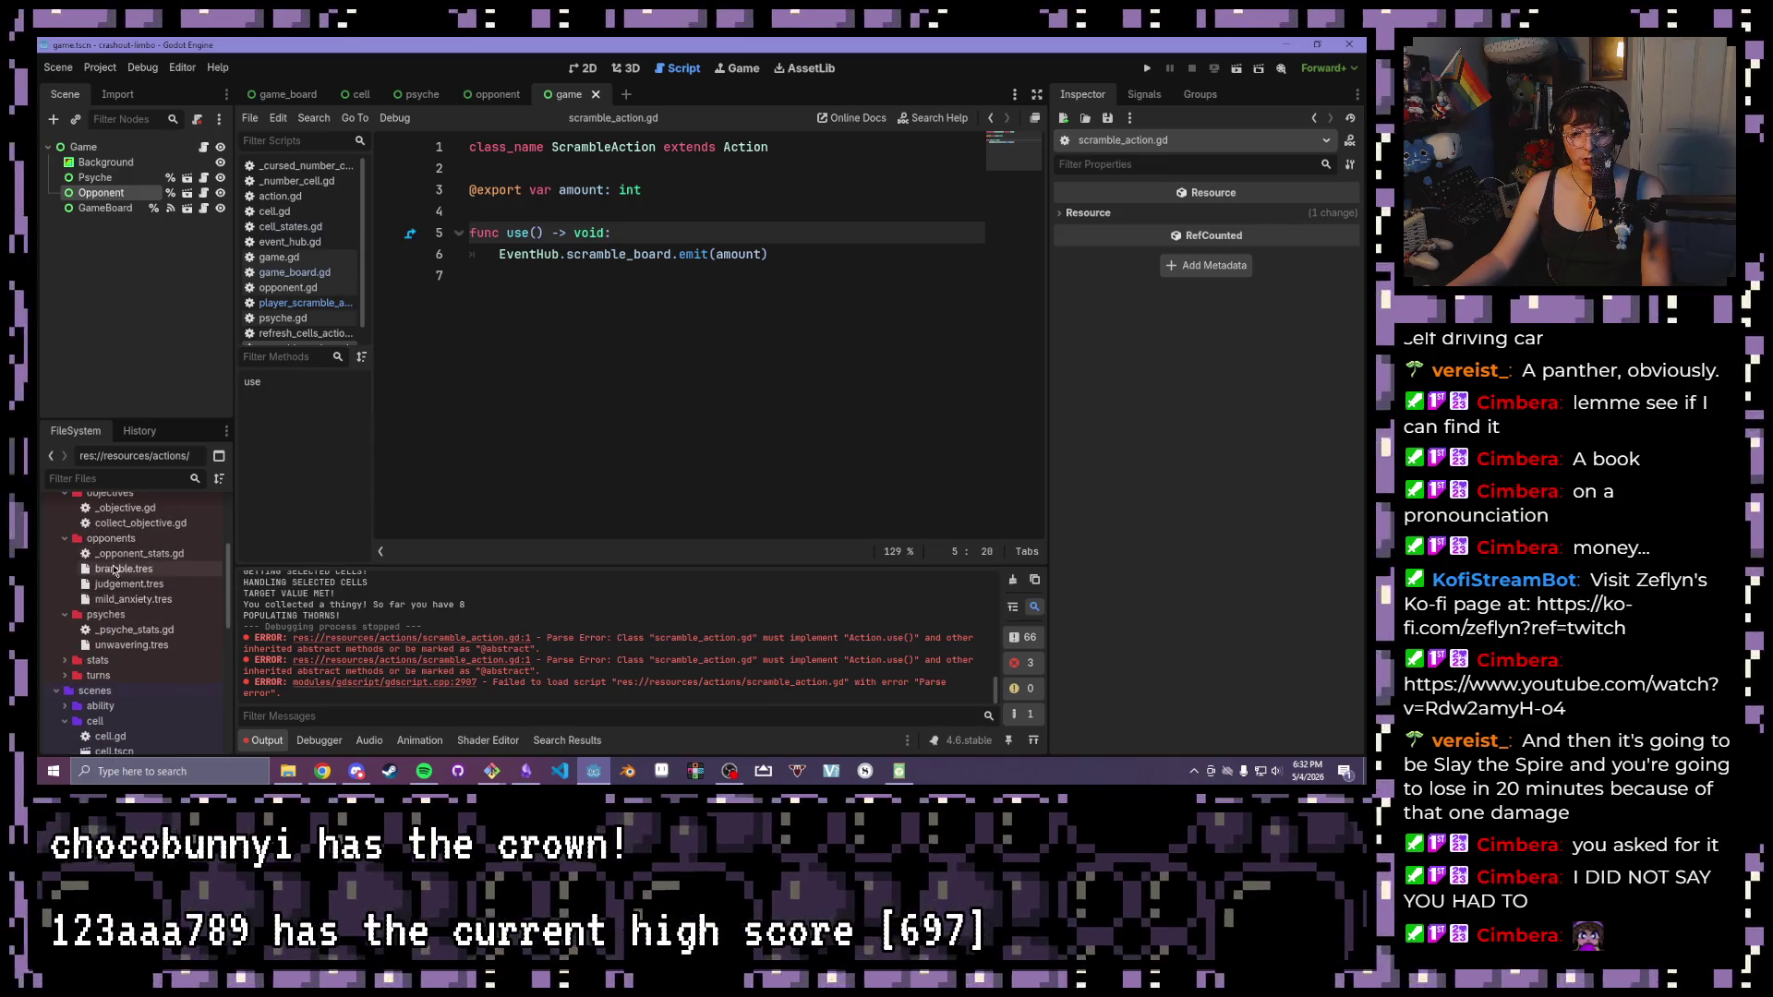
pyautogui.click(116, 570)
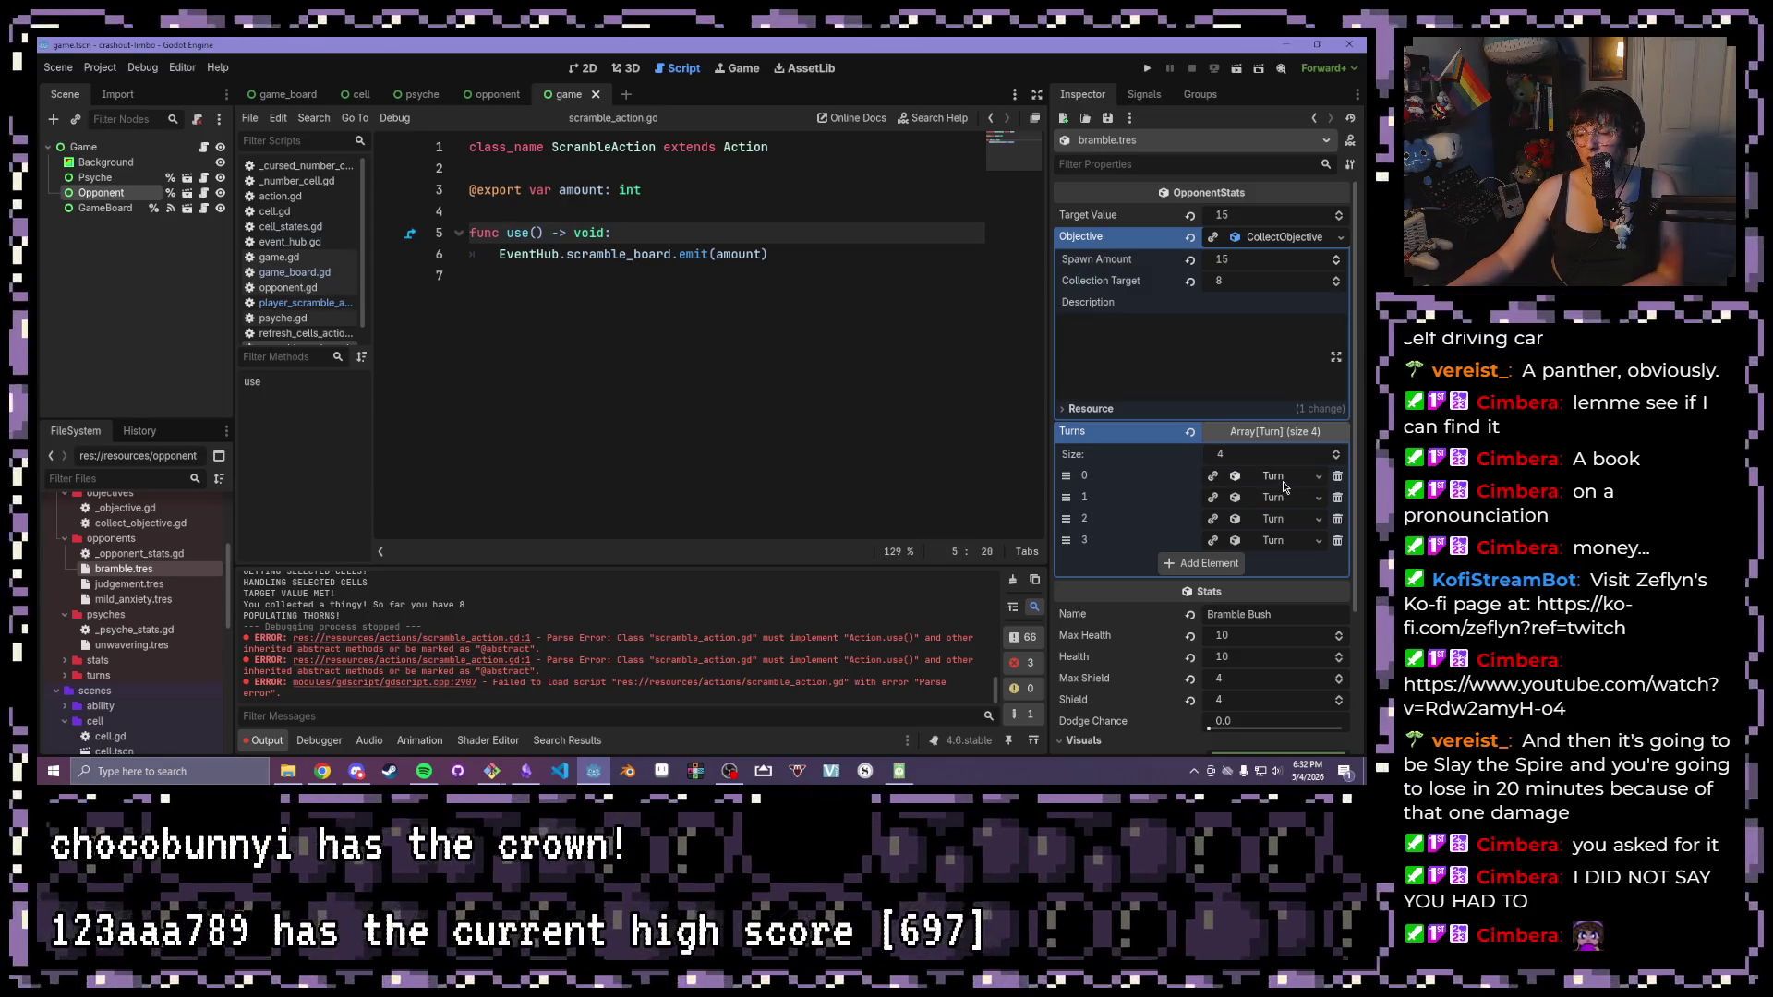
# Replace turn 3's first action with a new ScrambleAction of Amount 10, then run the game
pyautogui.click(1282, 542)
pyautogui.click(1283, 564)
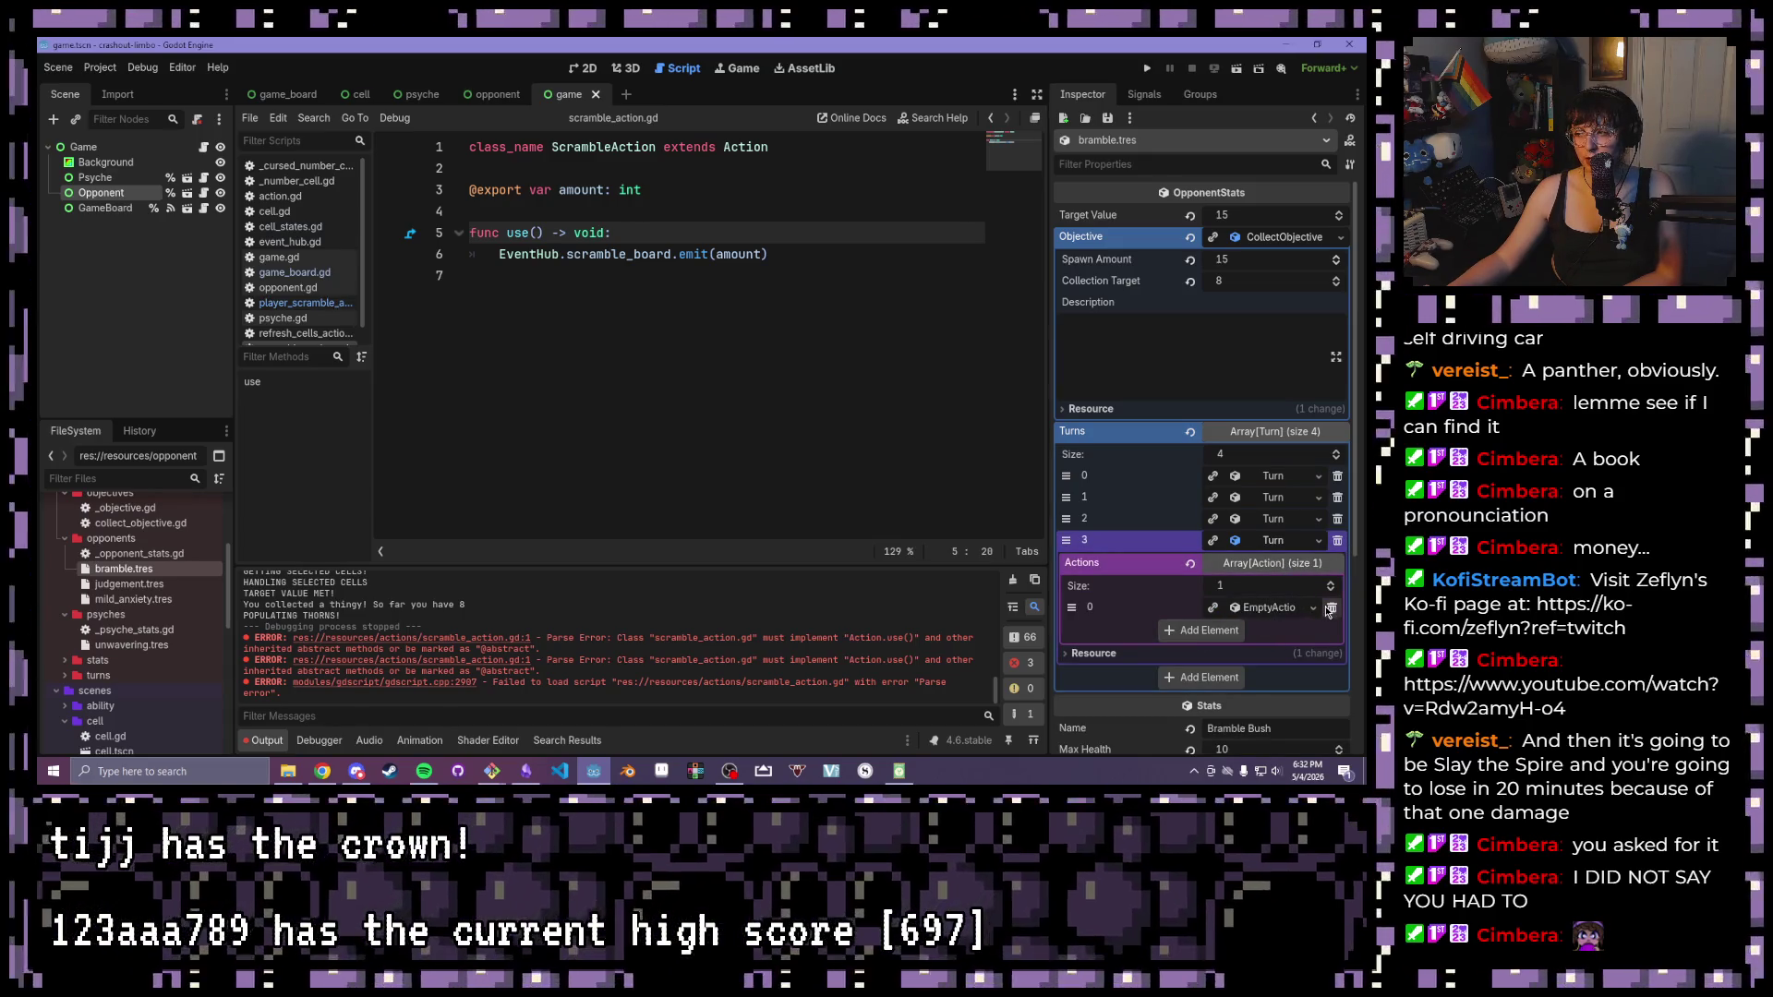
pyautogui.click(1254, 609)
pyautogui.click(1256, 610)
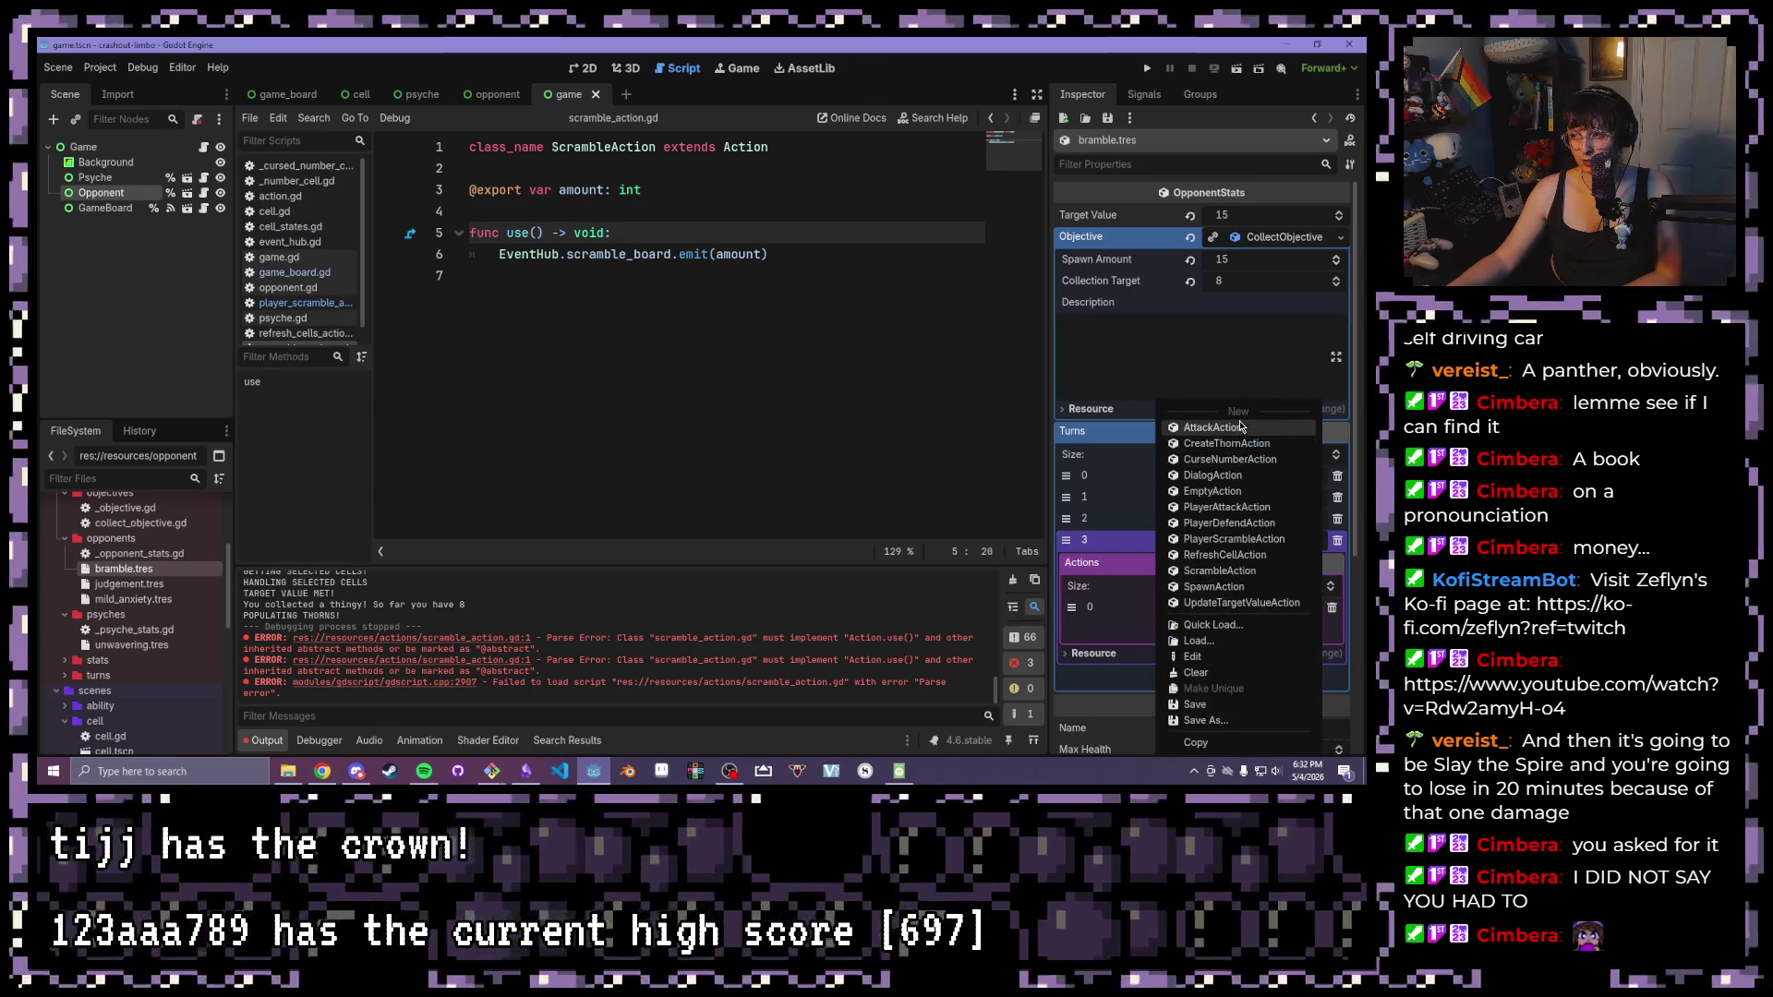
pyautogui.click(1239, 571)
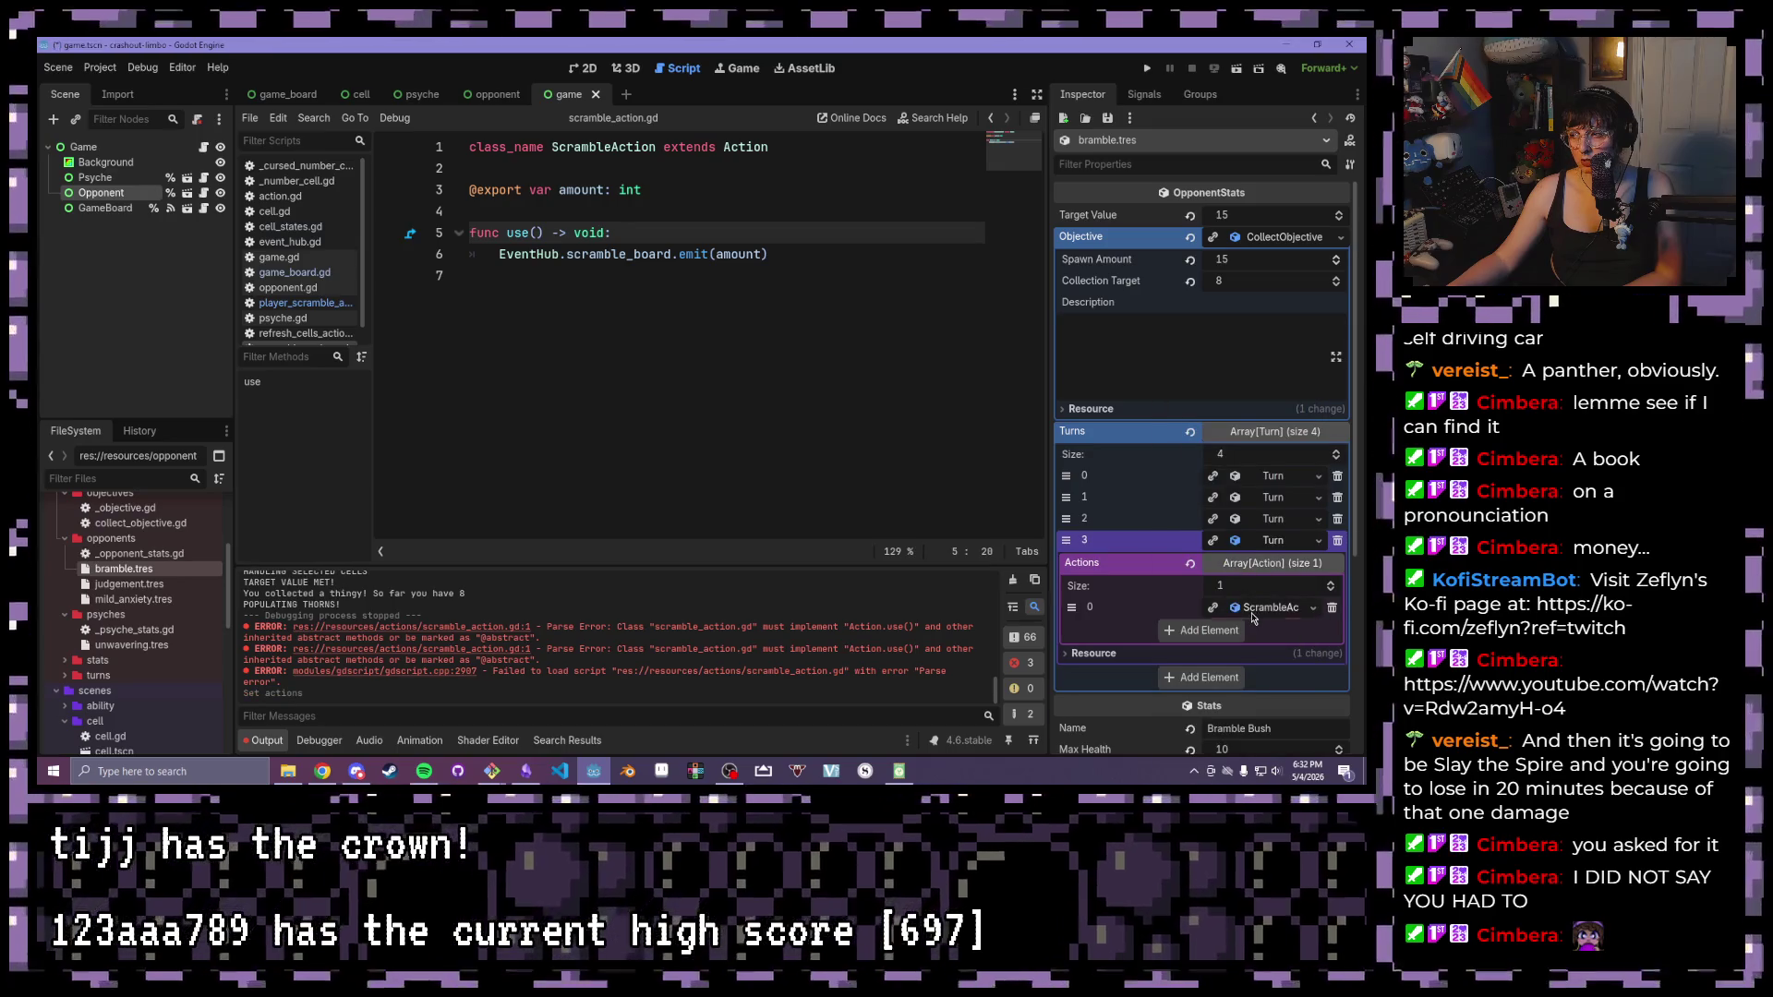
pyautogui.click(1237, 630)
pyautogui.write('10')
pyautogui.press('Return')
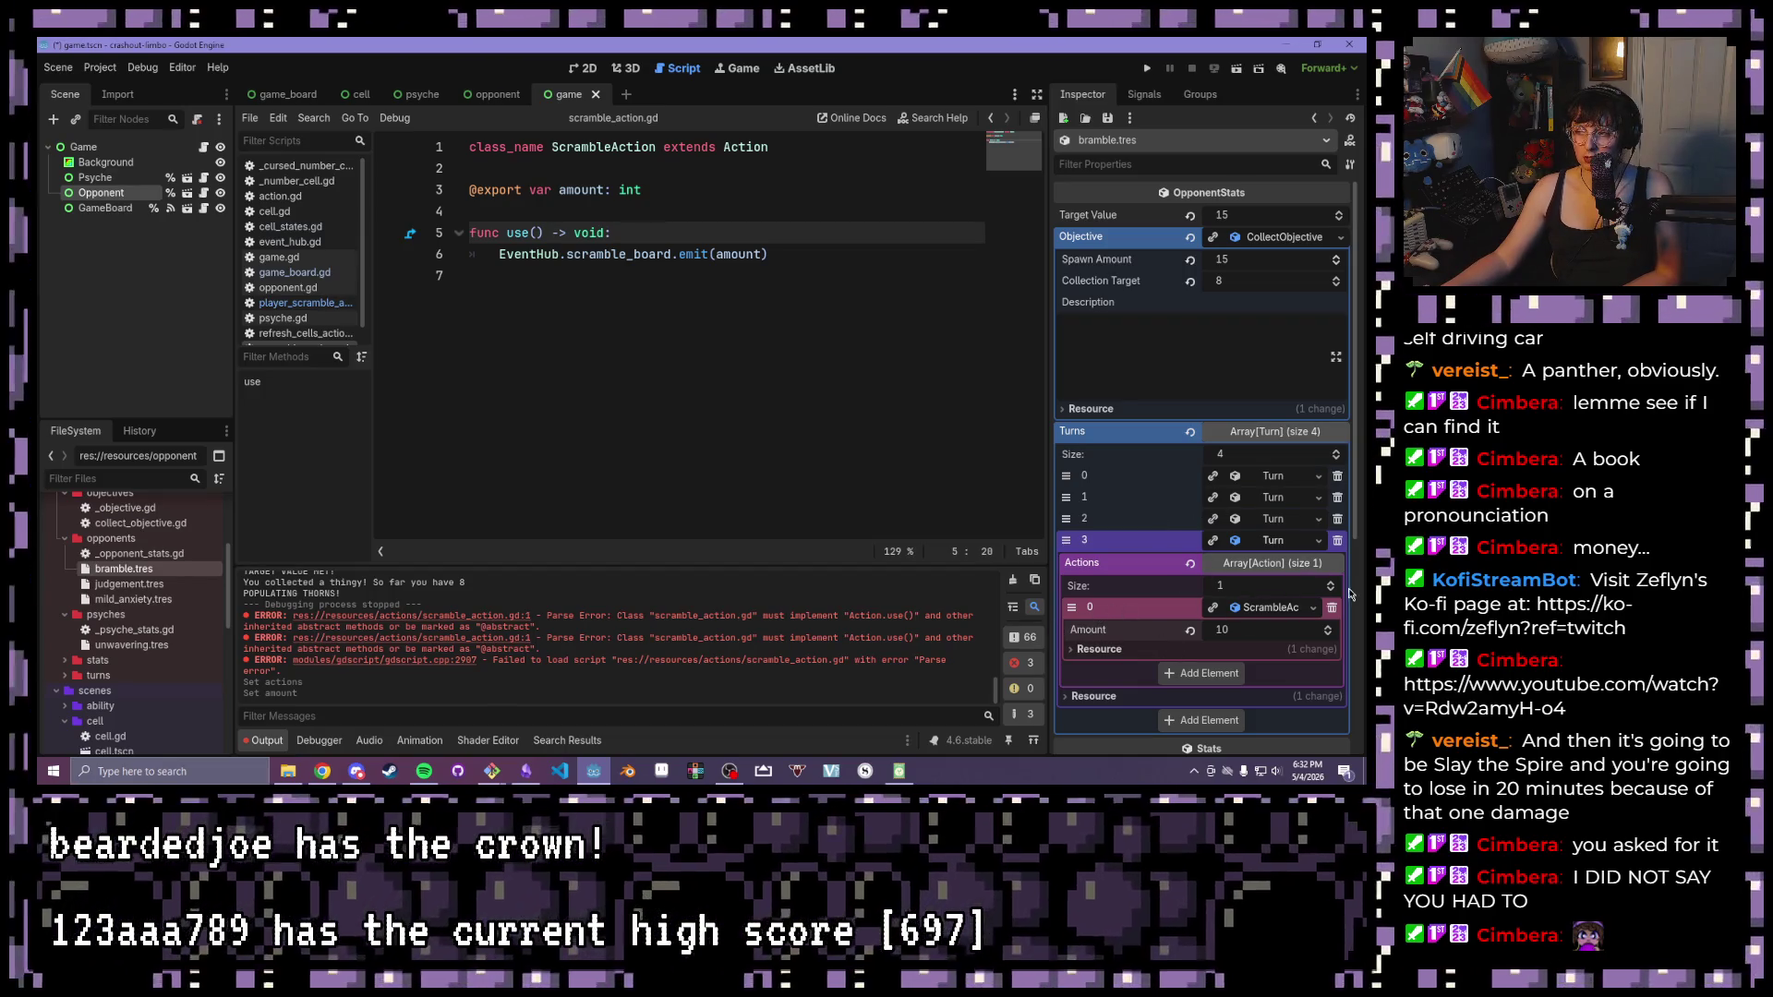
pyautogui.press('F5')
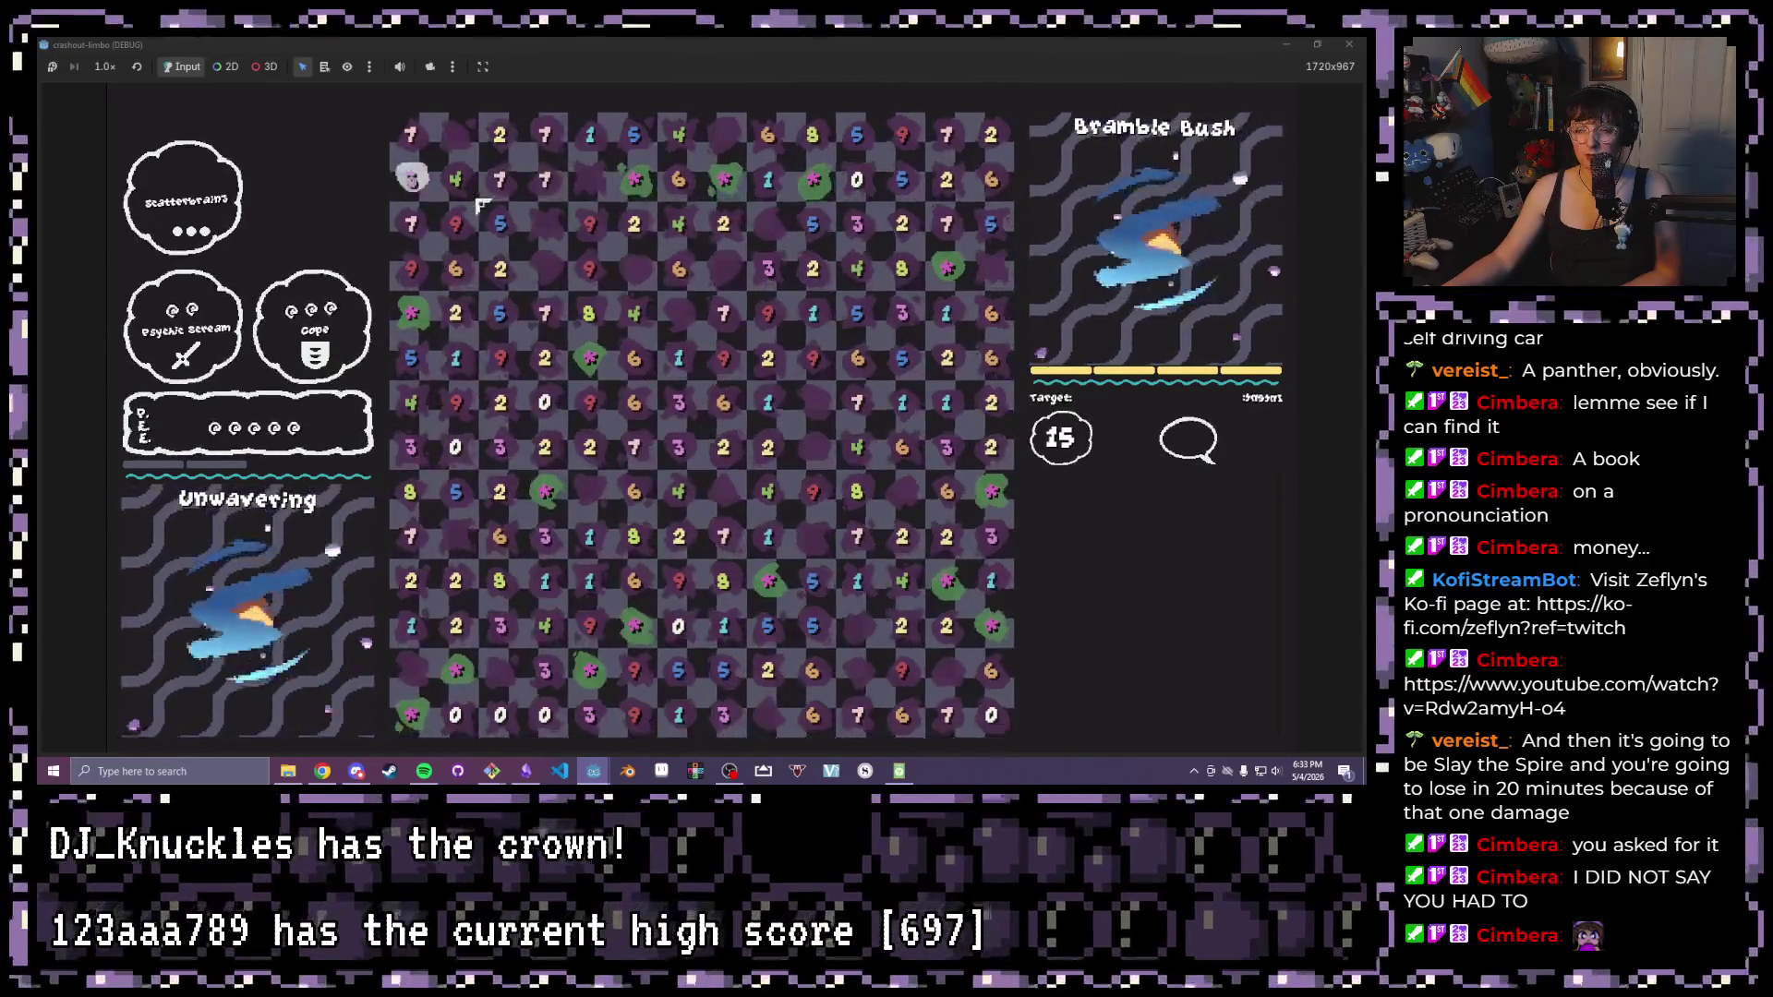
# Clear tile chains summing to 15 in row two, the right side and the top row
pyautogui.moveTo(544, 181); pyautogui.dragTo(817, 185)
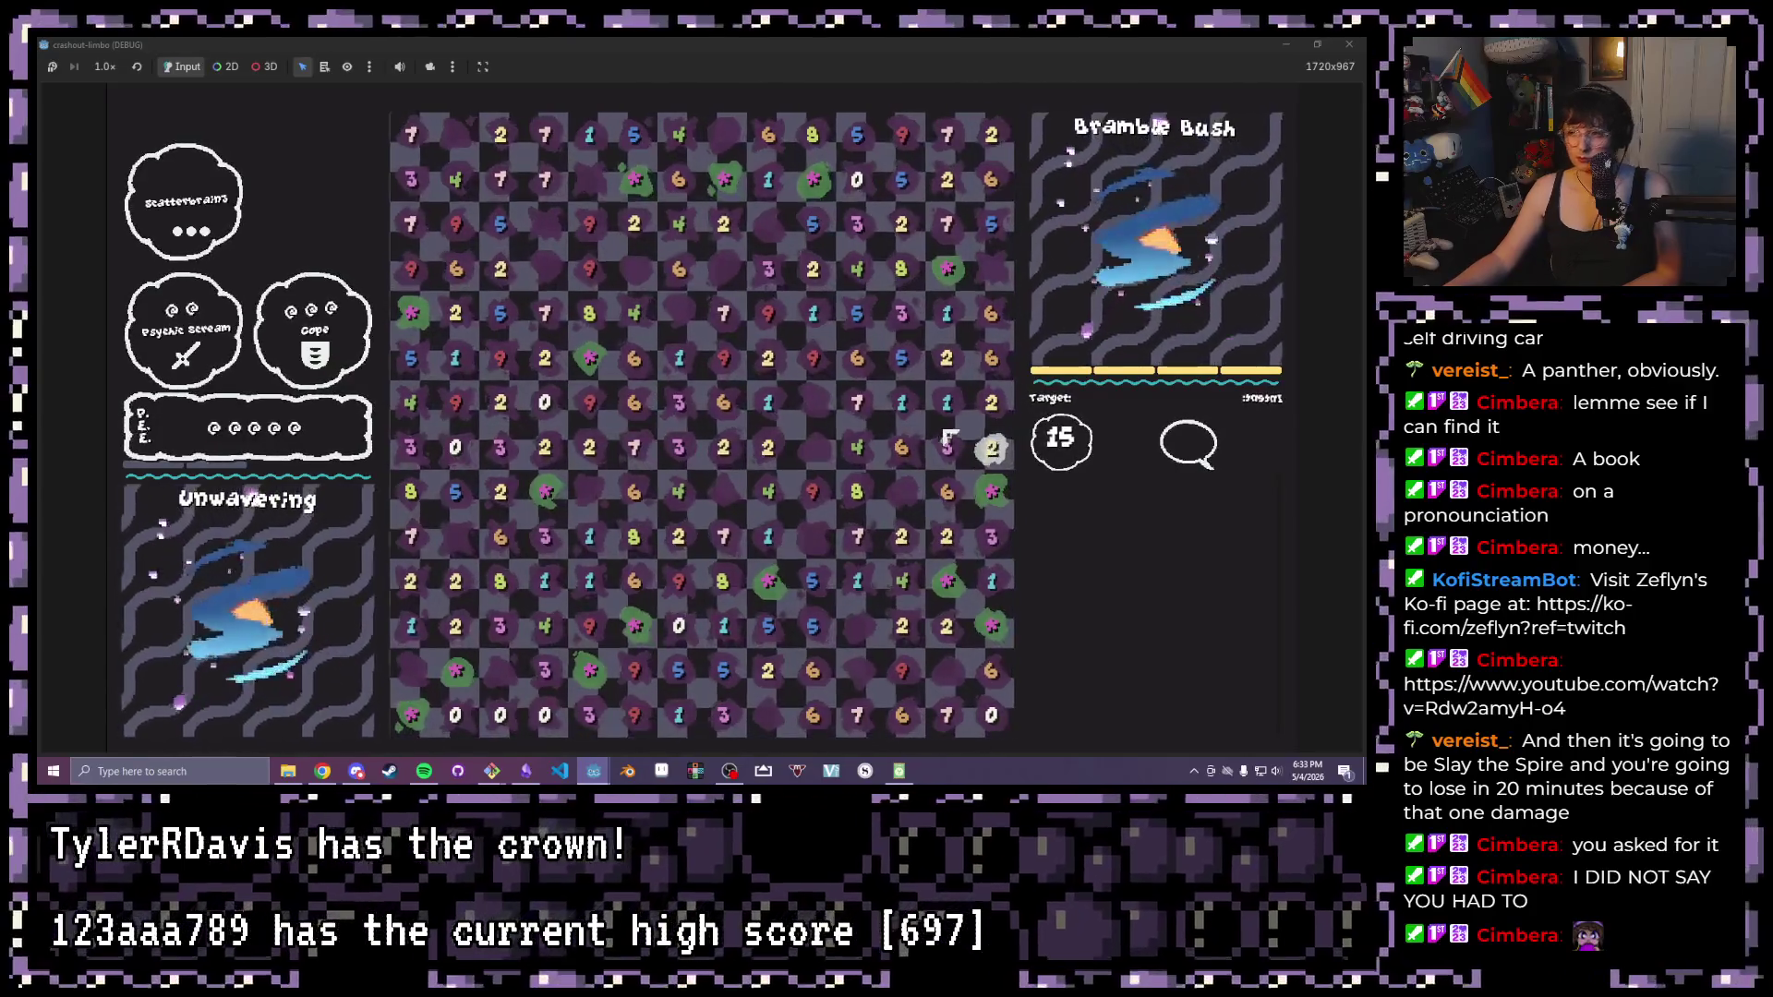
pyautogui.moveTo(857, 447); pyautogui.dragTo(990, 449)
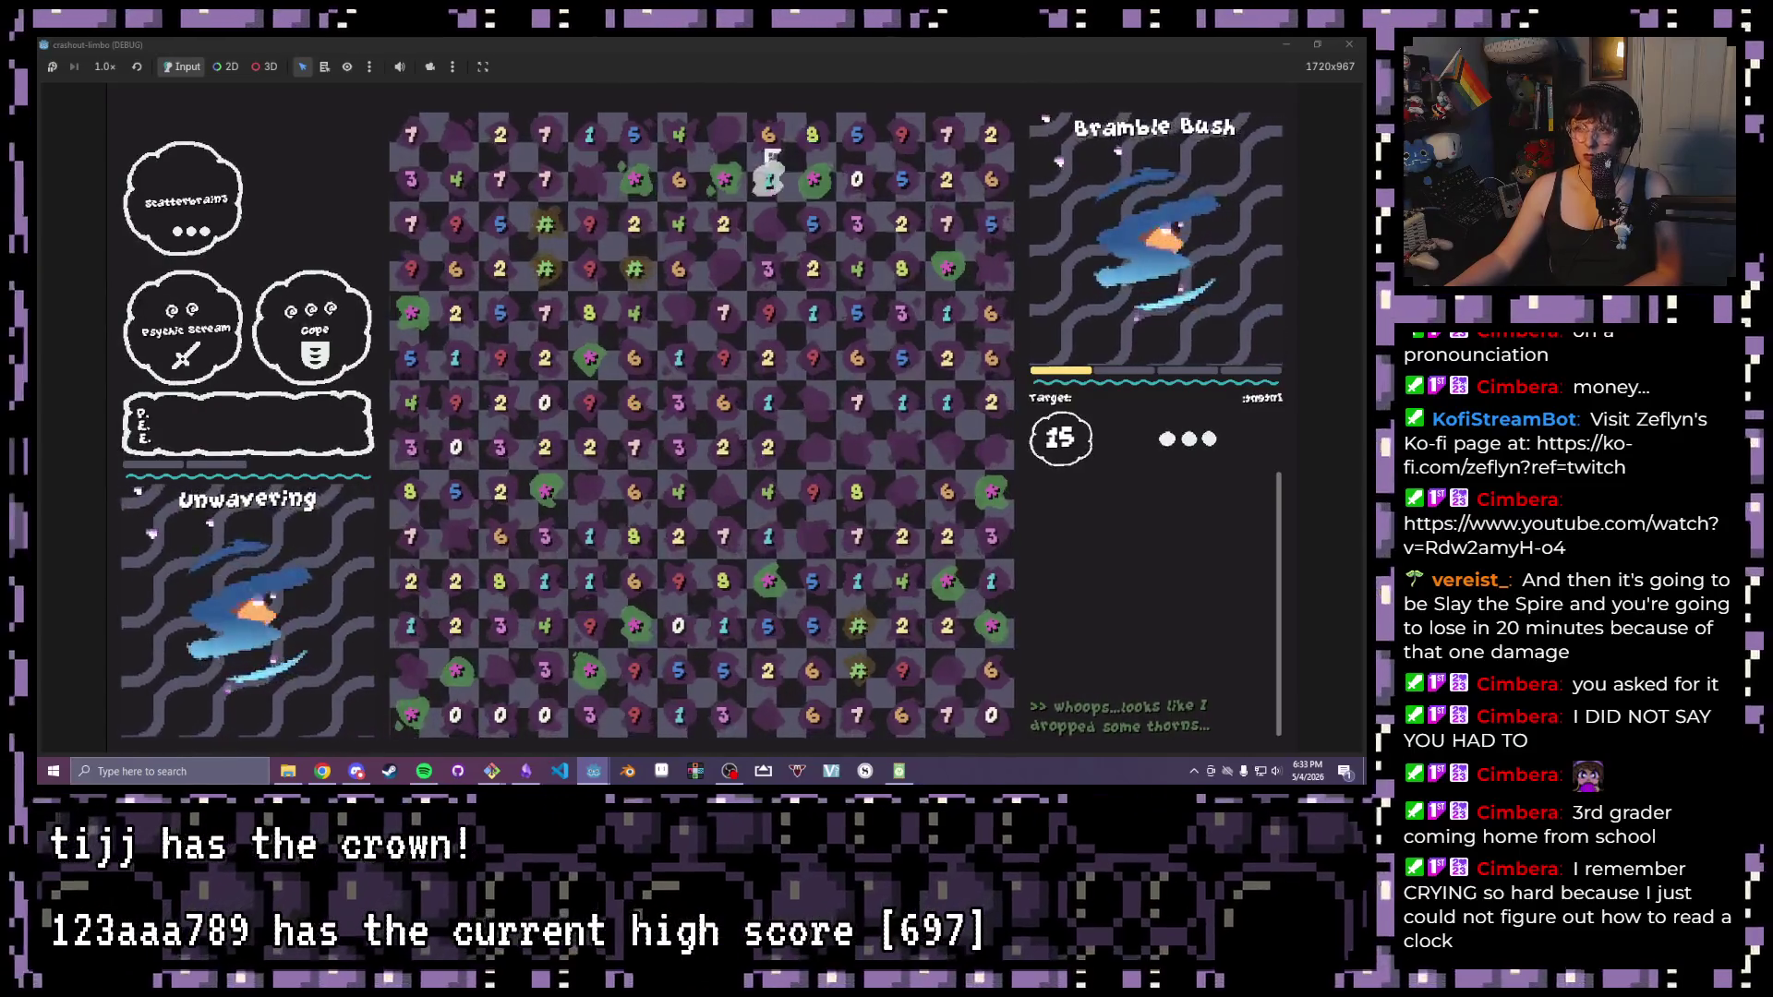
pyautogui.click(768, 133)
pyautogui.moveTo(647, 143); pyautogui.dragTo(633, 139)
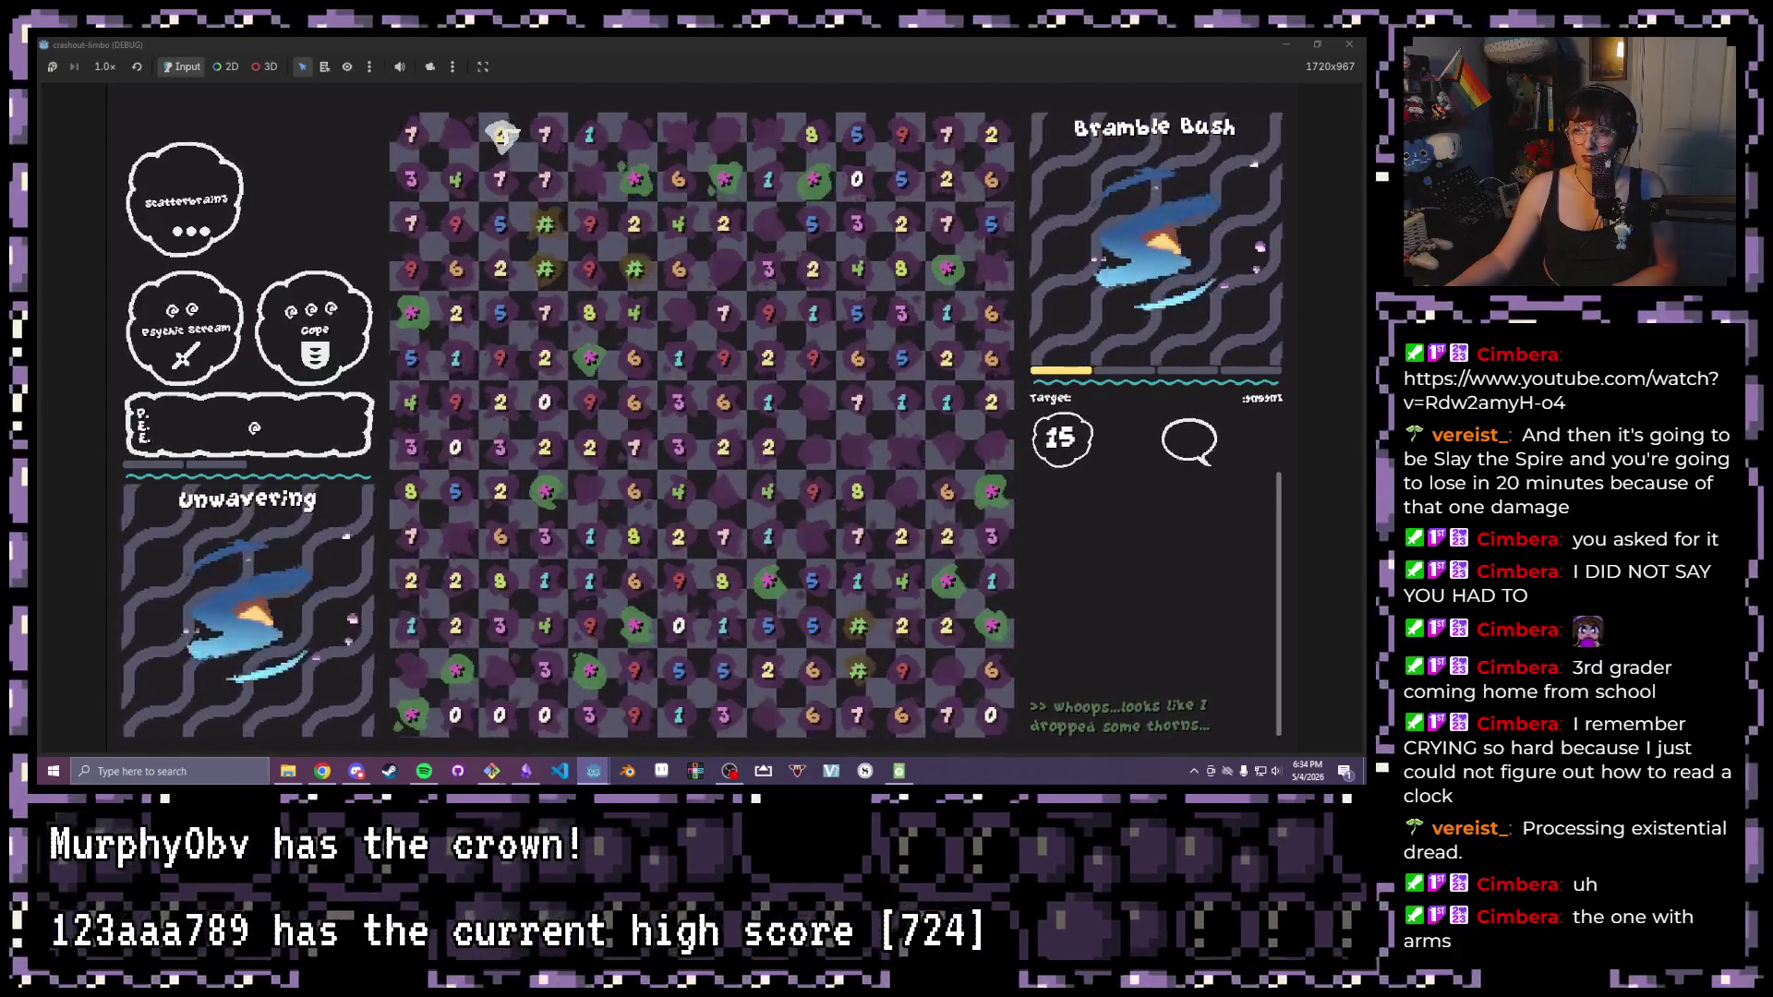
# Clear the 7-1-7, row and left-edge 8-7 chains, then continue until the board scrambles
pyautogui.moveTo(559, 175); pyautogui.dragTo(590, 136)
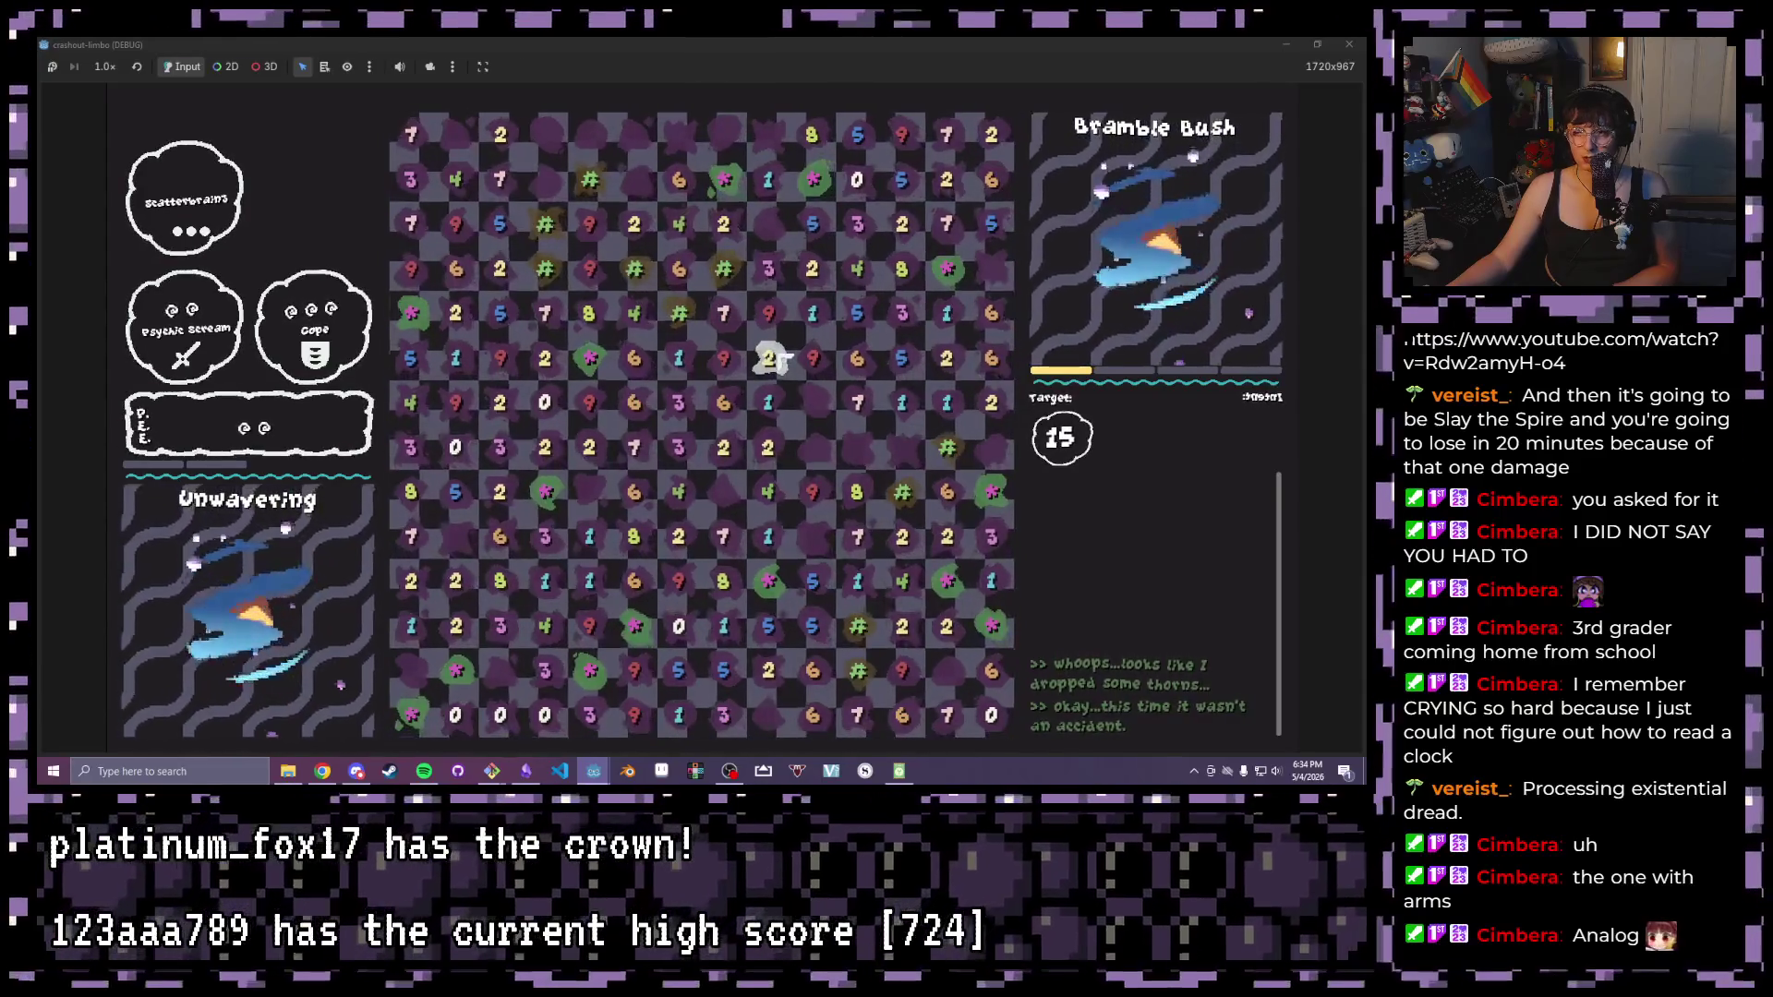
pyautogui.moveTo(778, 285); pyautogui.dragTo(775, 181)
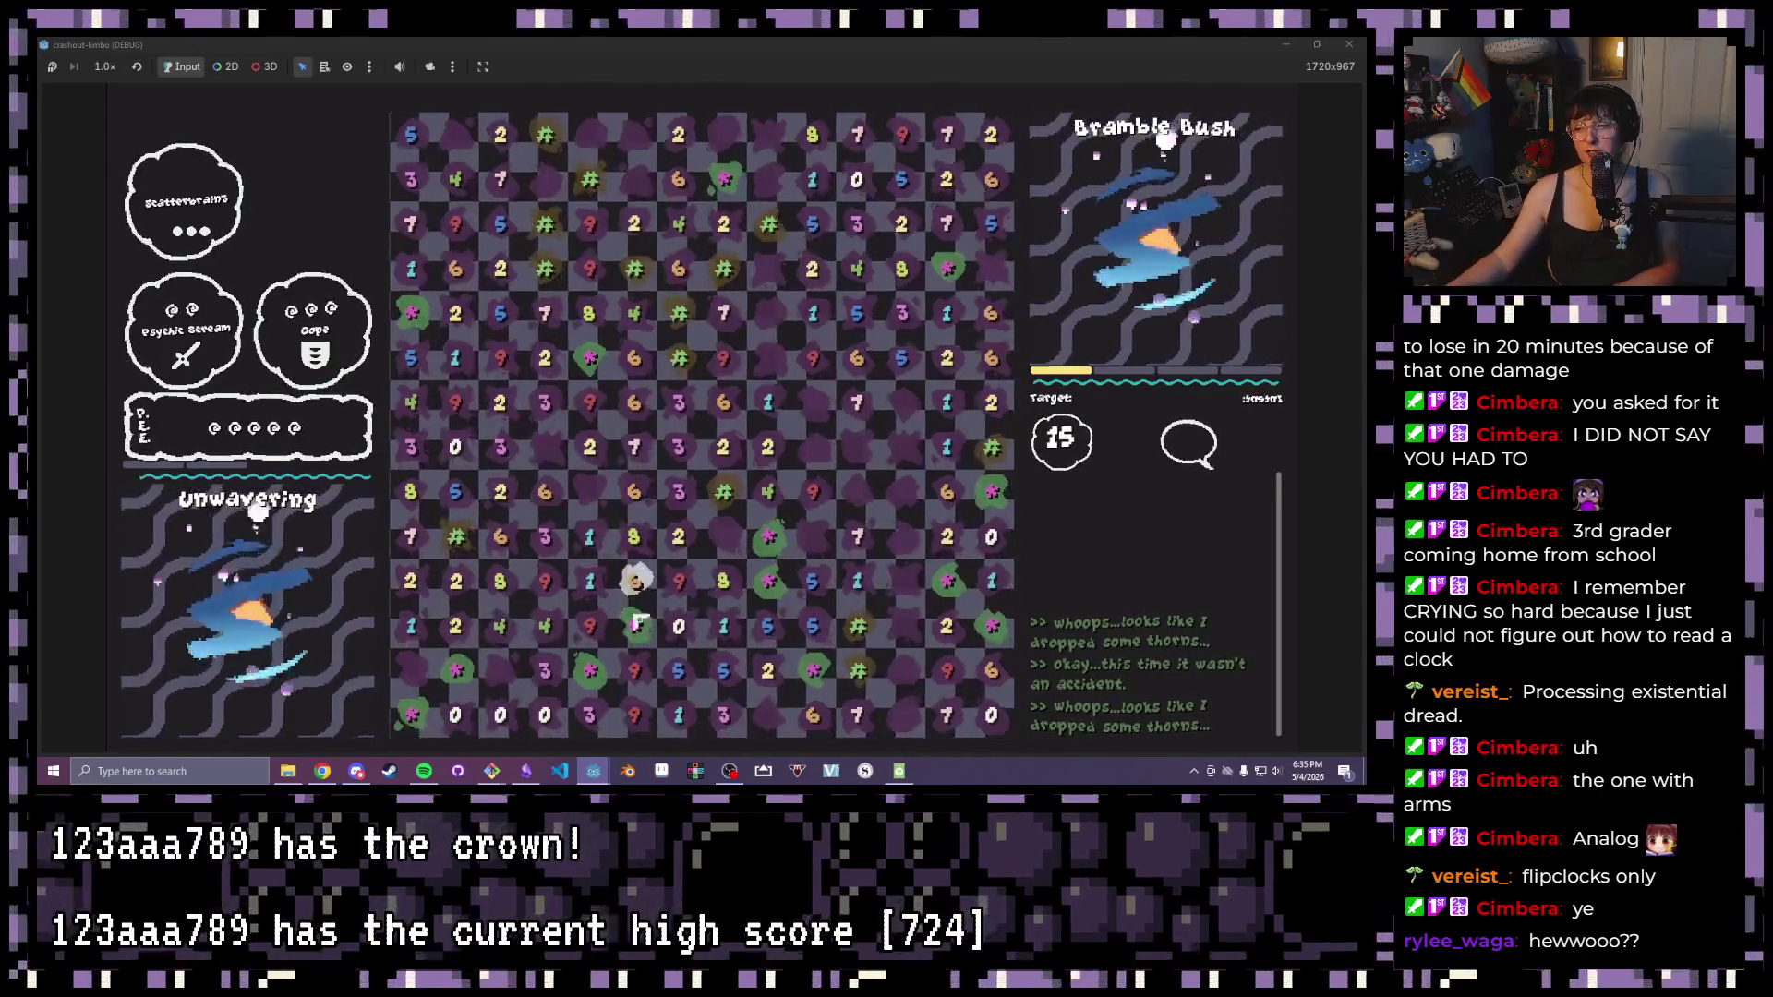
pyautogui.moveTo(732, 633); pyautogui.dragTo(769, 627)
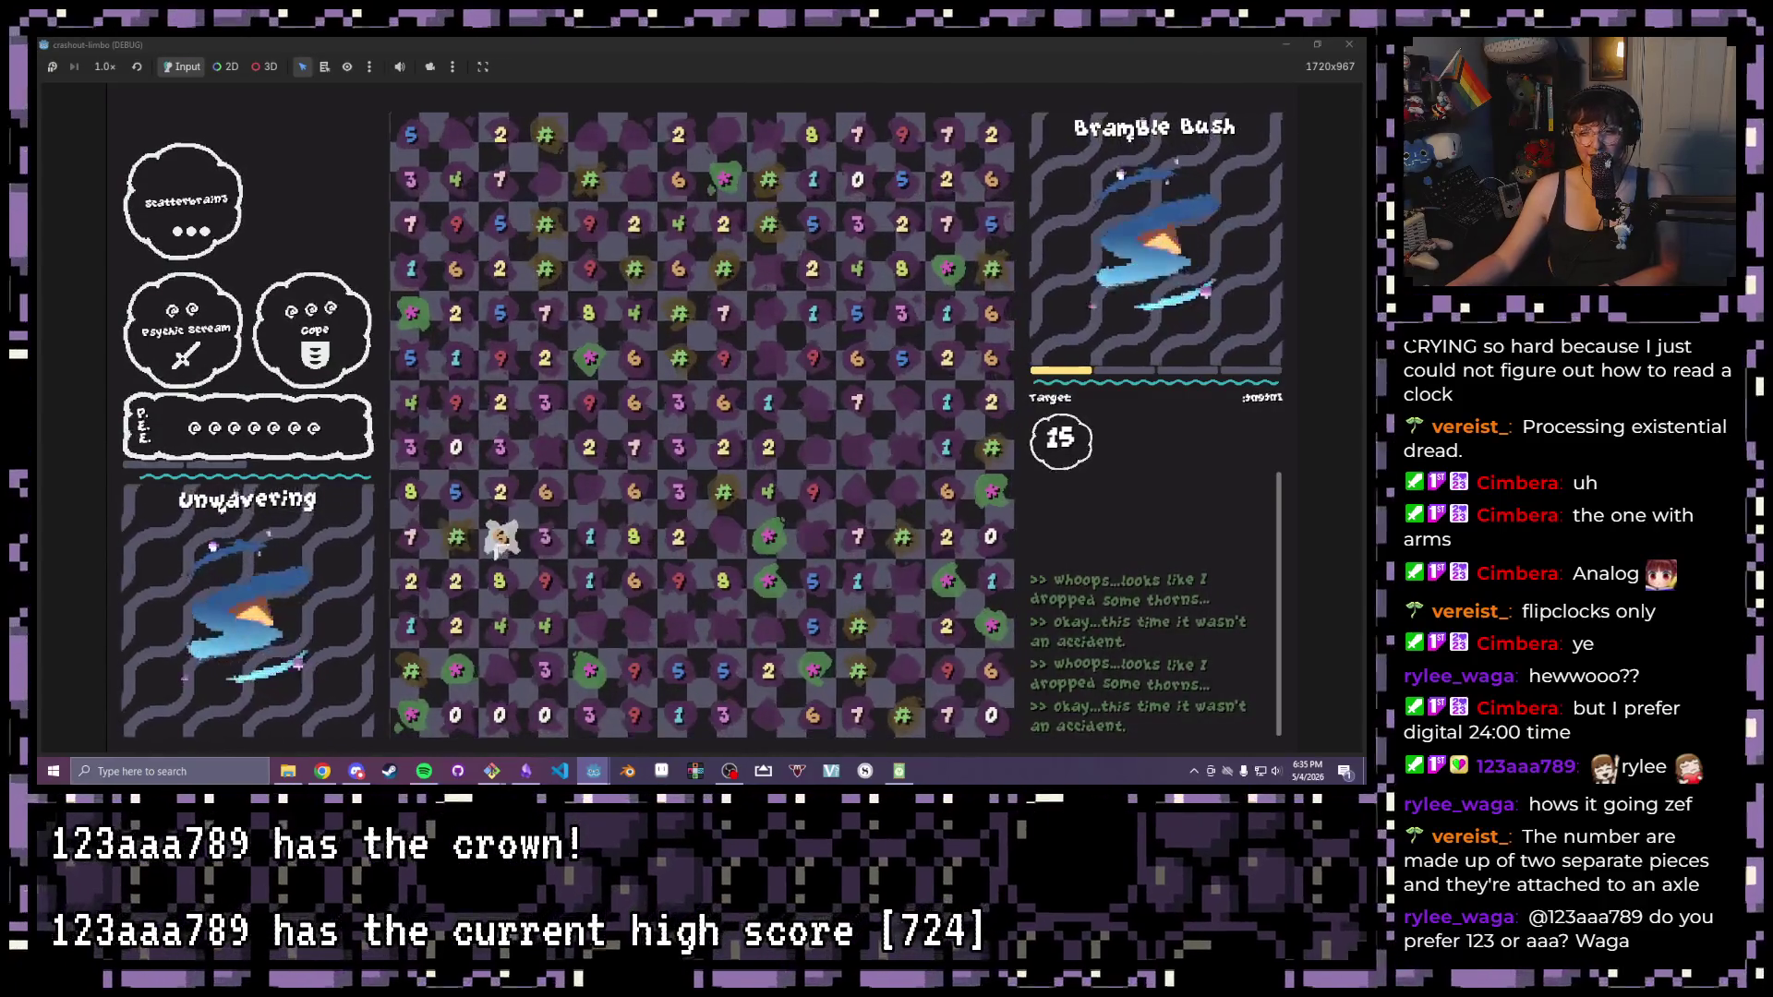
pyautogui.moveTo(430, 556); pyautogui.dragTo(415, 499)
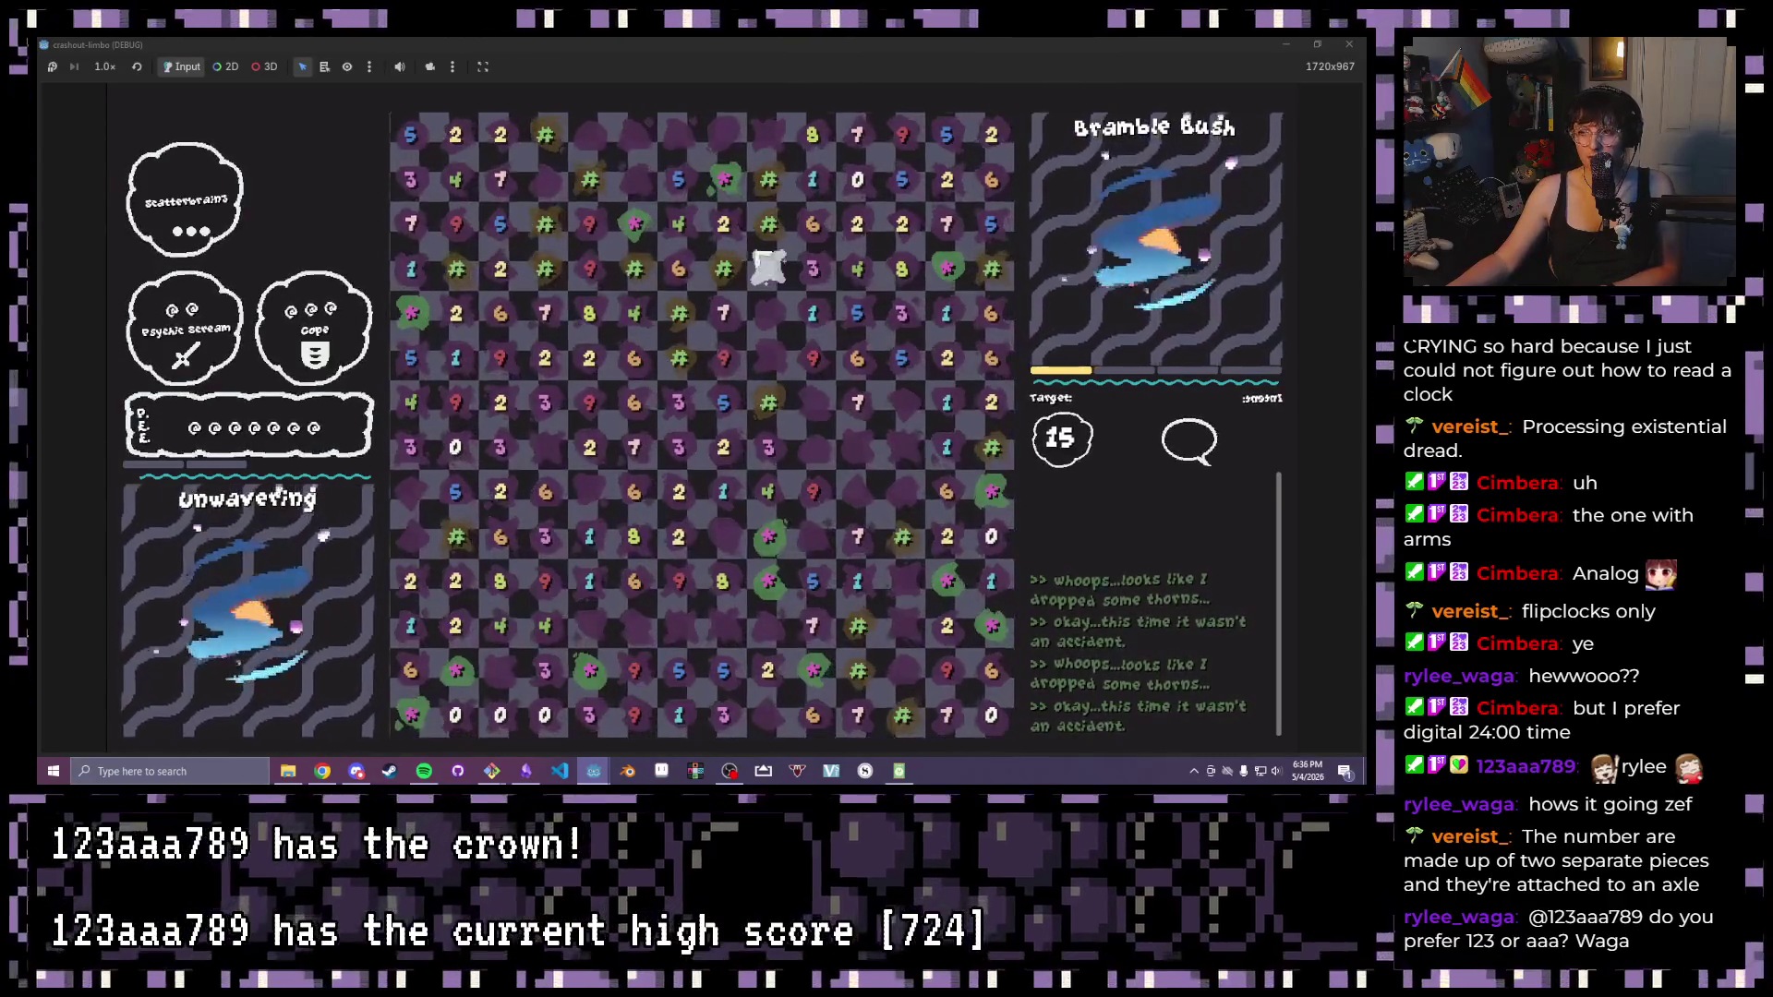
pyautogui.click(778, 399)
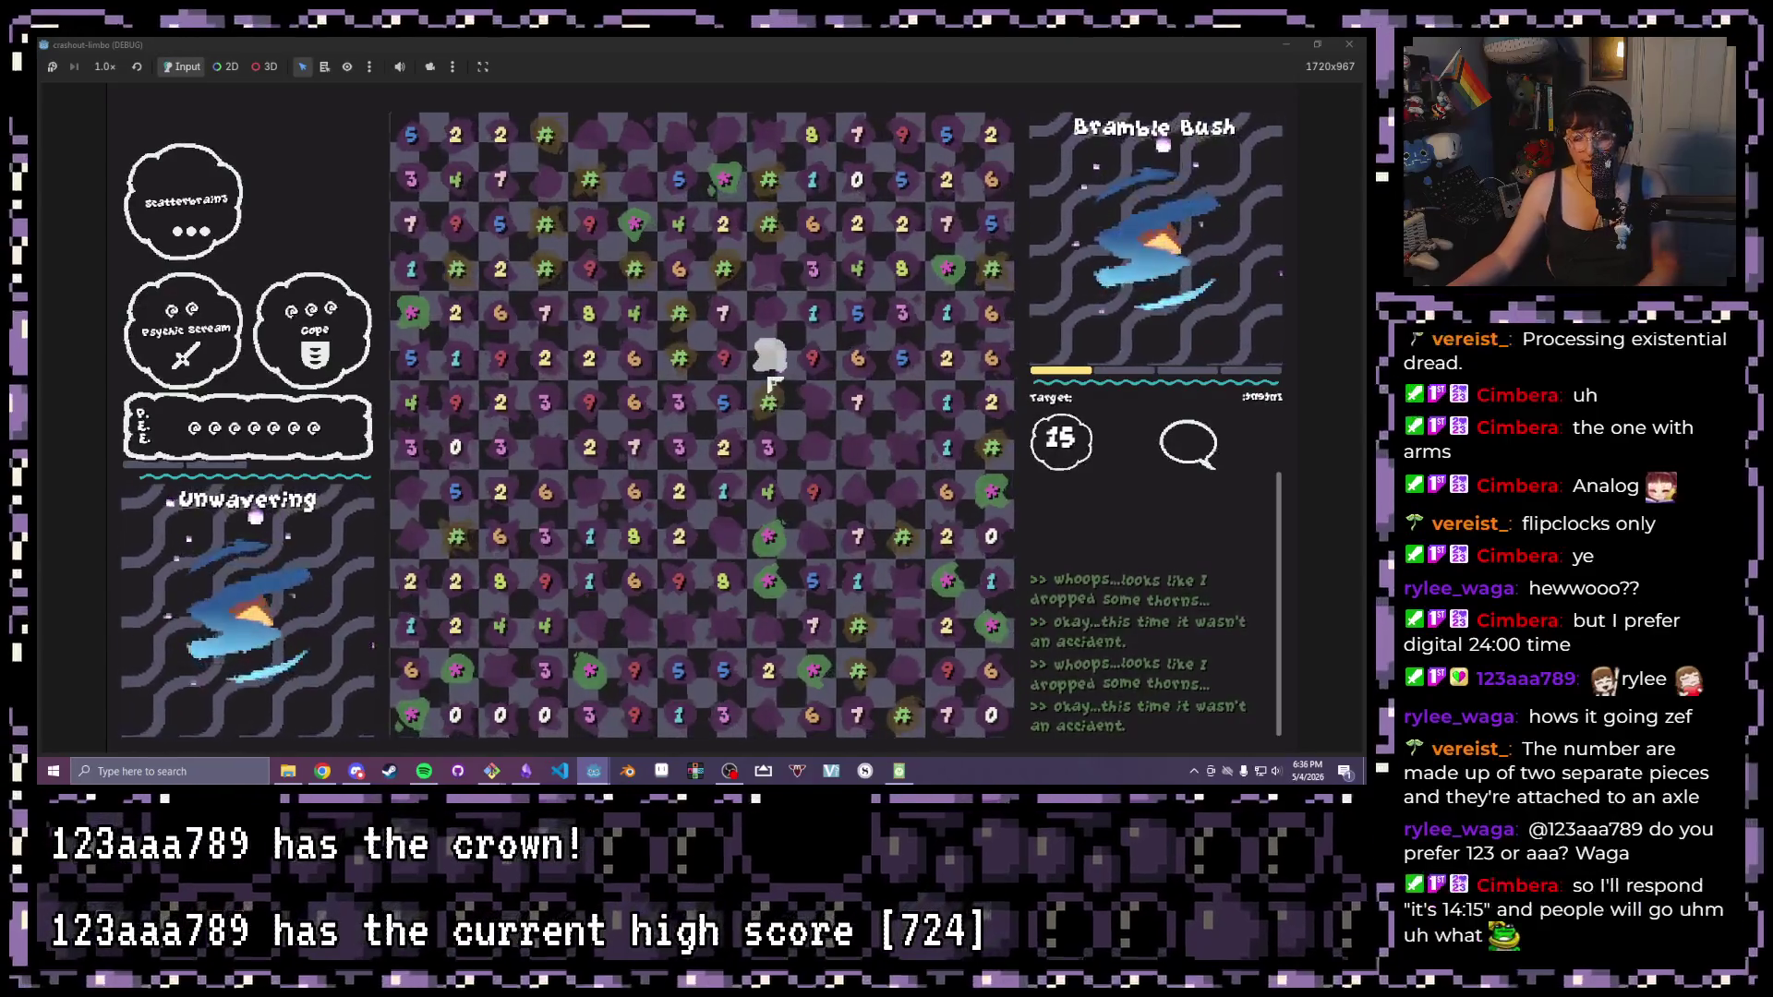
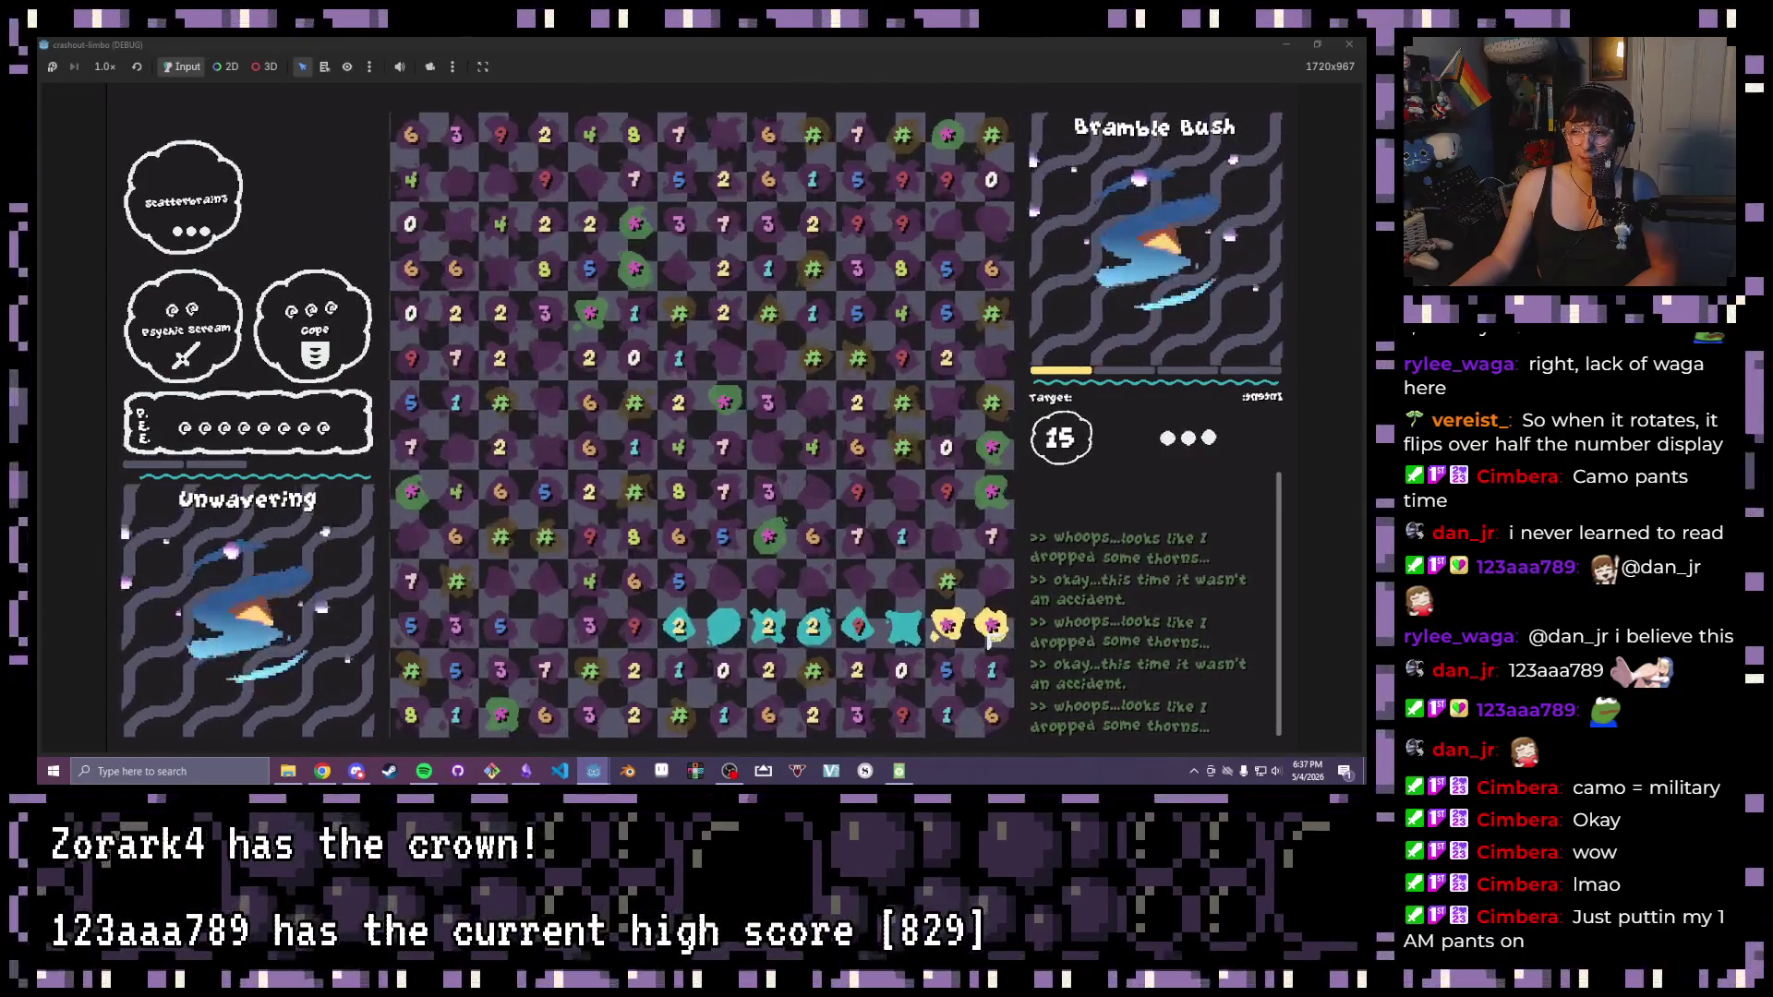
# Against Bramble Bush, clear a tile chain in the lower row, then drag across a two-row block of cells
pyautogui.moveTo(989, 633); pyautogui.dragTo(993, 634)
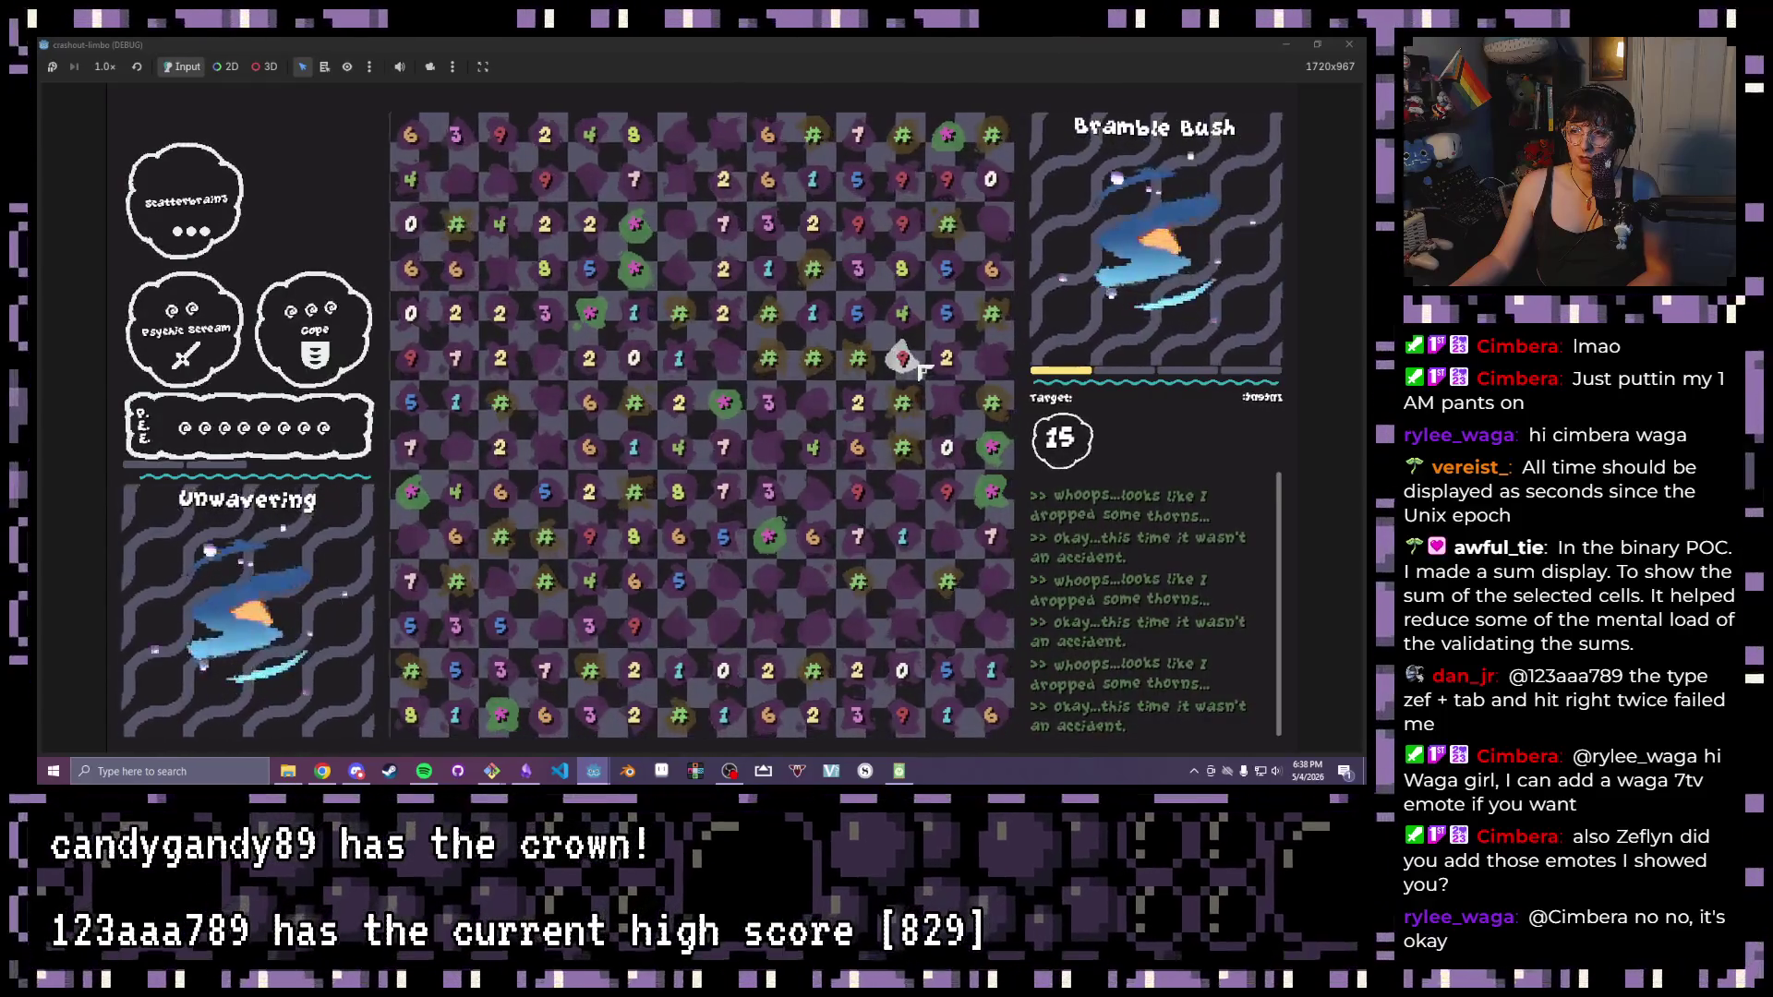
pyautogui.moveTo(919, 368)
pyautogui.mouseDown()
pyautogui.moveTo(648, 383)
pyautogui.moveTo(505, 367)
pyautogui.mouseUp()
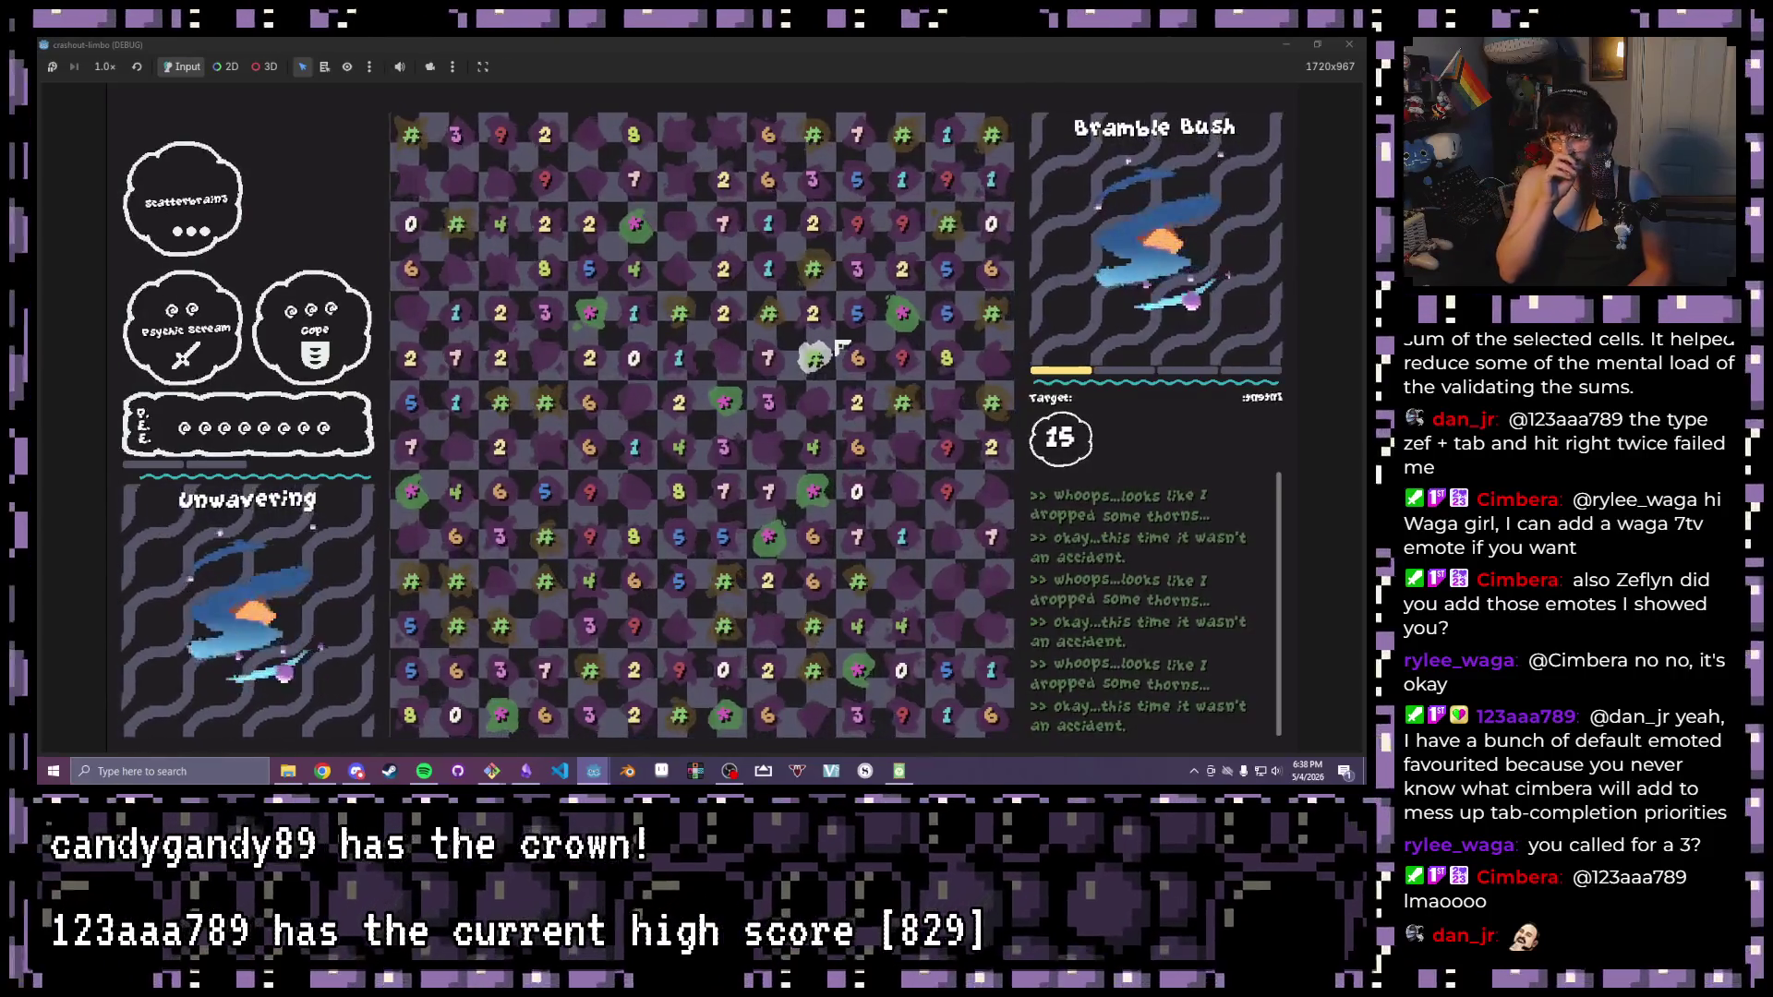
# Try several tile chains, clear the #, 6 and 9 chain to pass the turn, then quit the game
pyautogui.moveTo(633, 537)
pyautogui.mouseDown()
pyautogui.moveTo(561, 546)
pyautogui.moveTo(619, 552)
pyautogui.moveTo(592, 559)
pyautogui.mouseUp()
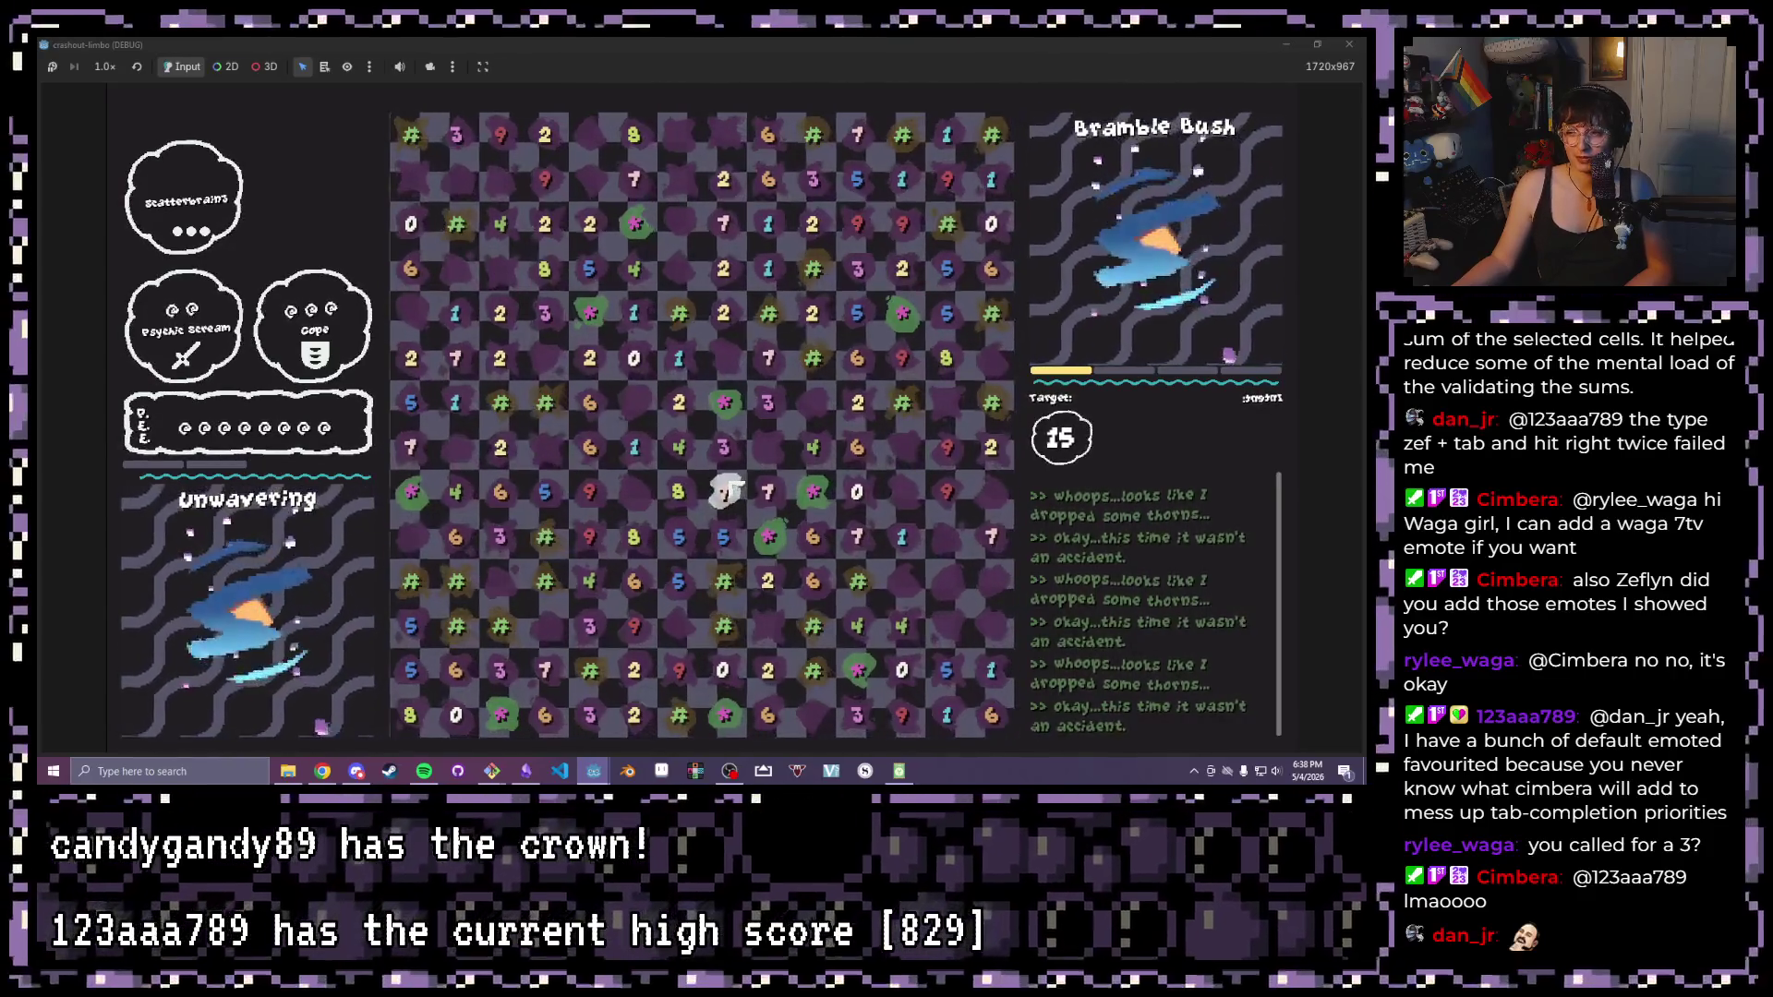
pyautogui.moveTo(725, 448)
pyautogui.mouseDown()
pyautogui.moveTo(726, 635)
pyautogui.moveTo(725, 462)
pyautogui.moveTo(749, 420)
pyautogui.moveTo(724, 318)
pyautogui.moveTo(746, 644)
pyautogui.mouseUp()
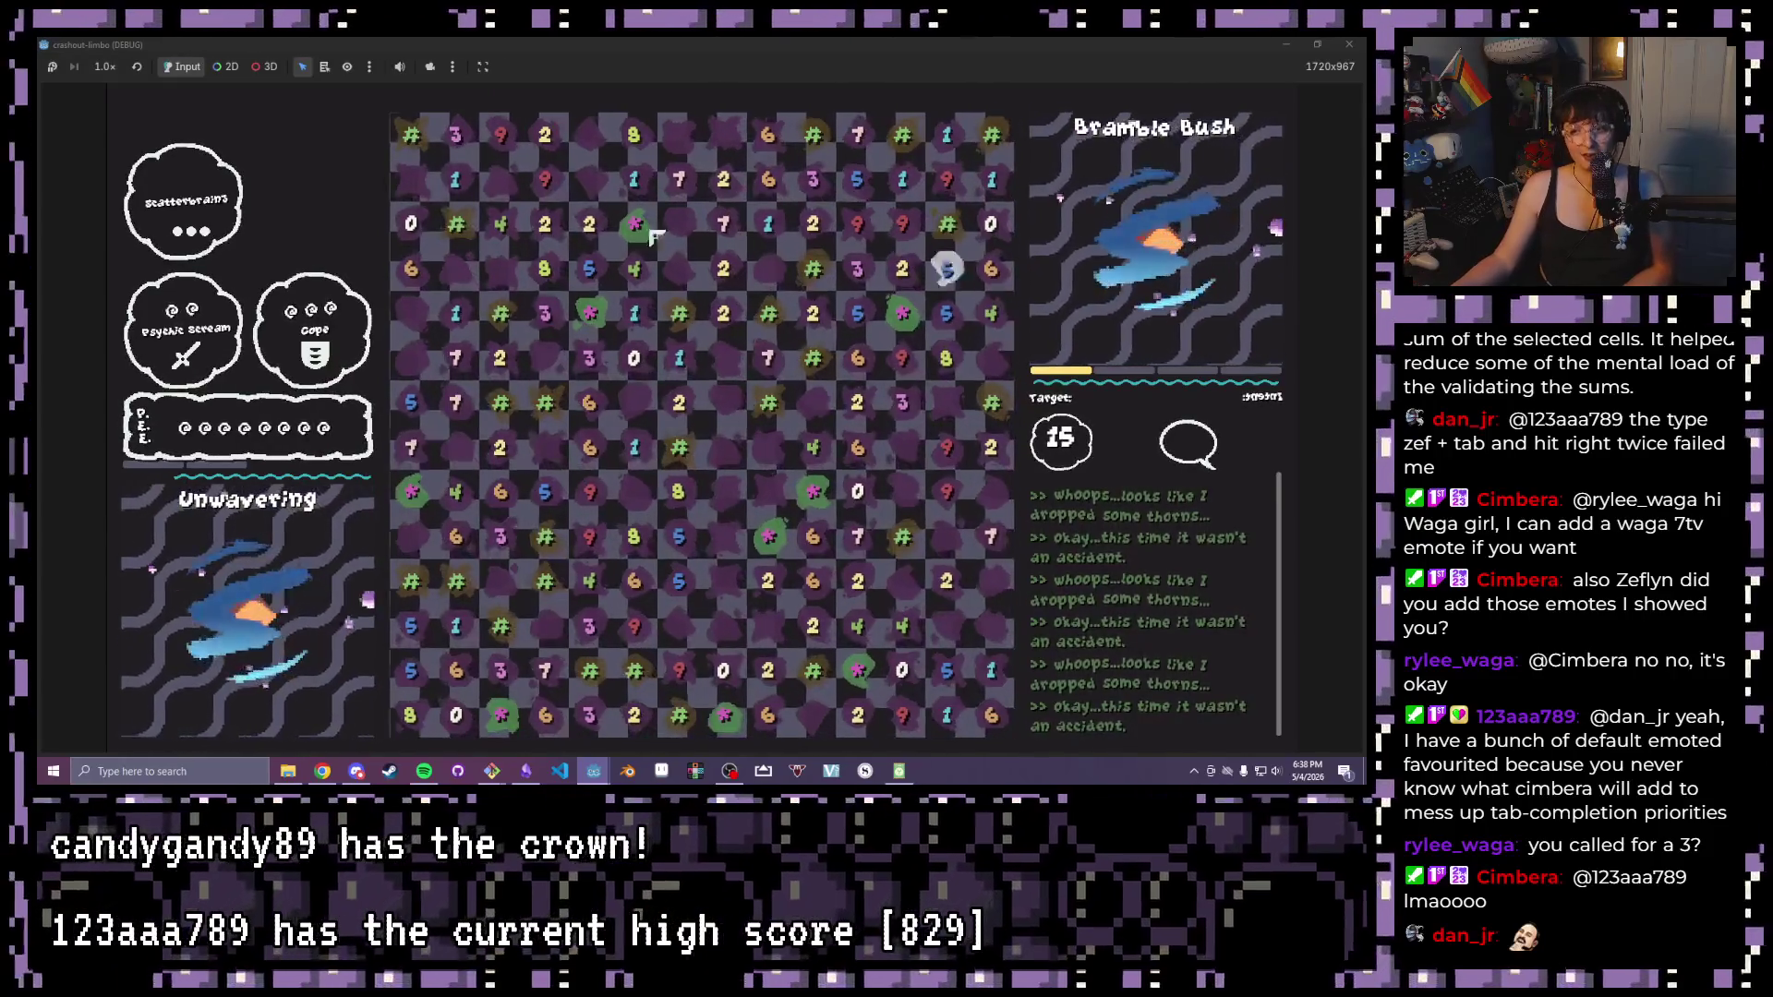
pyautogui.moveTo(450, 402); pyautogui.dragTo(683, 406)
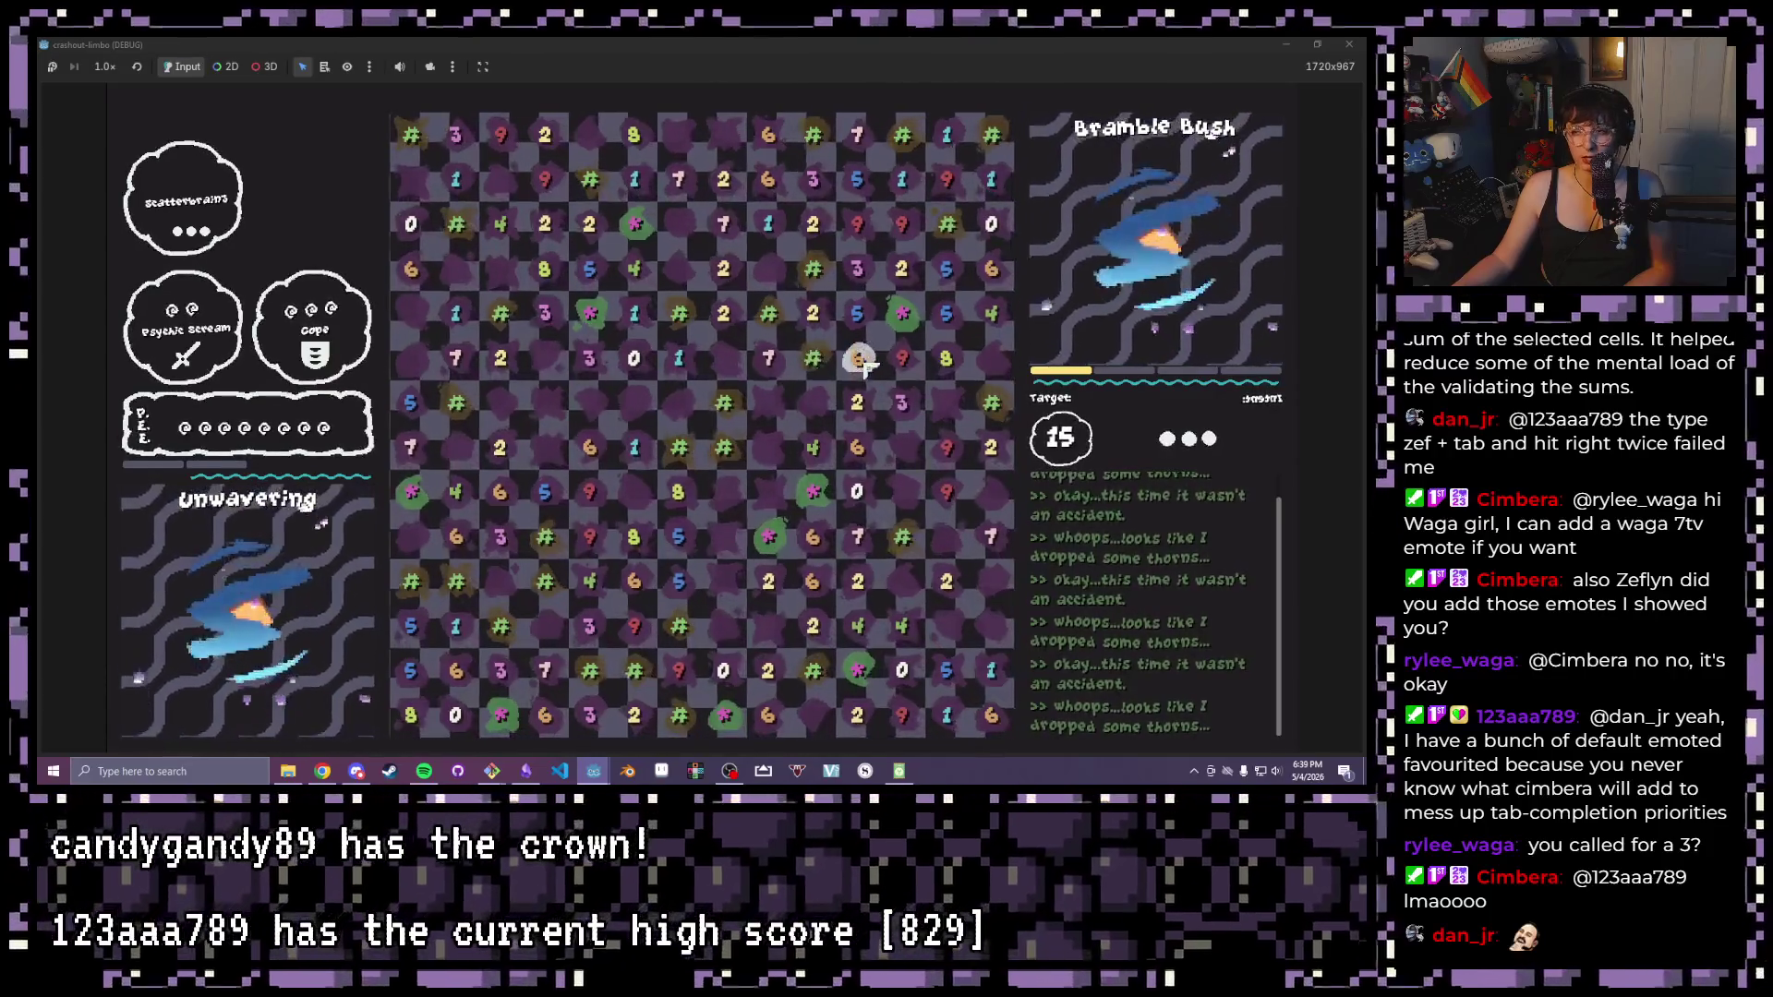
pyautogui.moveTo(864, 362); pyautogui.dragTo(822, 368)
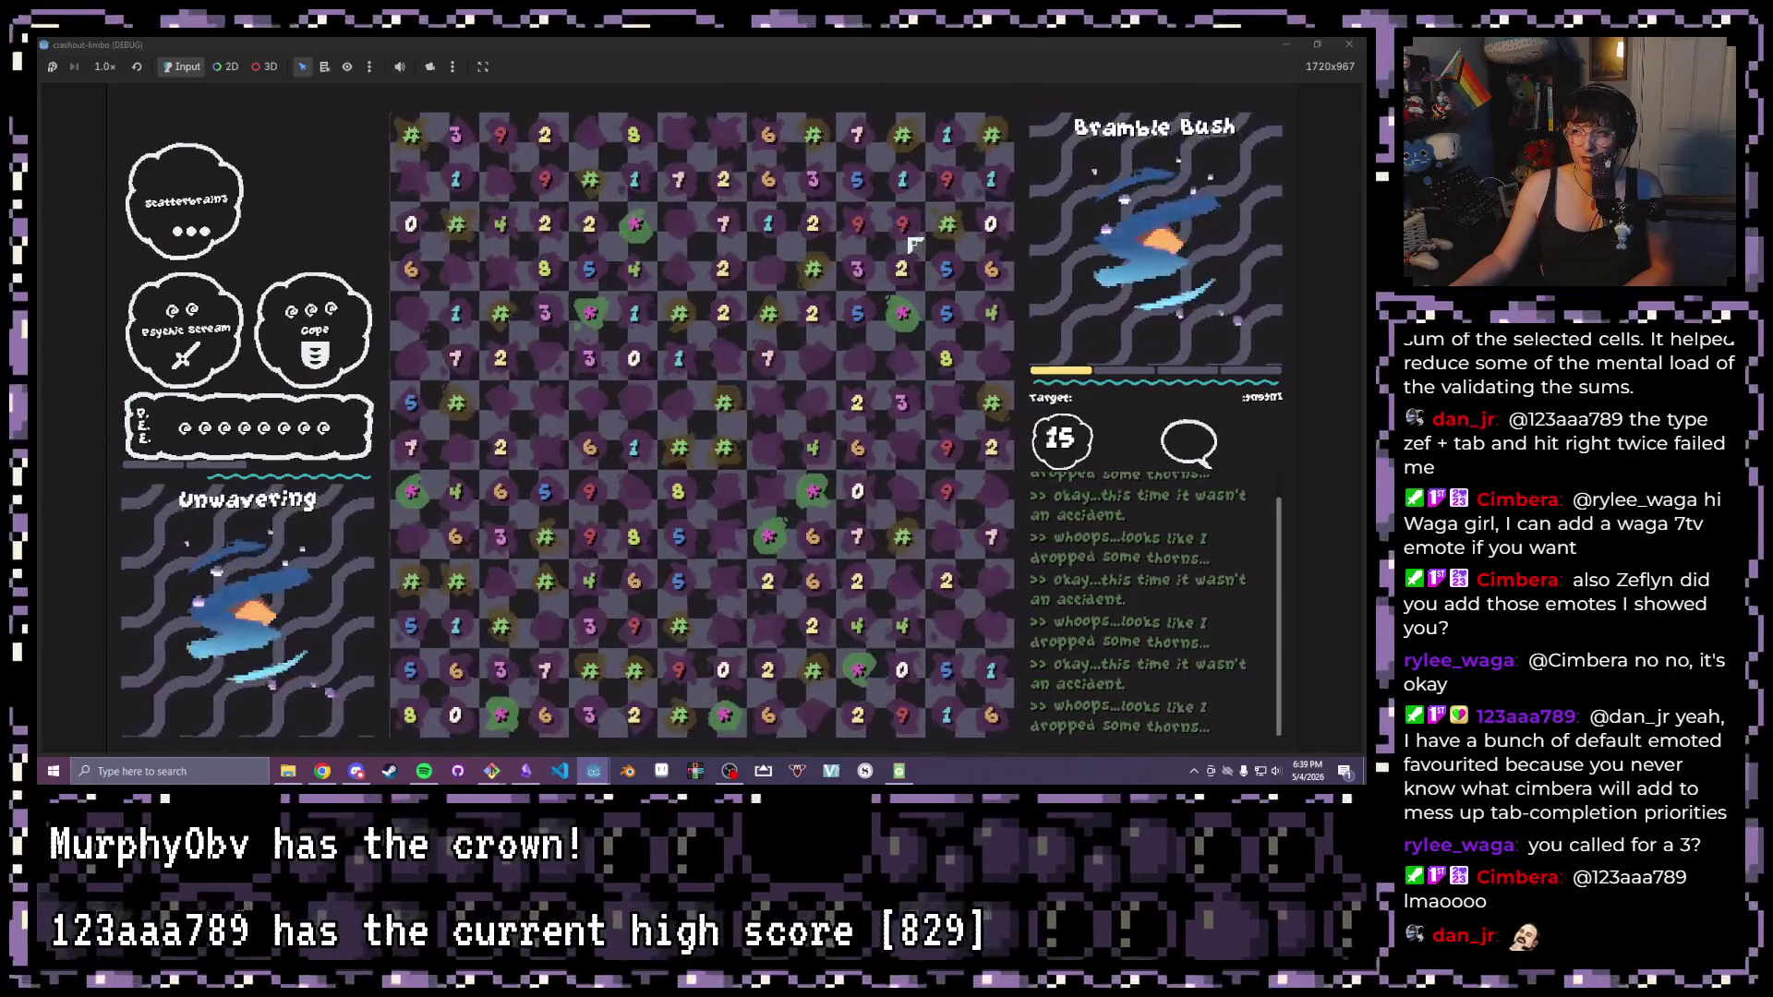
pyautogui.hotkey('alt', 'F4')
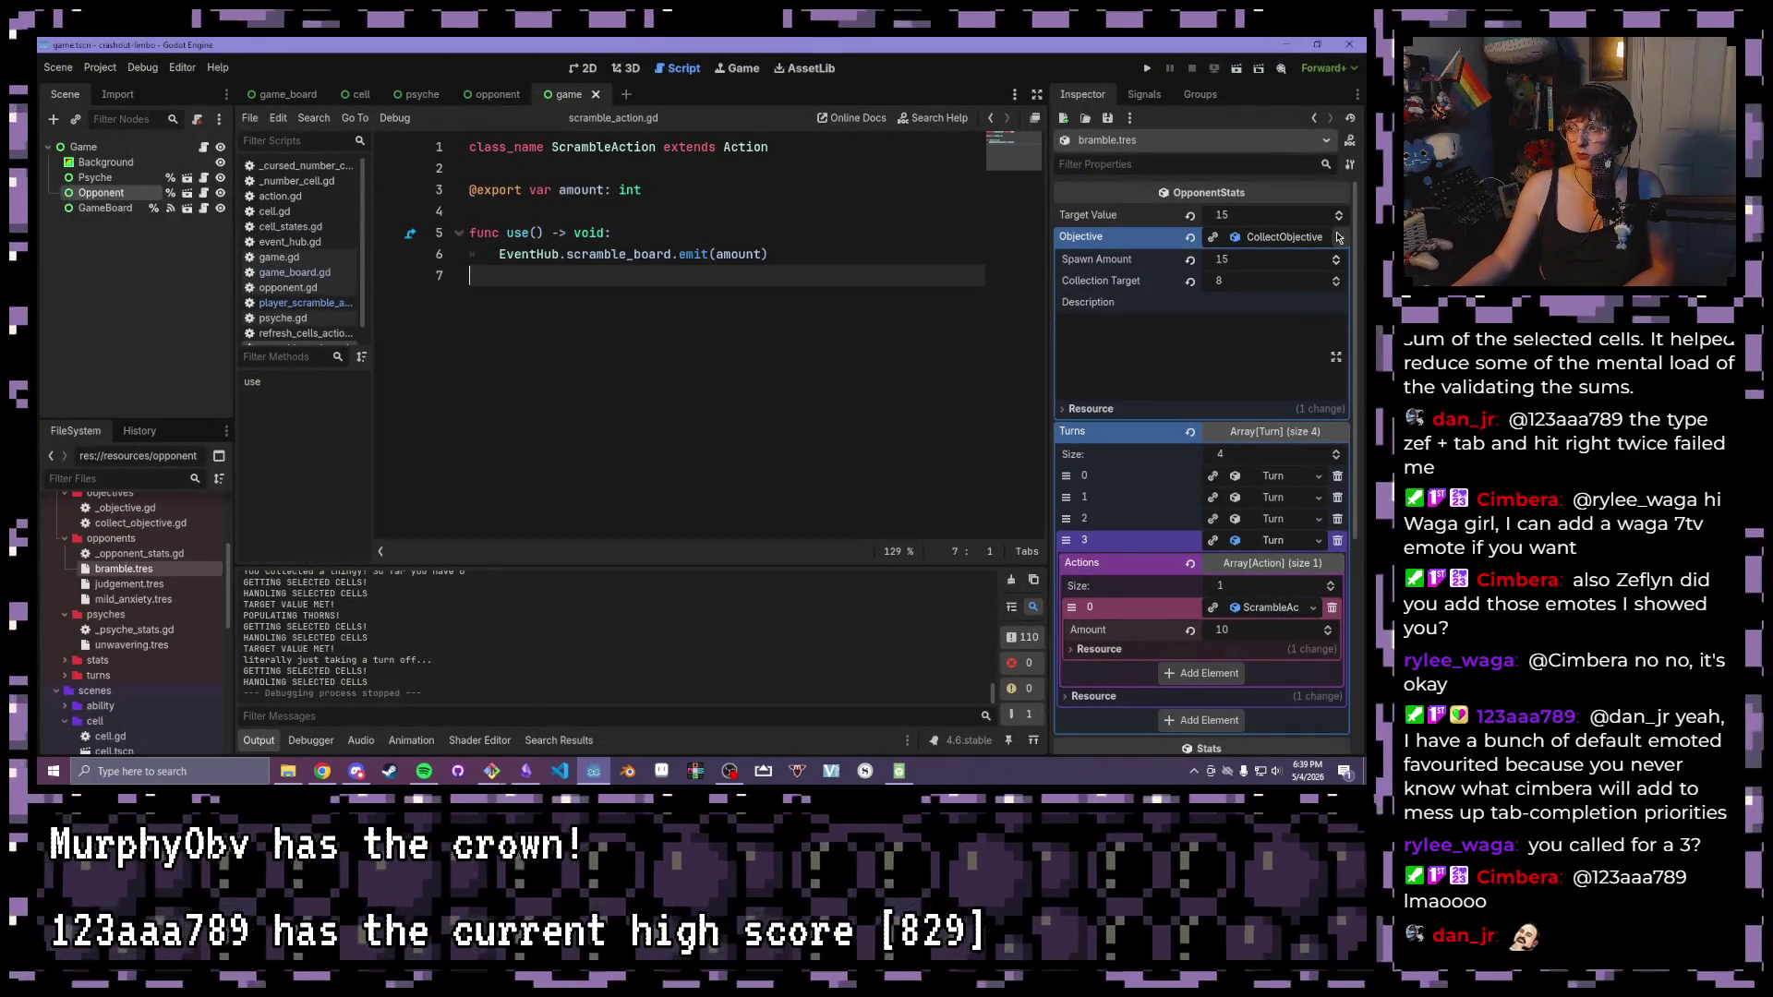
# On the Opponent node, clear the bramble.tres Stats and quick-load judgement.tres instead
pyautogui.click(1327, 242)
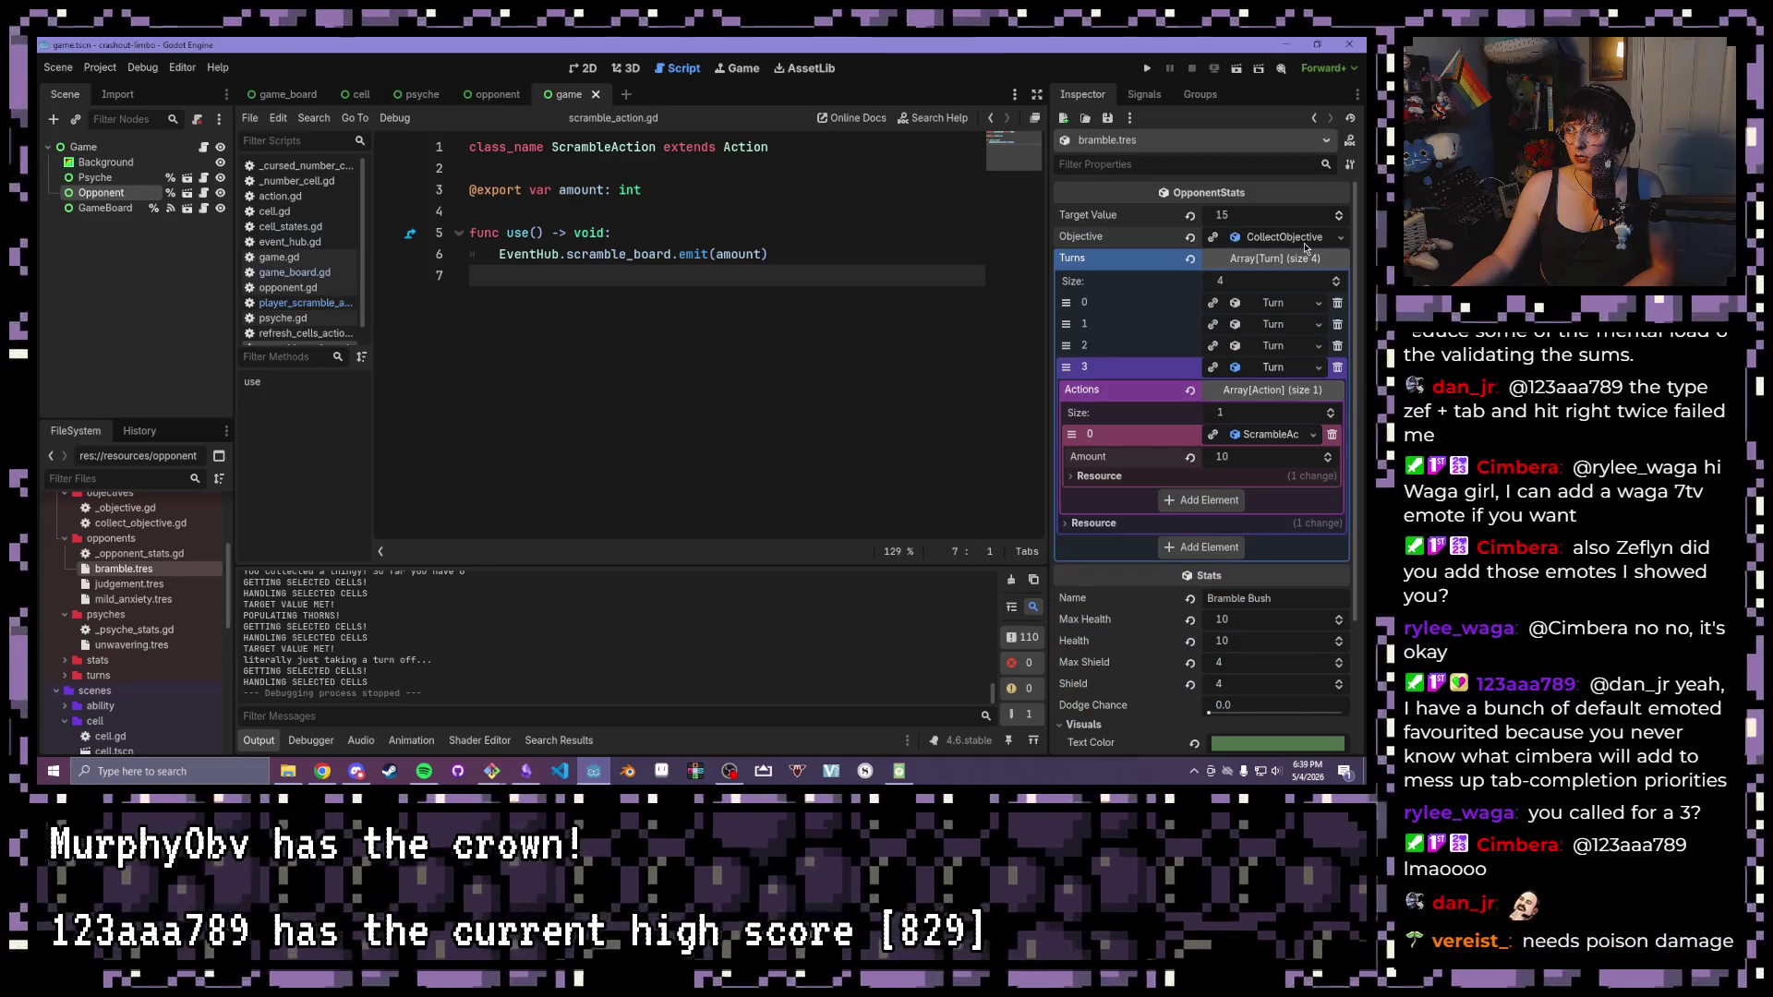
pyautogui.click(1306, 244)
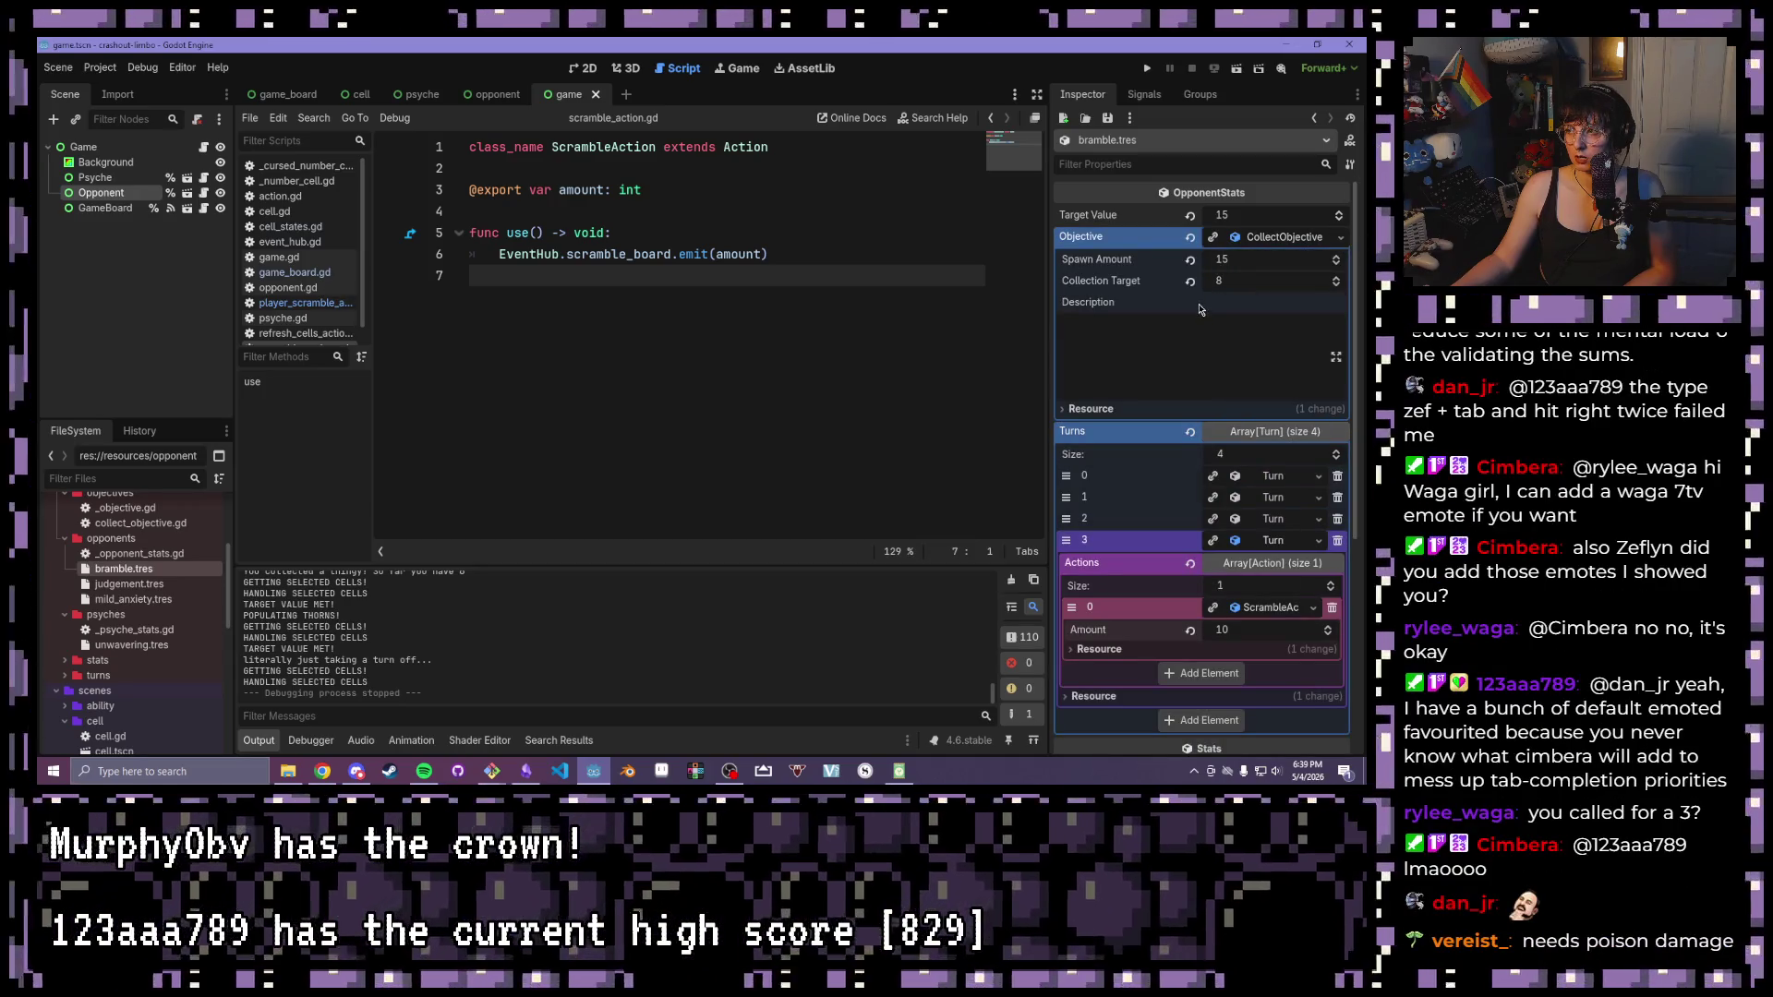
pyautogui.click(111, 210)
pyautogui.click(109, 194)
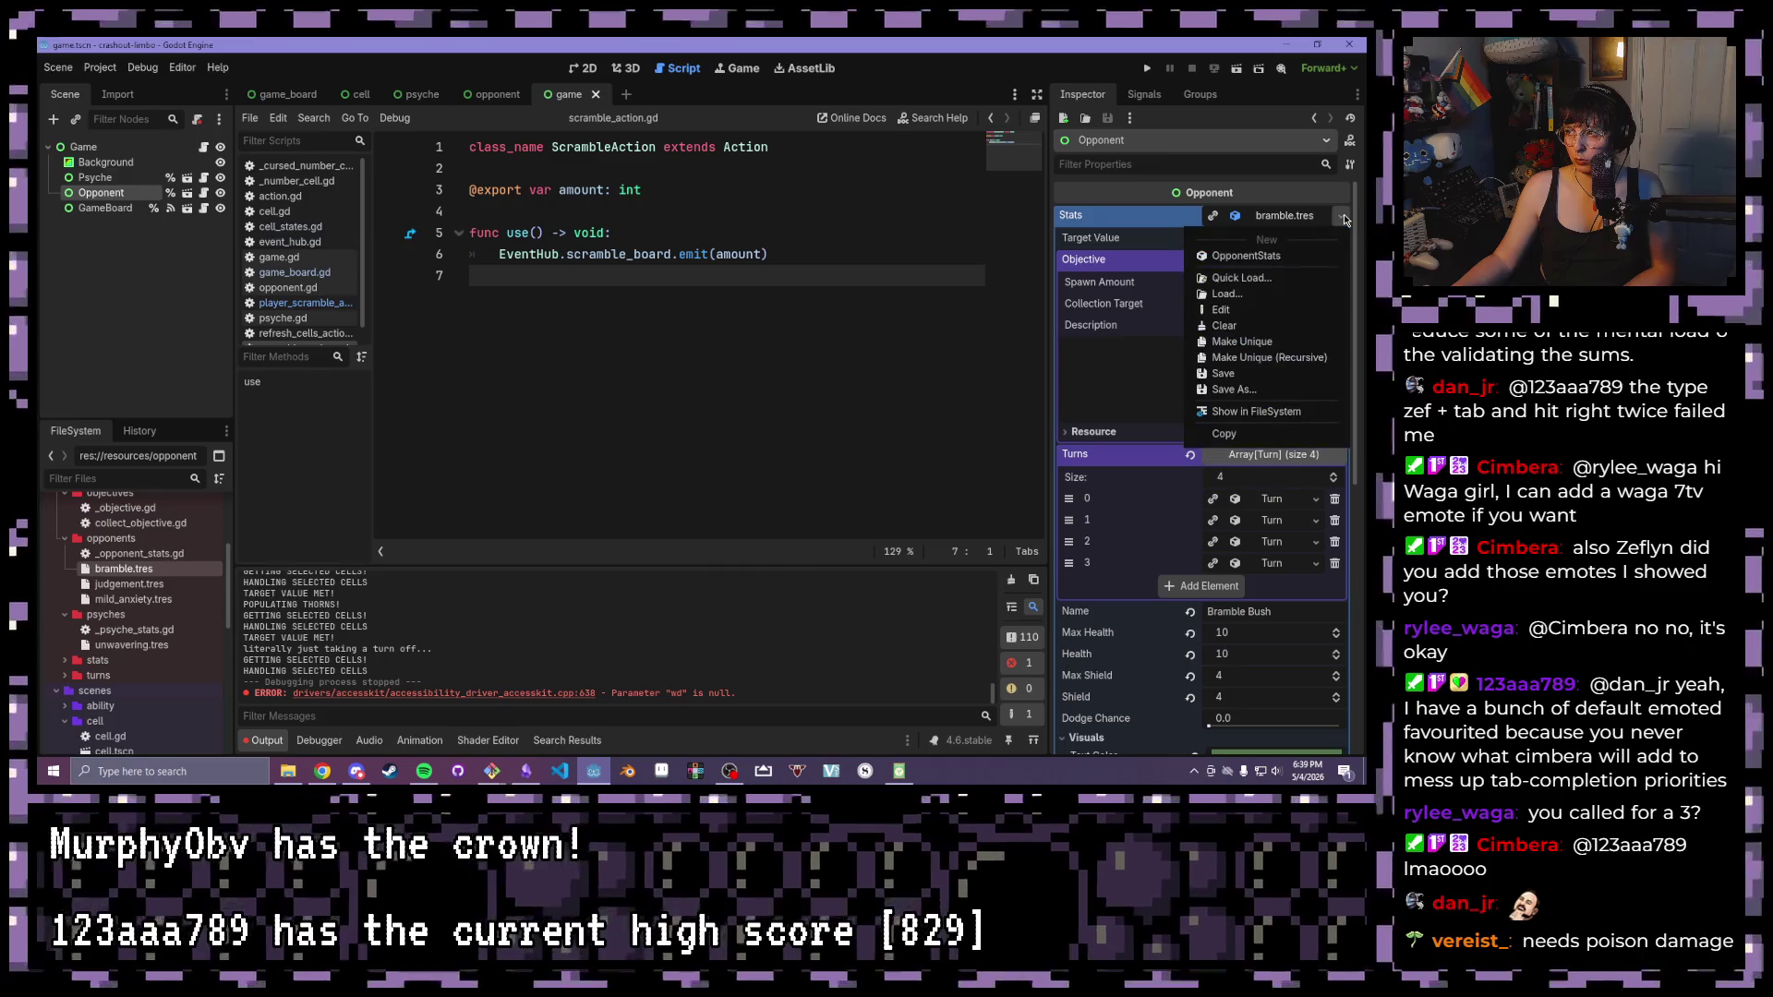
pyautogui.click(1225, 327)
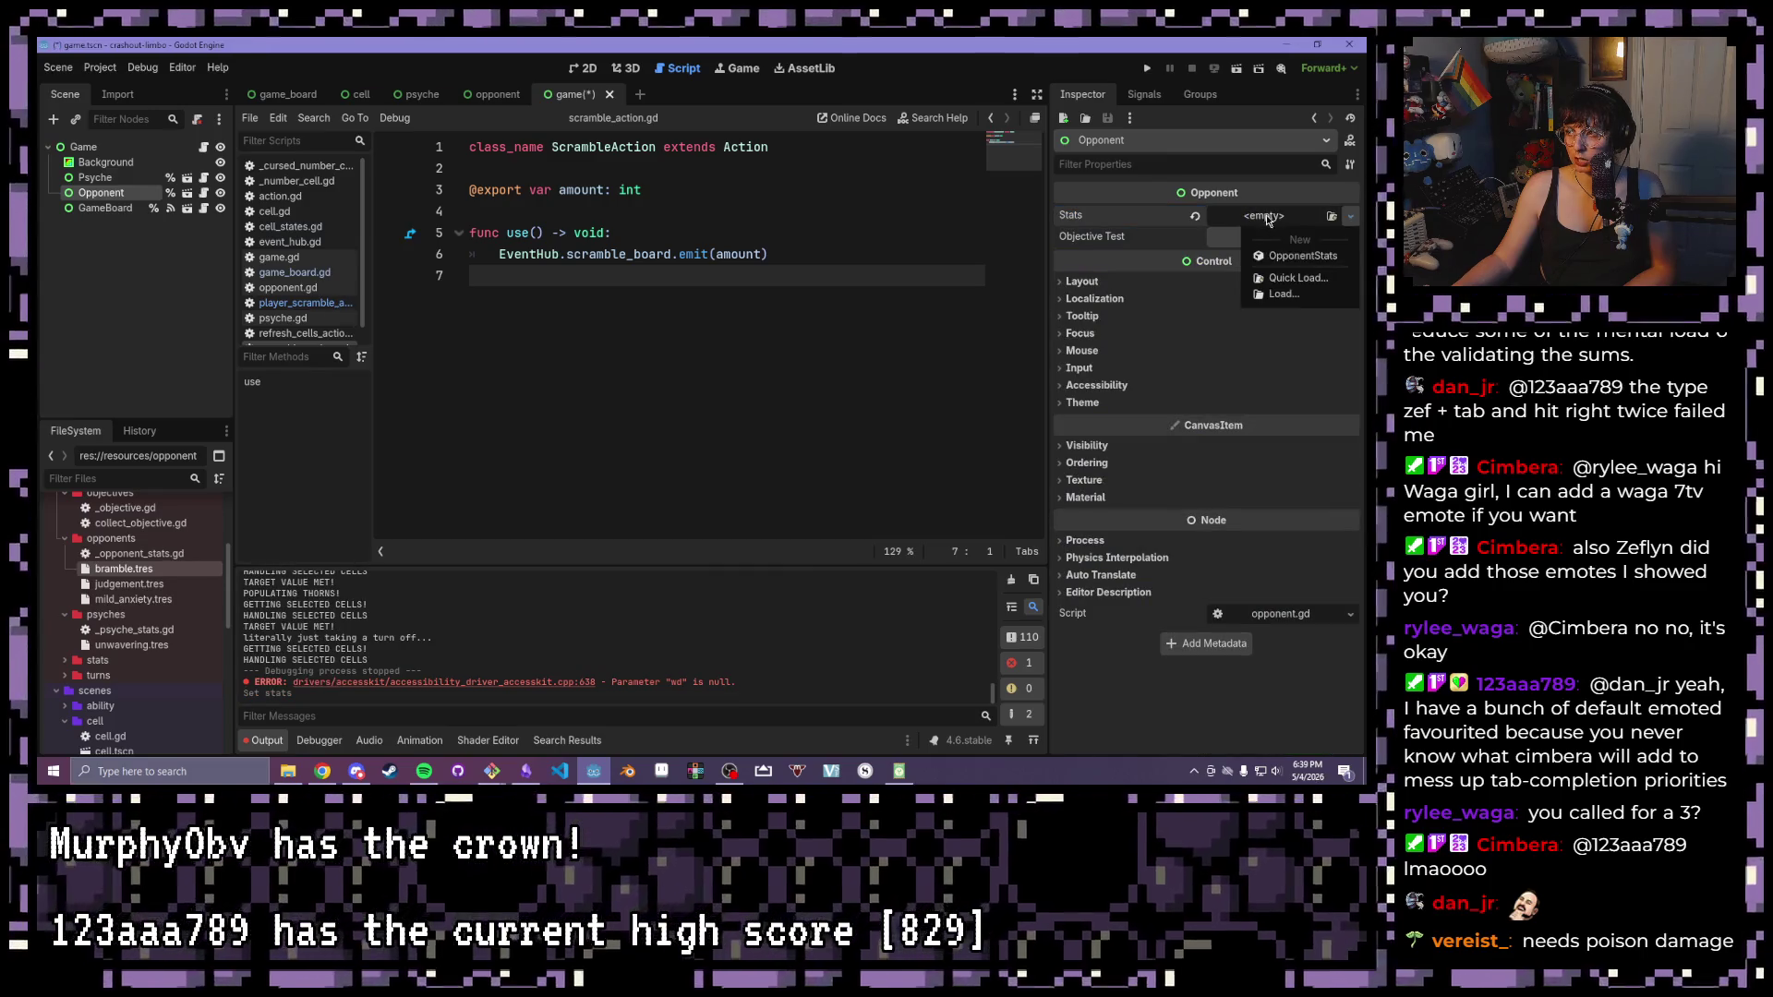
pyautogui.click(1331, 217)
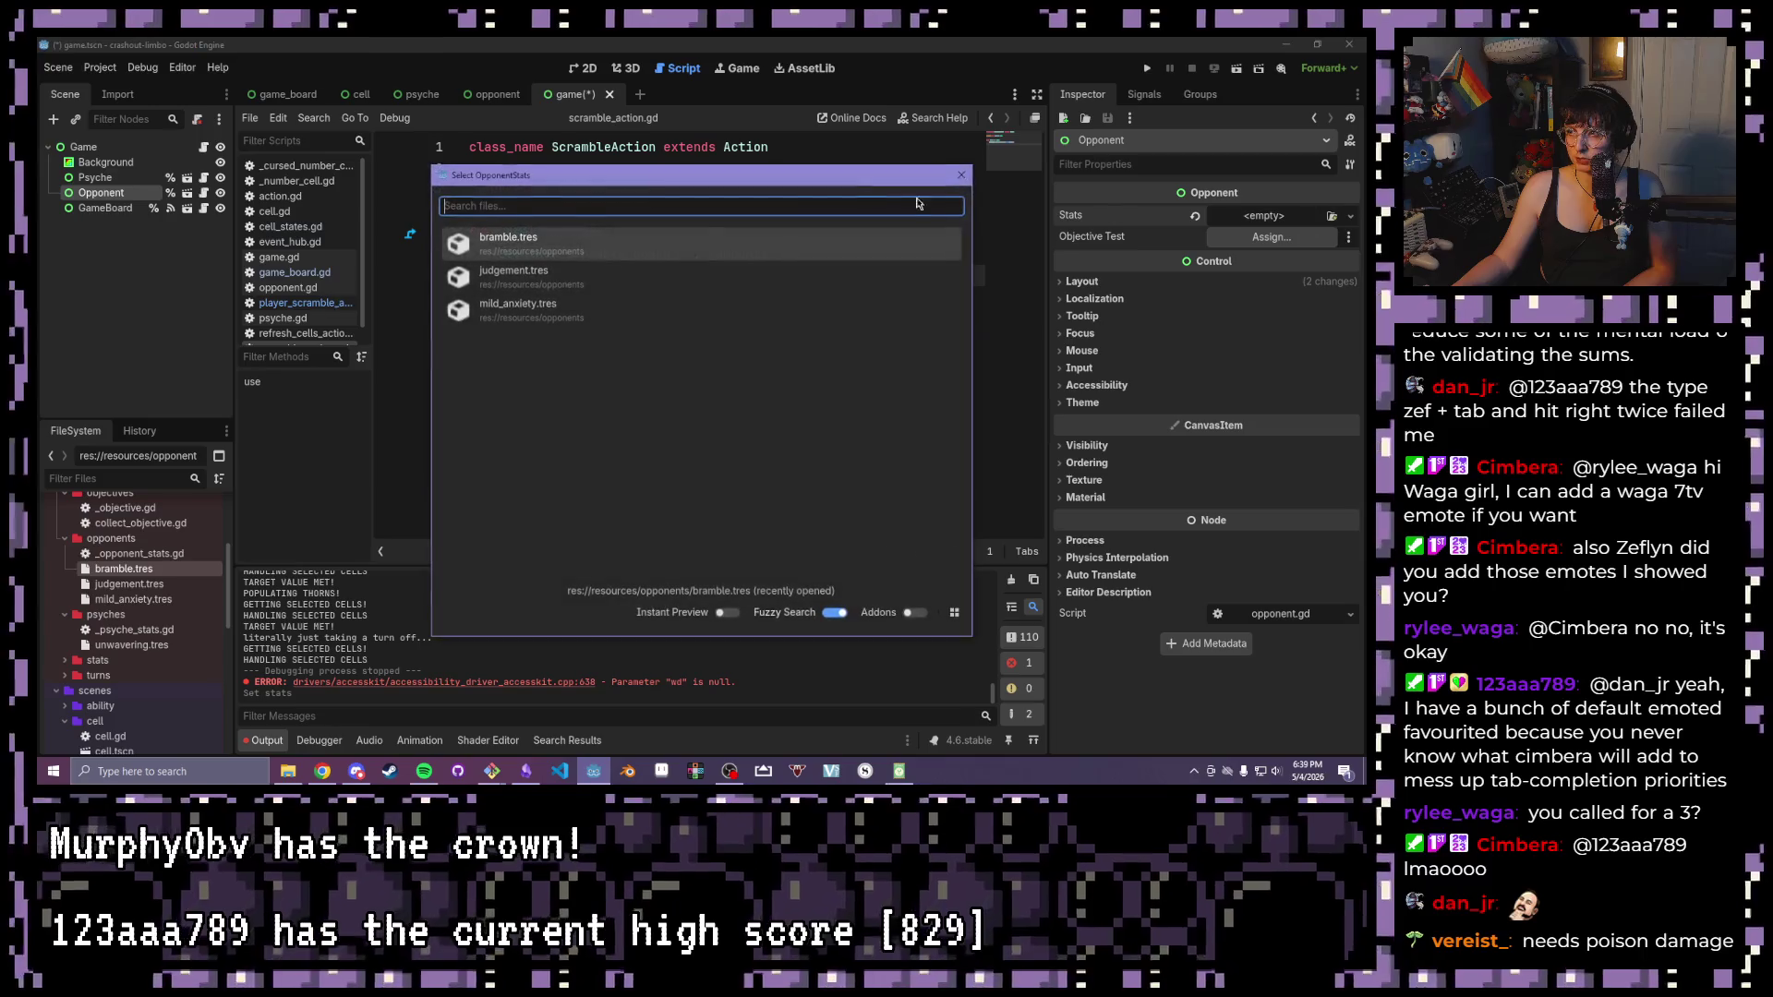
pyautogui.click(520, 275)
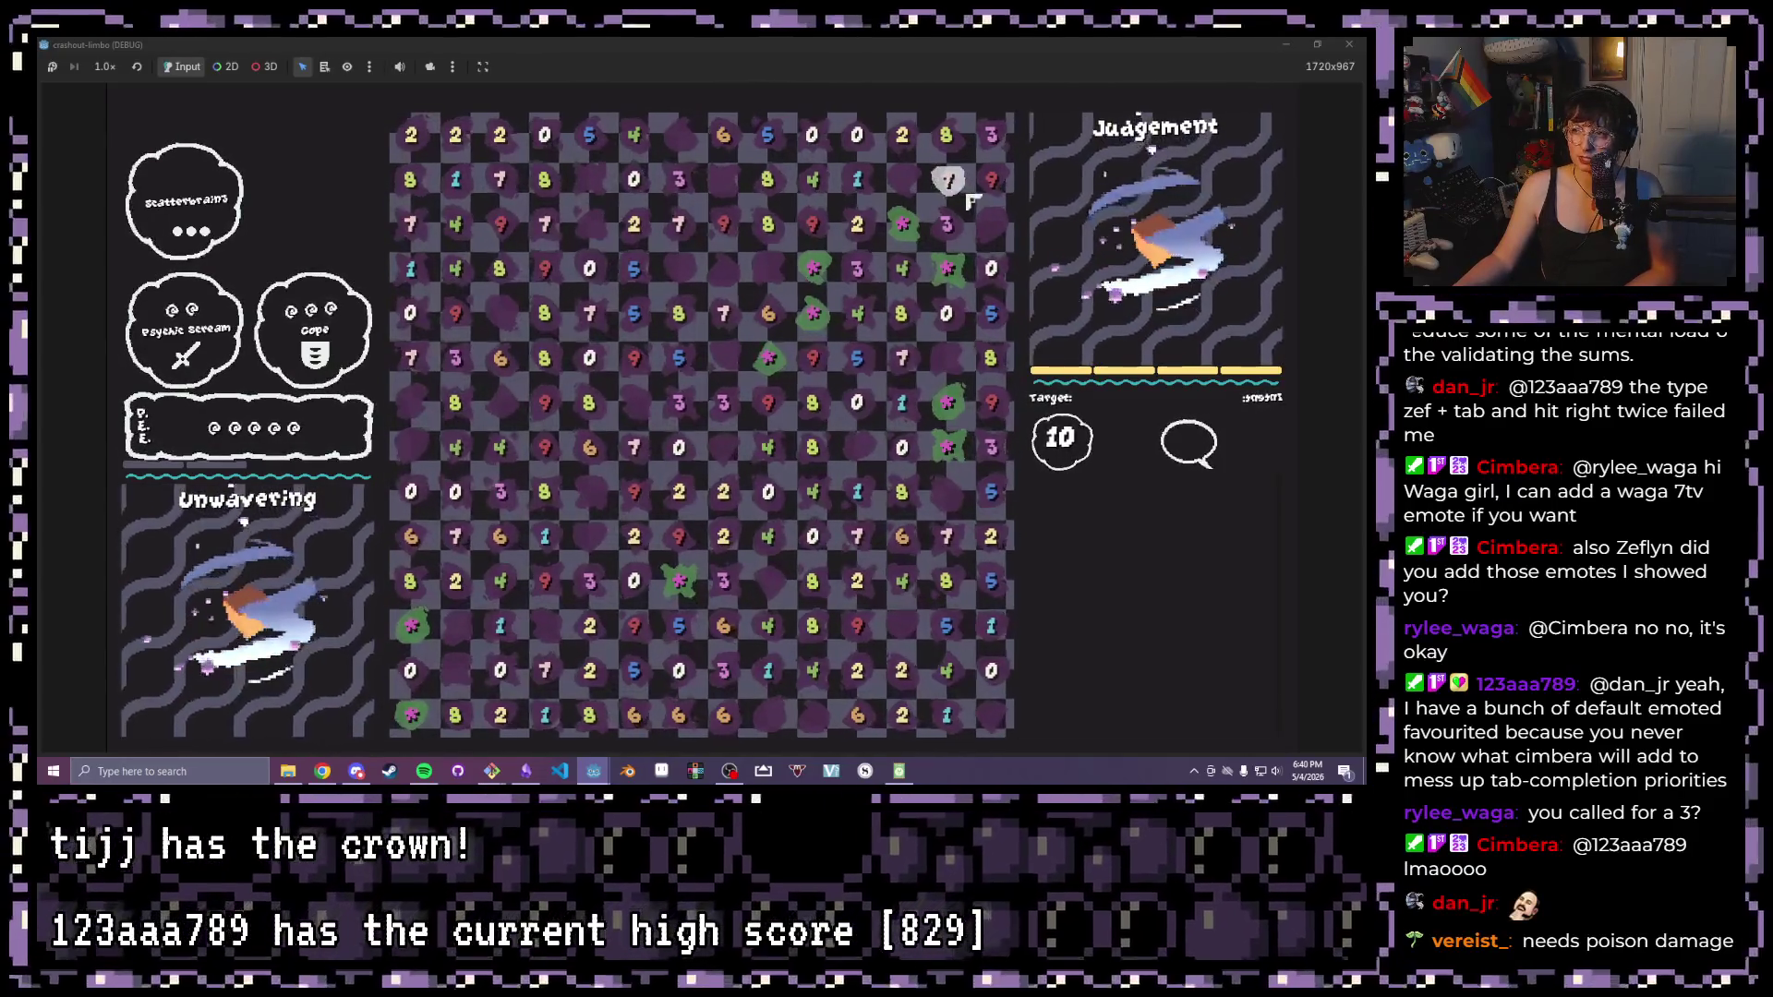
# Against Judgement, select a right-column chain, clear the two 5 cells to hit 10, and close the game
pyautogui.moveTo(968, 195); pyautogui.dragTo(960, 478)
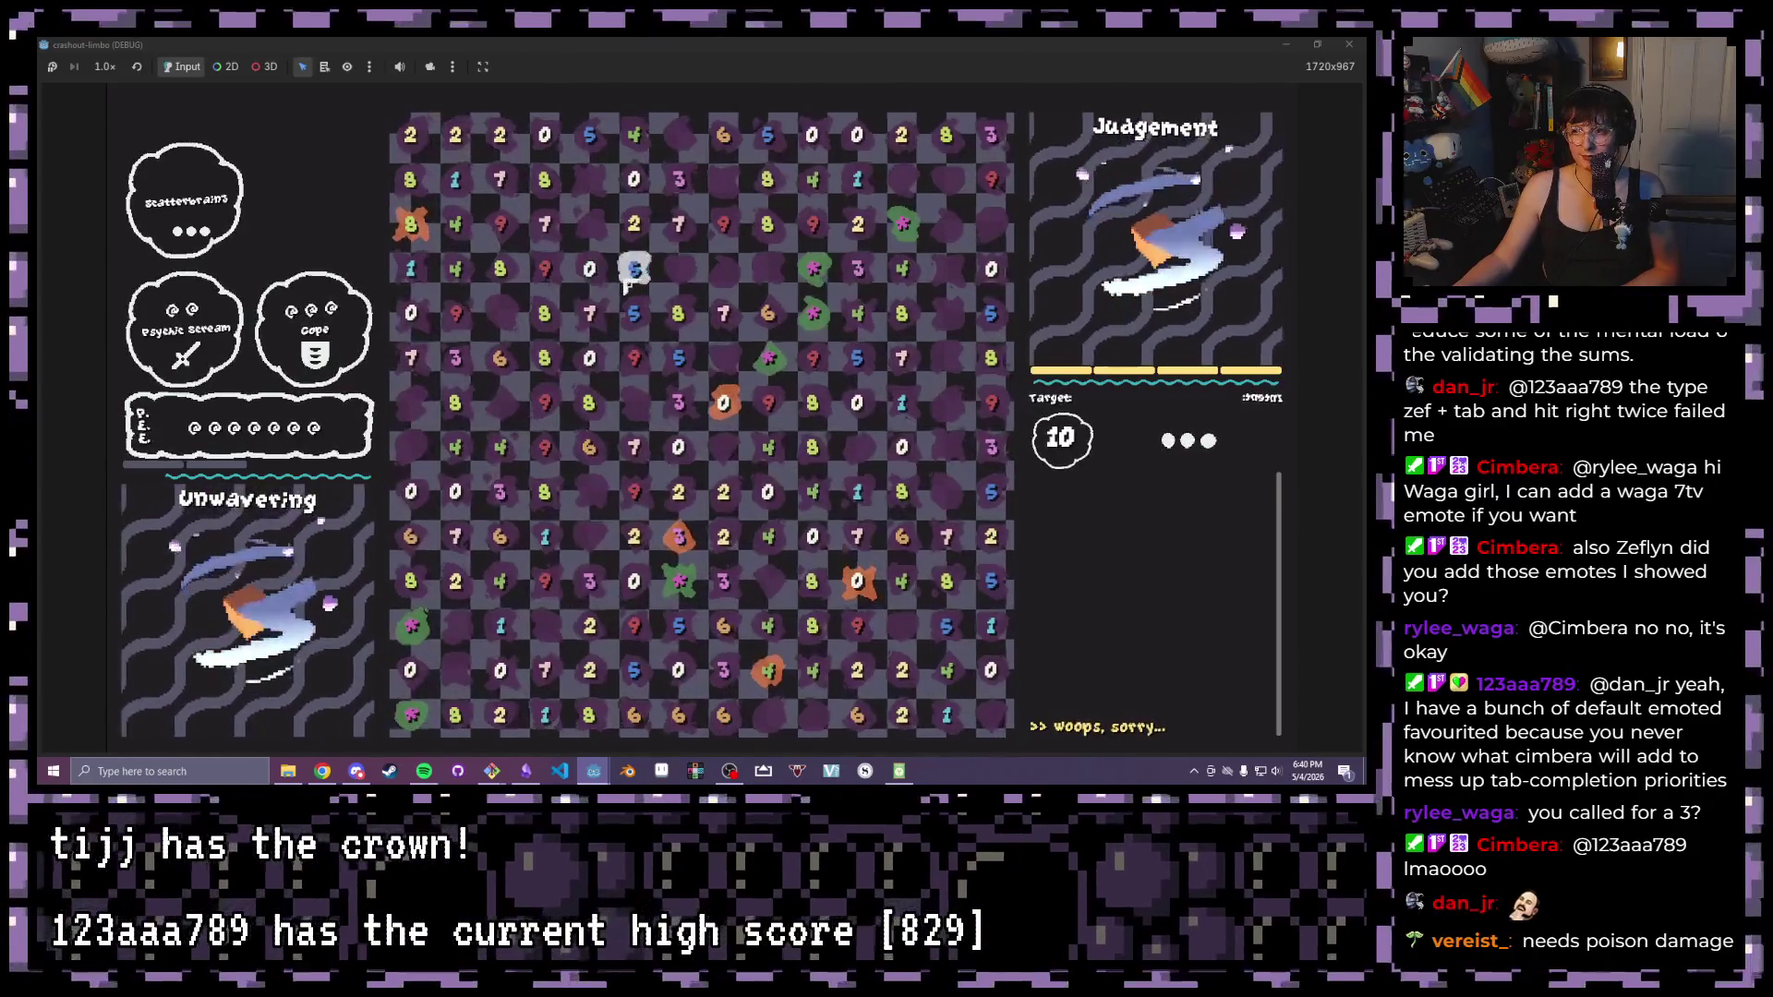
pyautogui.moveTo(633, 269); pyautogui.dragTo(634, 313)
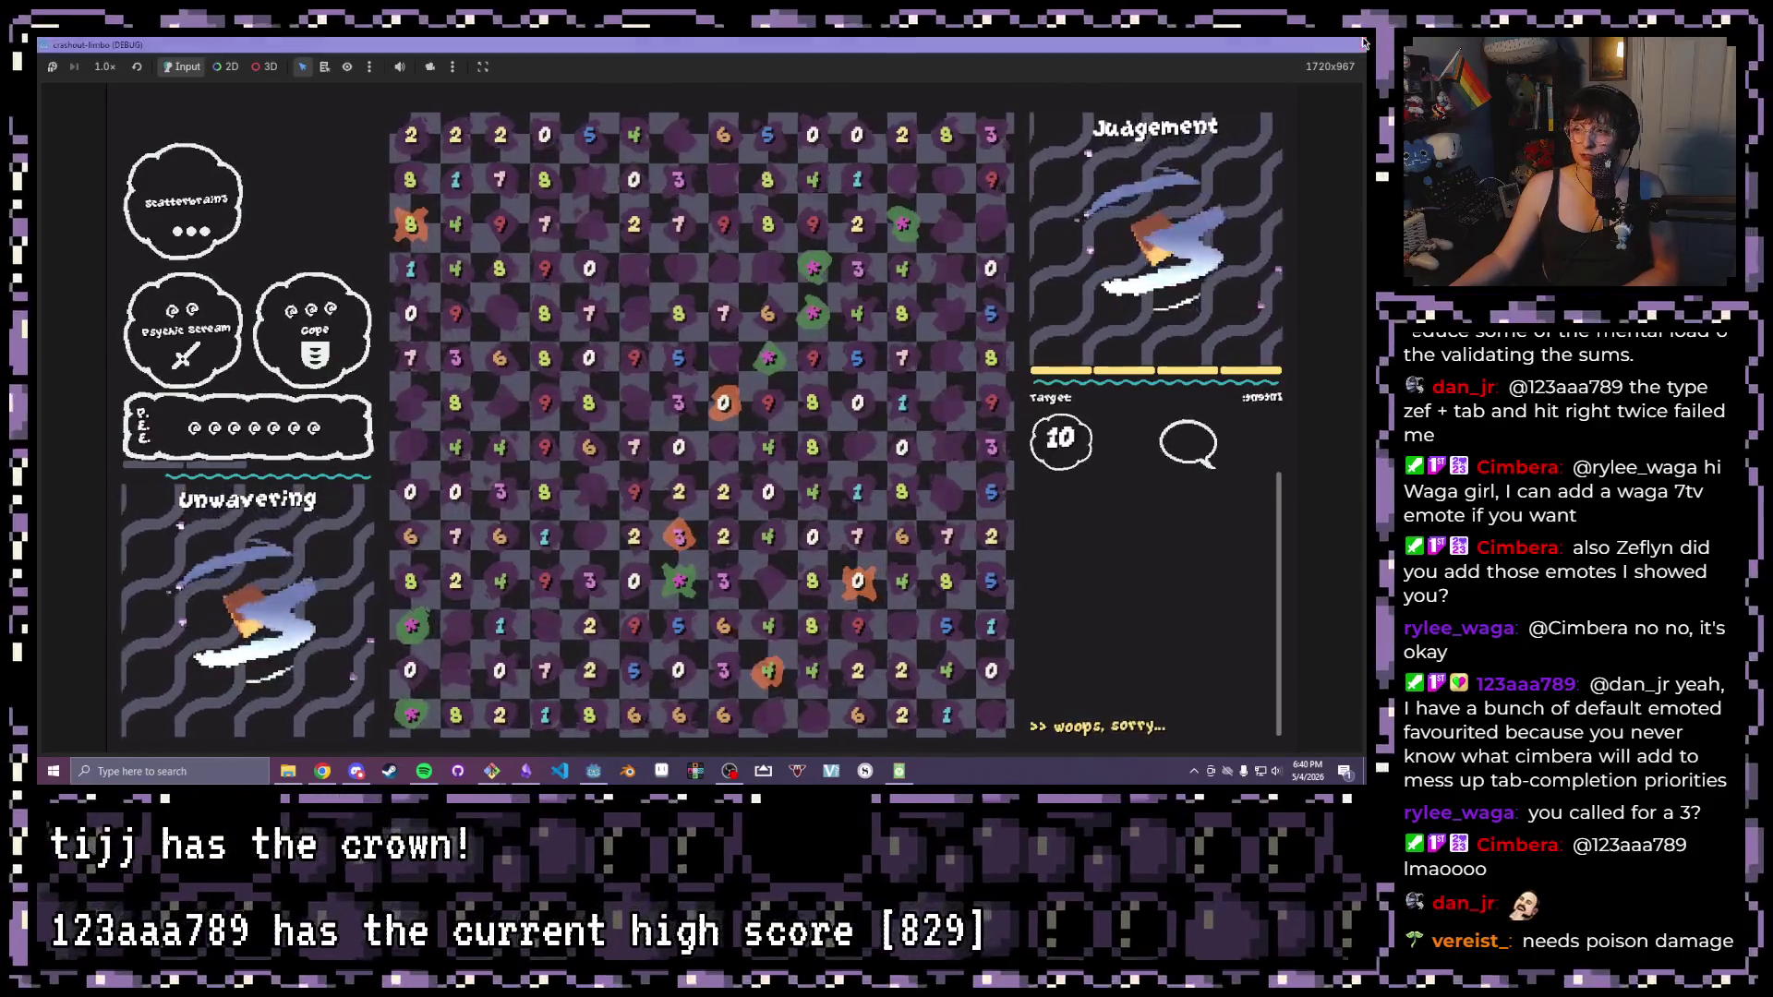
pyautogui.click(1362, 41)
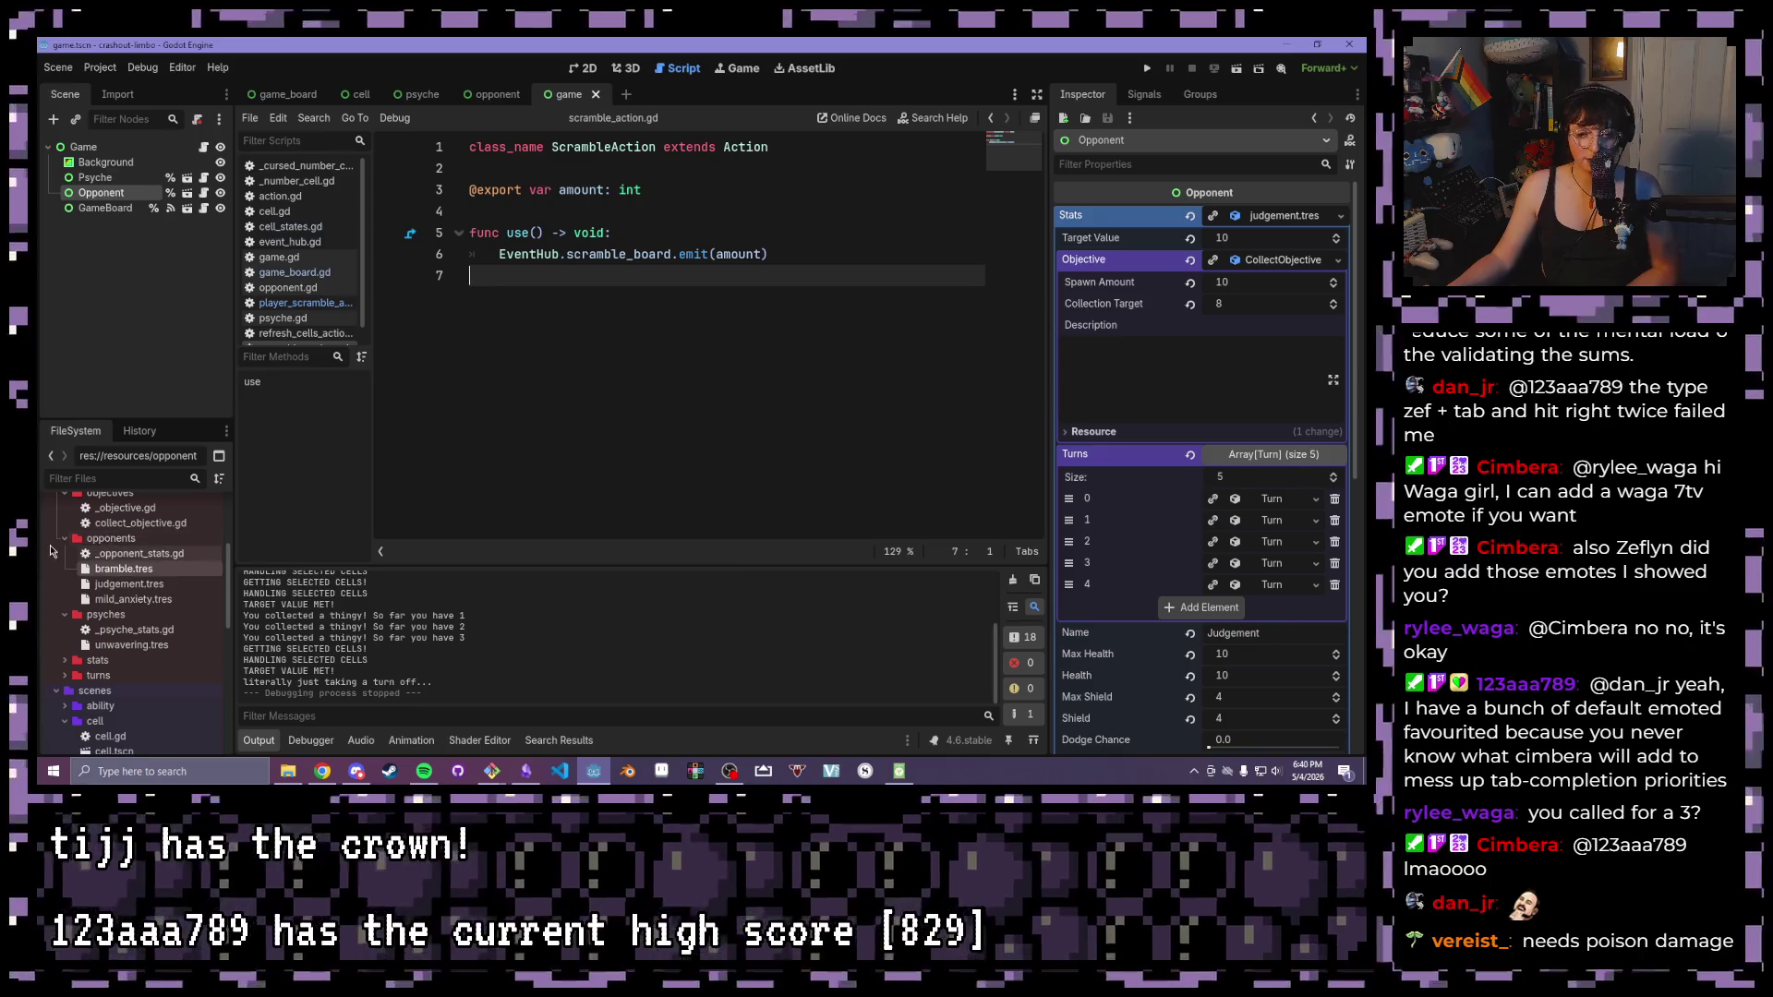
# Create a new OpponentStats resource in the opponents folder, save it as dice.tres, and open it
pyautogui.rightClick(134, 540)
pyautogui.moveTo(182, 510)
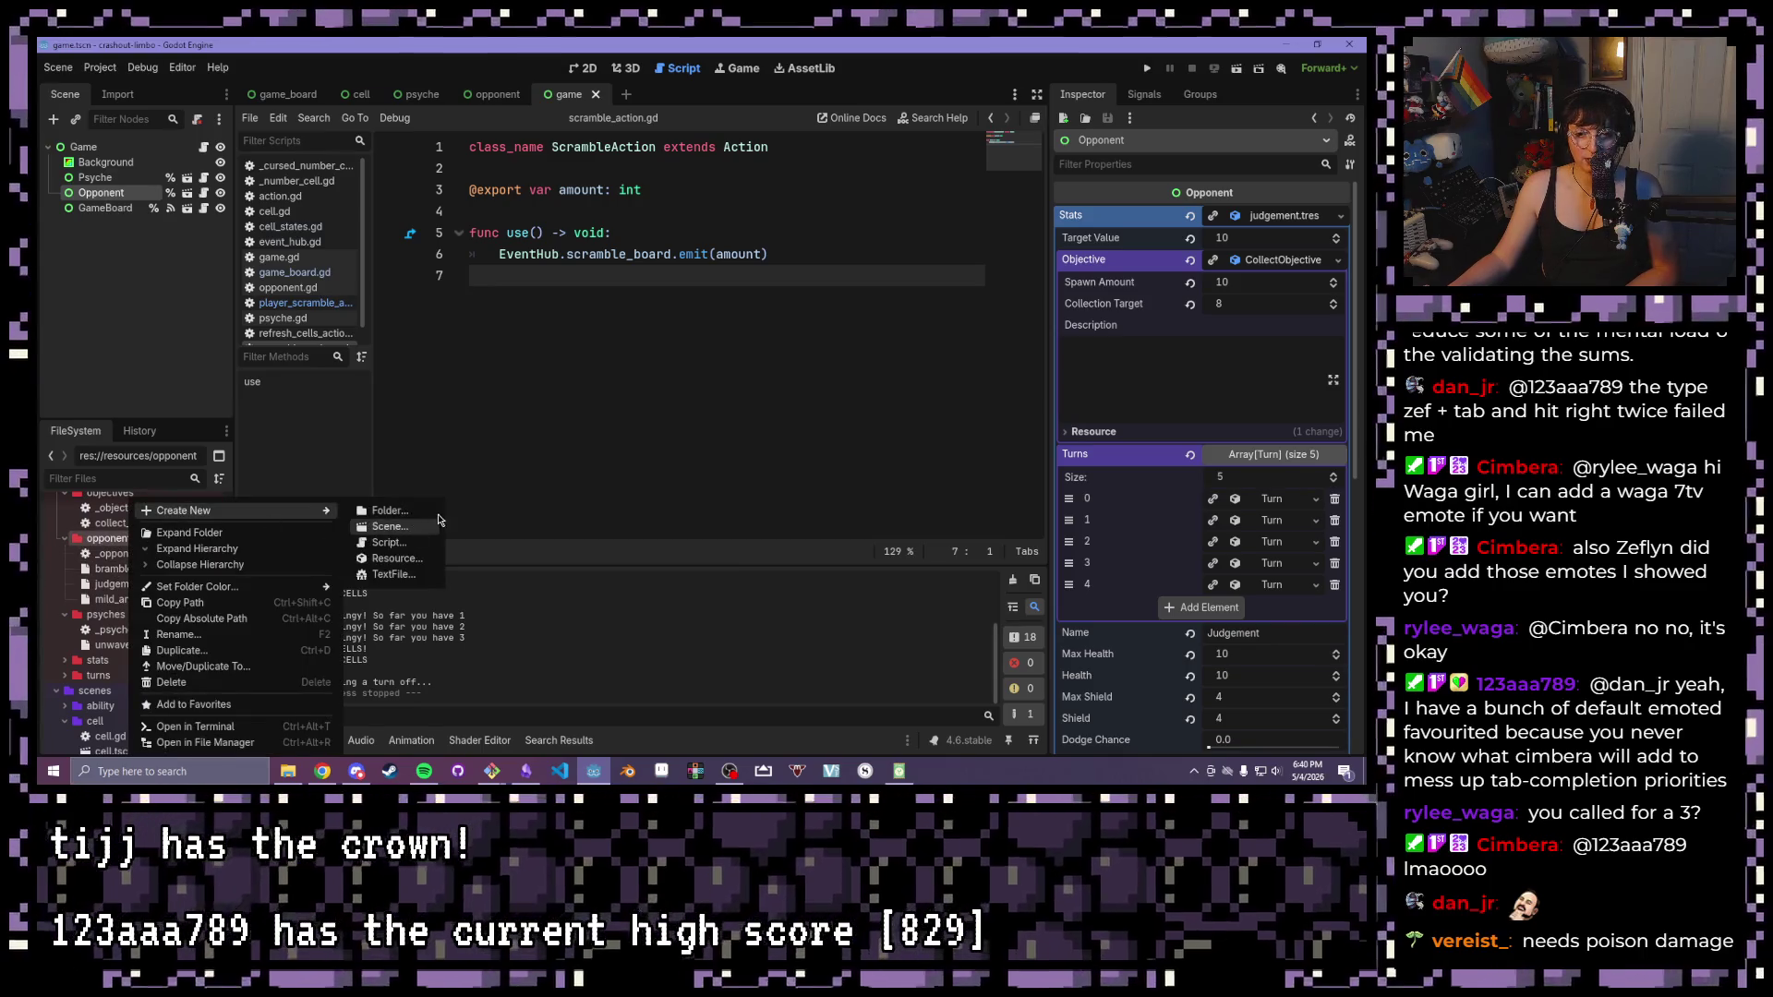
pyautogui.click(412, 561)
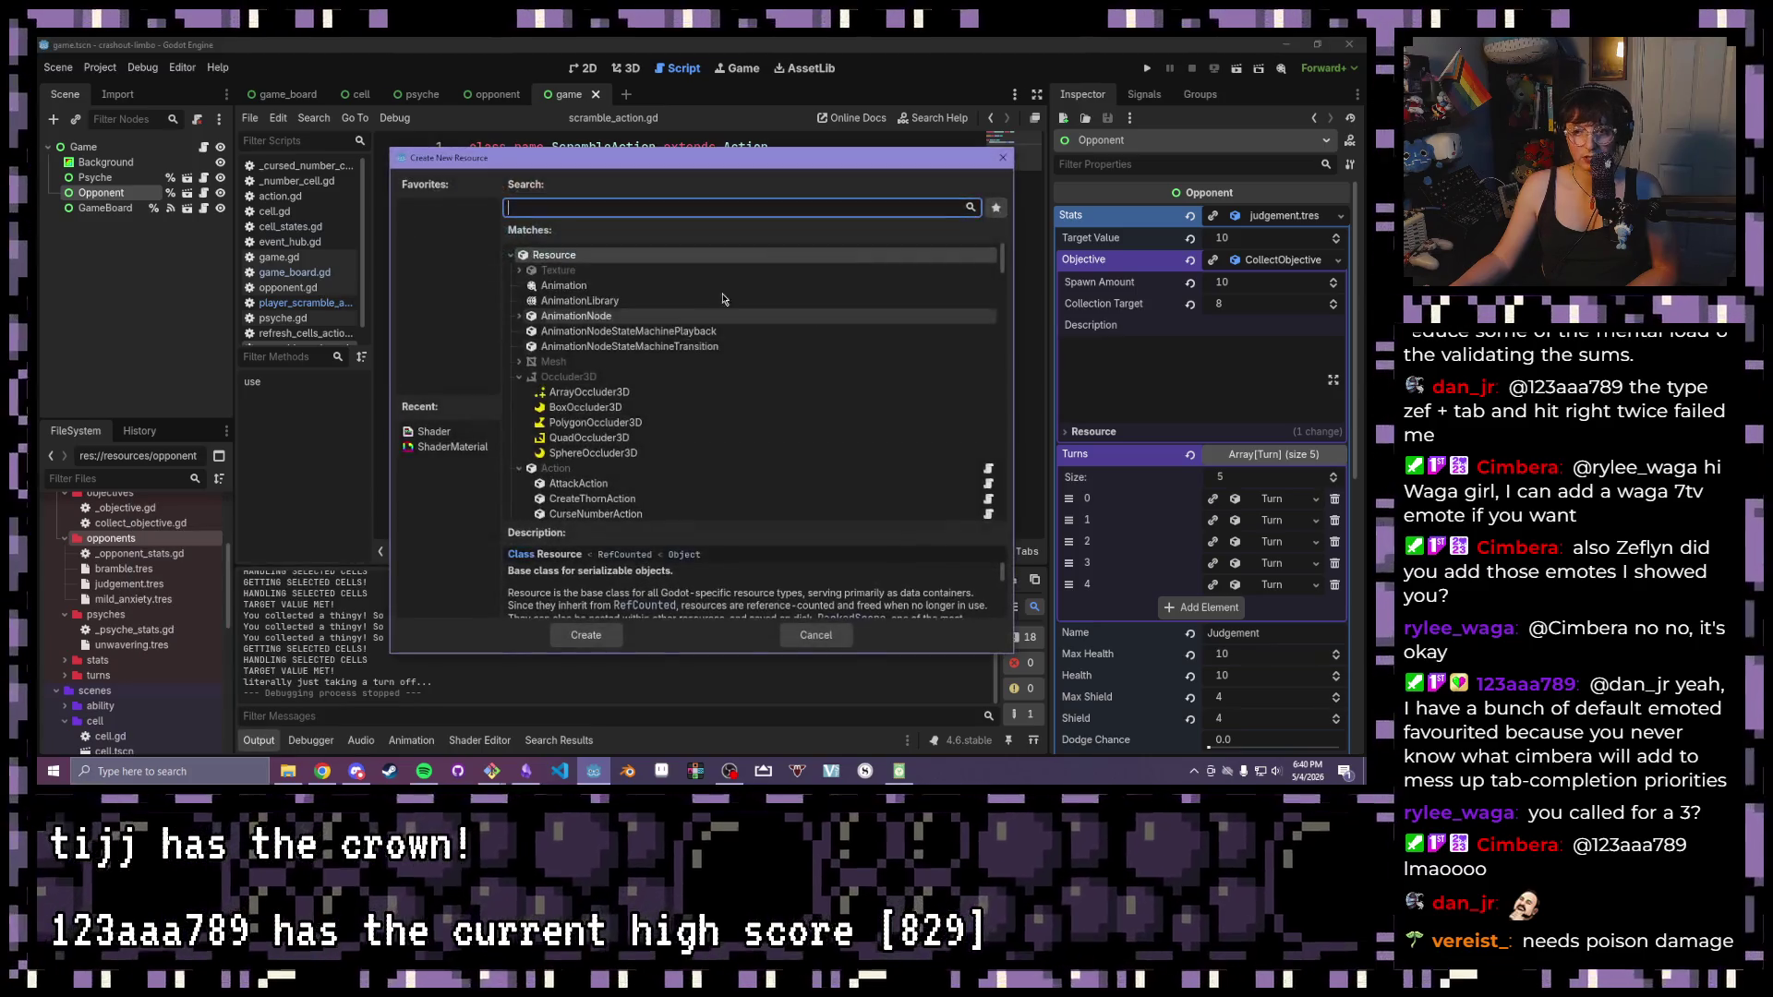
pyautogui.write('Opp')
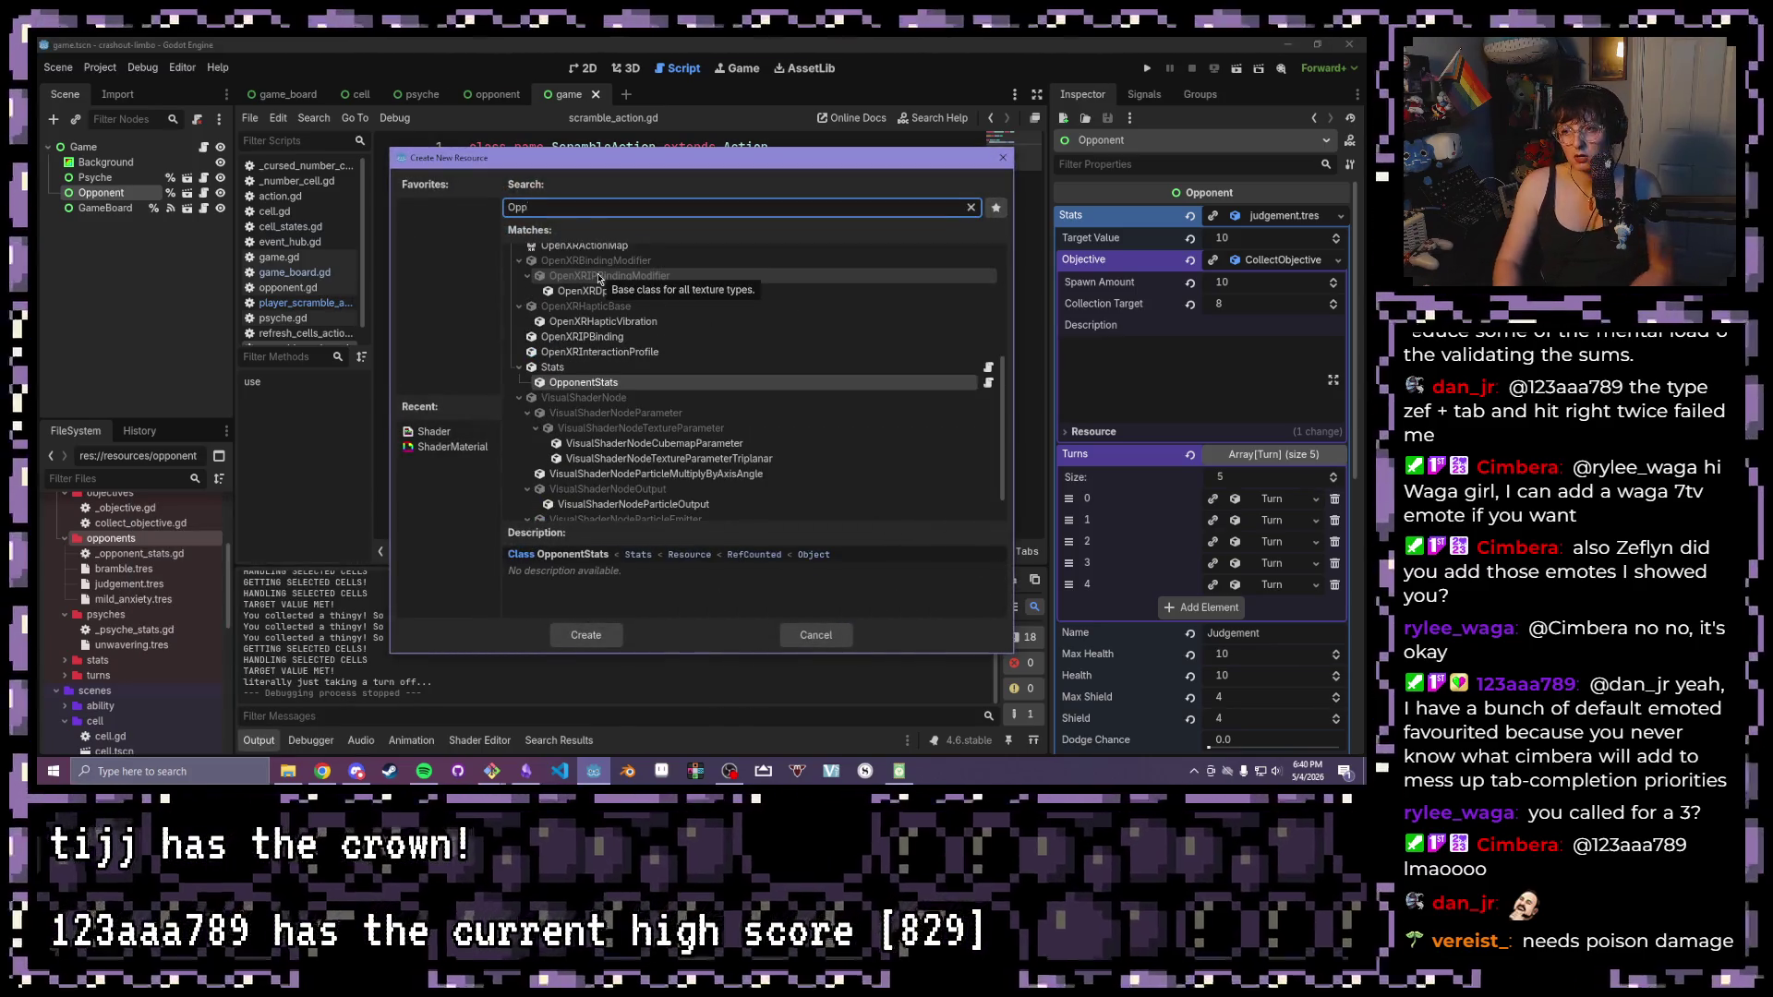
pyautogui.doubleClick(596, 383)
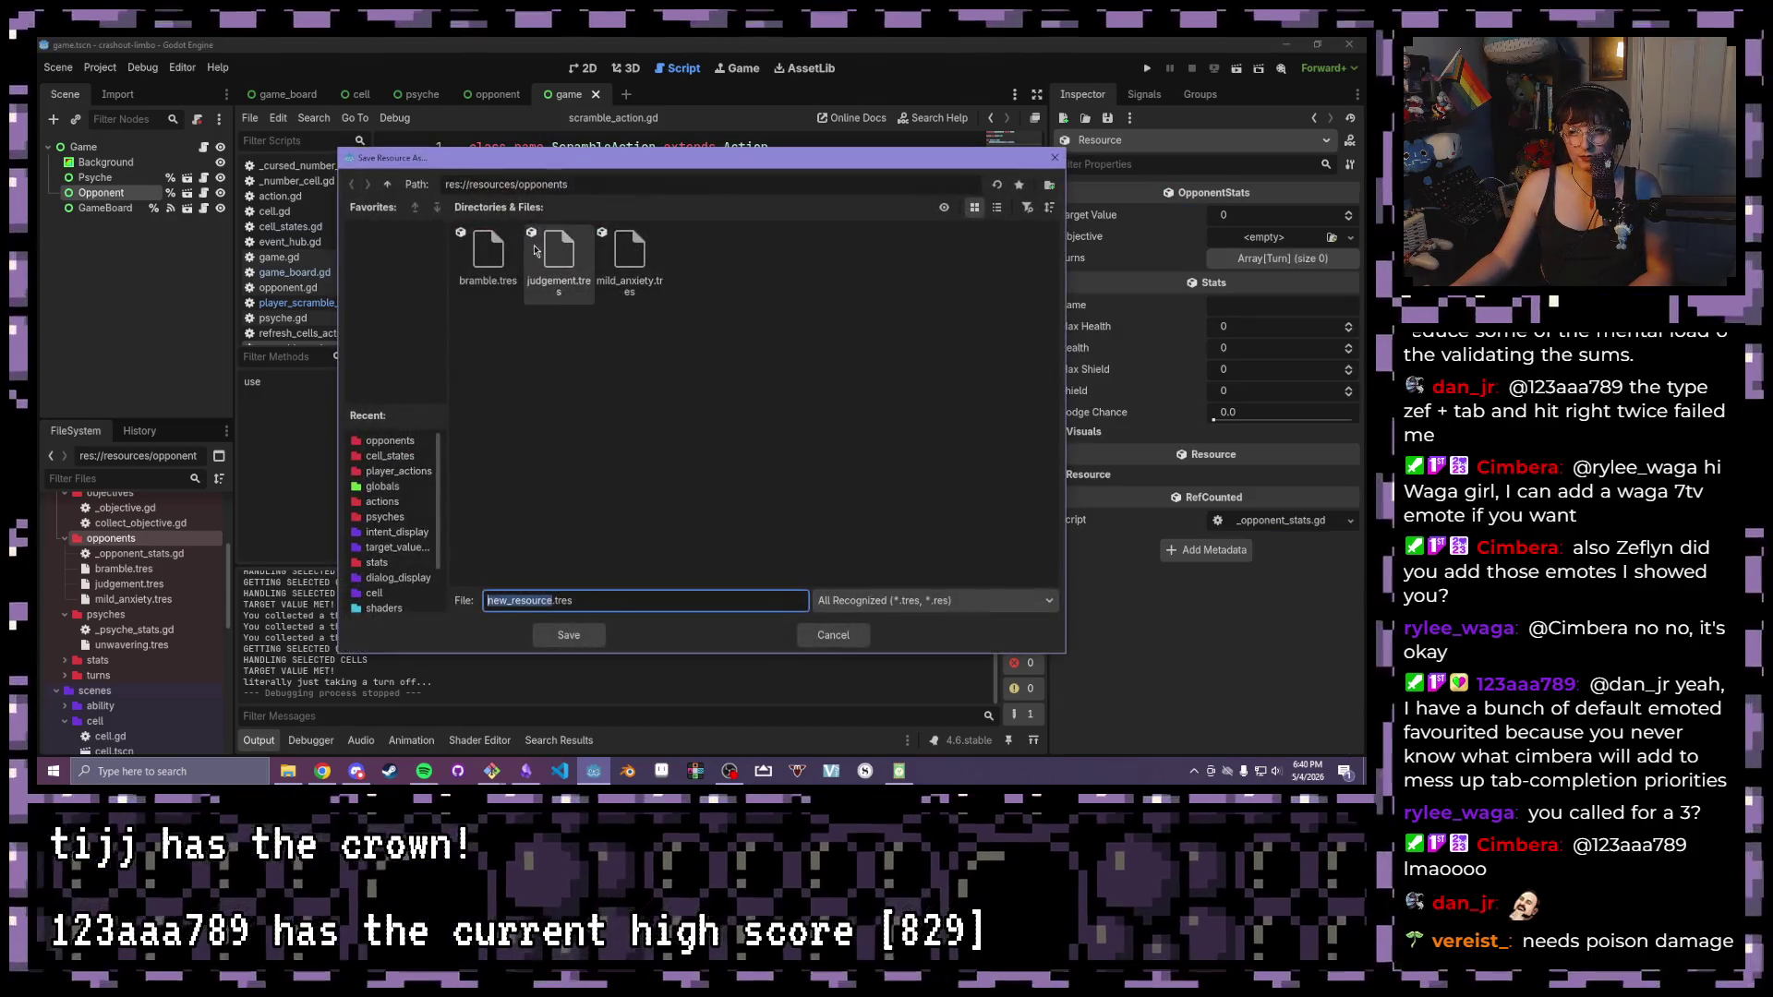
pyautogui.write('di')
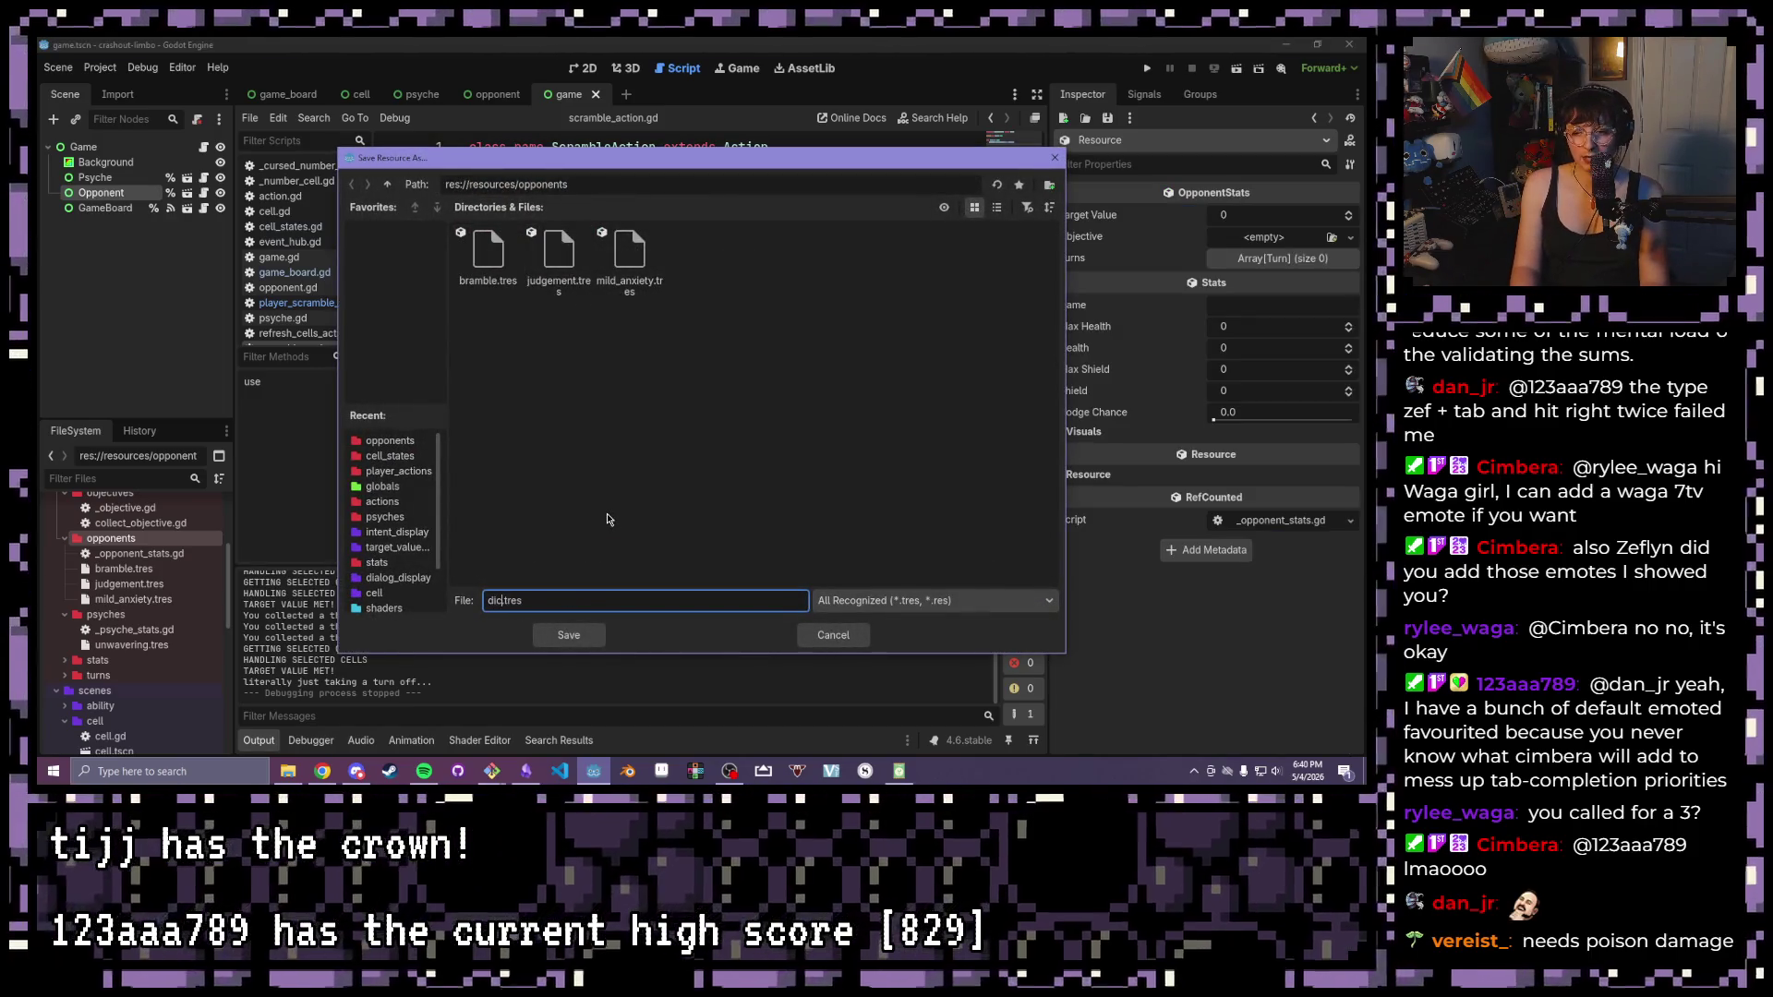
pyautogui.click(587, 639)
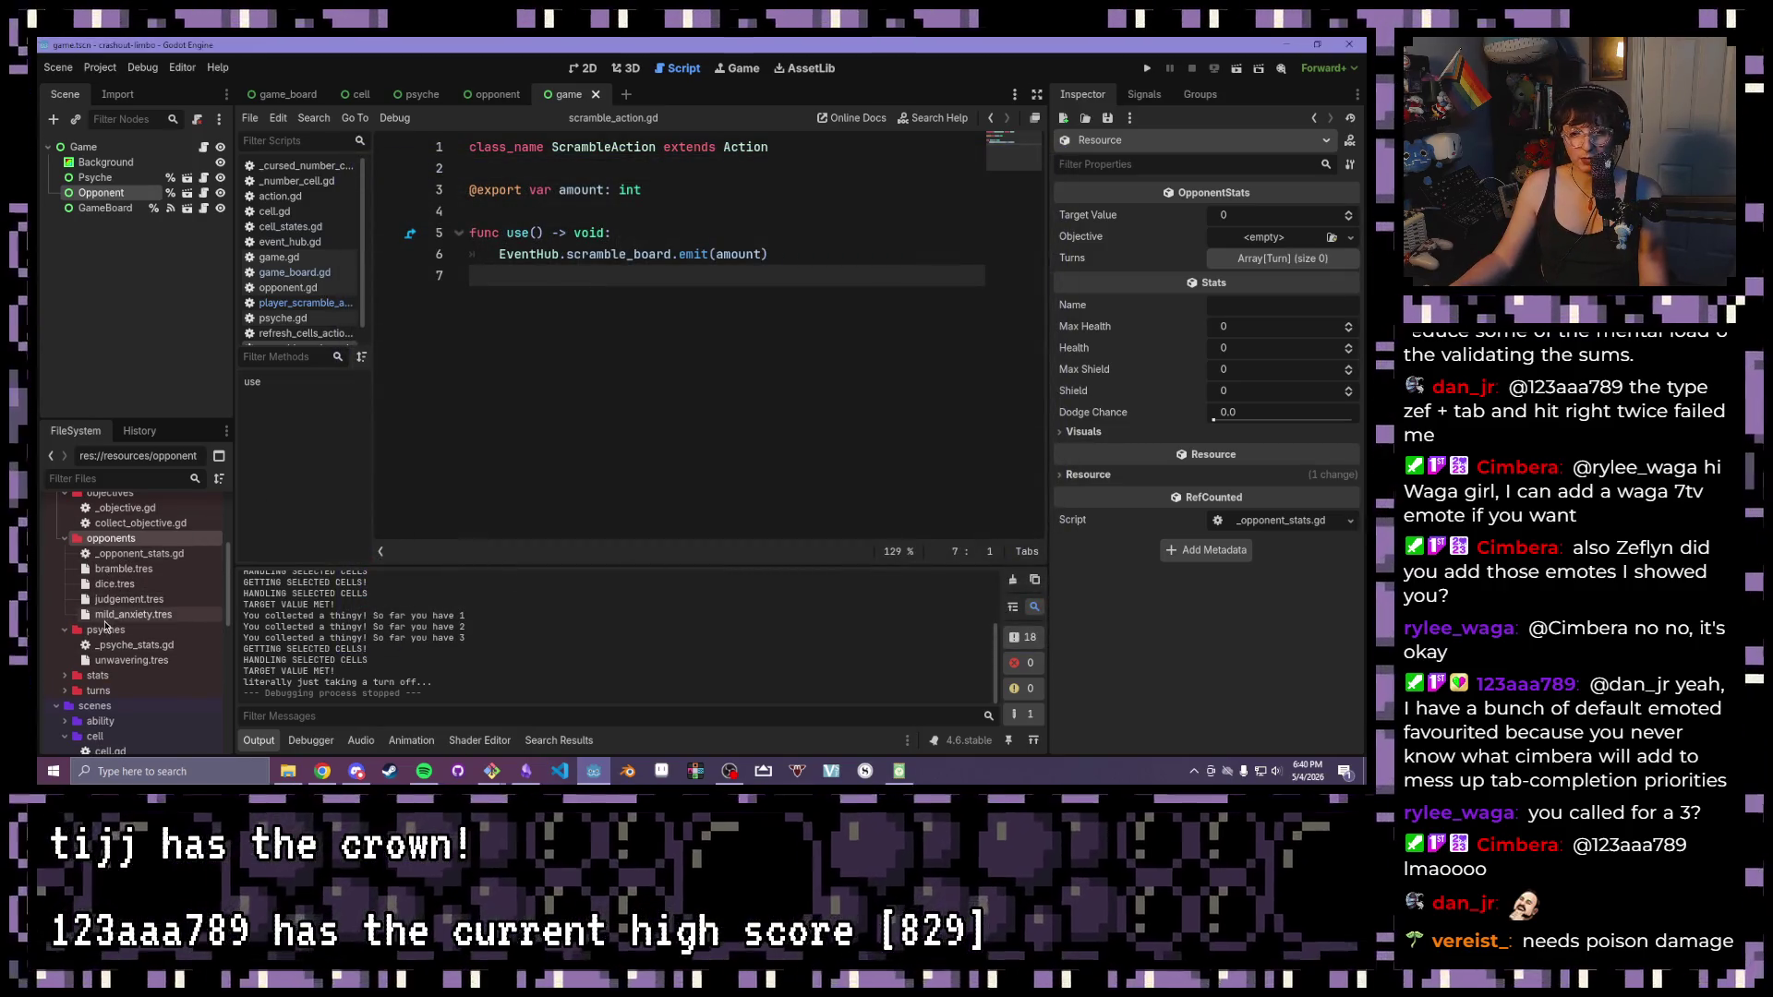
pyautogui.click(118, 587)
# Set the dice opponent's Target Value to 10
pyautogui.click(1281, 212)
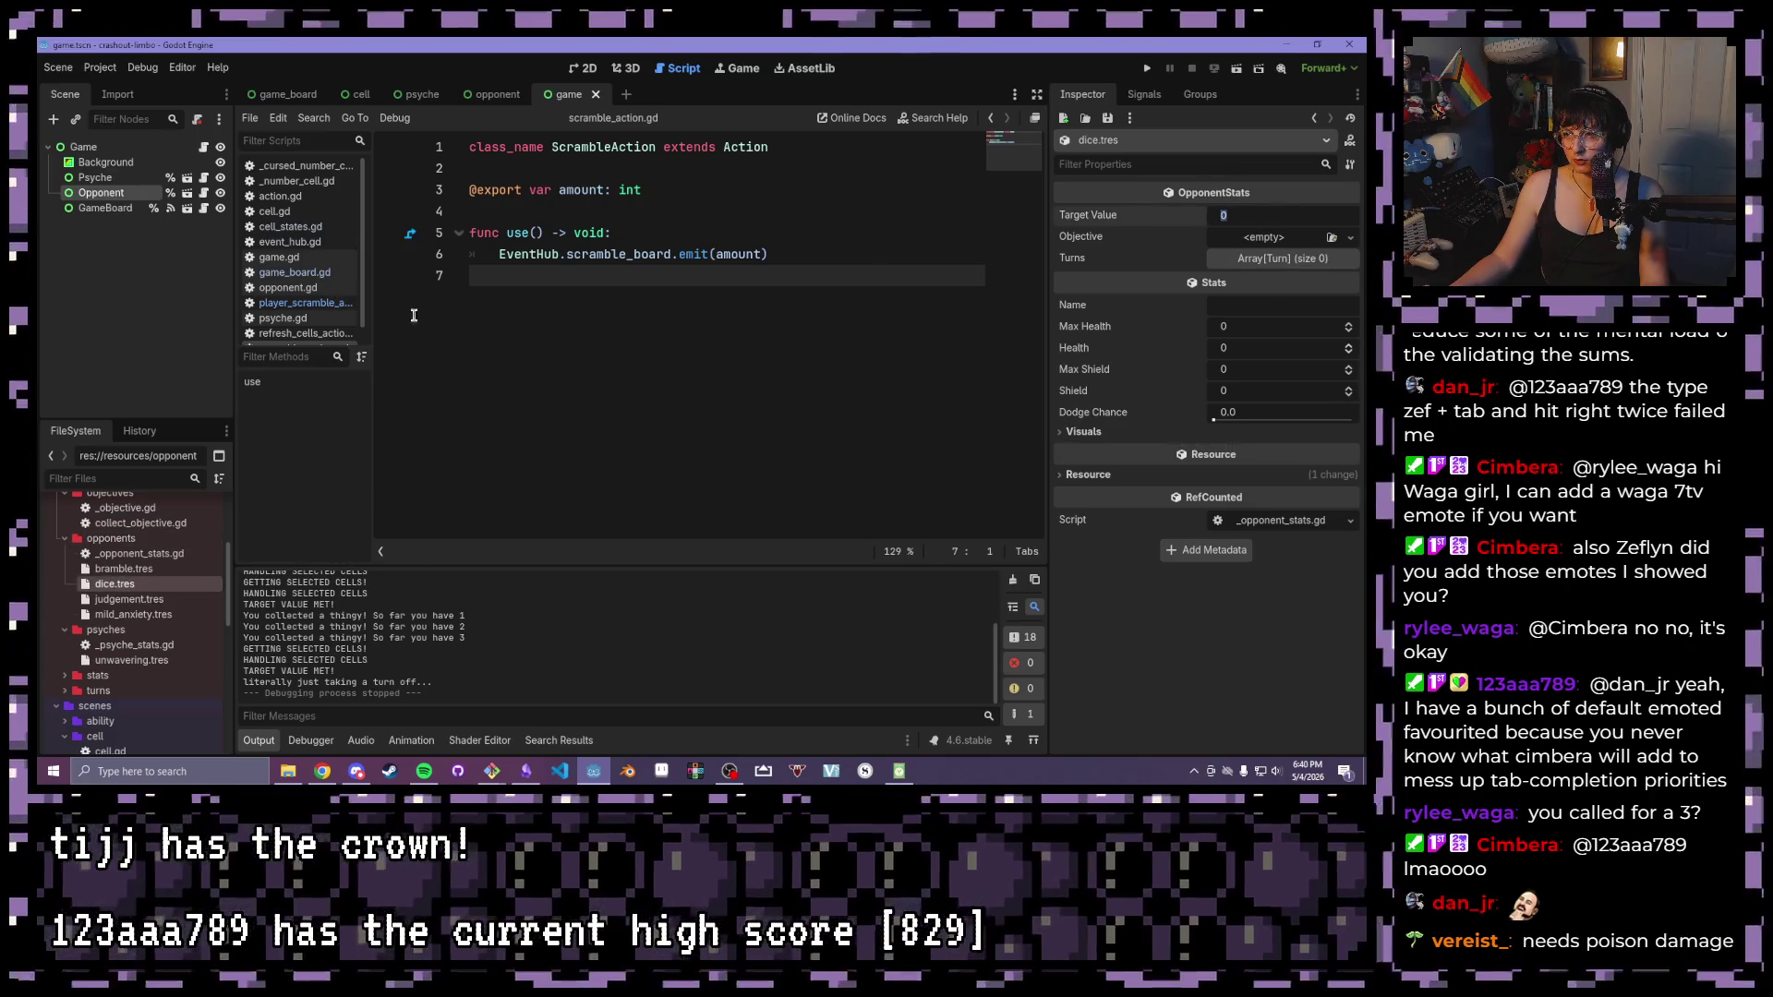
pyautogui.click(115, 584)
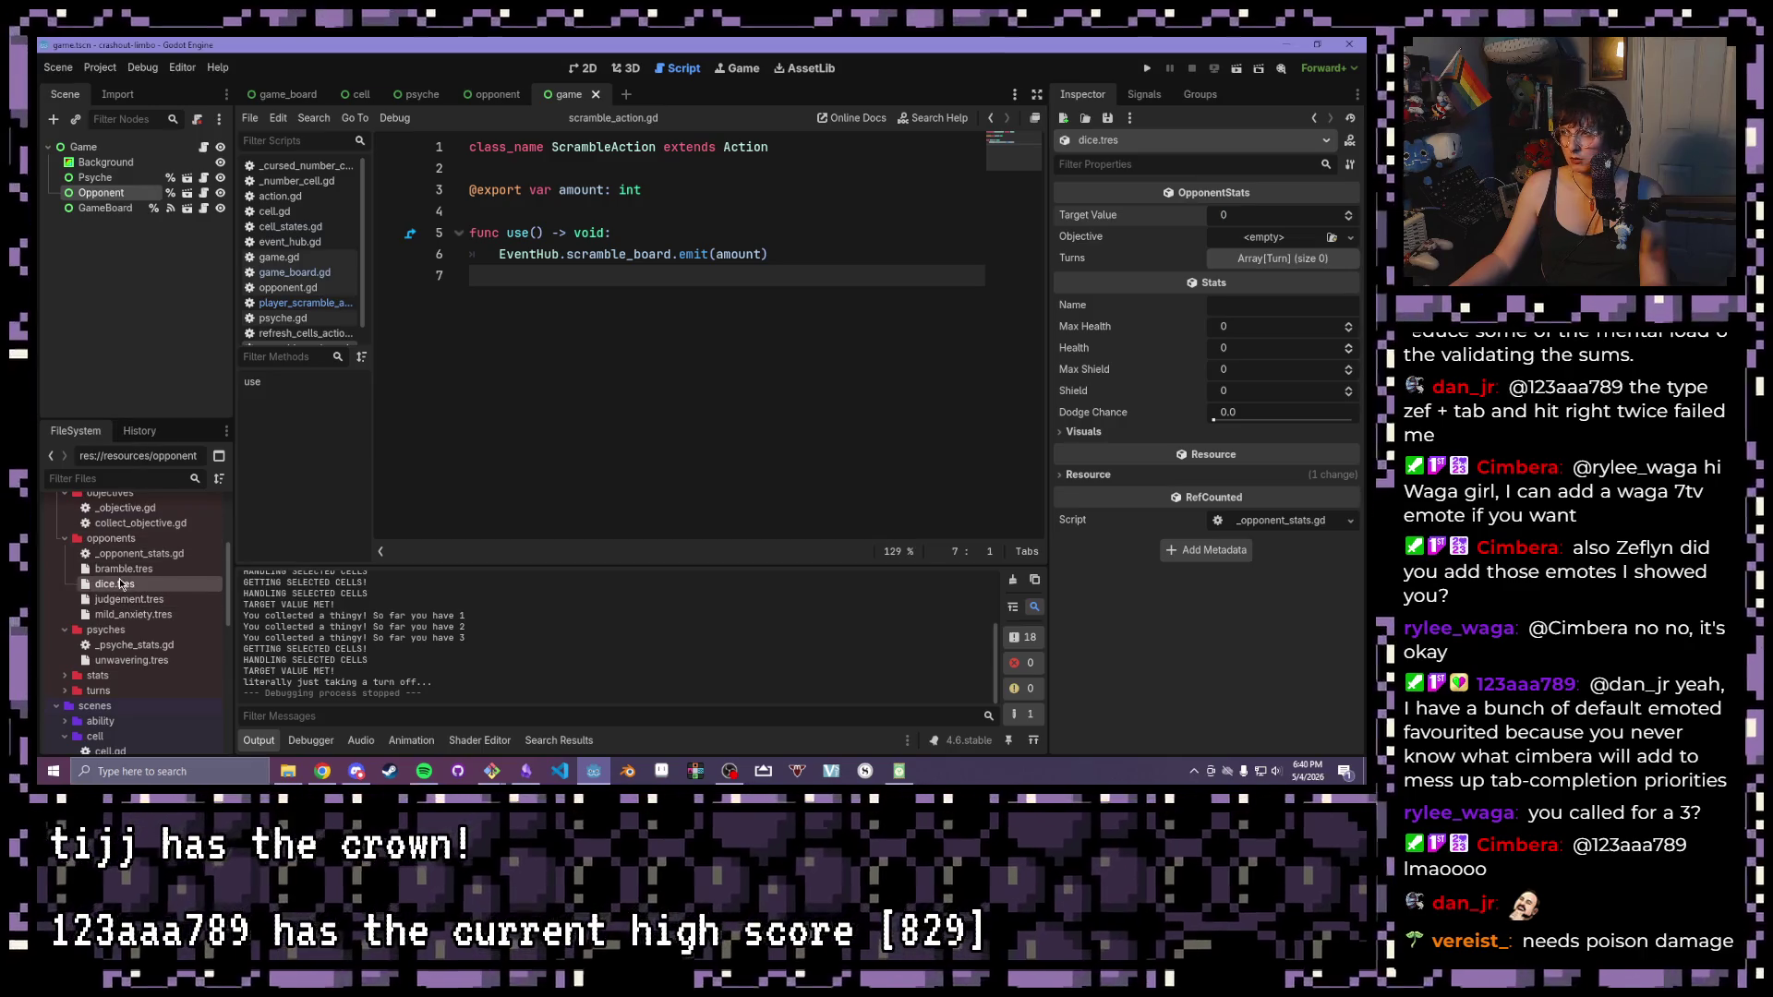
pyautogui.click(109, 193)
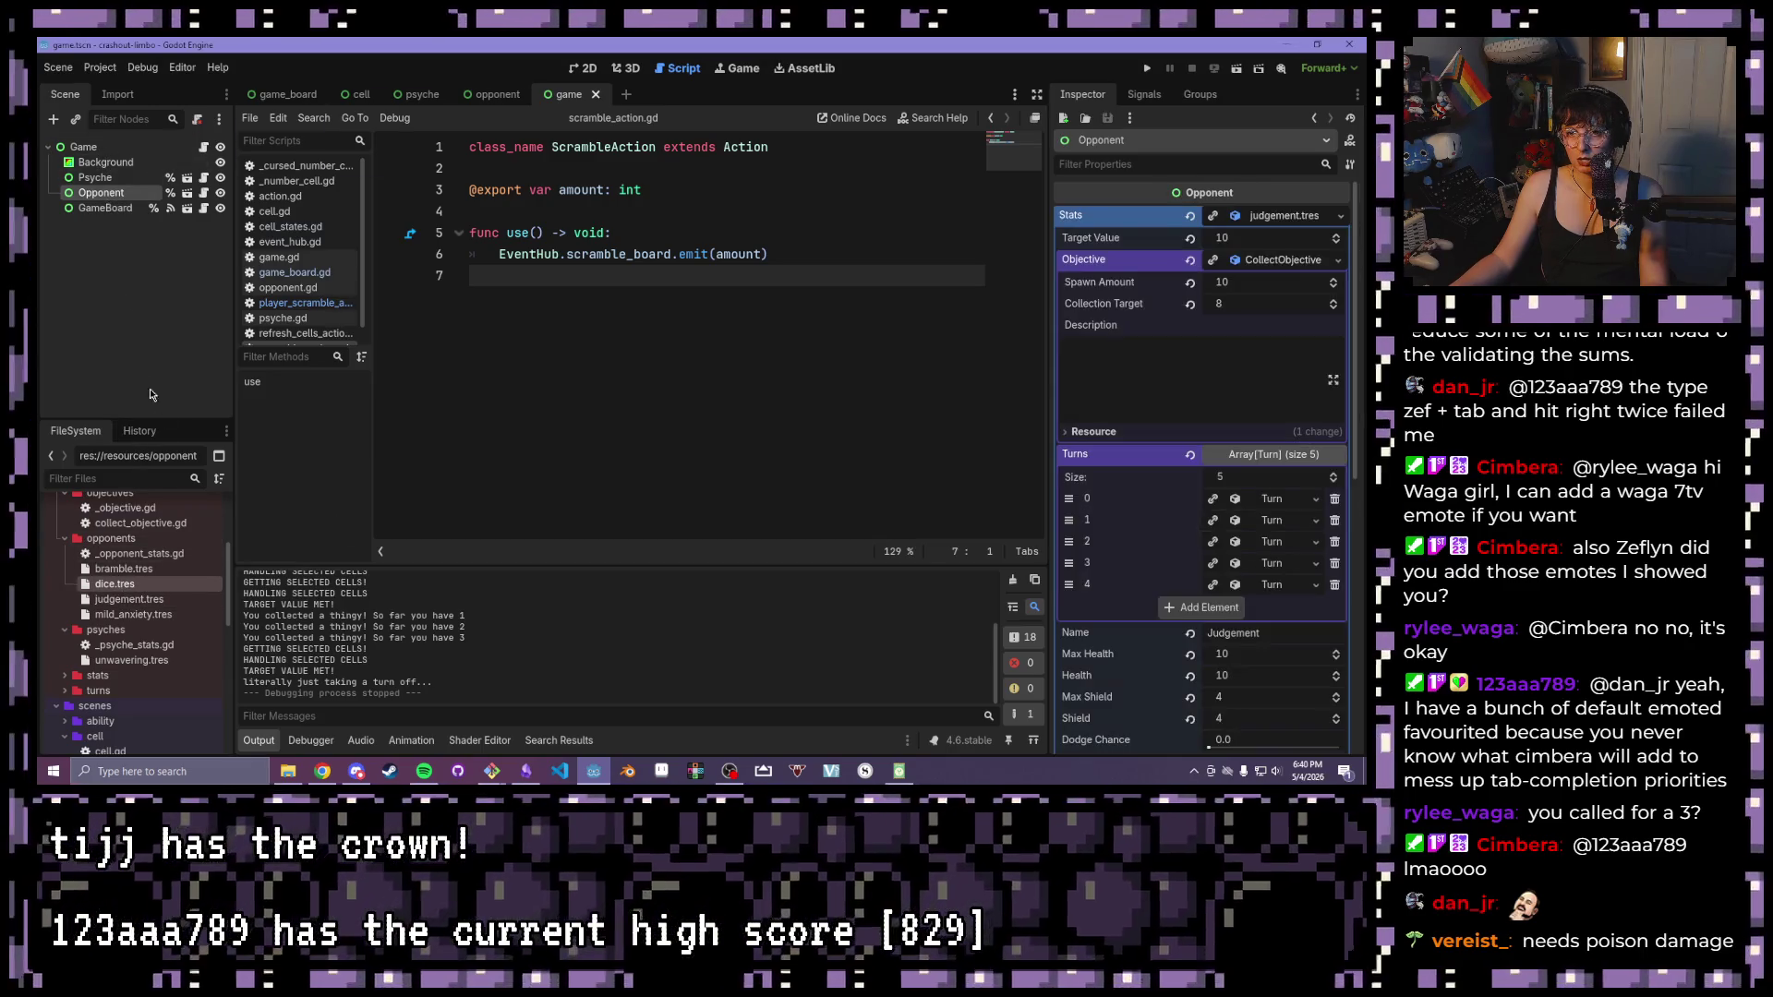
pyautogui.click(114, 583)
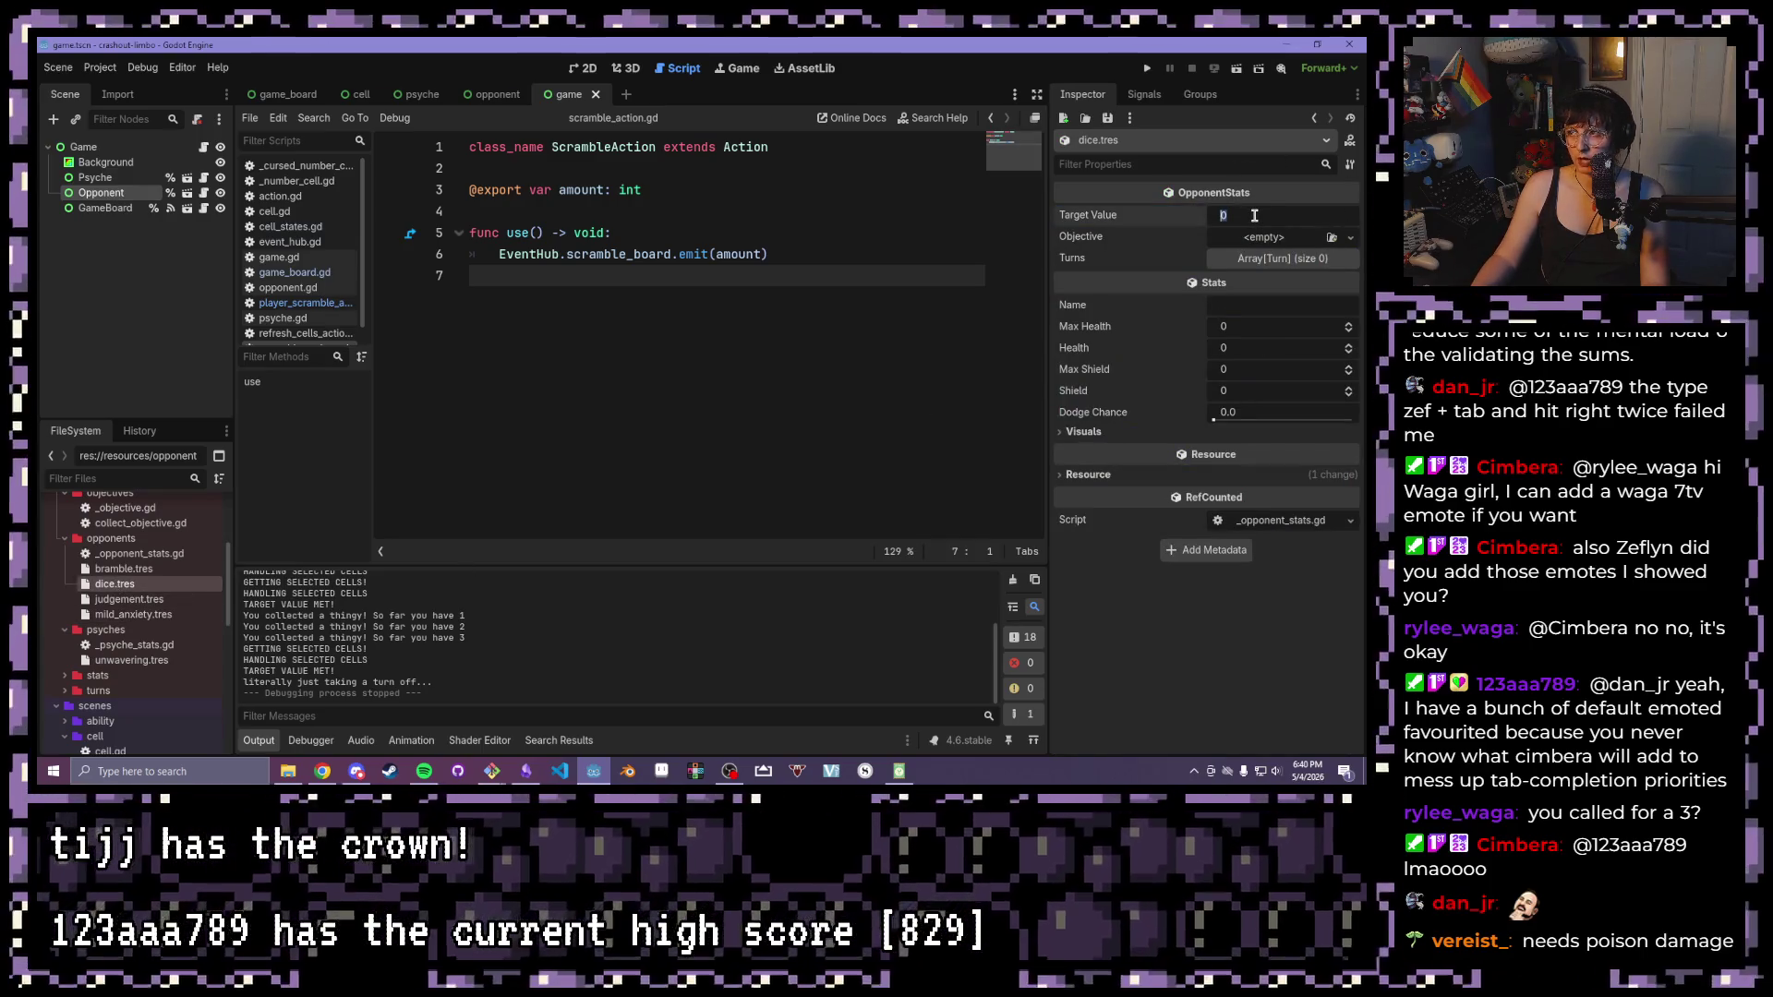
pyautogui.write('10')
pyautogui.press('Return')
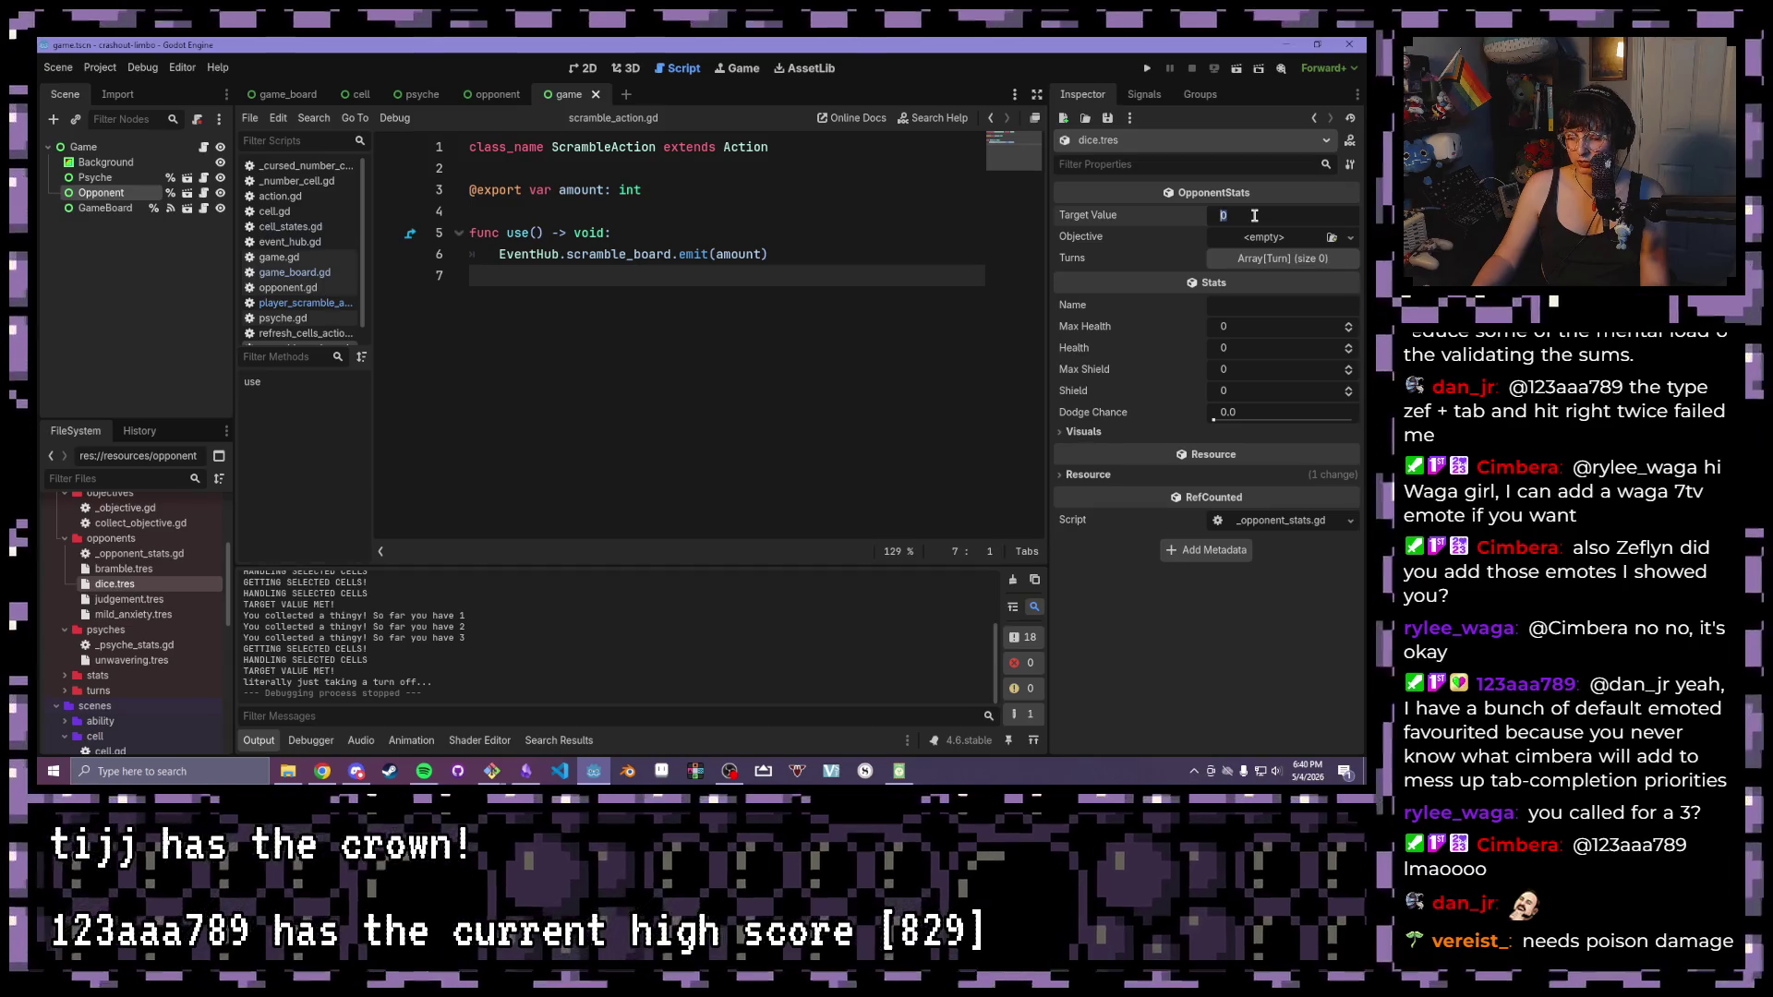
# Give dice.tres a new CollectObjective with spawn amount 15 and collection target 12
pyautogui.click(1265, 237)
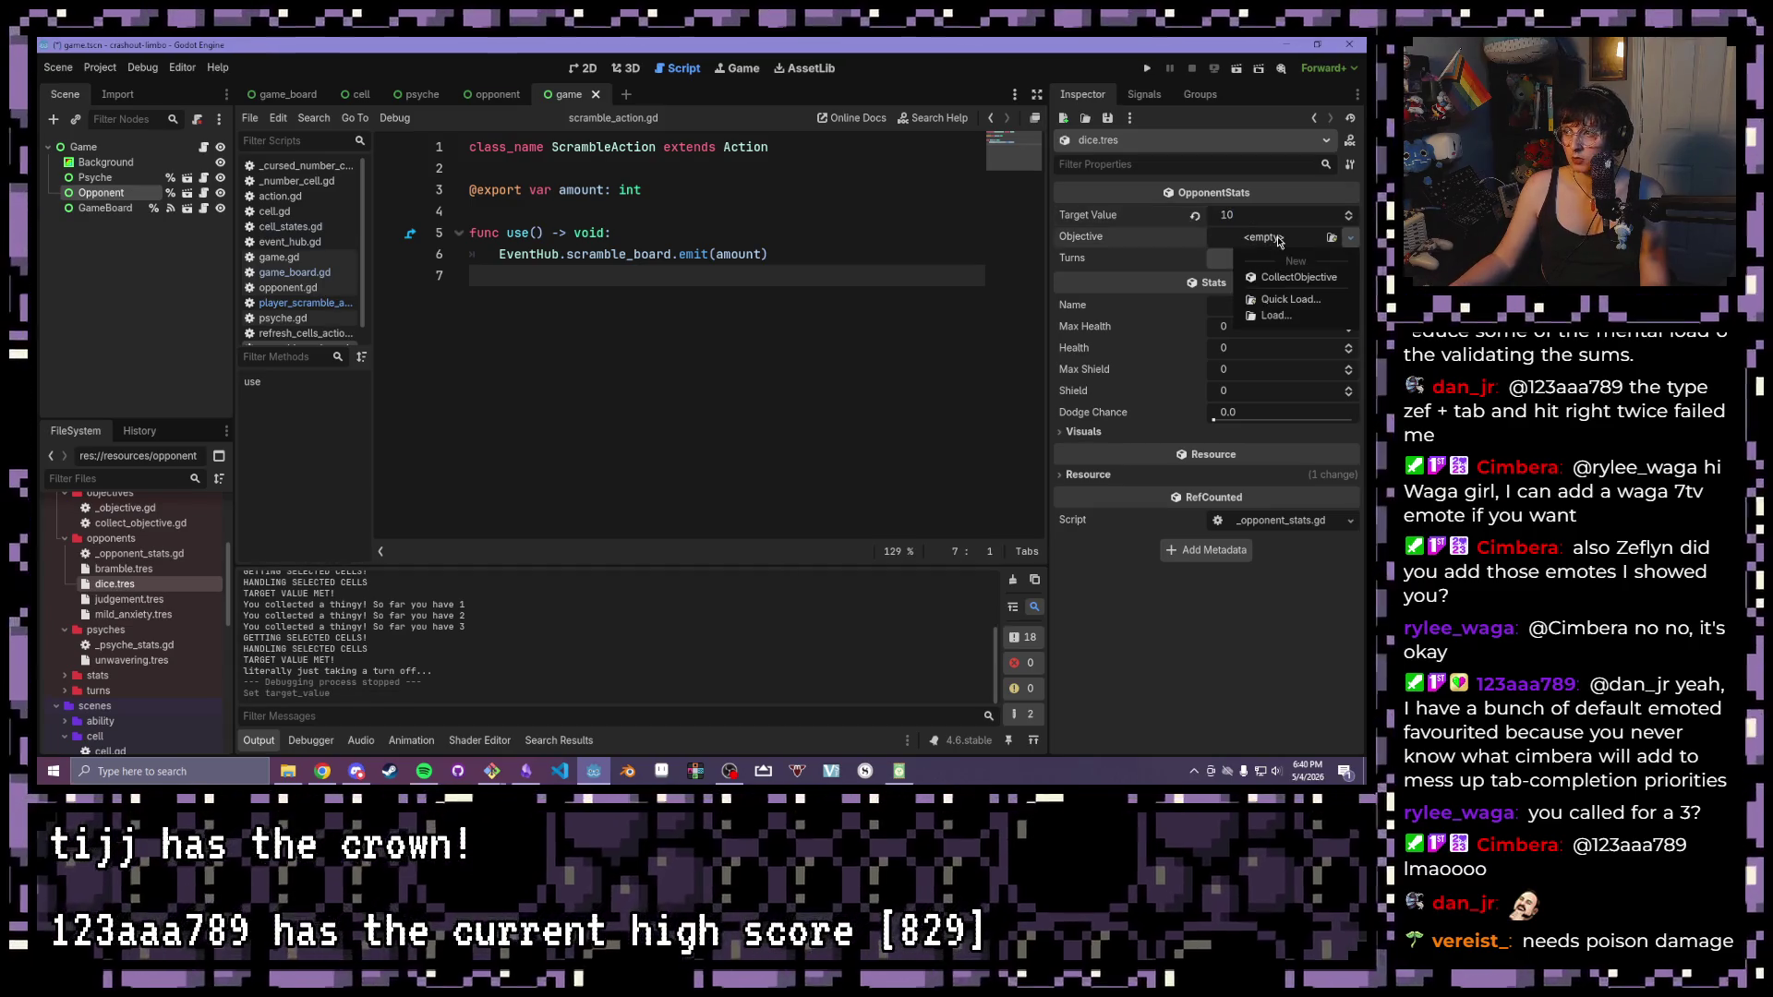
pyautogui.click(1280, 252)
pyautogui.click(1283, 238)
pyautogui.click(1259, 258)
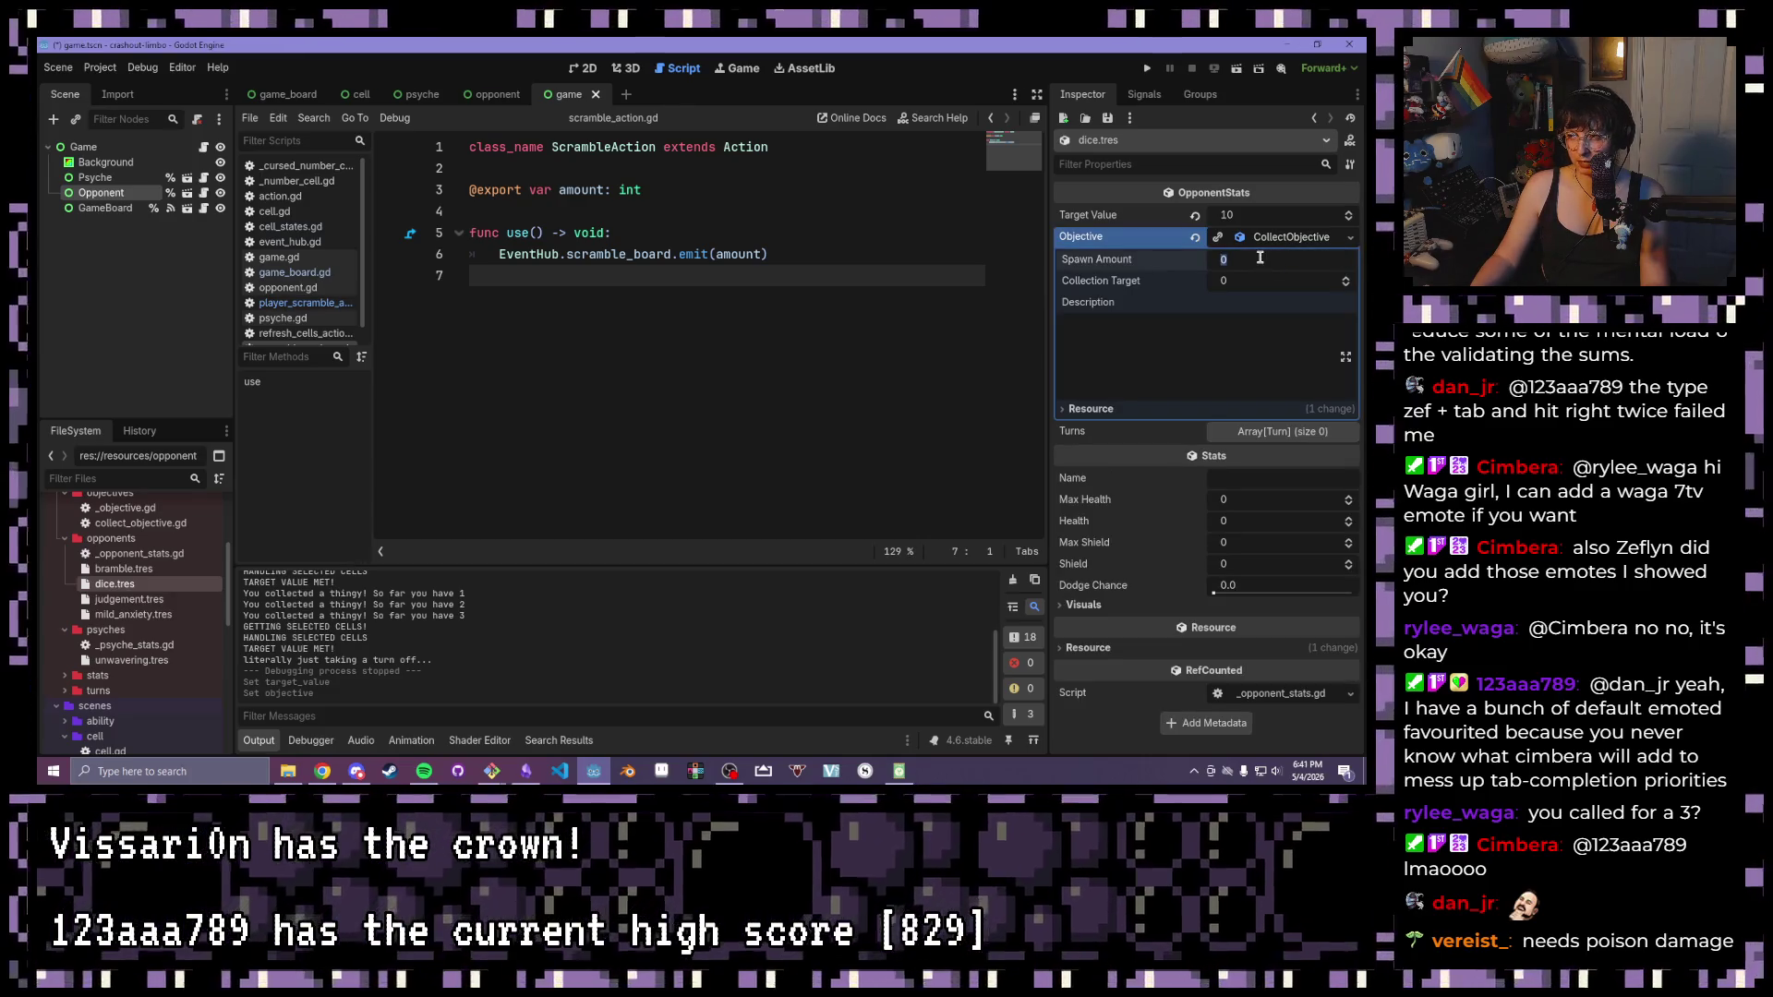
pyautogui.write('15')
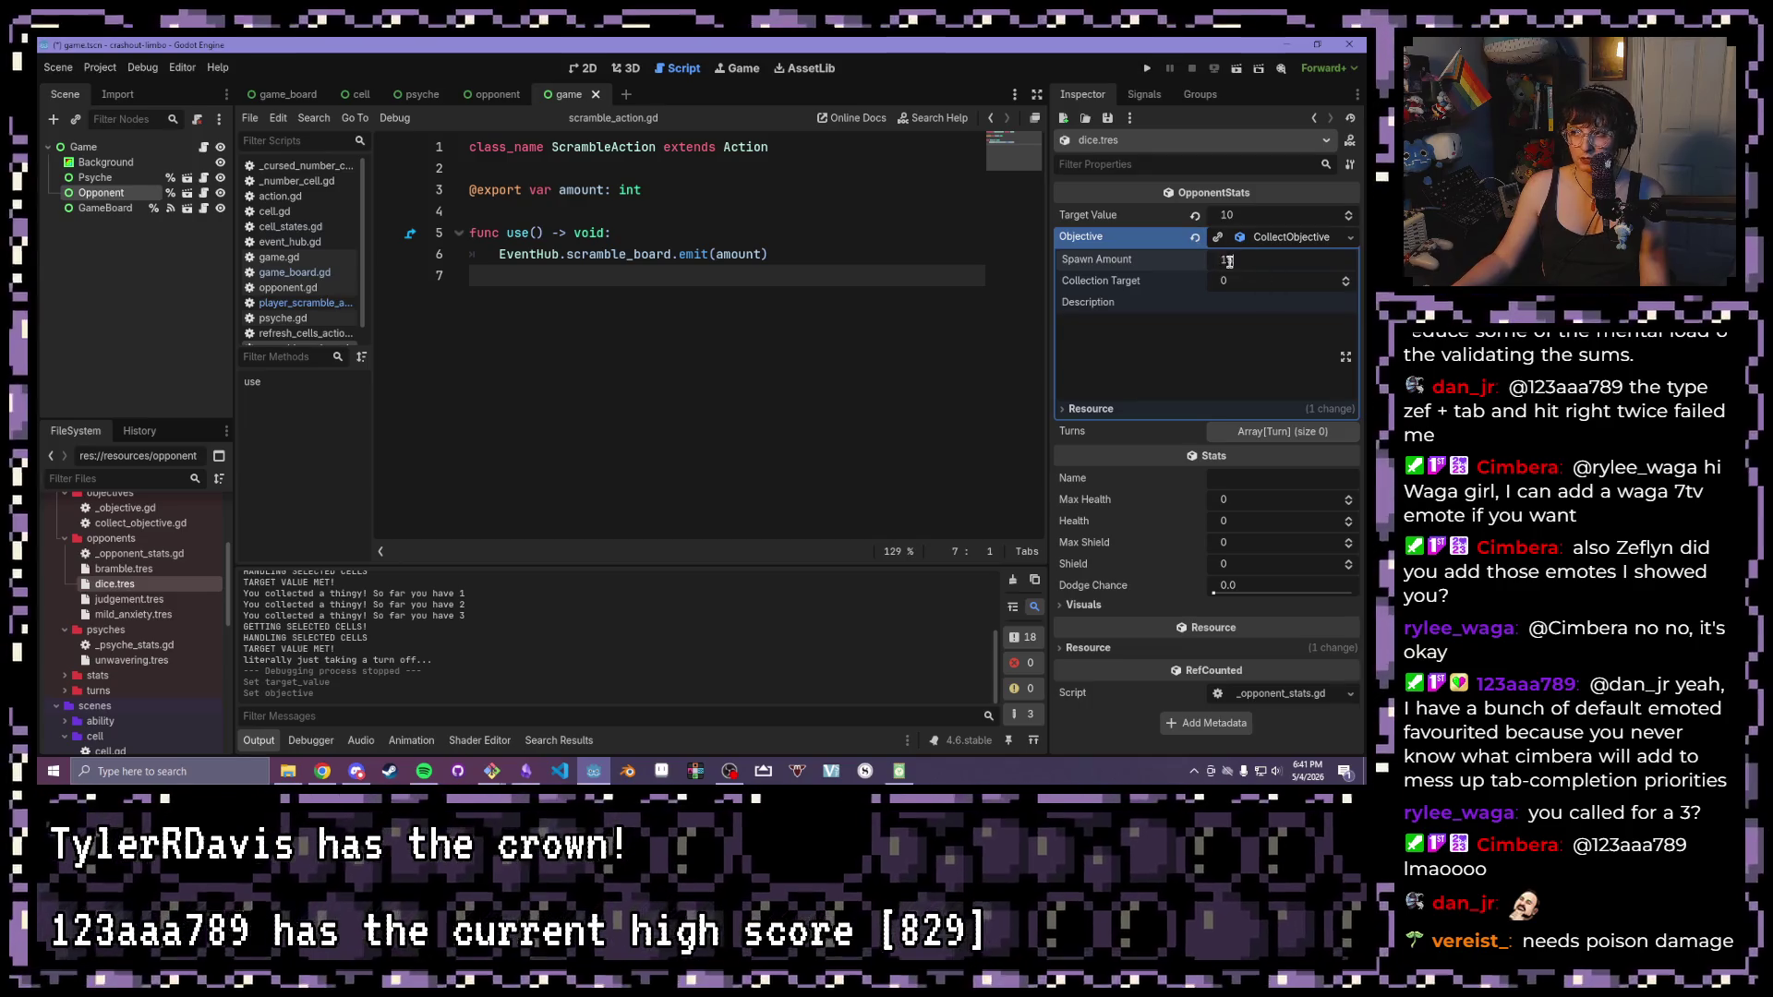
pyautogui.click(1253, 281)
pyautogui.write('12')
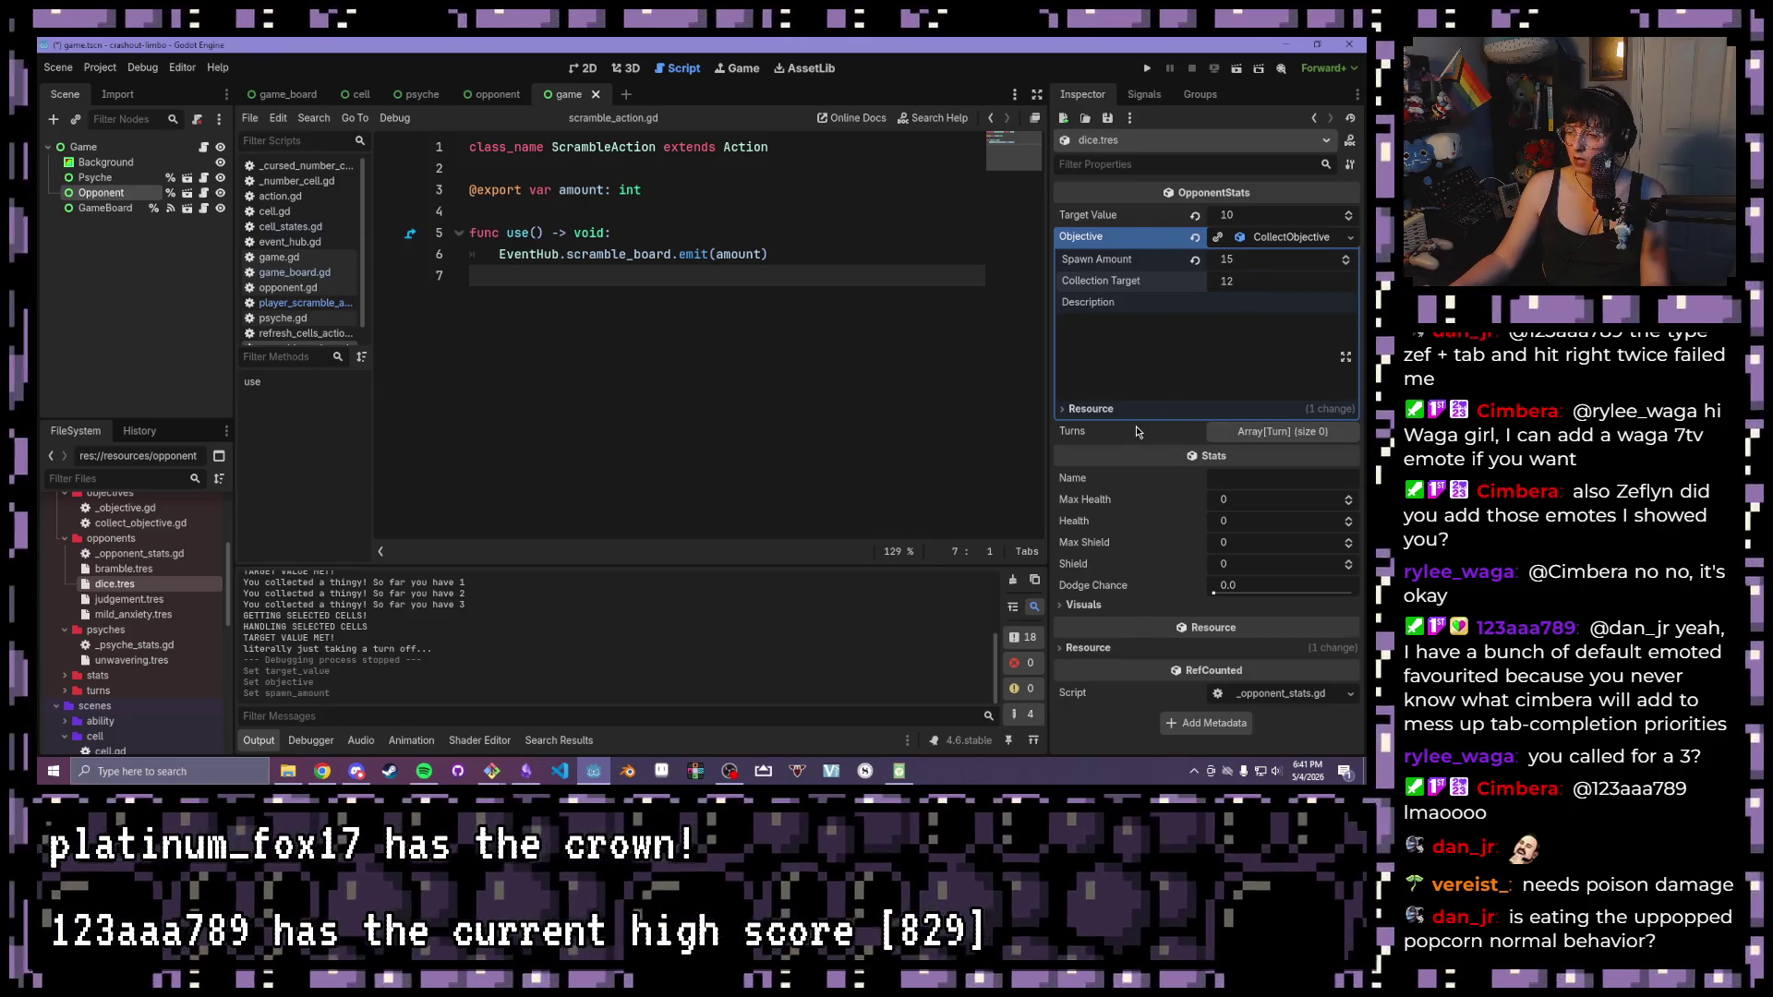
pyautogui.click(1309, 432)
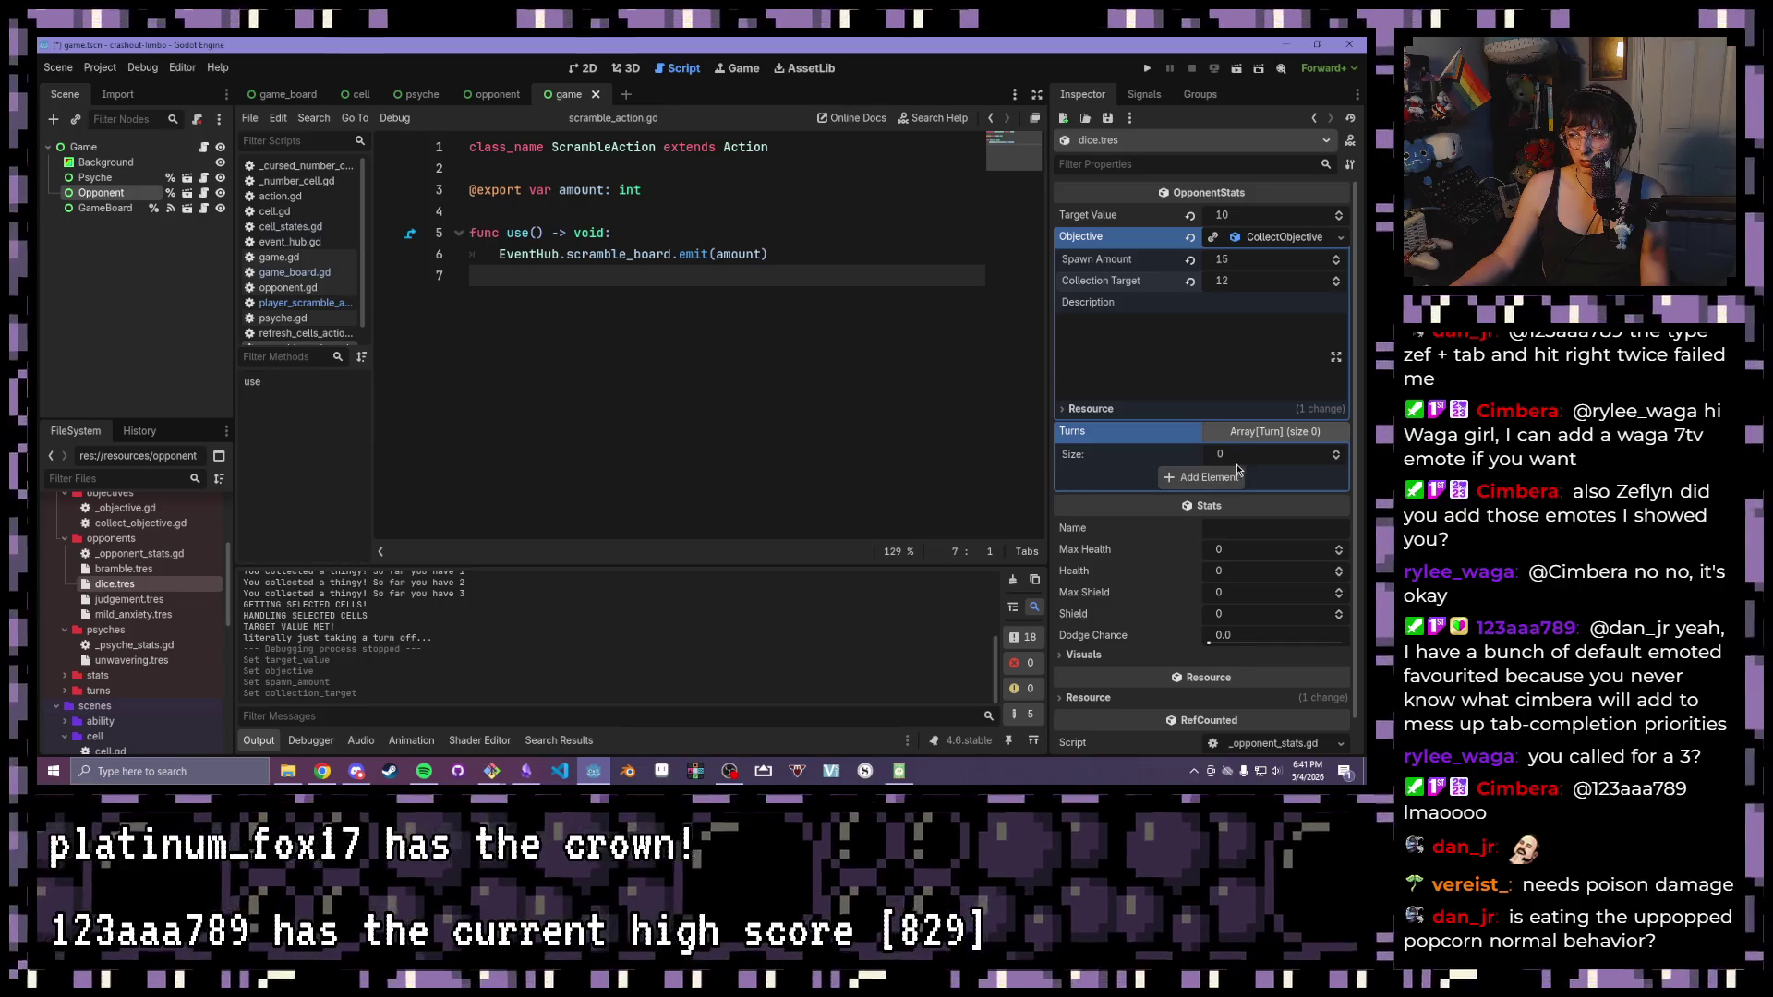
# Widen the Inspector and add a new Turn as the first entry in Turns
pyautogui.click(1200, 477)
pyautogui.click(1258, 476)
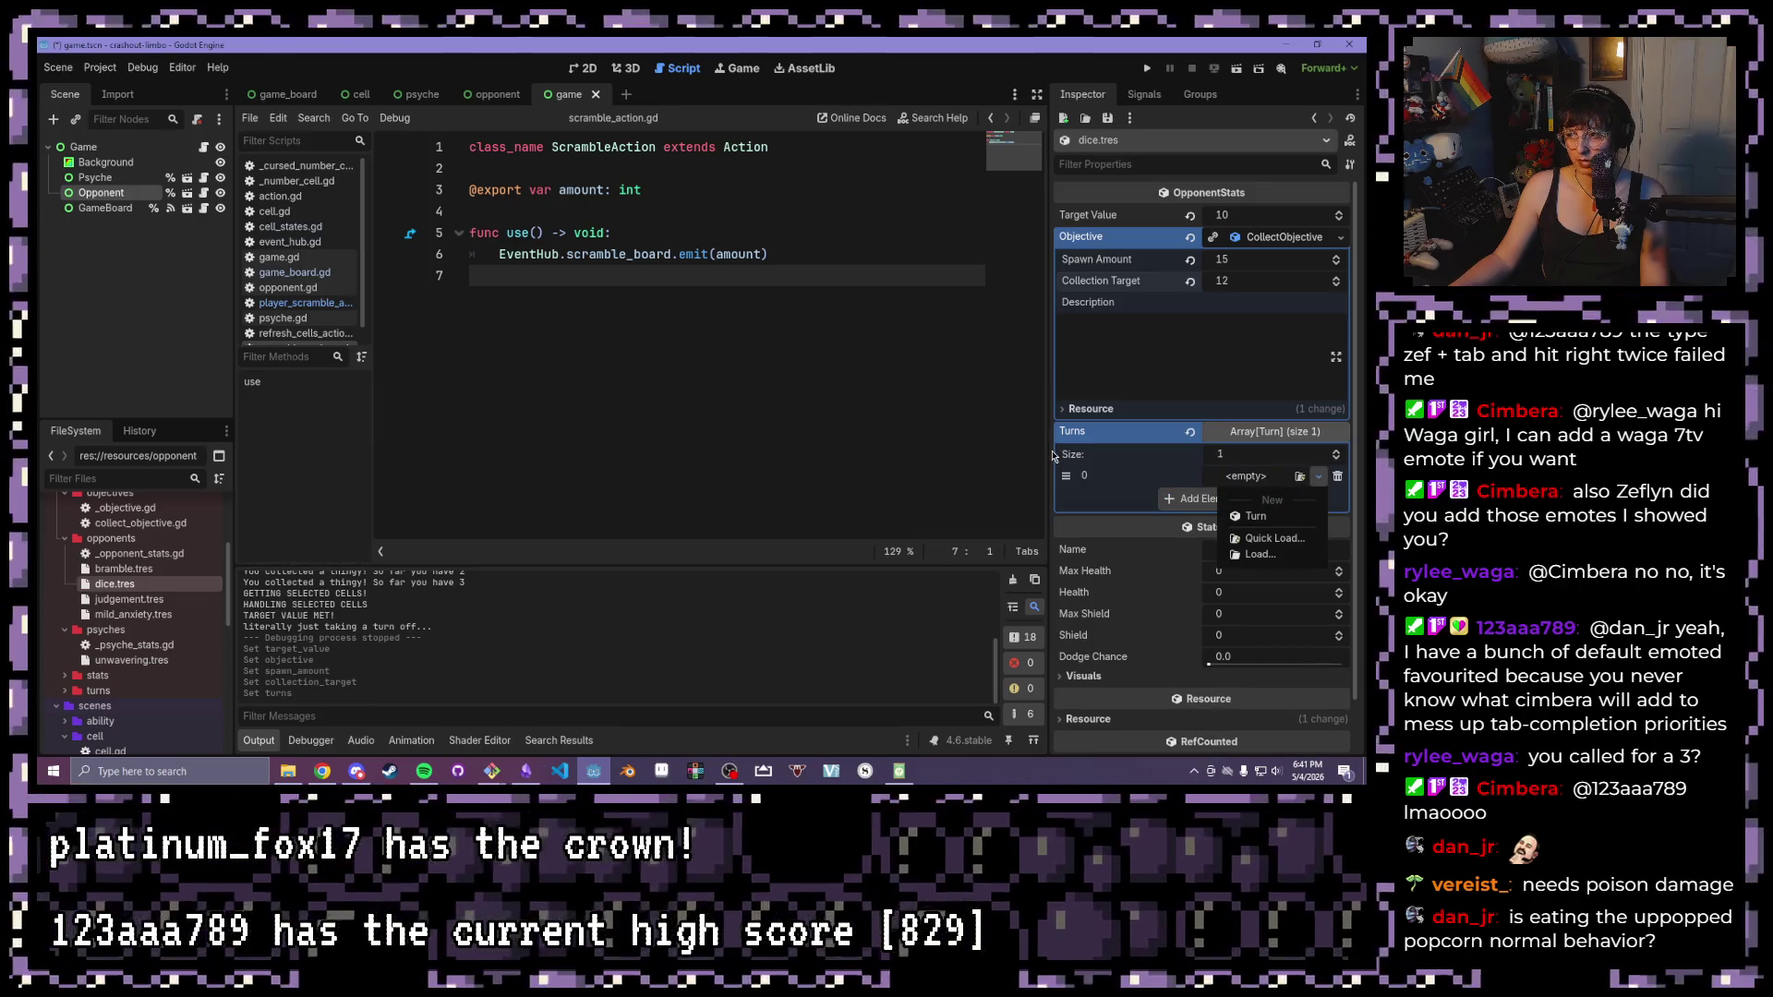
pyautogui.click(1048, 439)
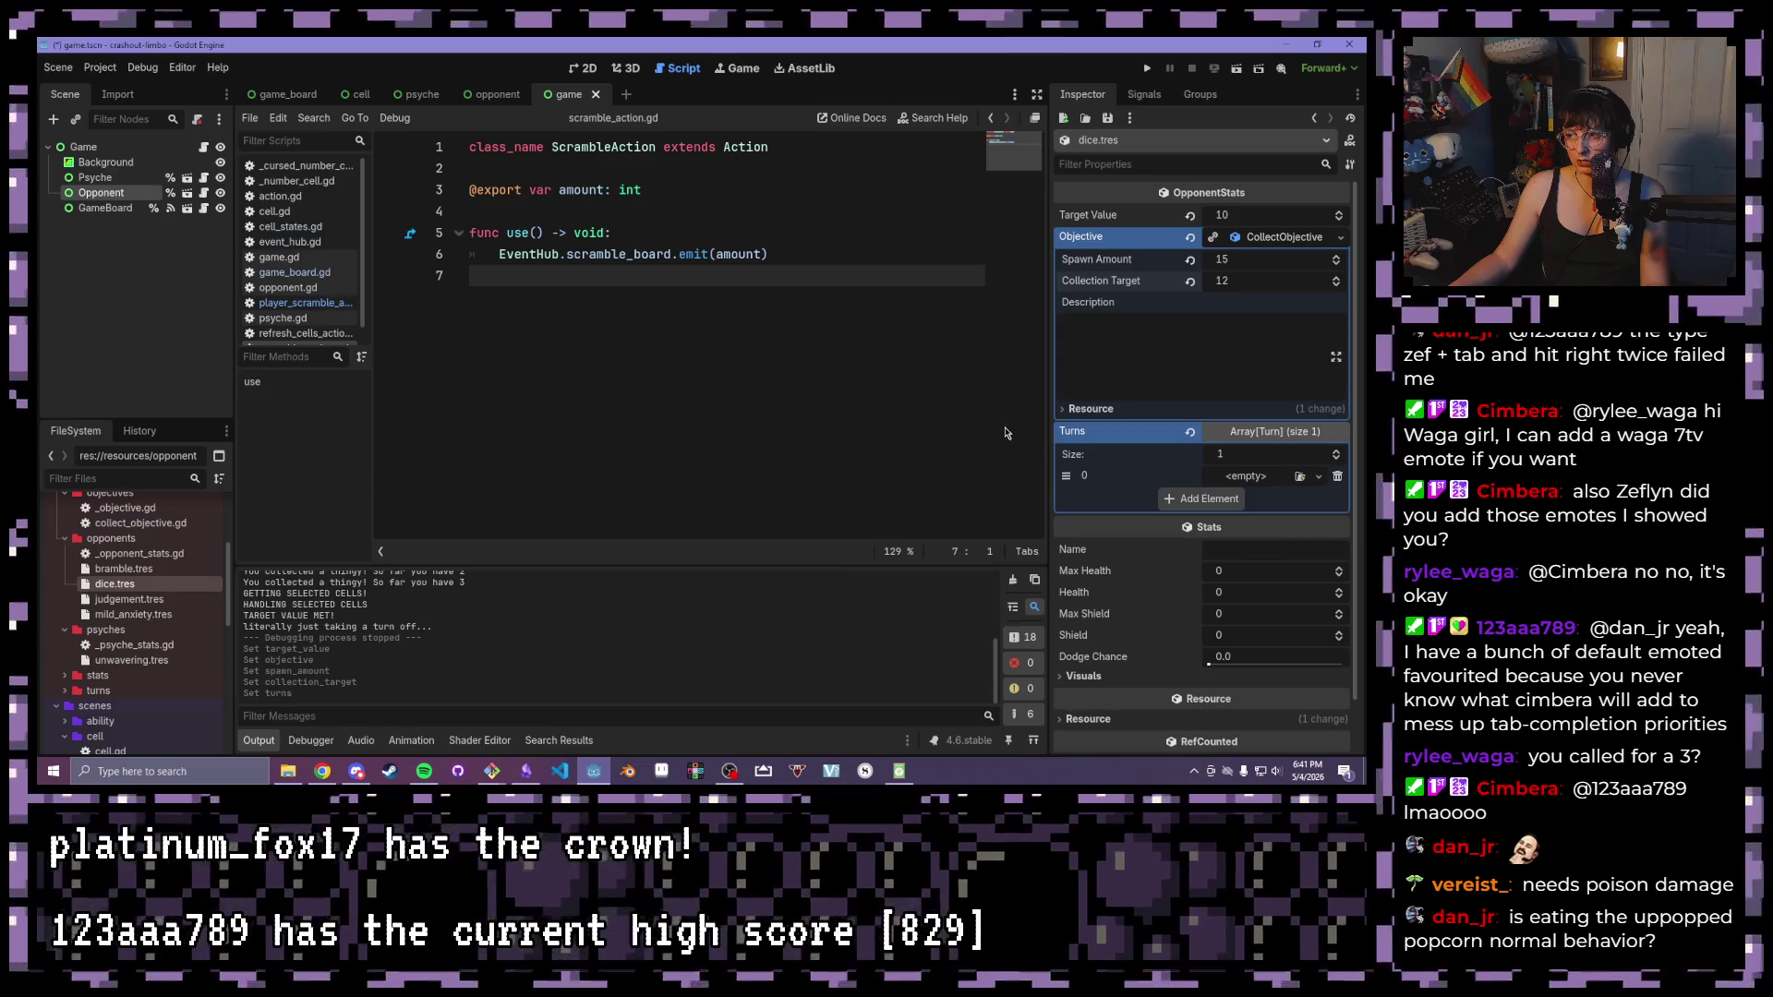
pyautogui.moveTo(1046, 424); pyautogui.dragTo(951, 425)
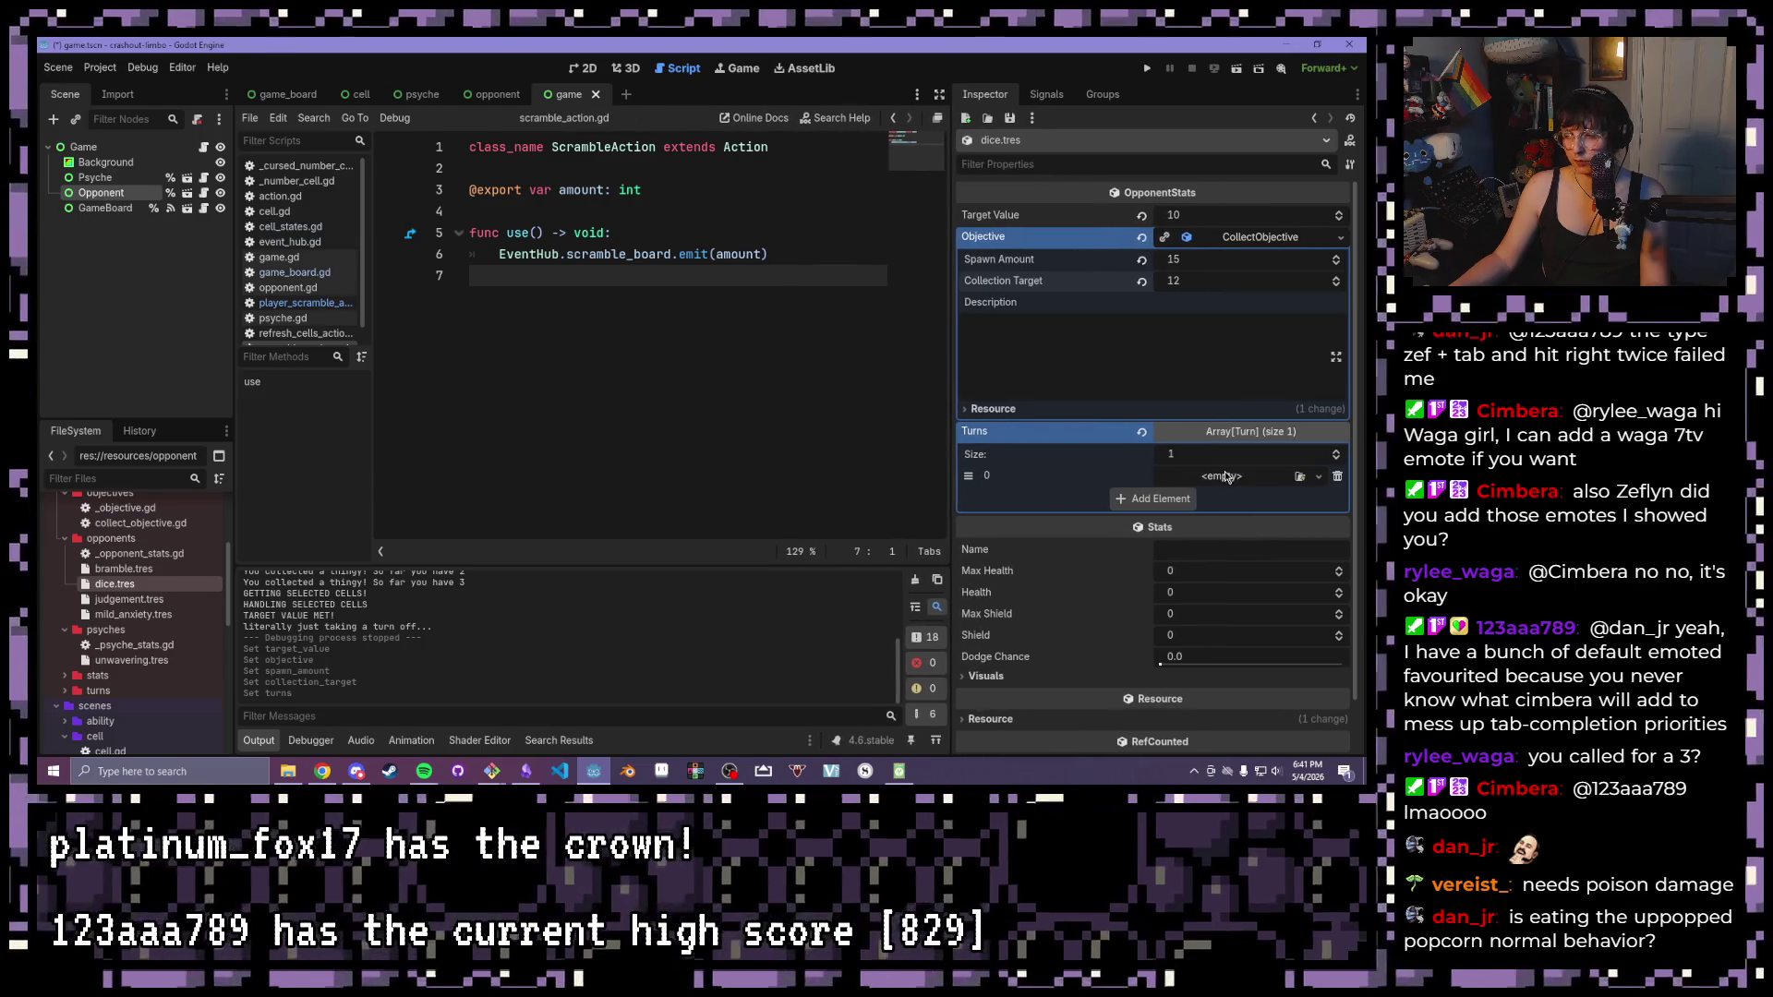
pyautogui.click(1246, 486)
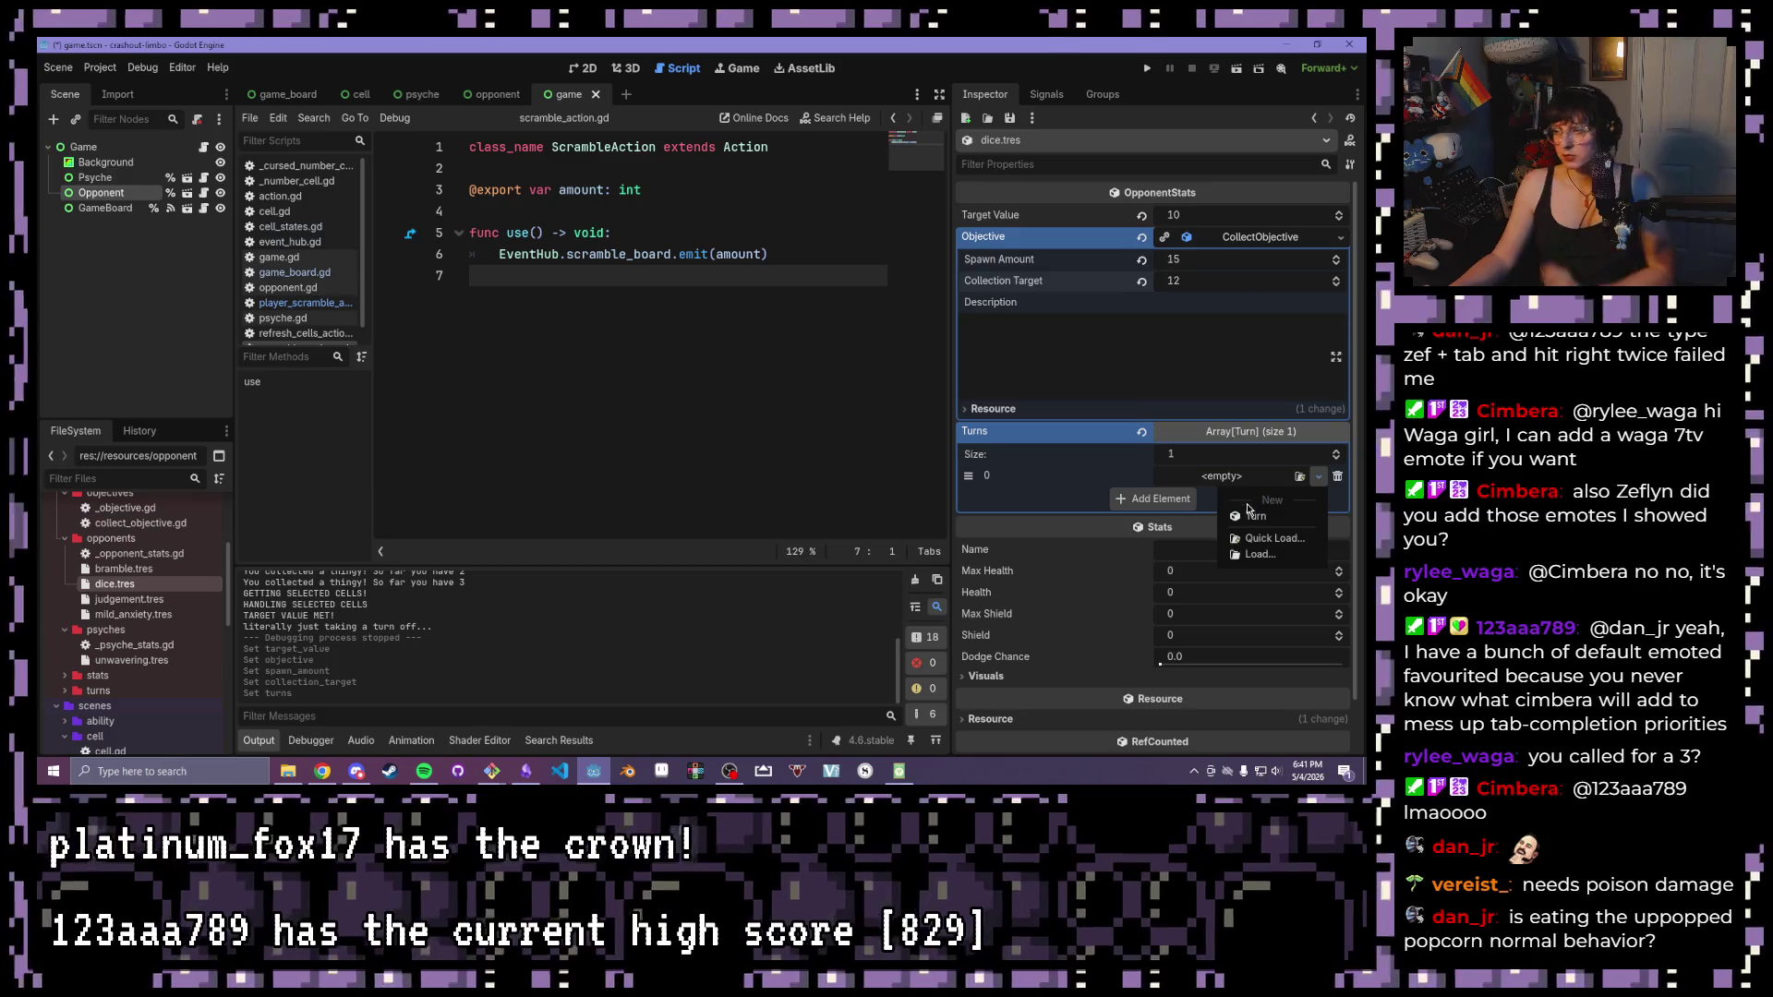
pyautogui.click(1258, 499)
# Fill the turn's Actions with a ScrambleAction followed by an UpdateTargetValueAction
pyautogui.click(1249, 498)
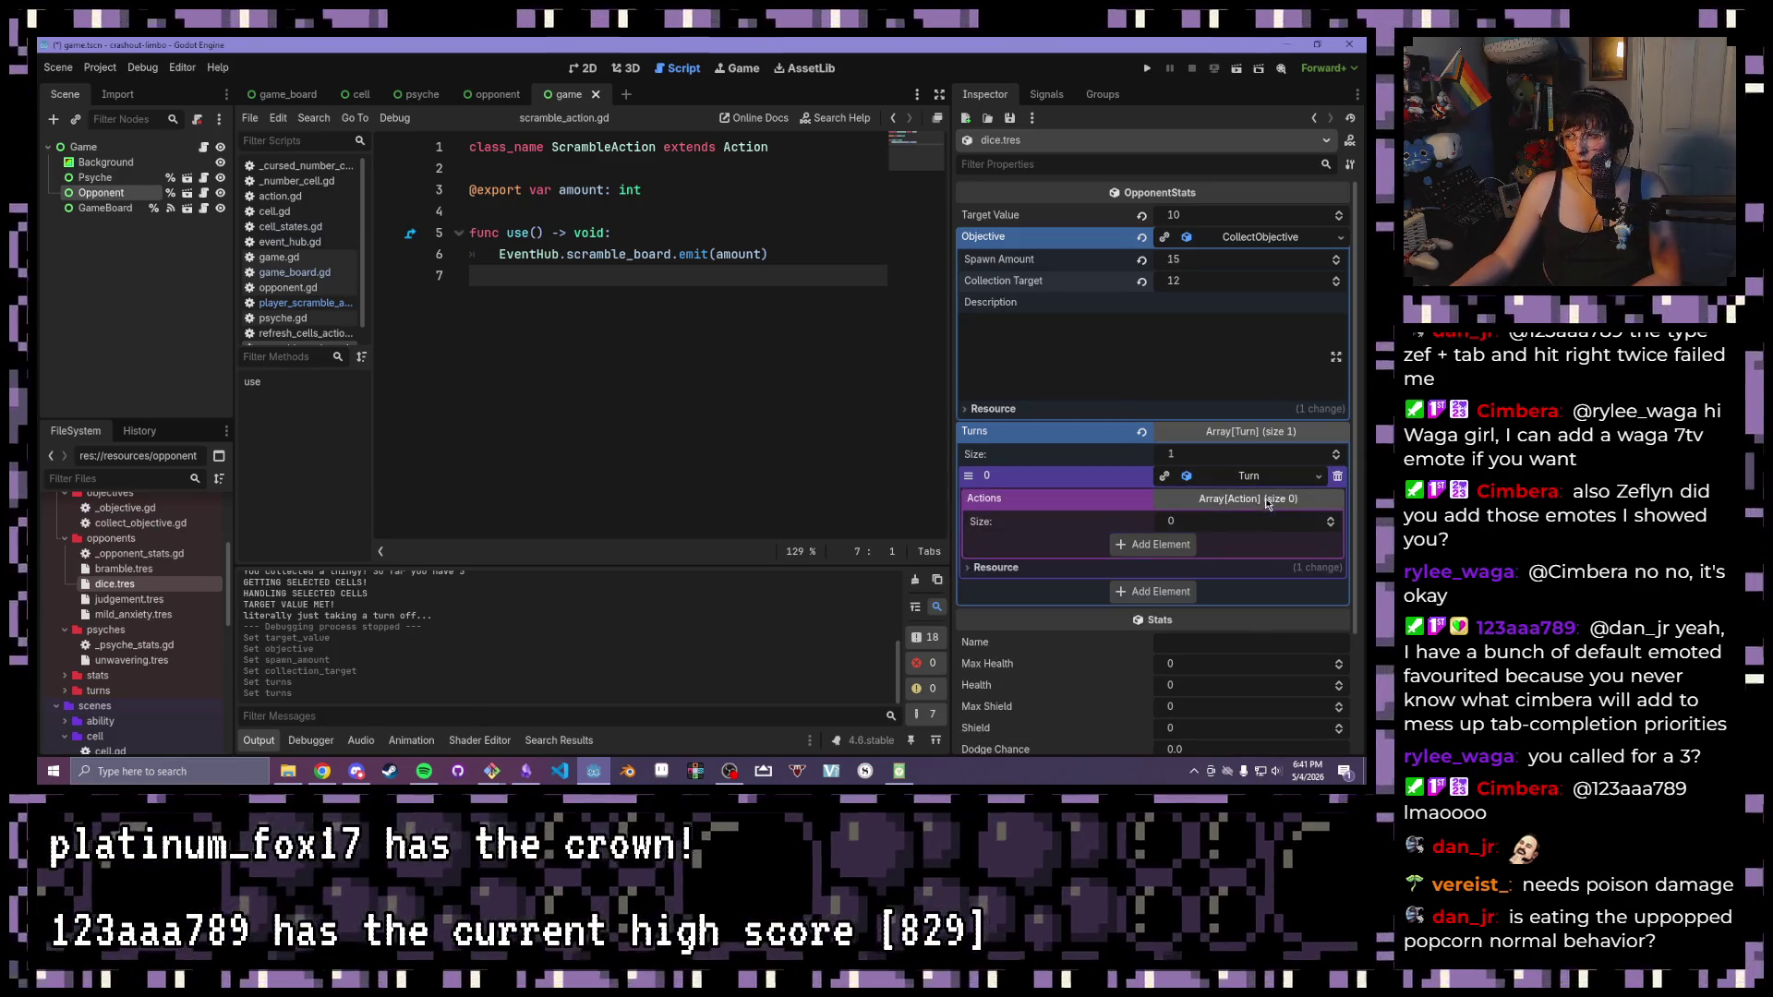
pyautogui.click(1161, 544)
pyautogui.click(1201, 543)
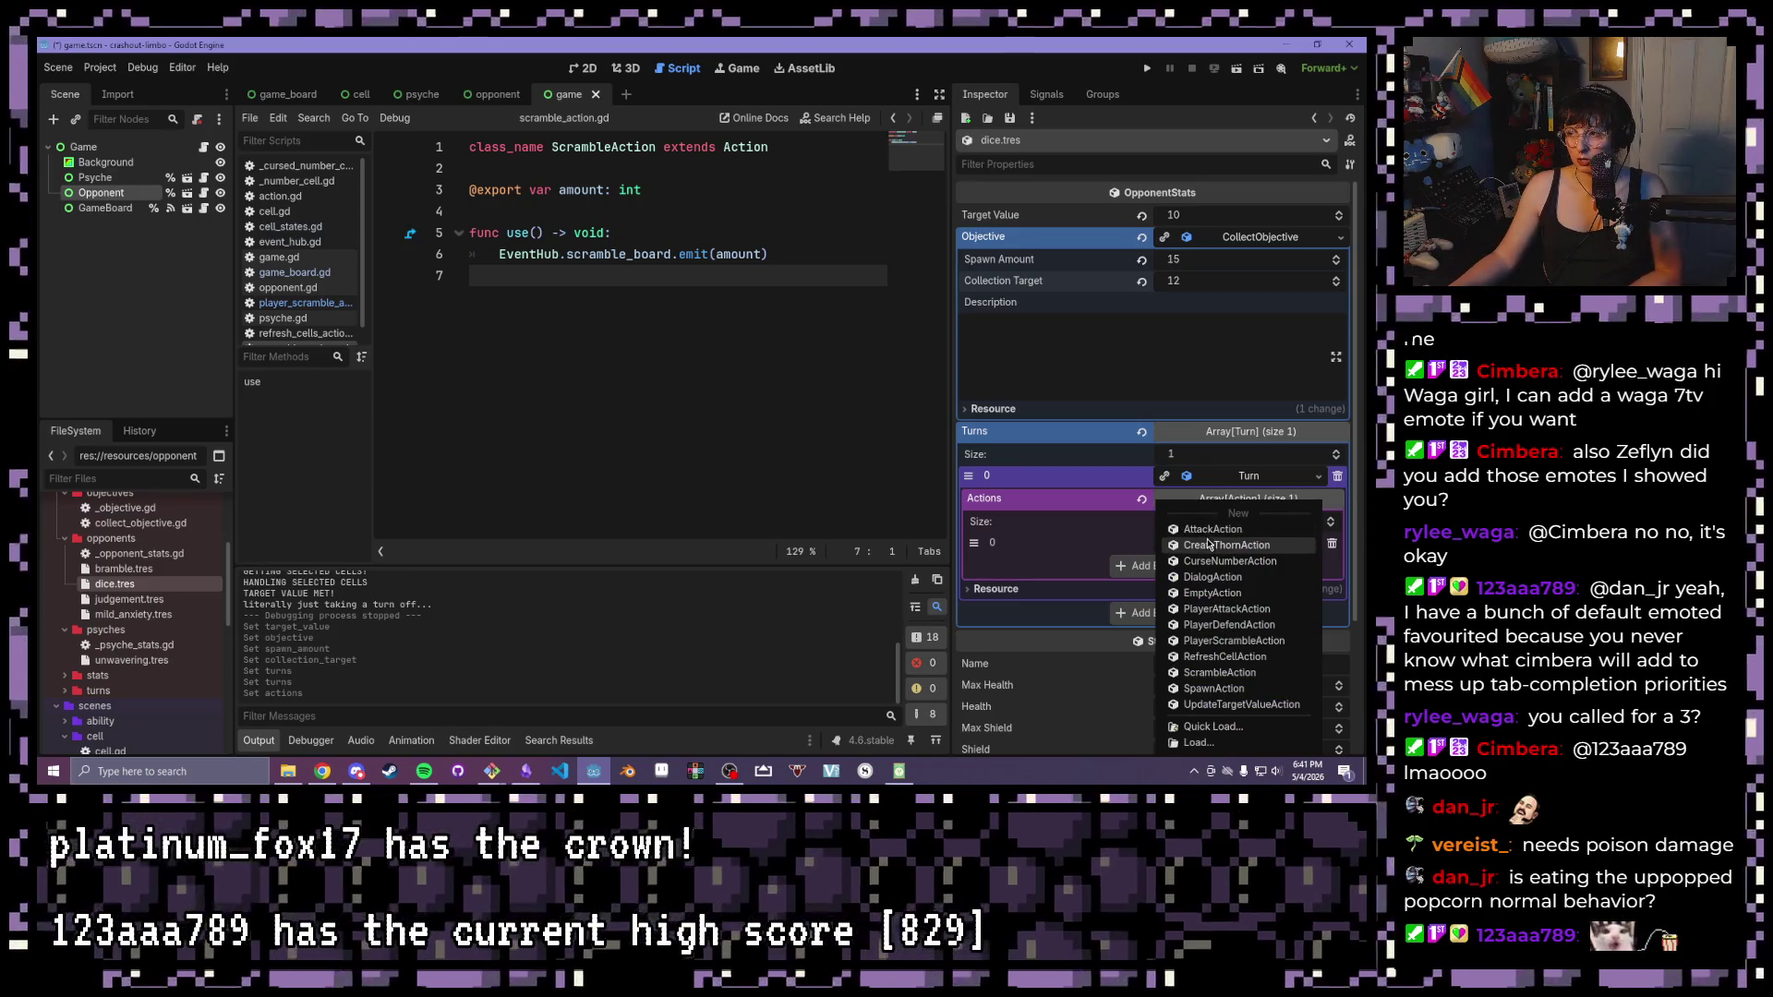
pyautogui.click(1237, 673)
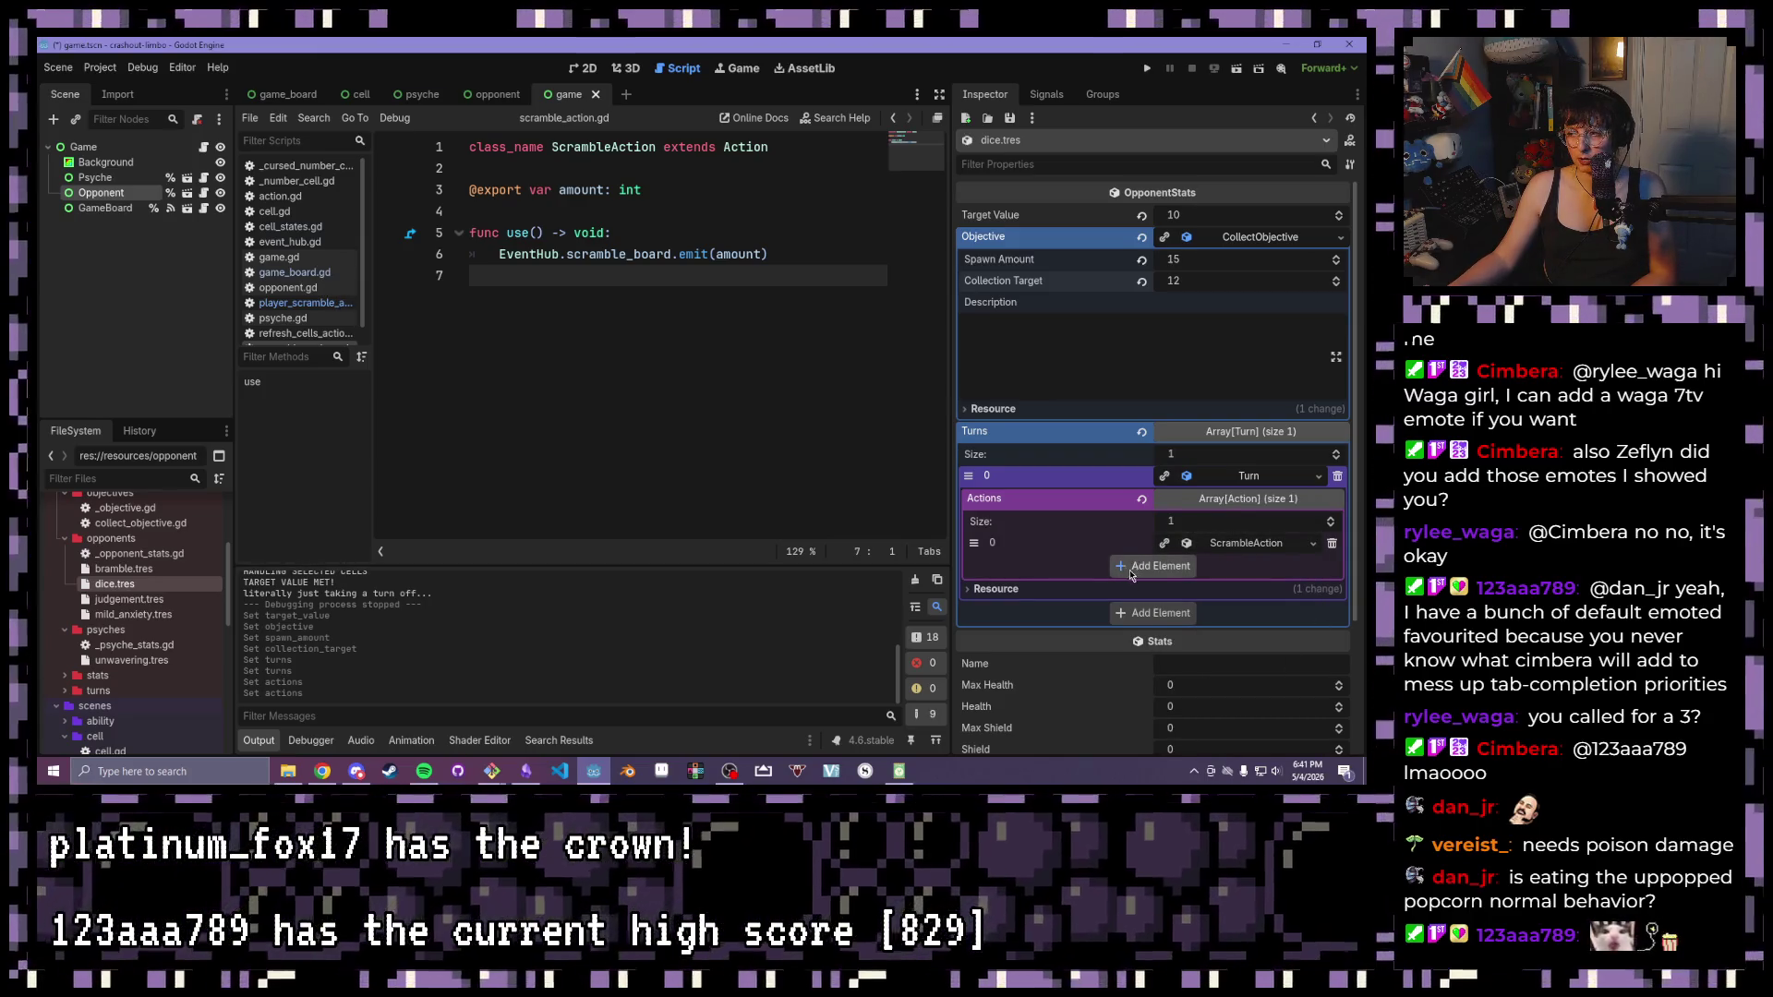
pyautogui.click(1132, 567)
pyautogui.click(1226, 564)
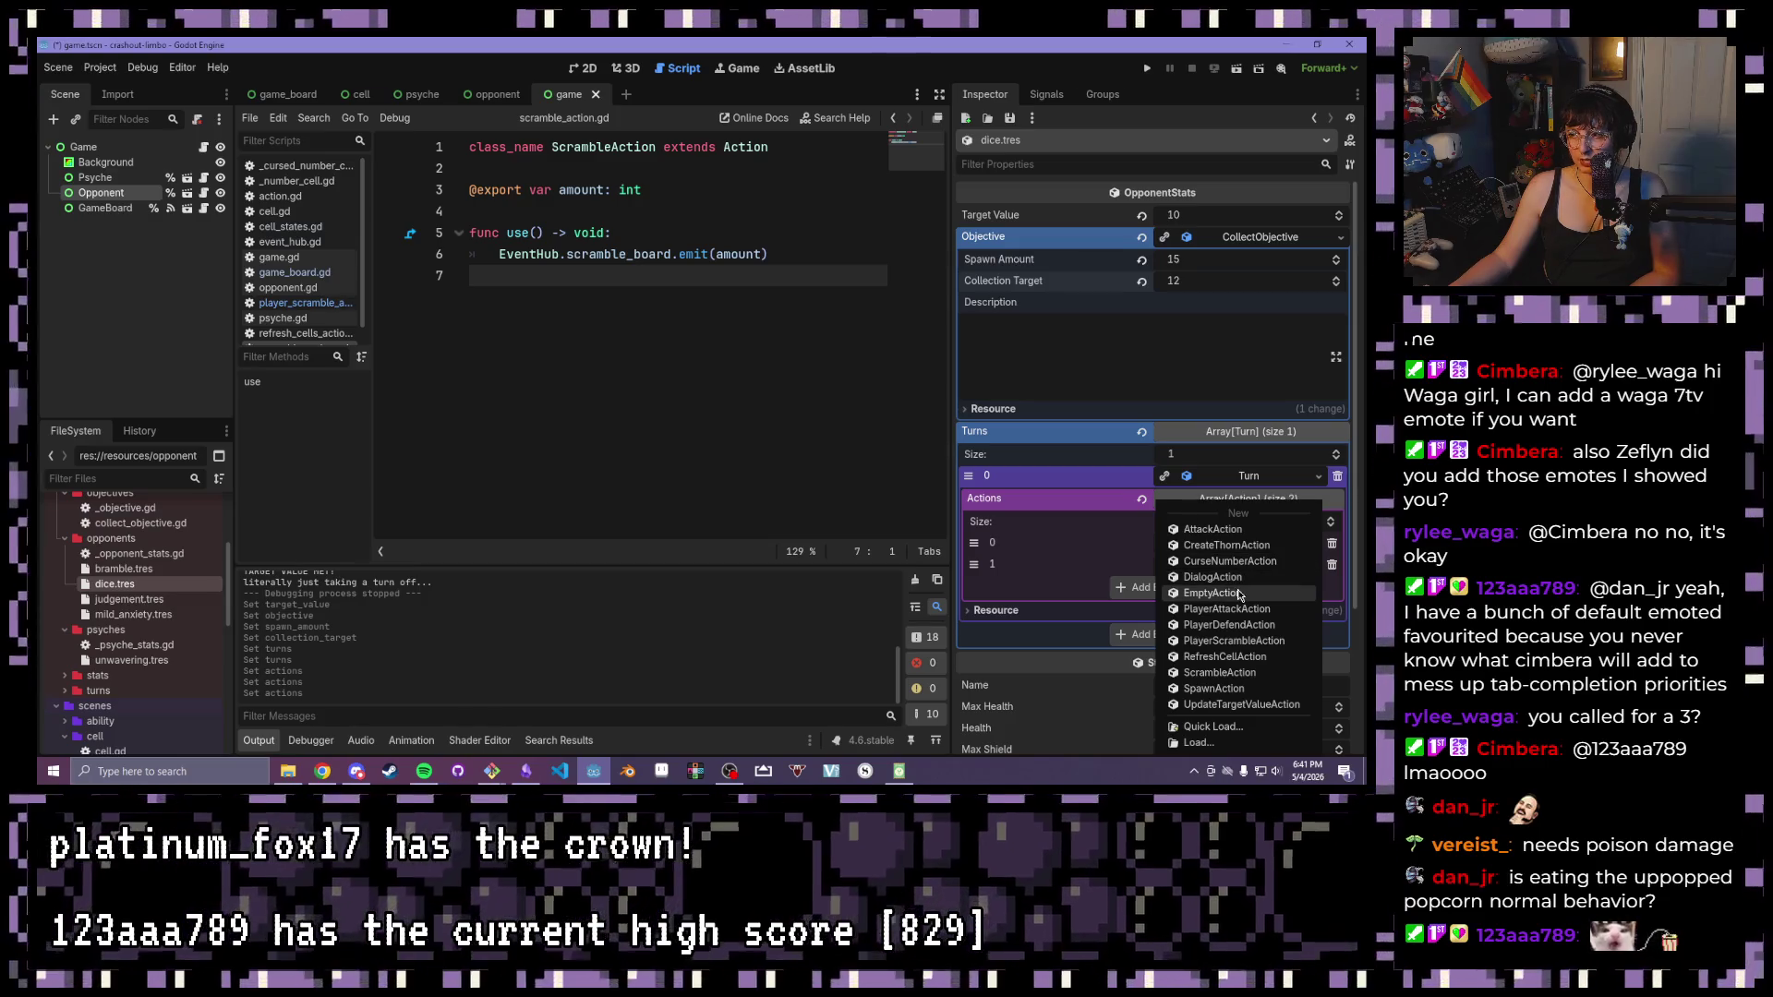
pyautogui.click(1241, 704)
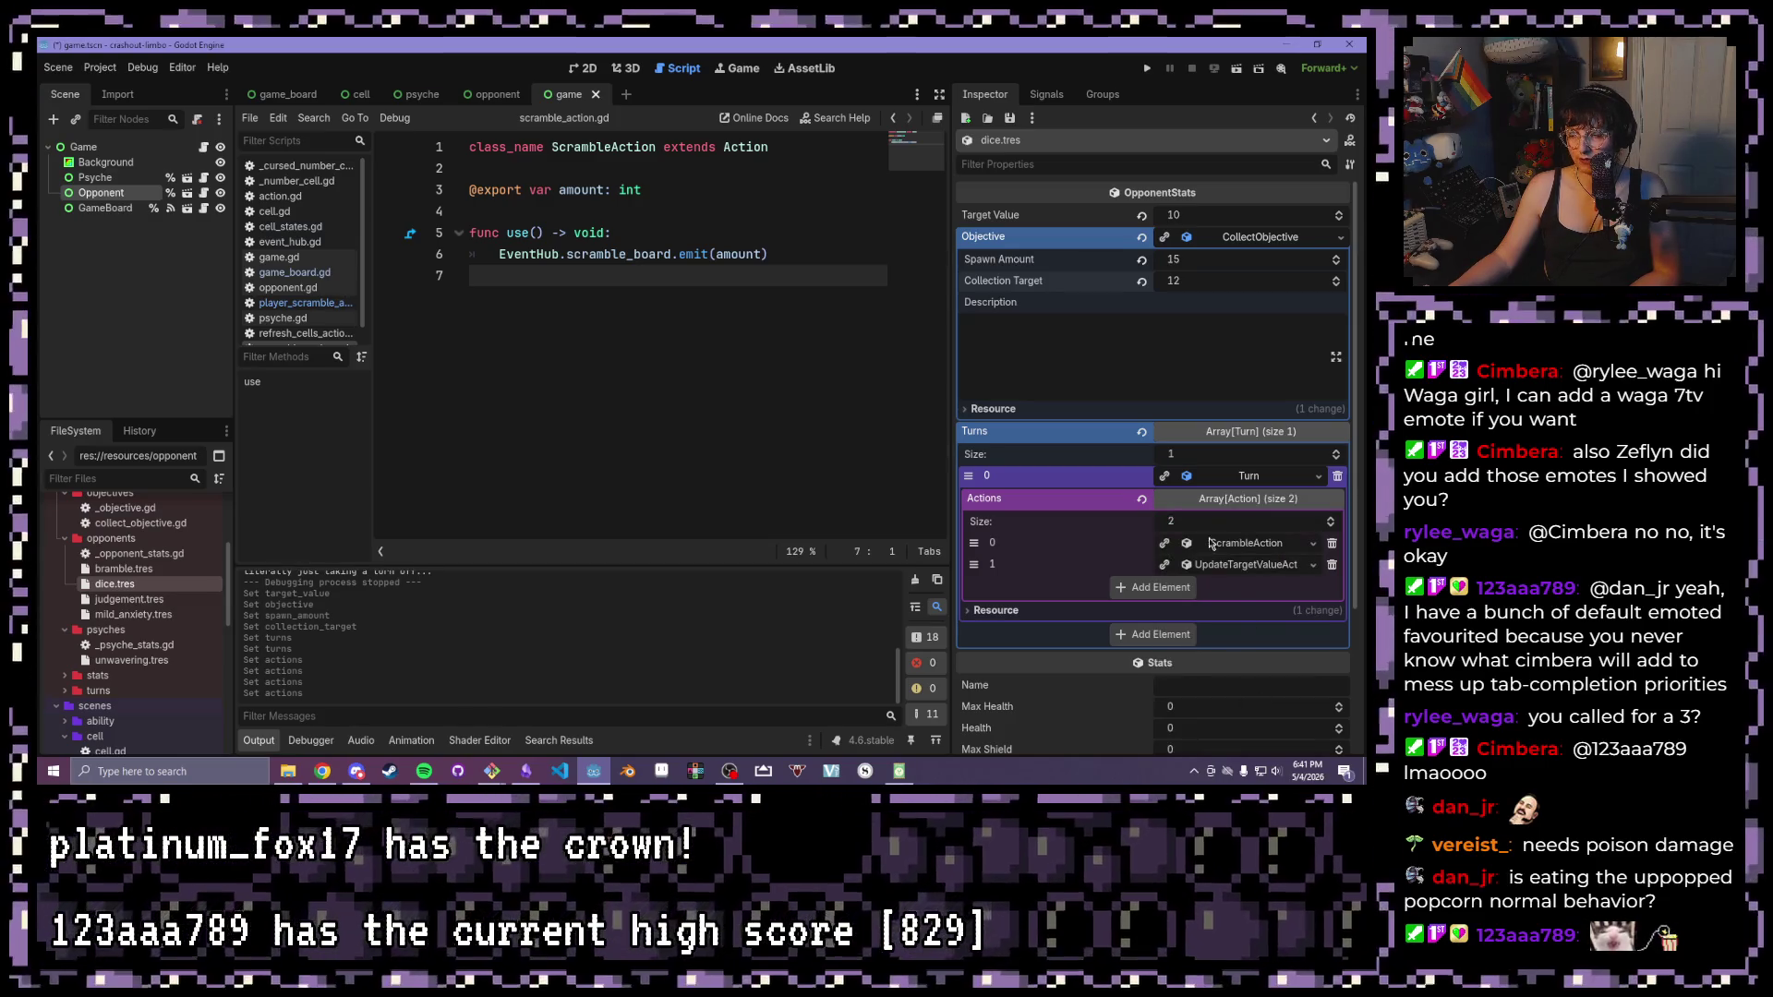
# Expand both actions' settings, leaving the UpdateTargetValueAction's New Target Value at 0
pyautogui.click(1216, 547)
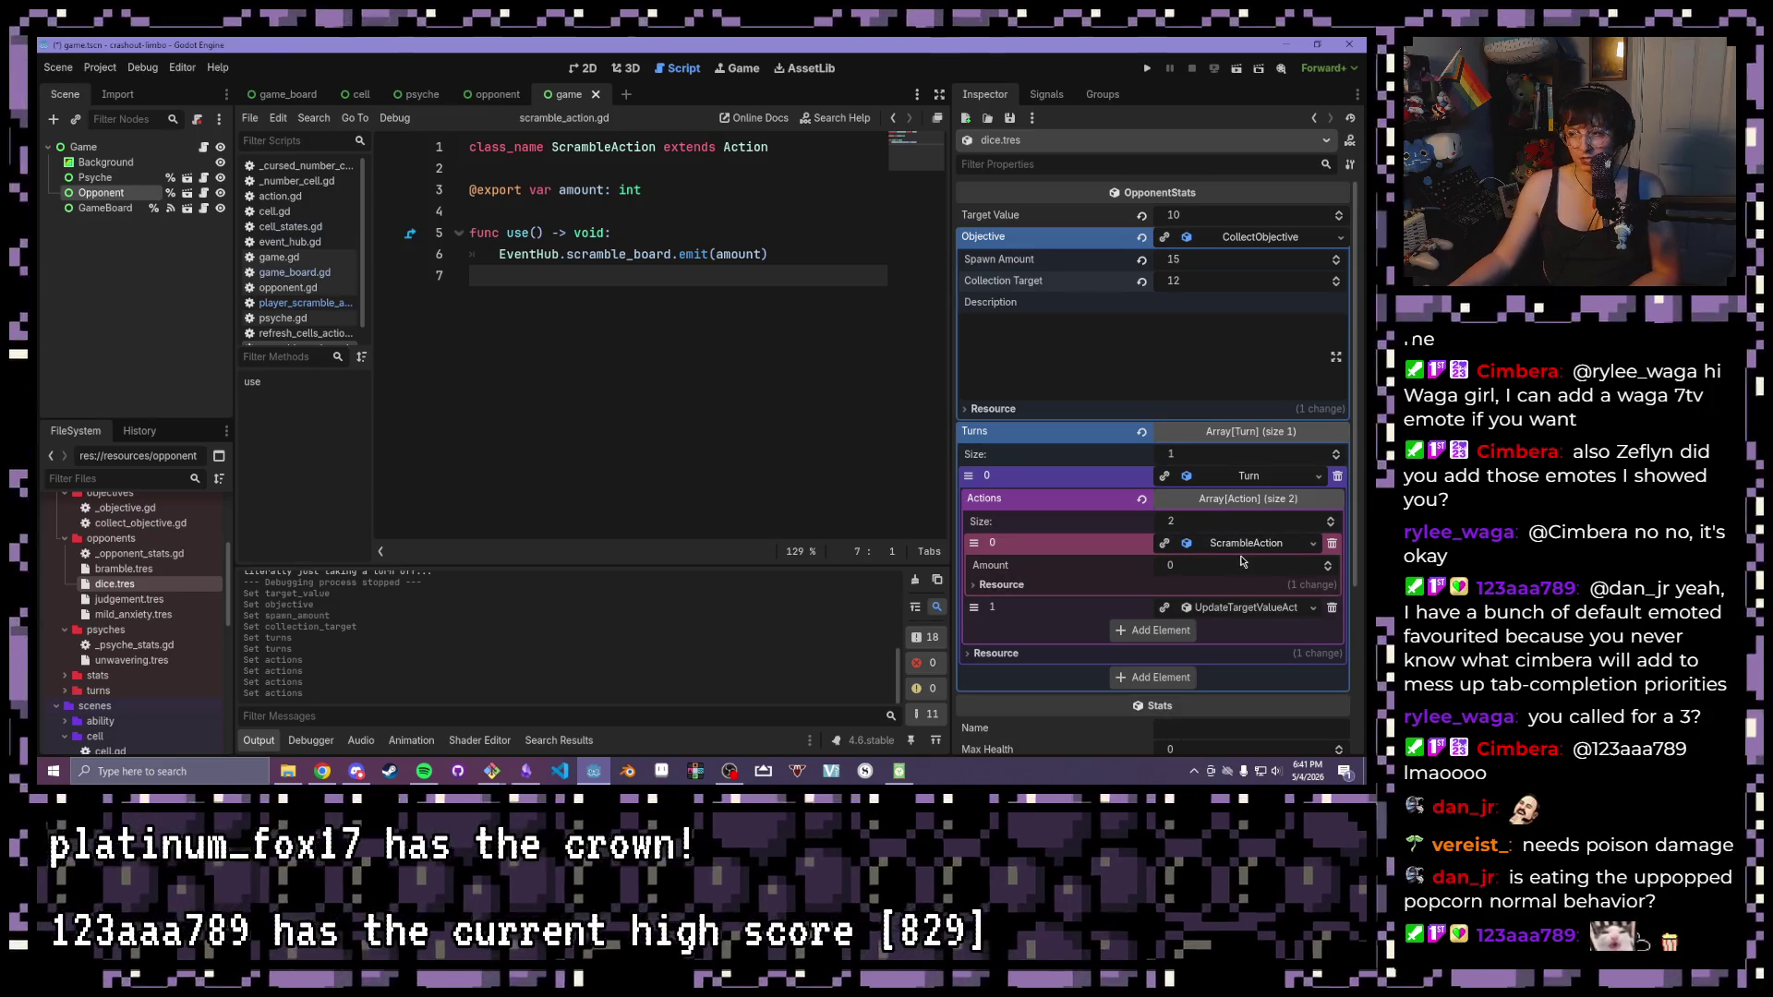
pyautogui.click(1245, 609)
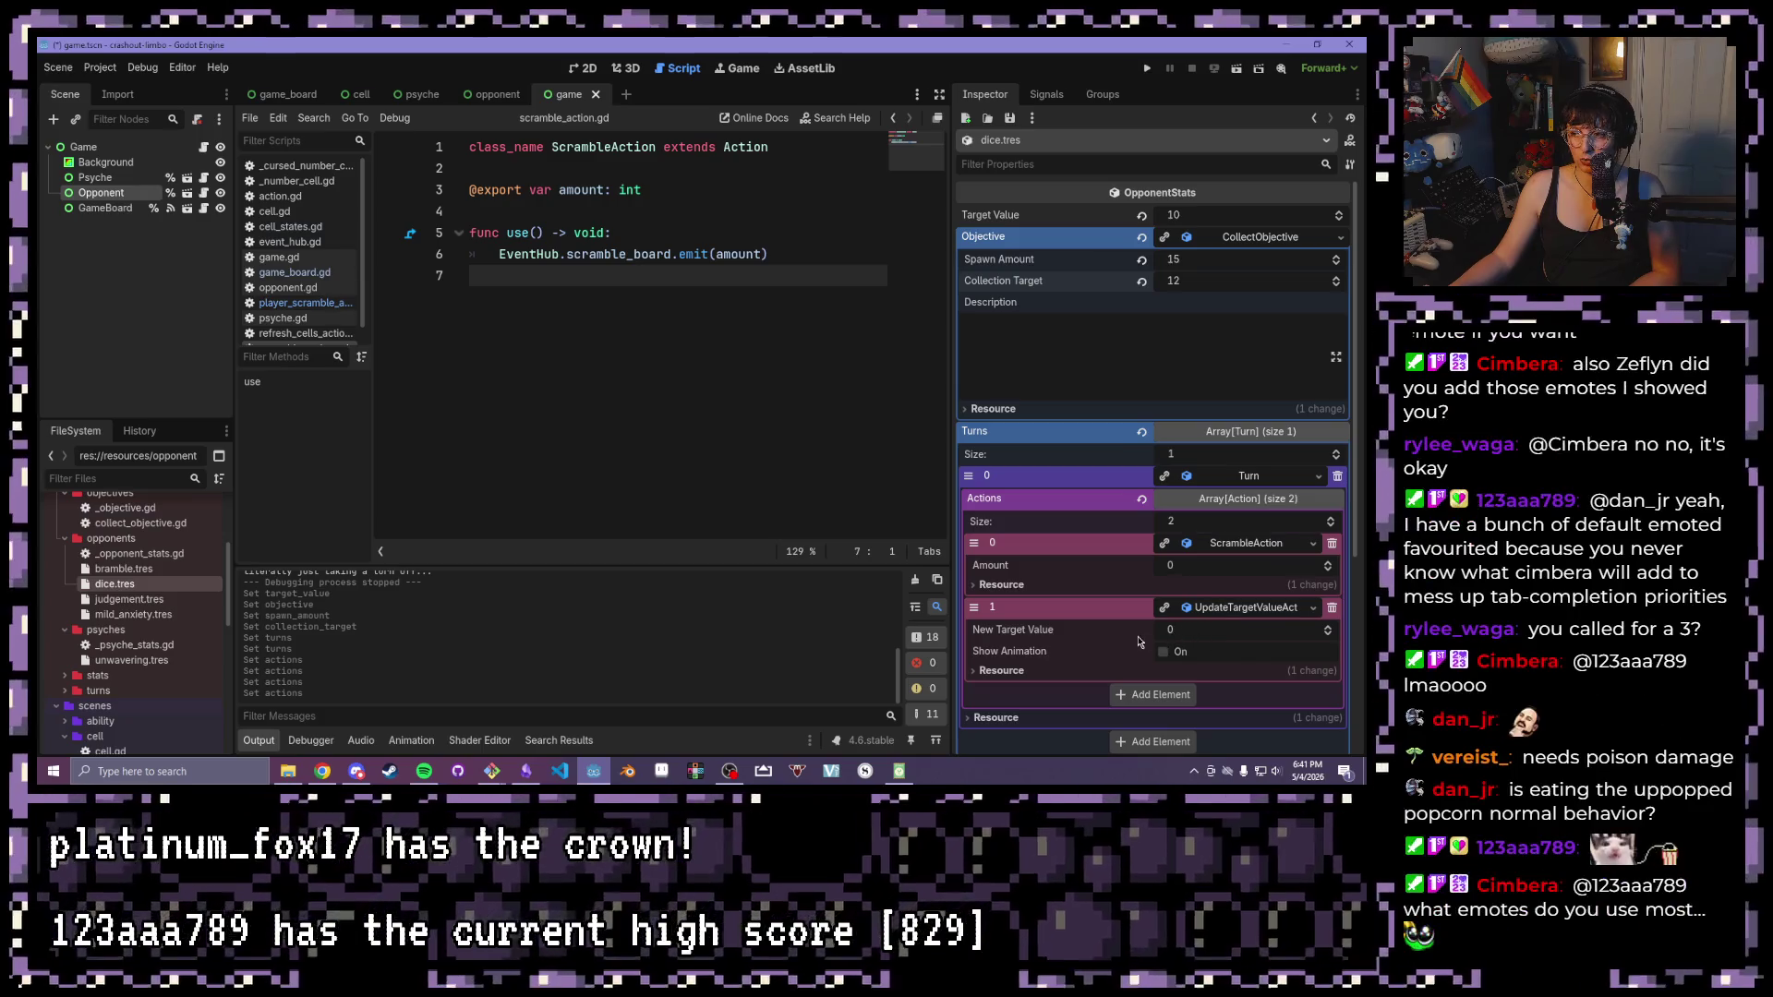
pyautogui.click(1191, 631)
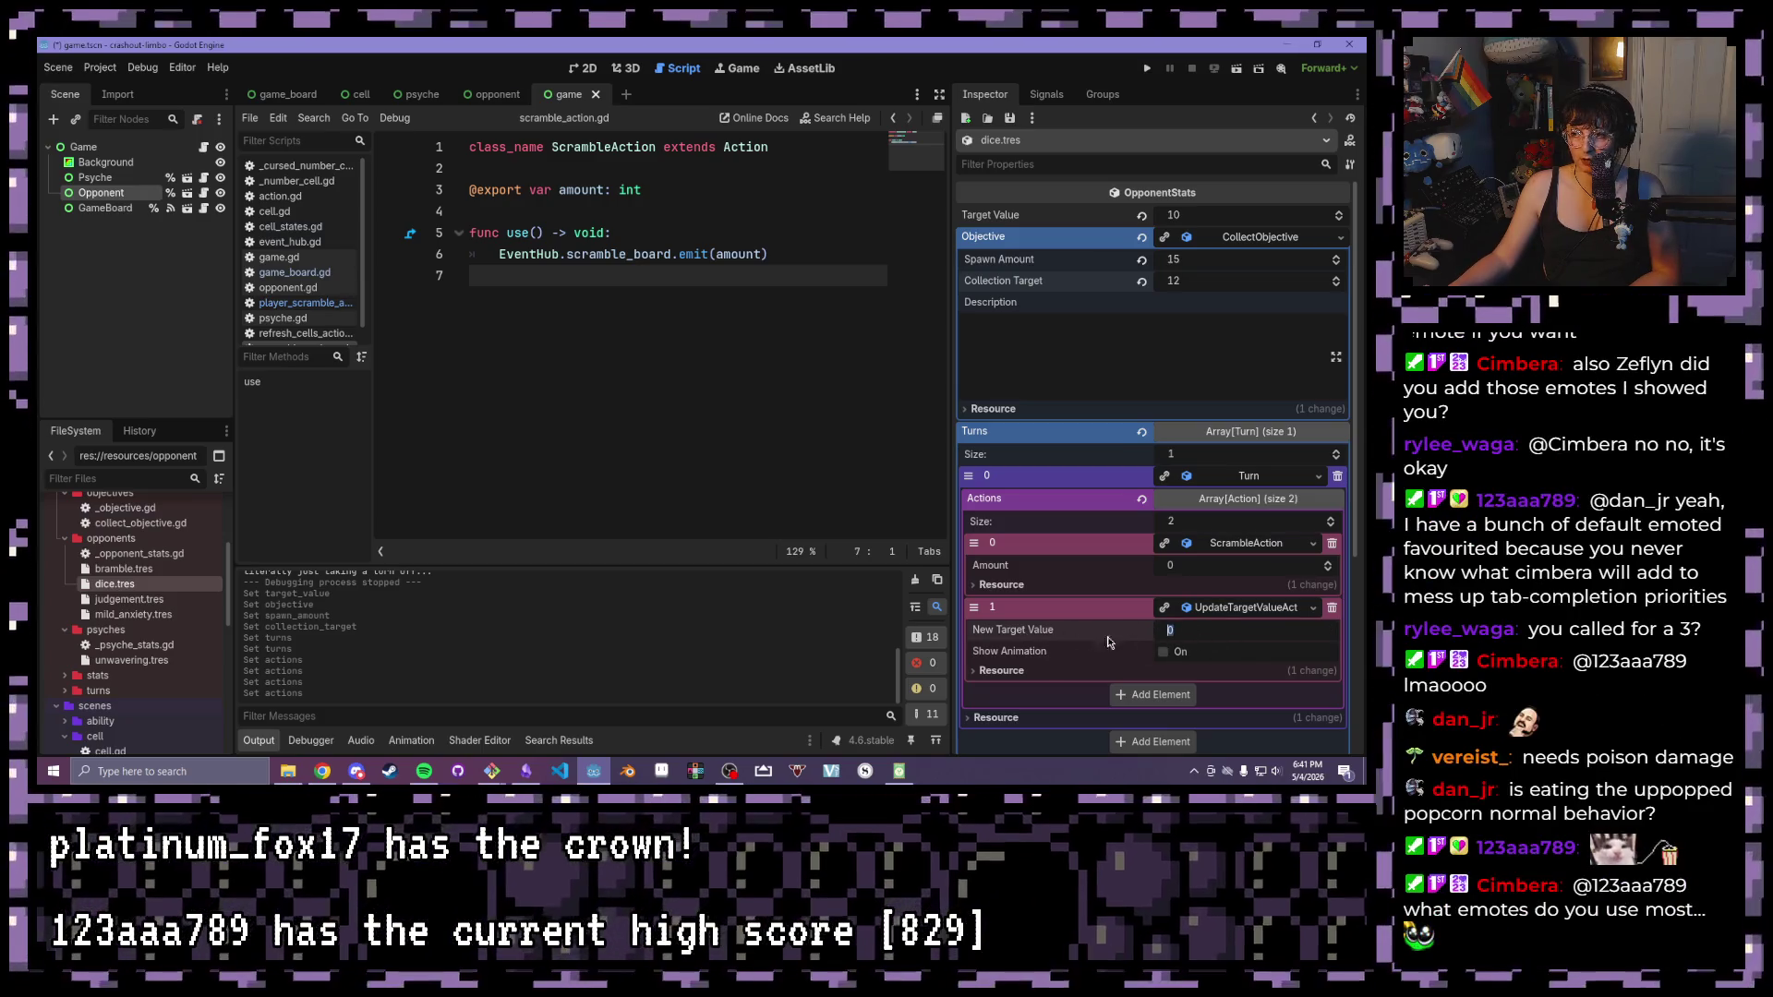
pyautogui.press('Return')
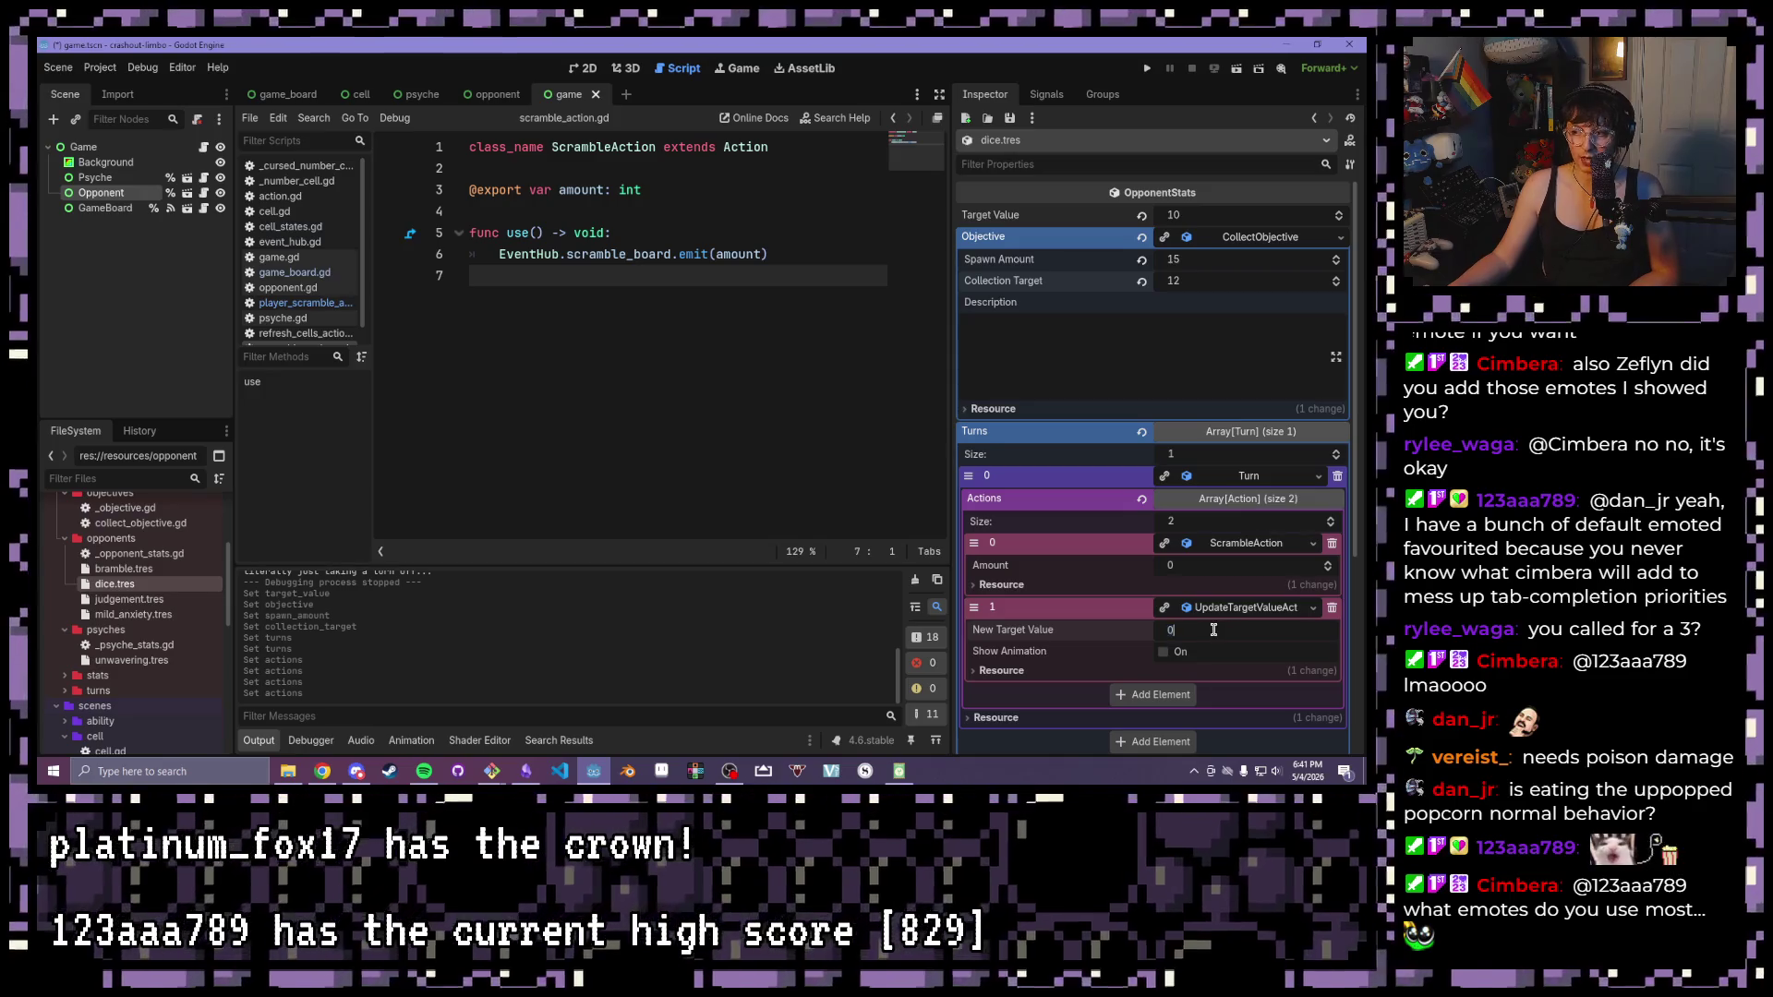
pyautogui.scroll(5, 125, 580)
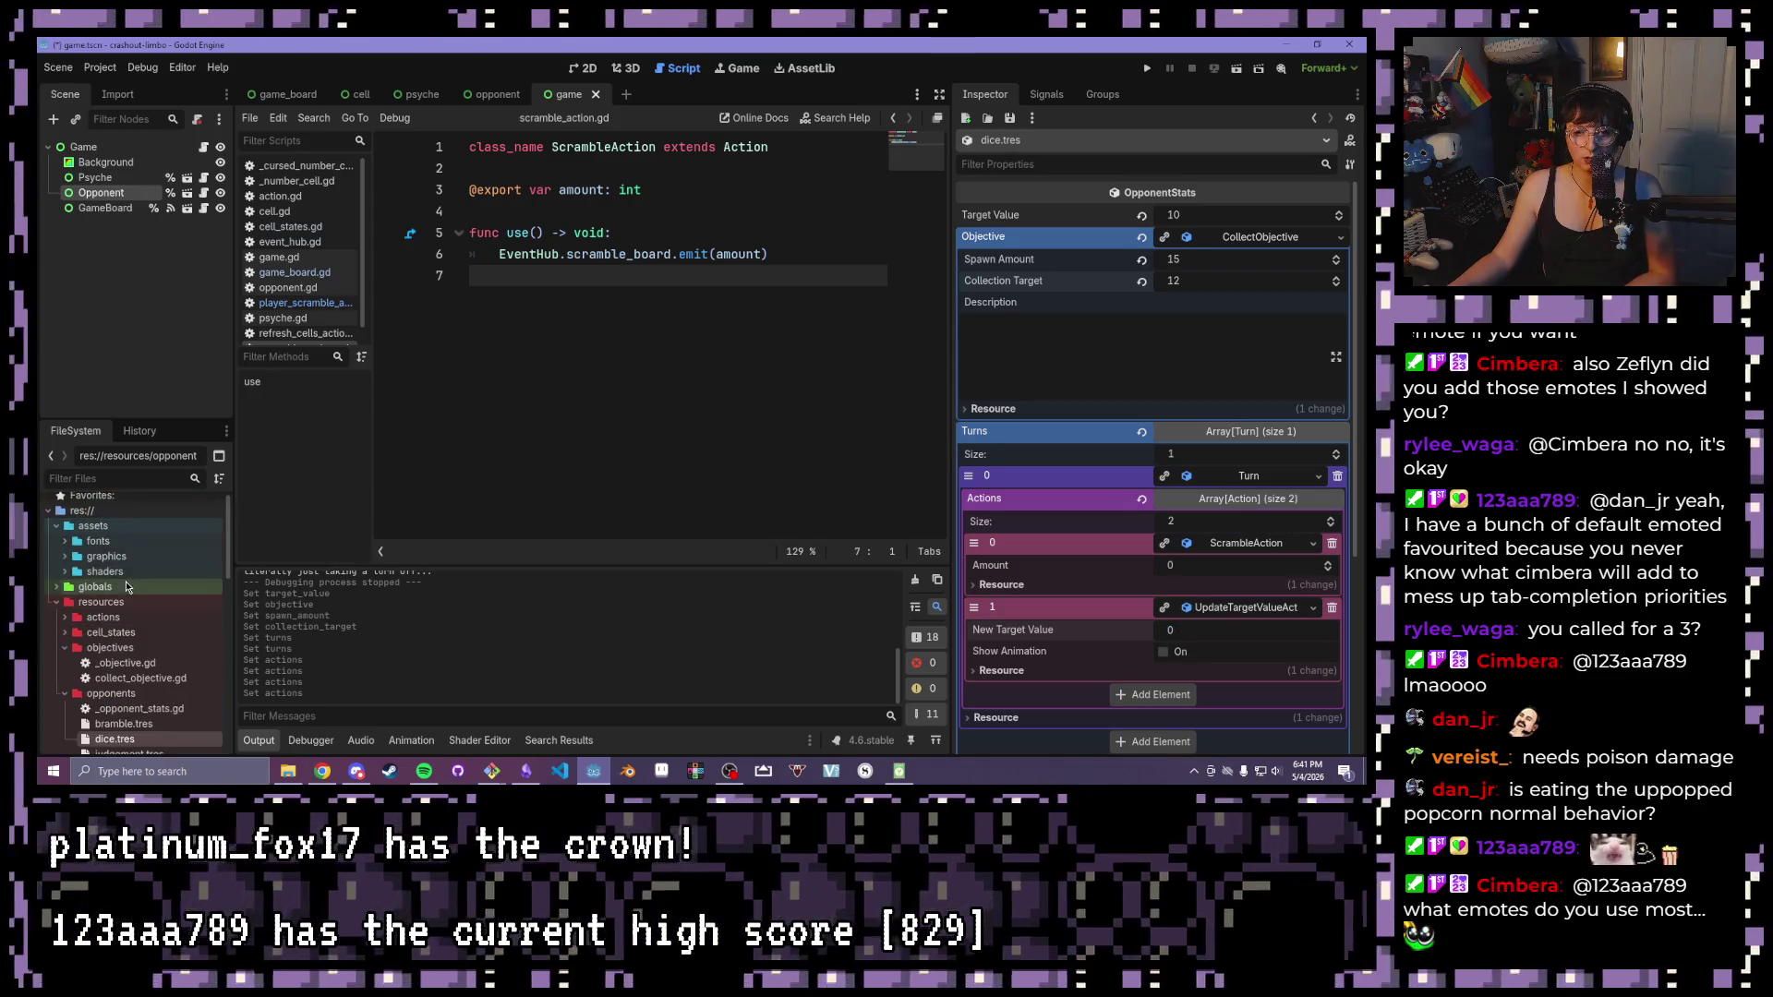
# Open update_target_value_action.gd from the FileSystem panel
pyautogui.scroll(-1, 69, 614)
pyautogui.click(74, 602)
pyautogui.scroll(-1, 92, 627)
pyautogui.click(159, 725)
pyautogui.doubleClick(159, 724)
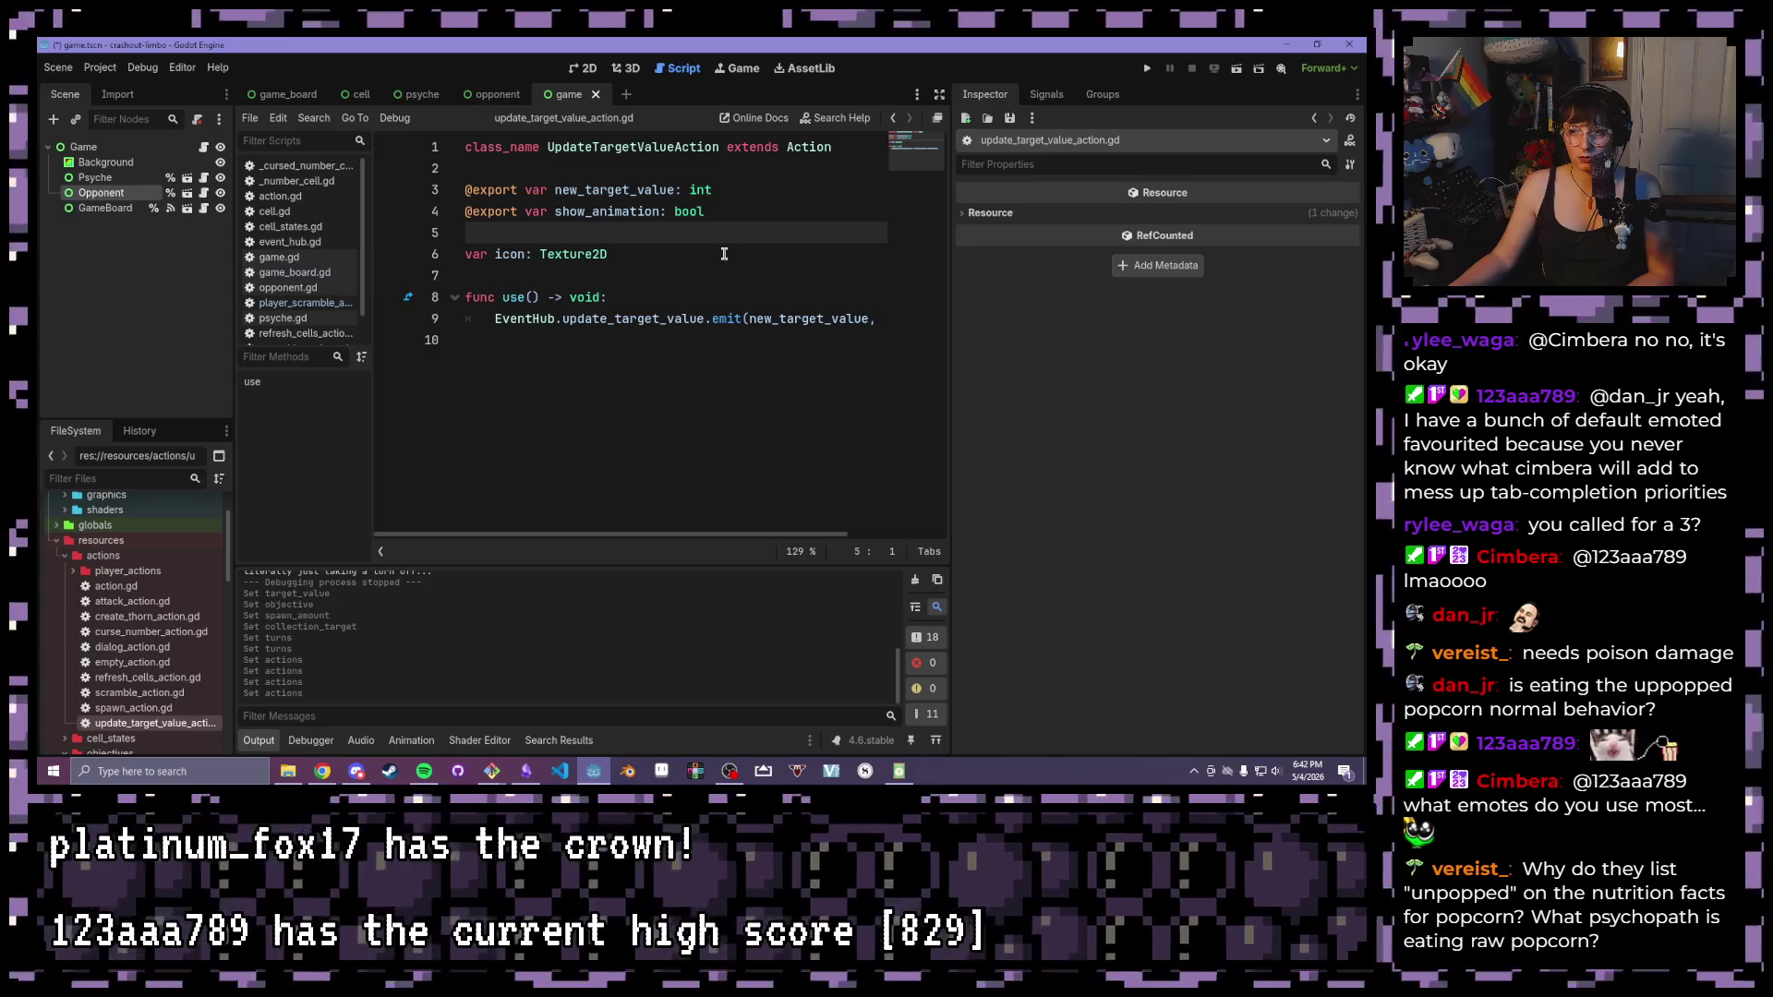
pyautogui.click(748, 212)
pyautogui.click(757, 190)
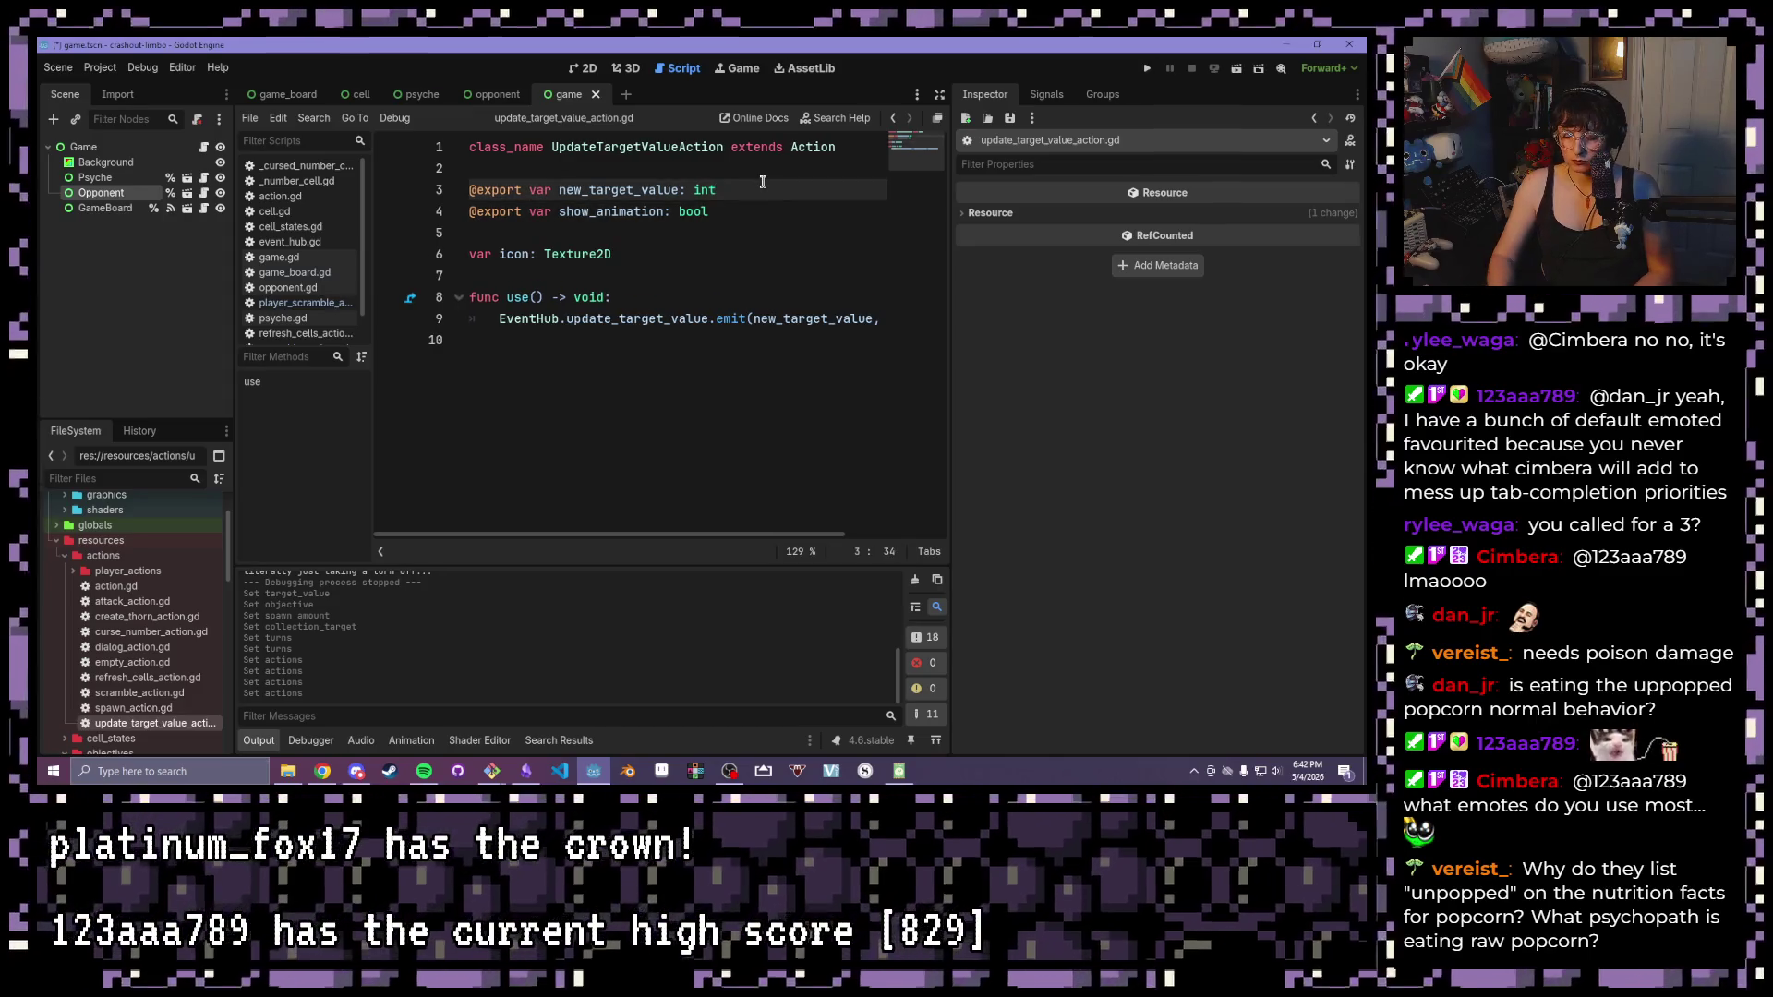
pyautogui.press('Down')
pyautogui.press('Return')
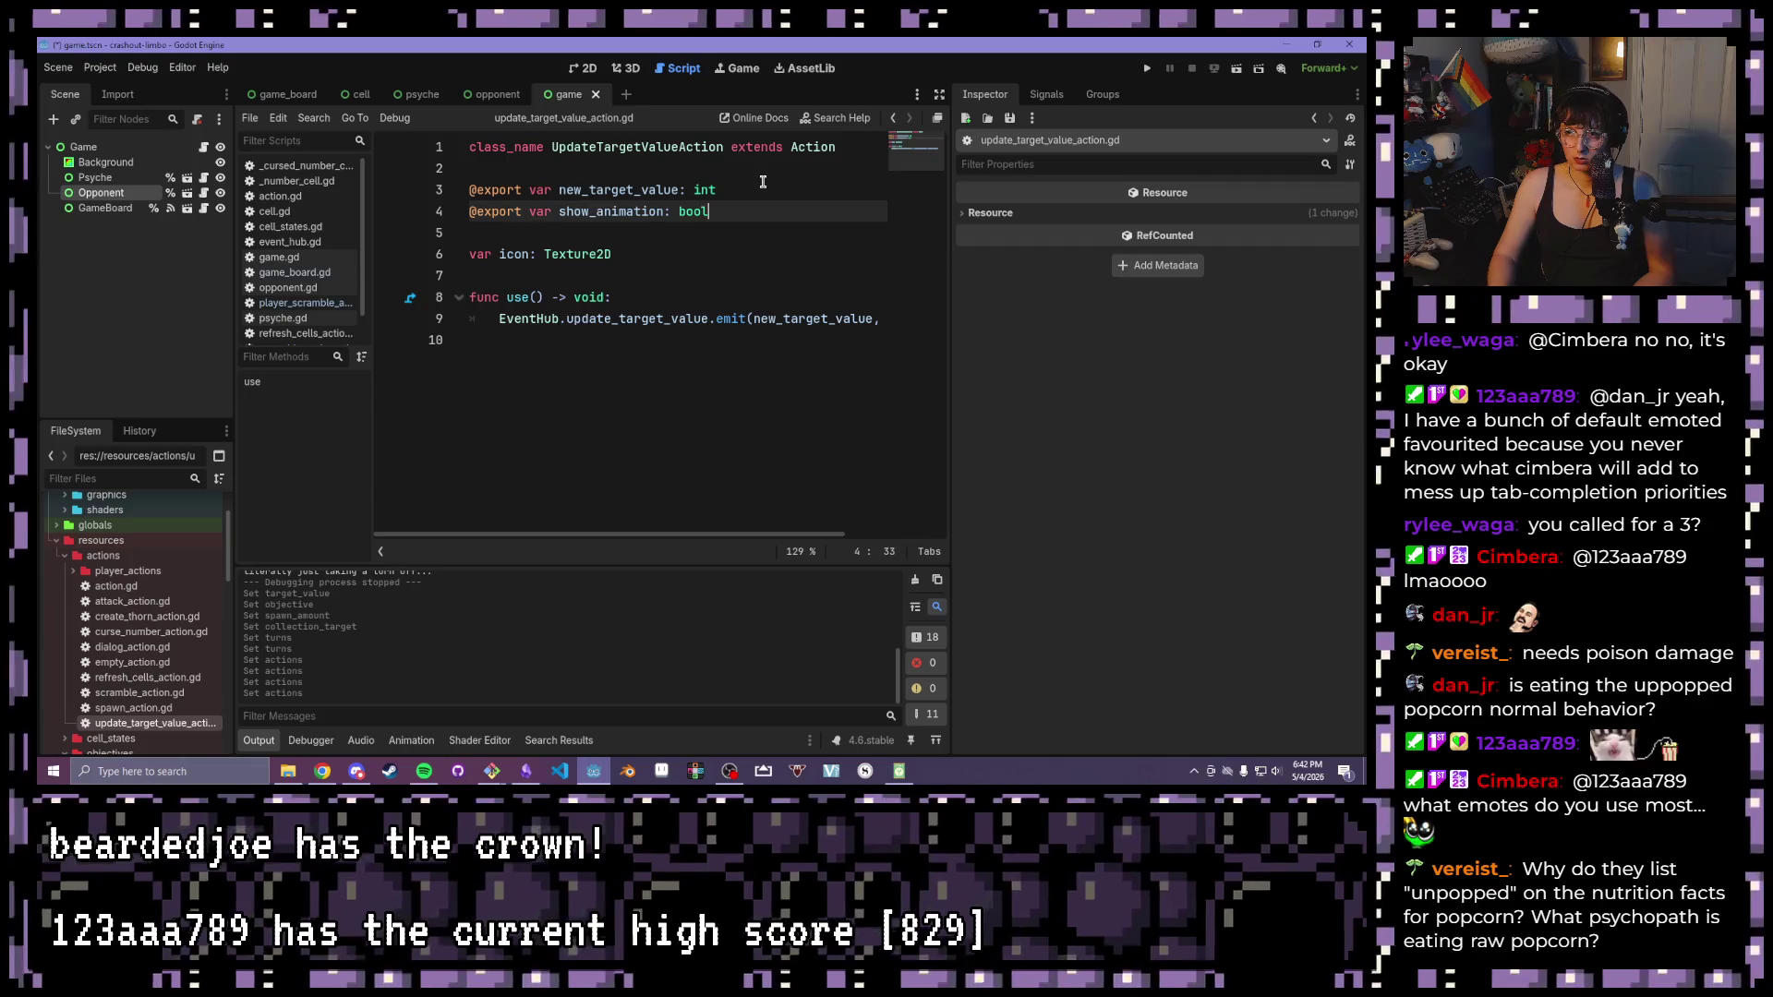
pyautogui.press('XF86AudioLowerVolume')
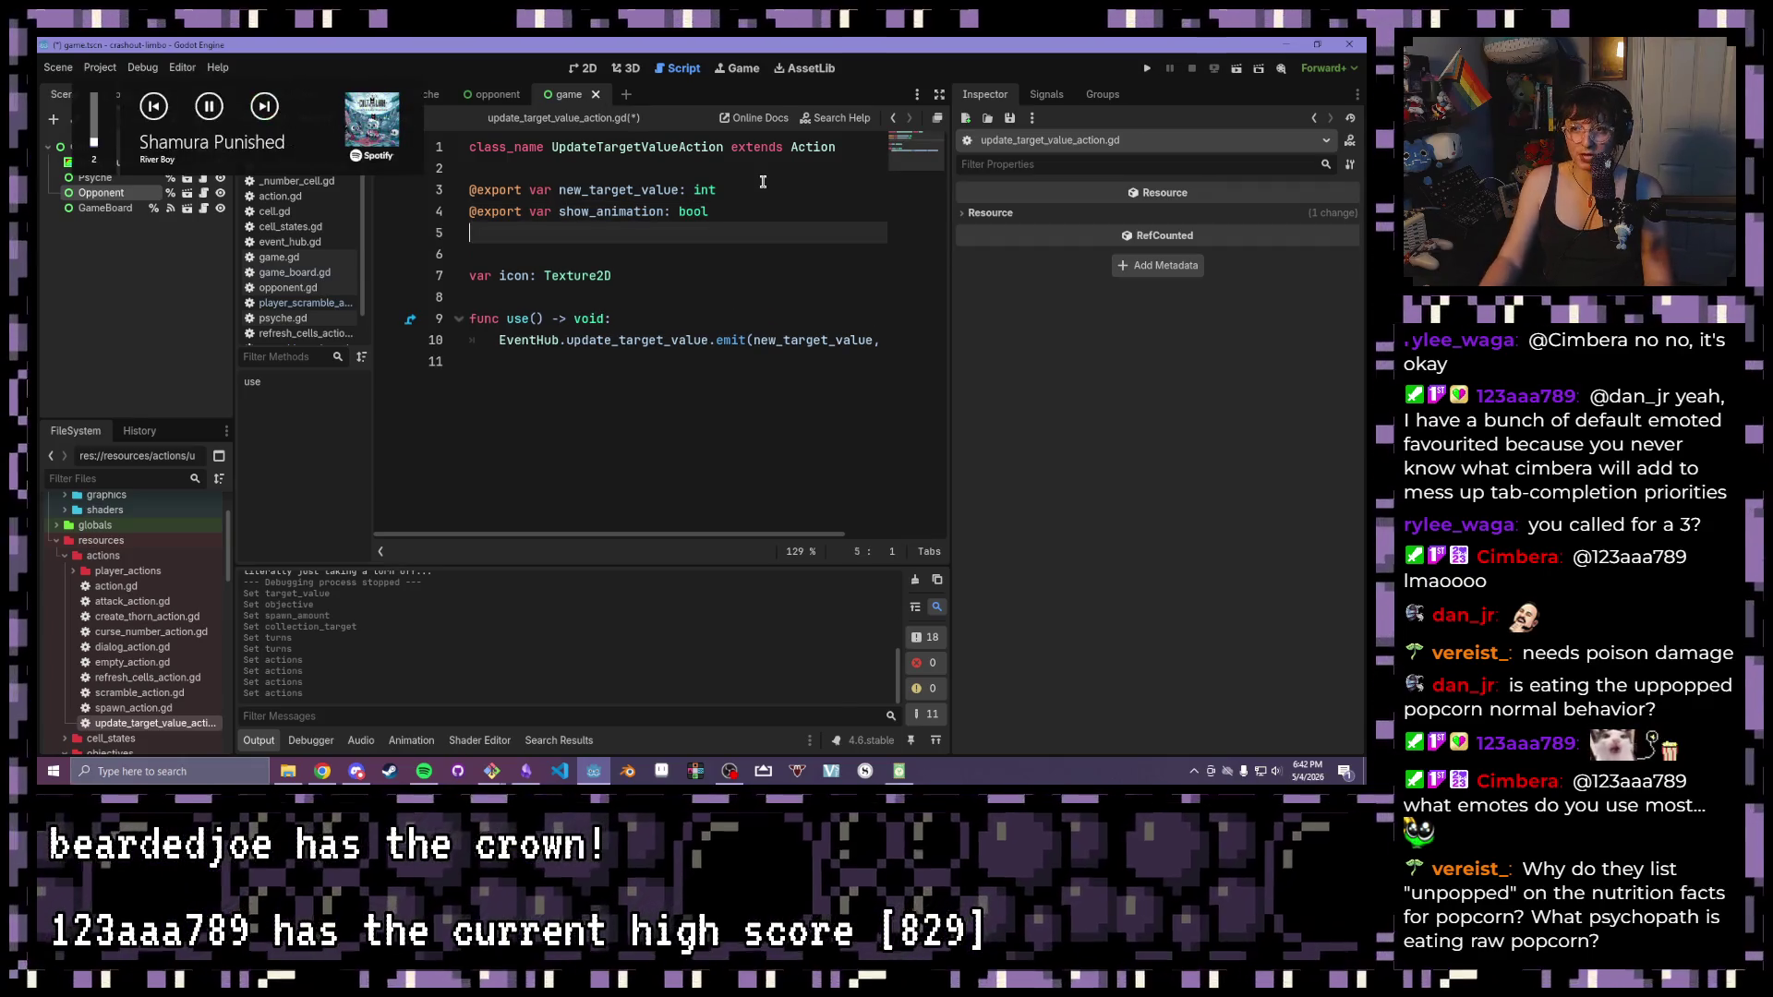
pyautogui.press('XF86AudioNext')
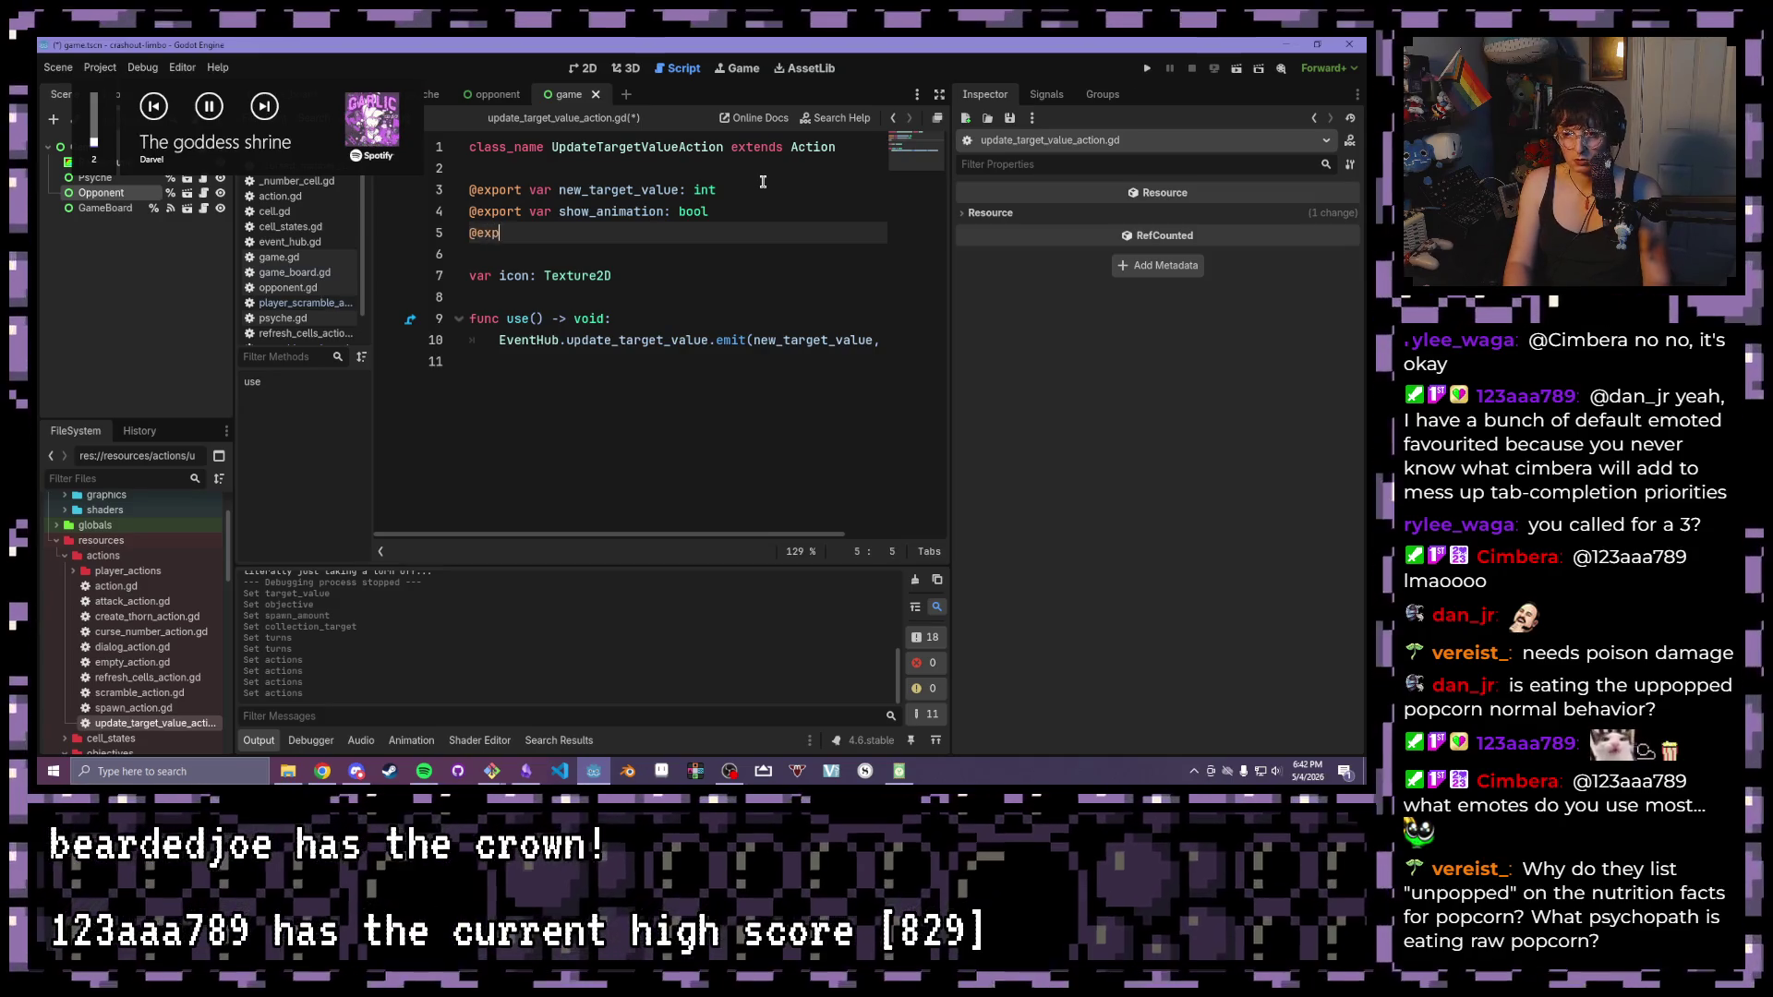
pyautogui.write('ort var randomize: bool')
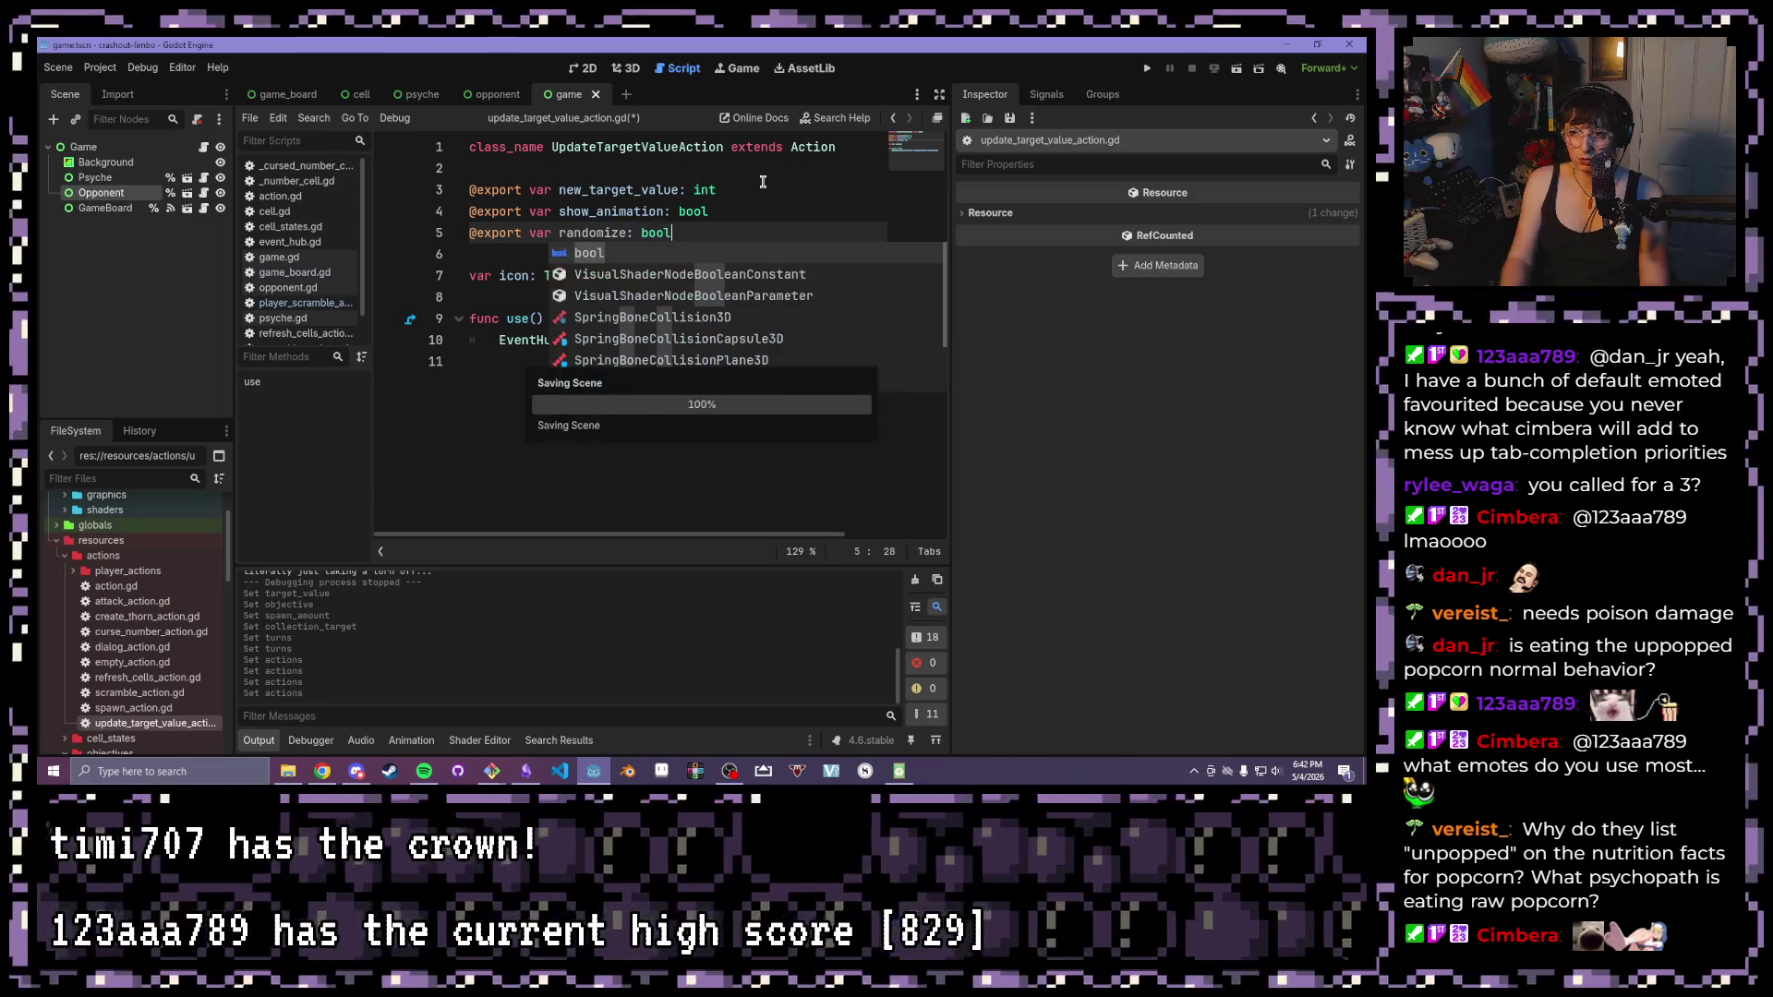
pyautogui.press('Return')
pyautogui.press('Down')
pyautogui.hotkey('ctrl', 's')
pyautogui.click(691, 318)
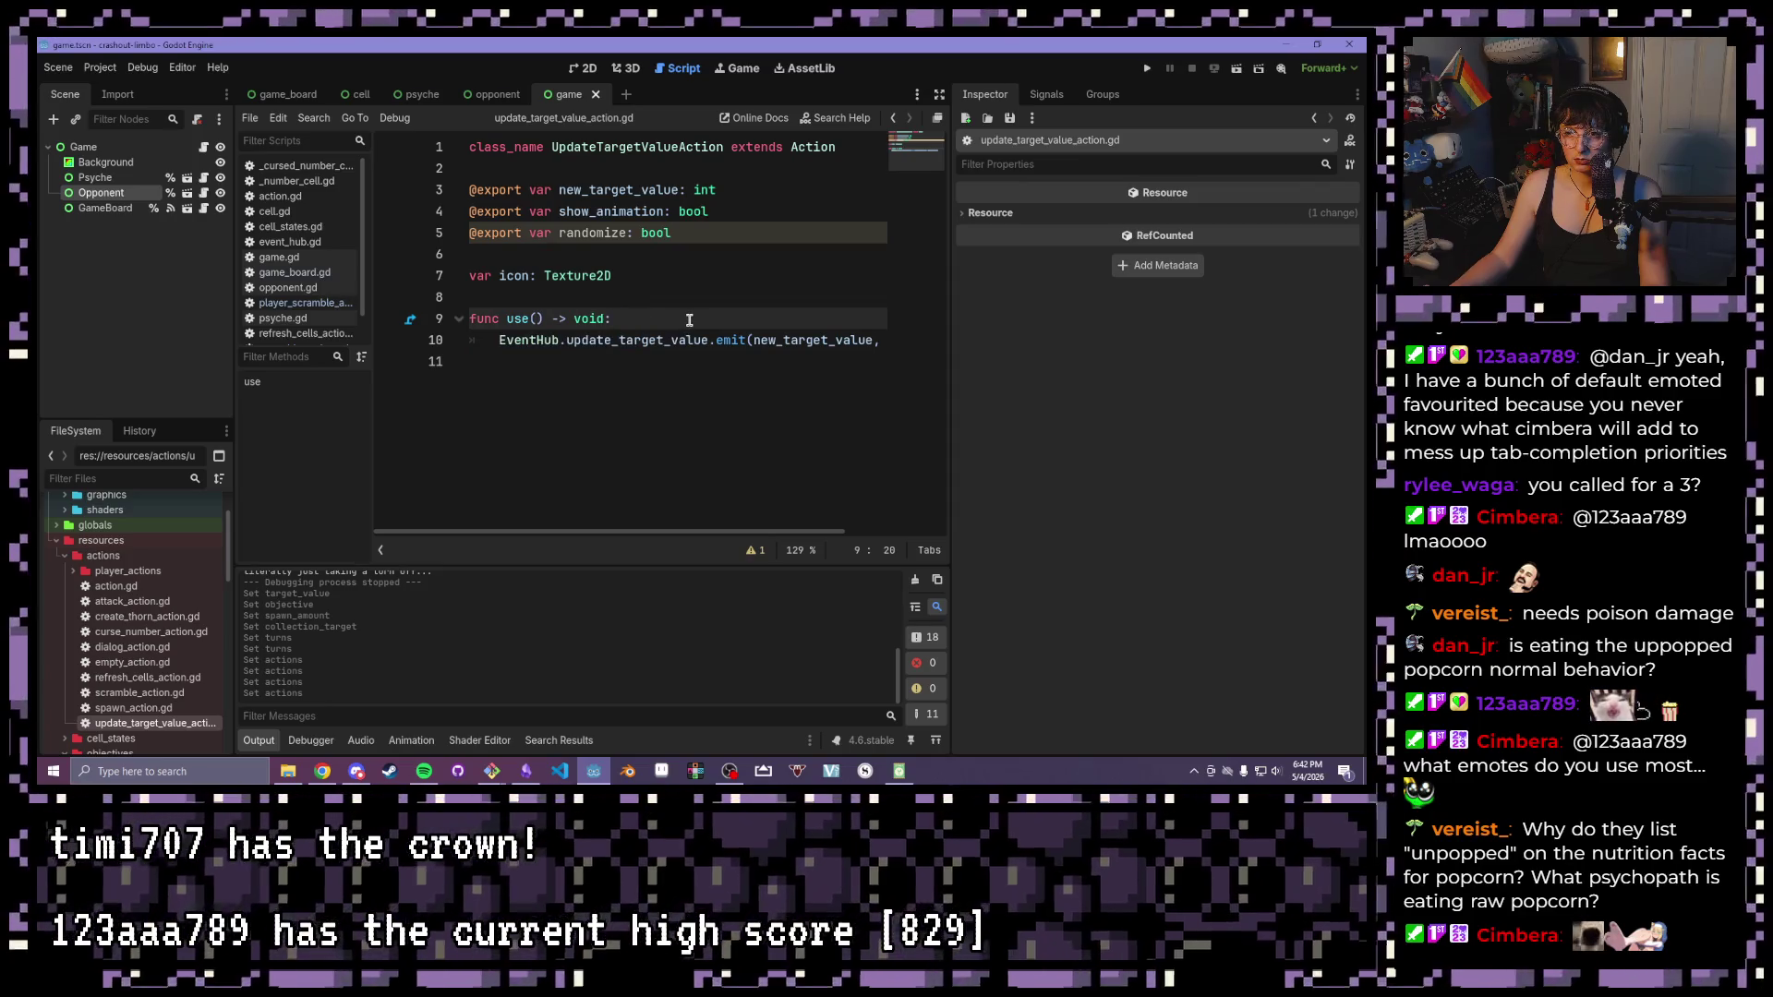
pyautogui.press('Return')
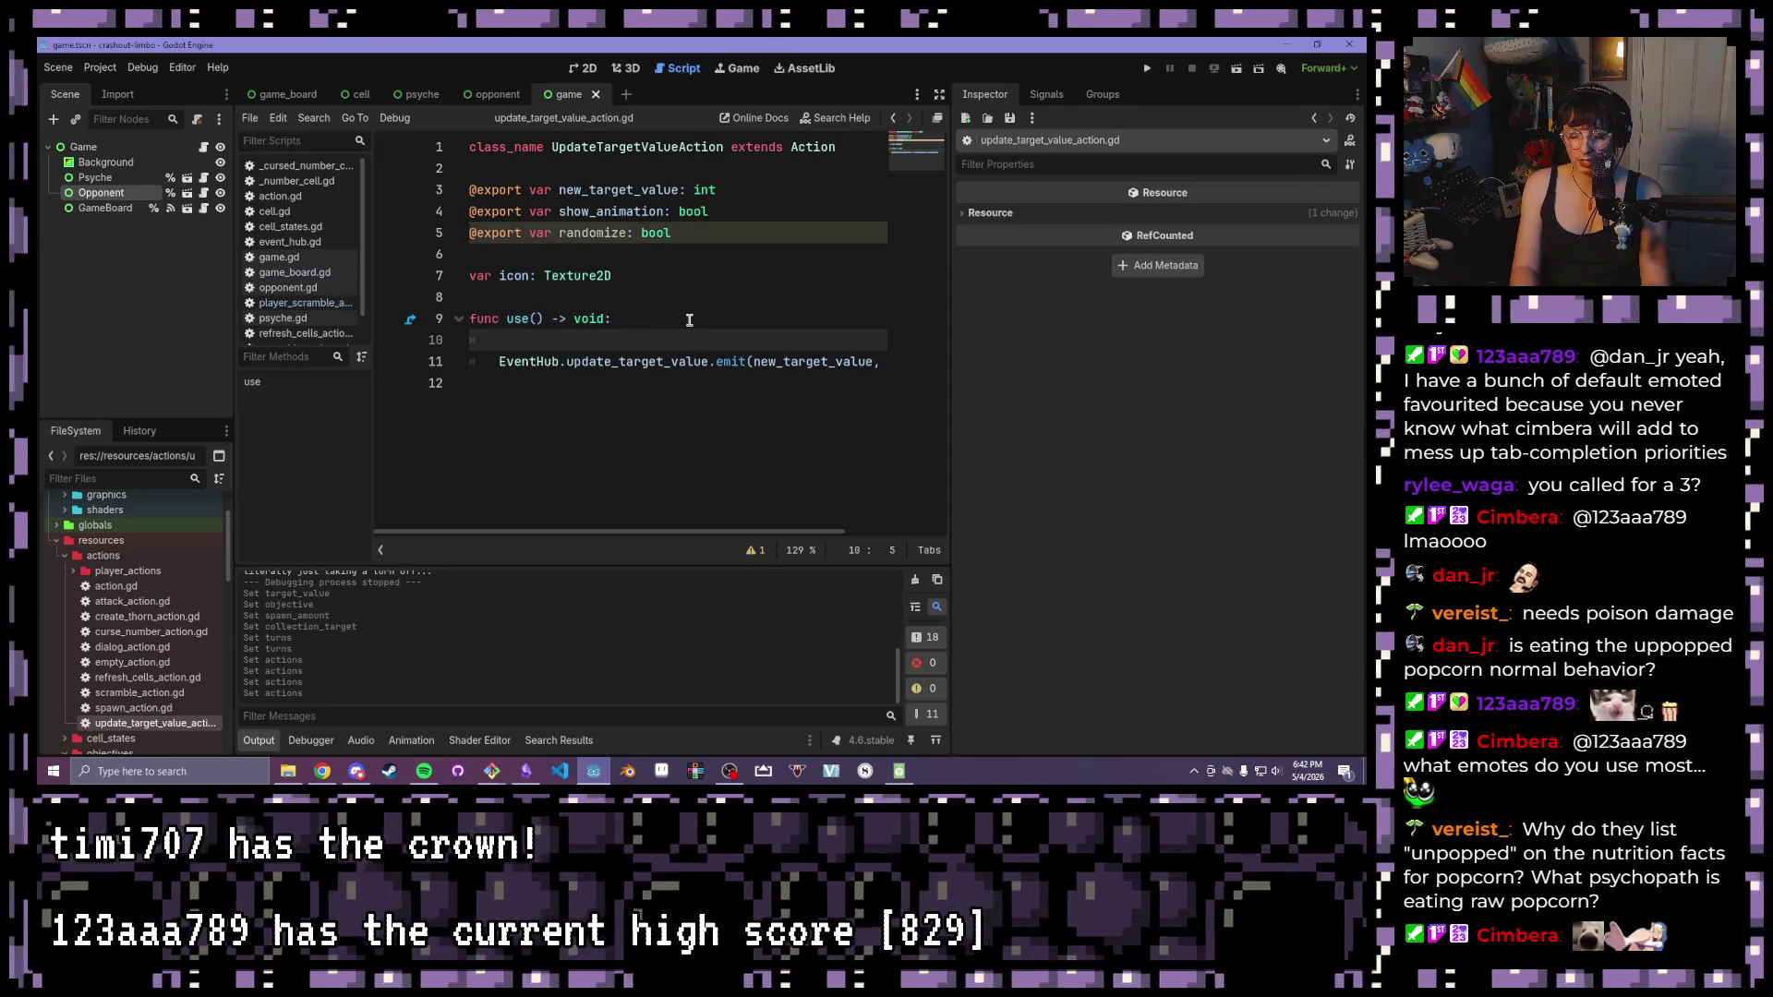
# Inside use(), write an 'if randomize:' block setting new_target_value from randi_range()
pyautogui.write('ifrandomize:')
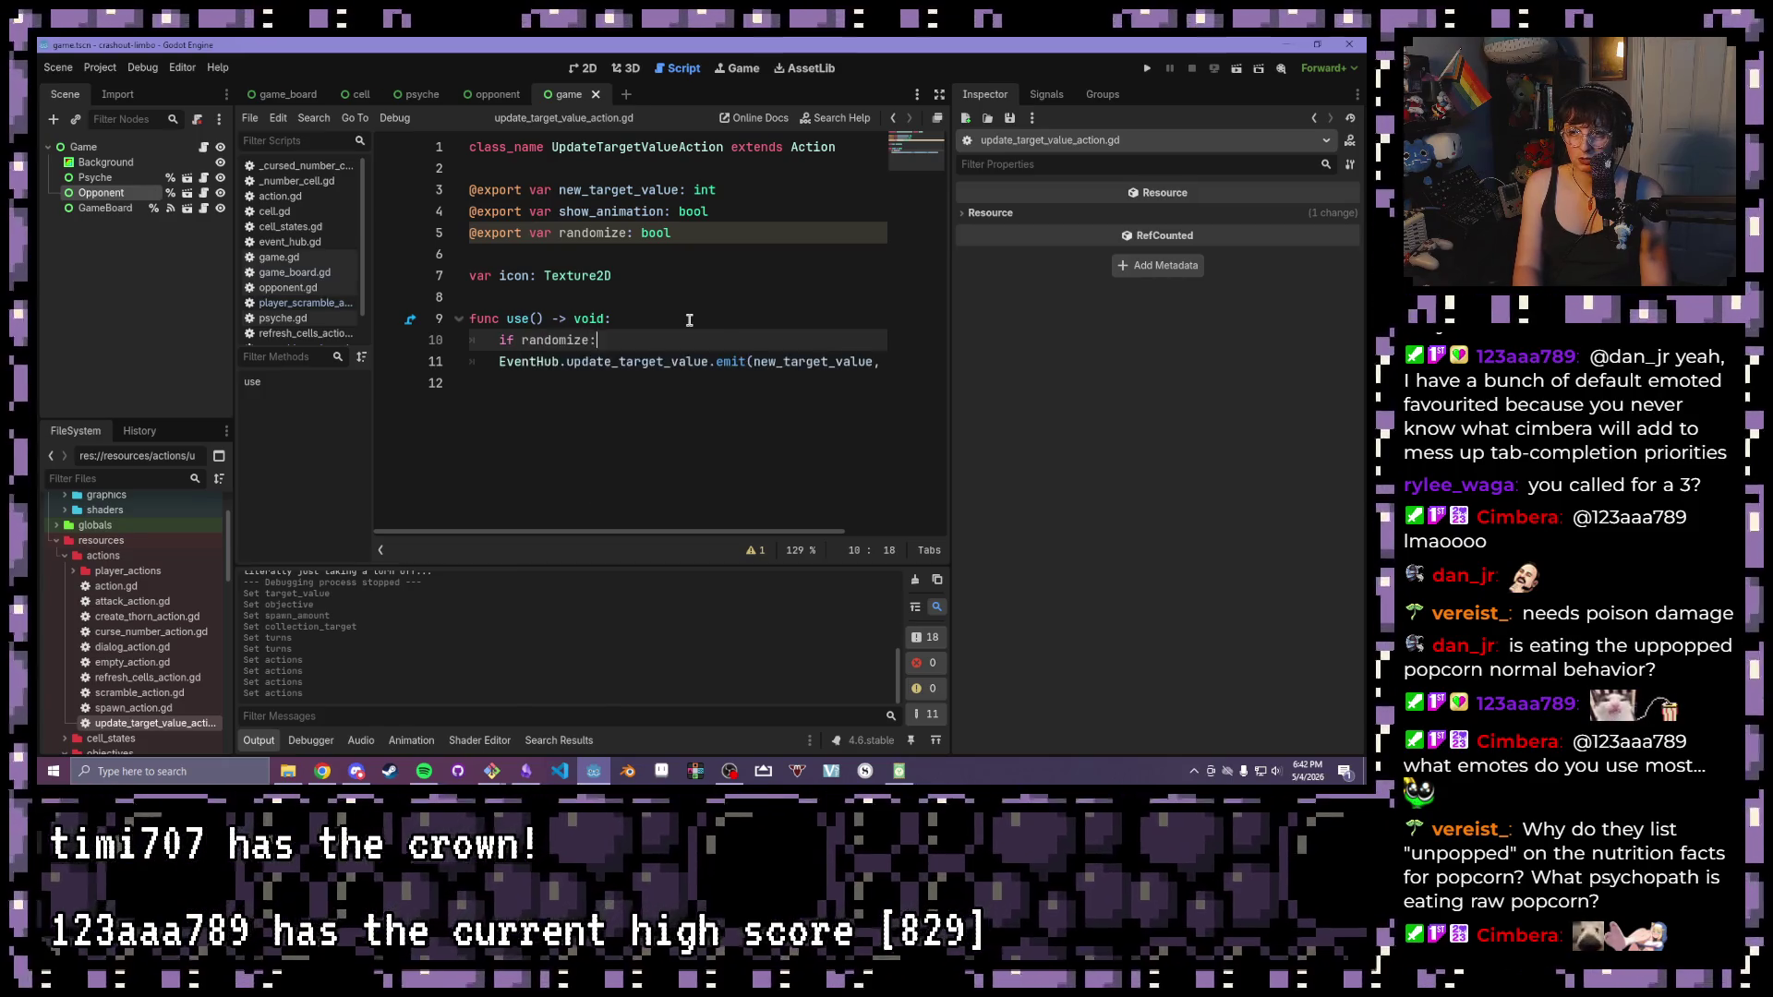
pyautogui.press('Return')
pyautogui.write('new')
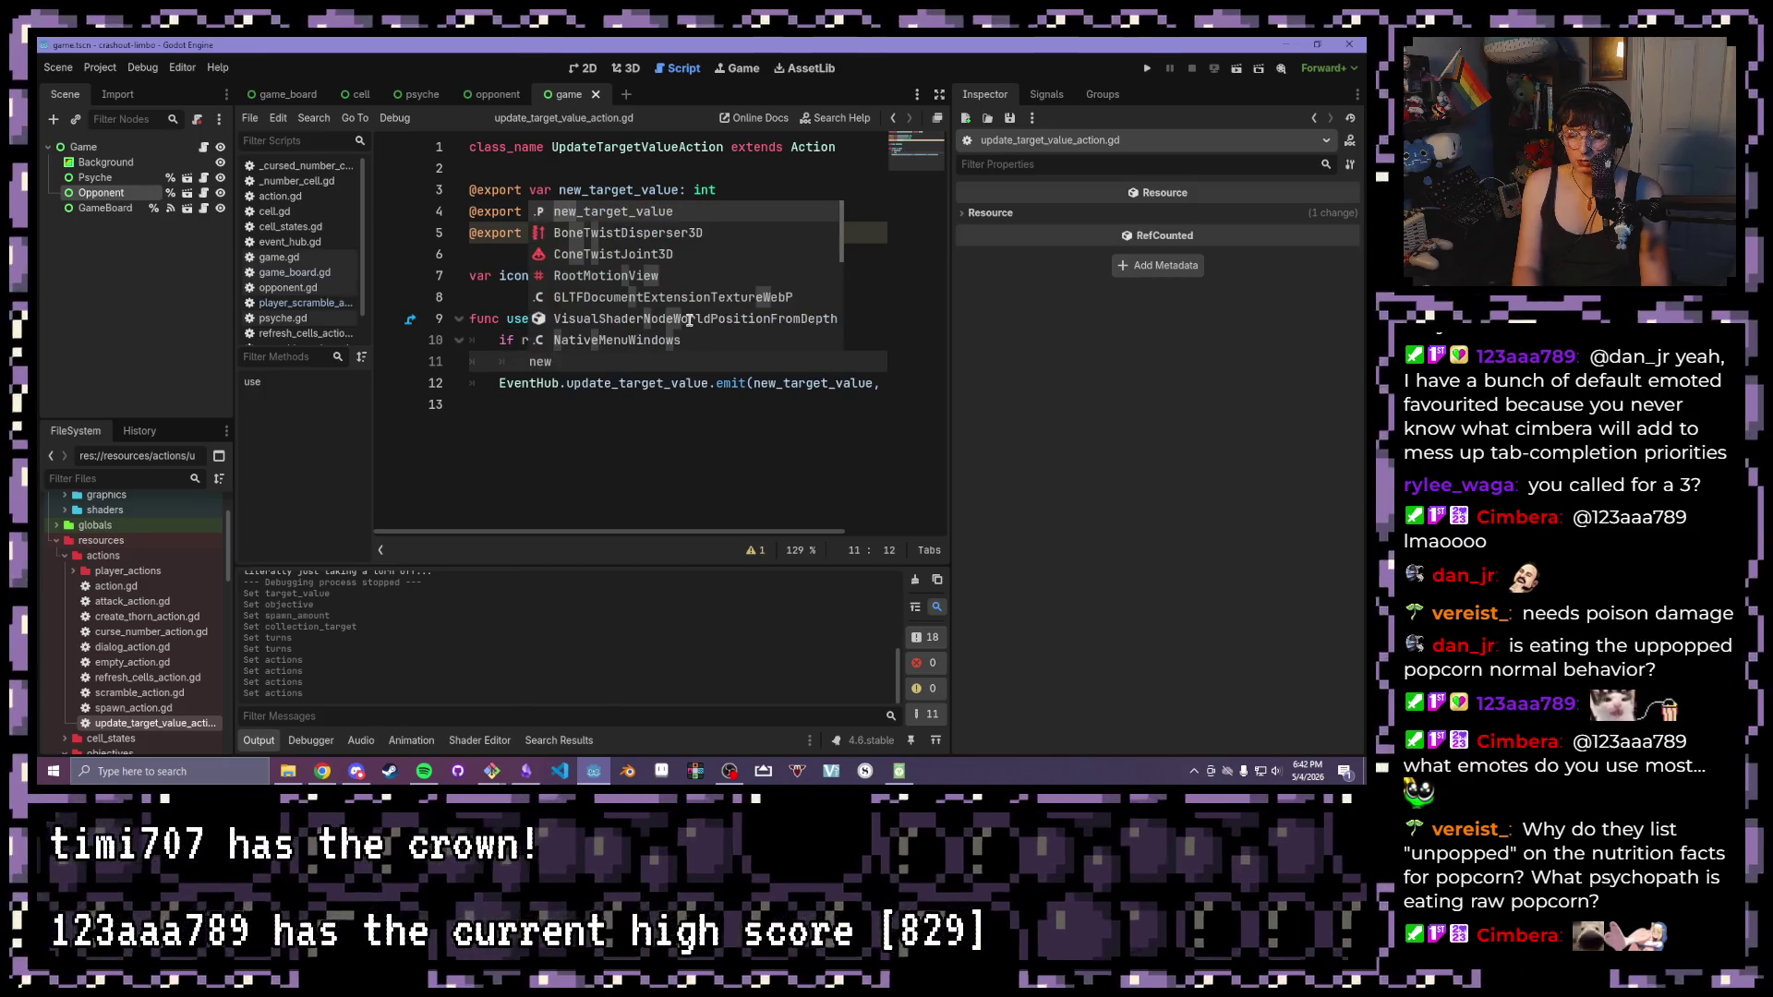
pyautogui.write('_target_val')
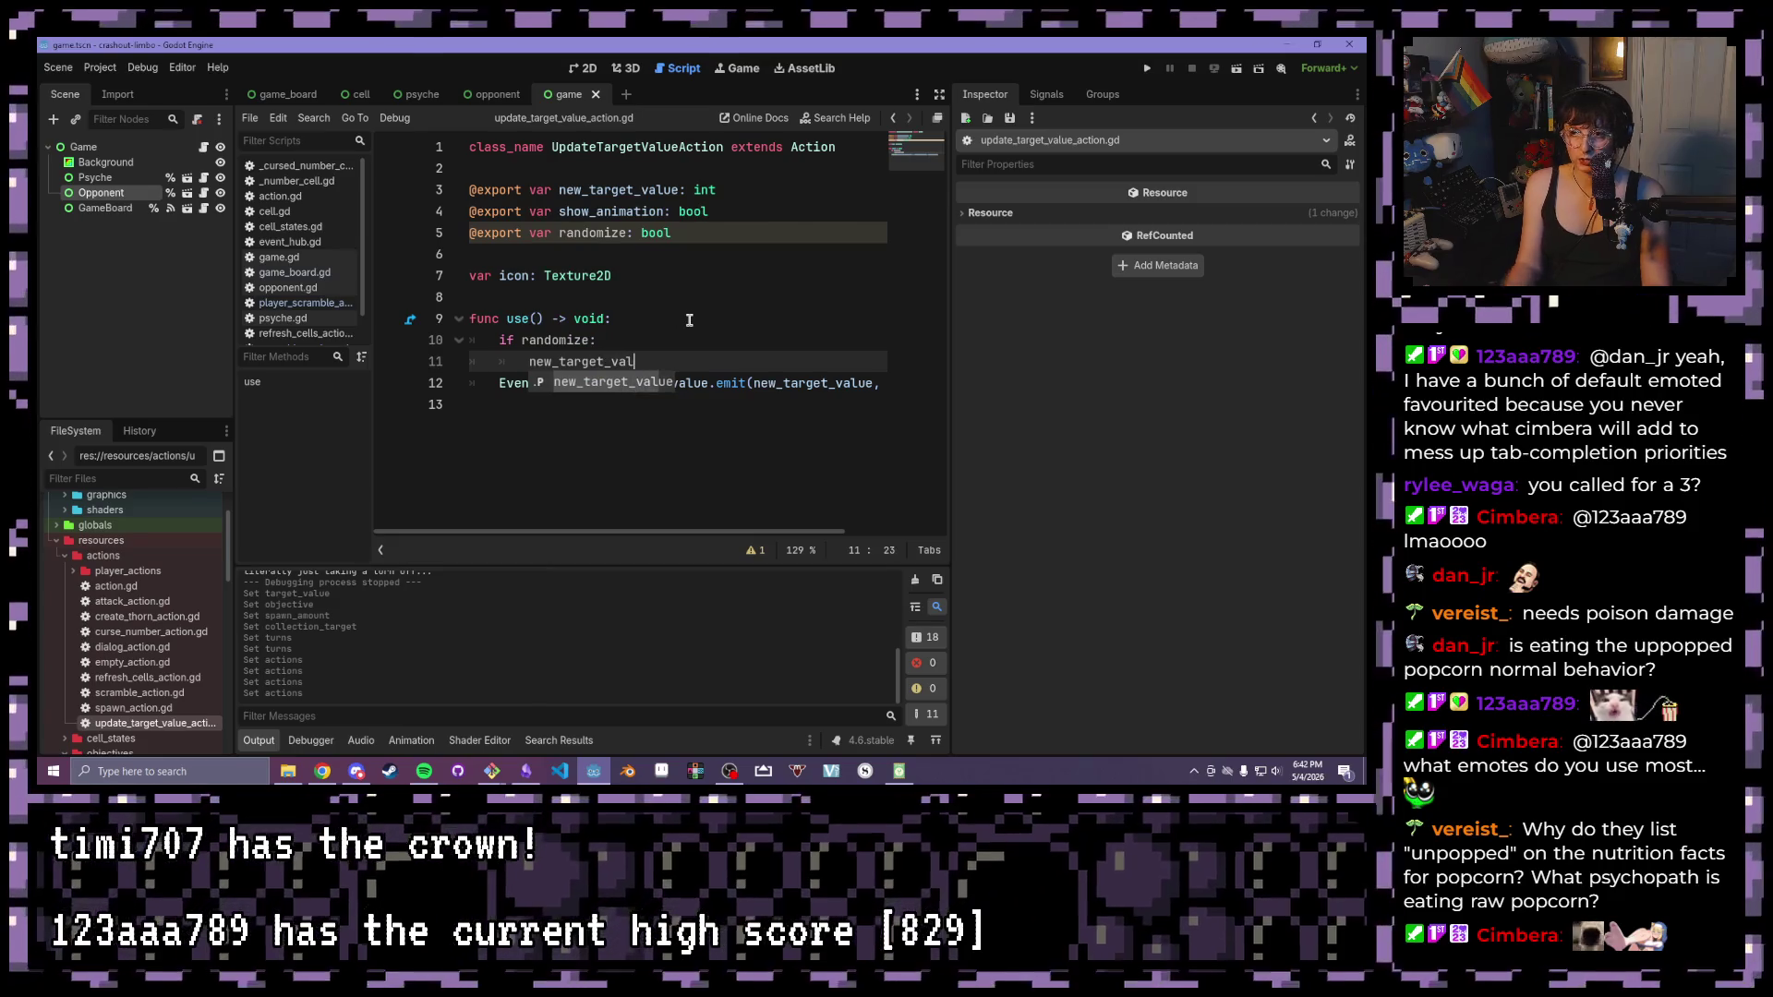
pyautogui.write('ue')
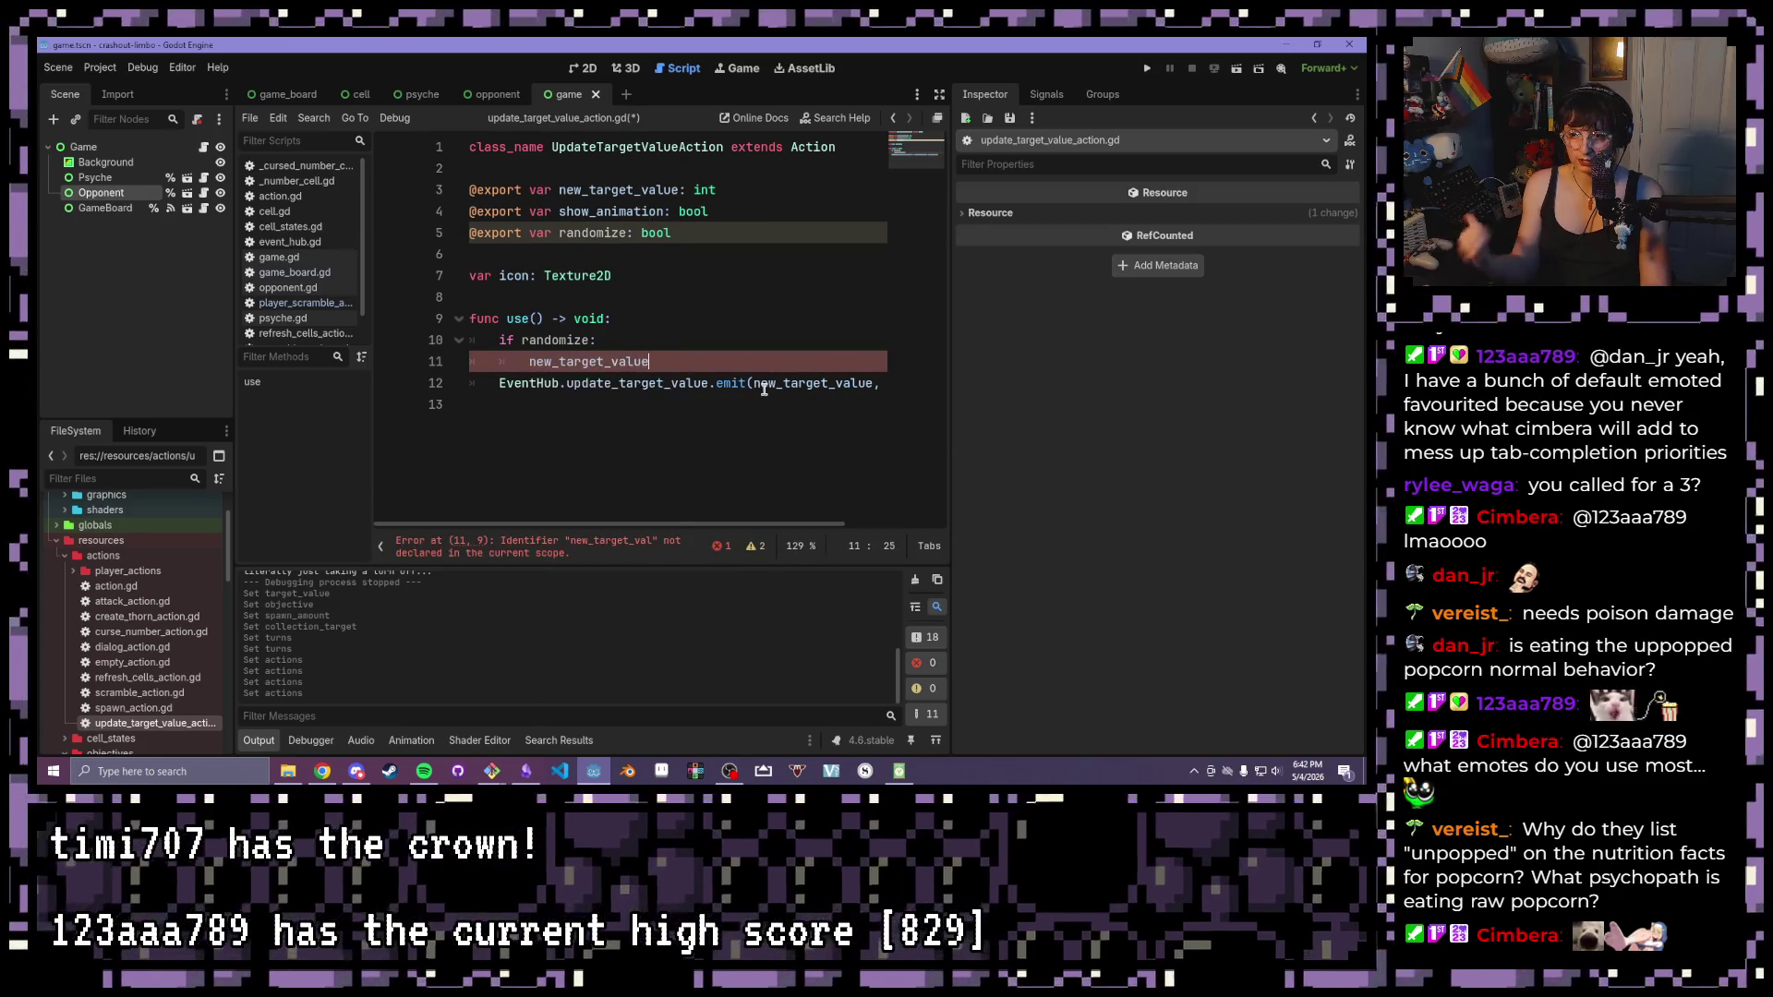
pyautogui.write(' = r')
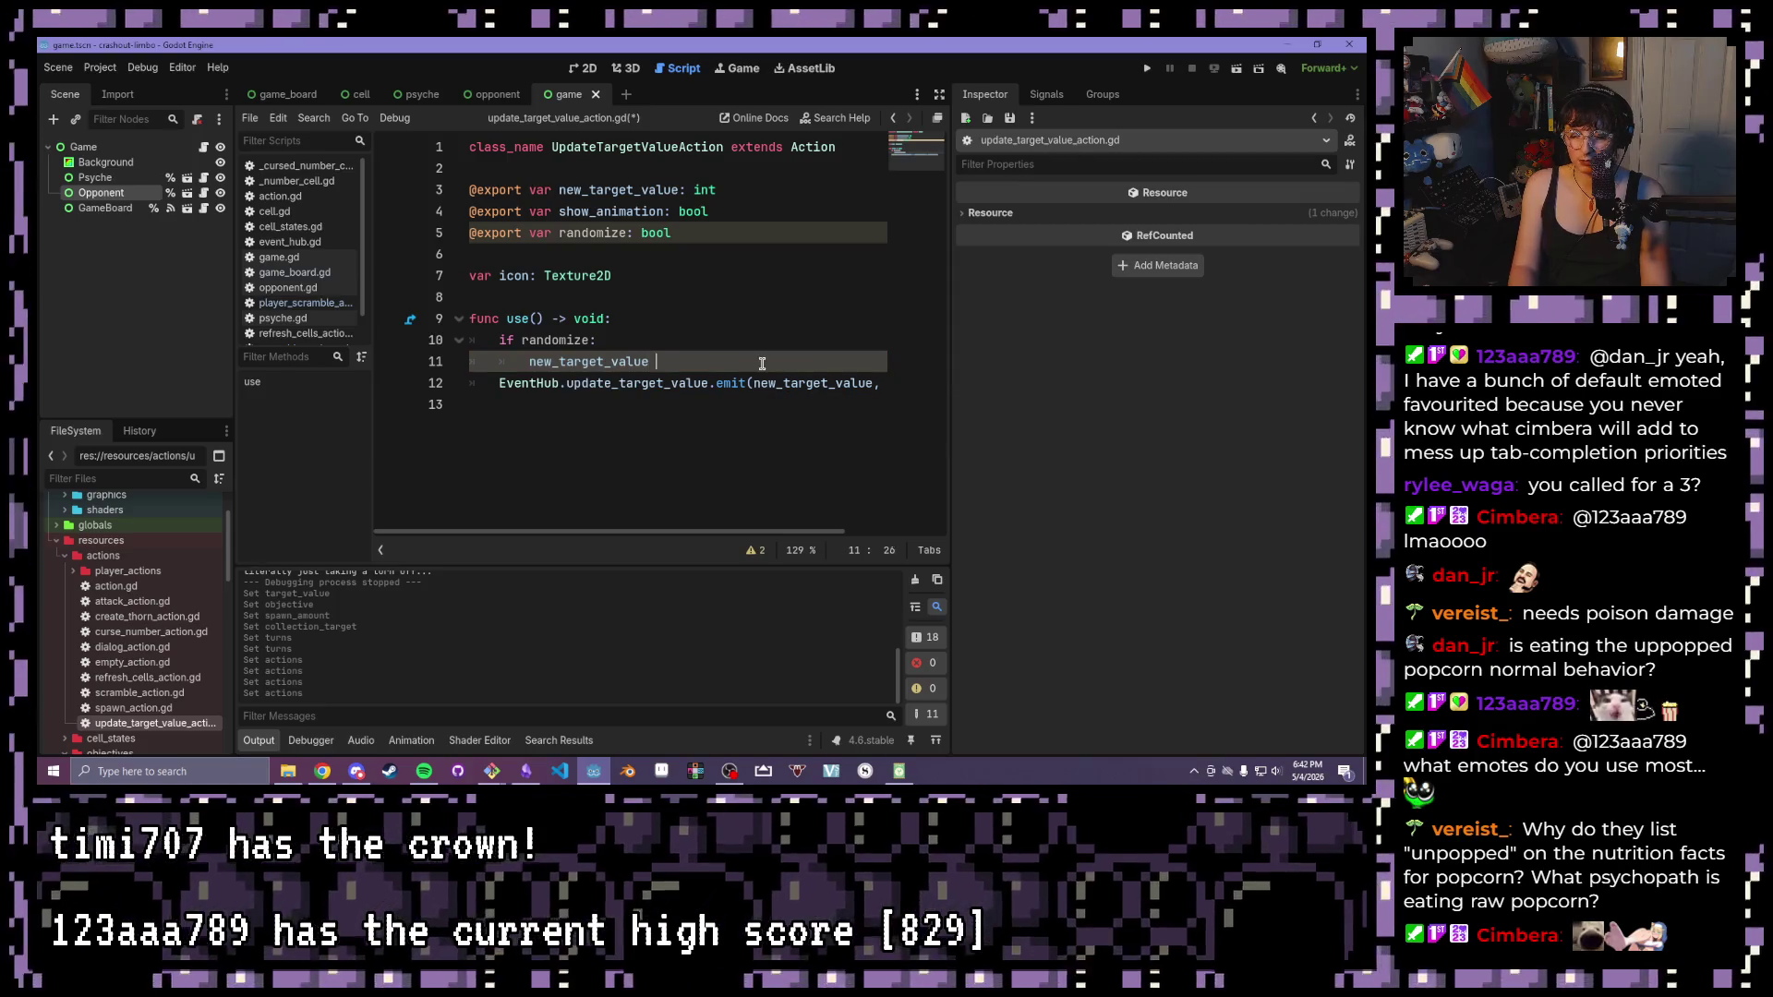
pyautogui.write('andi_')
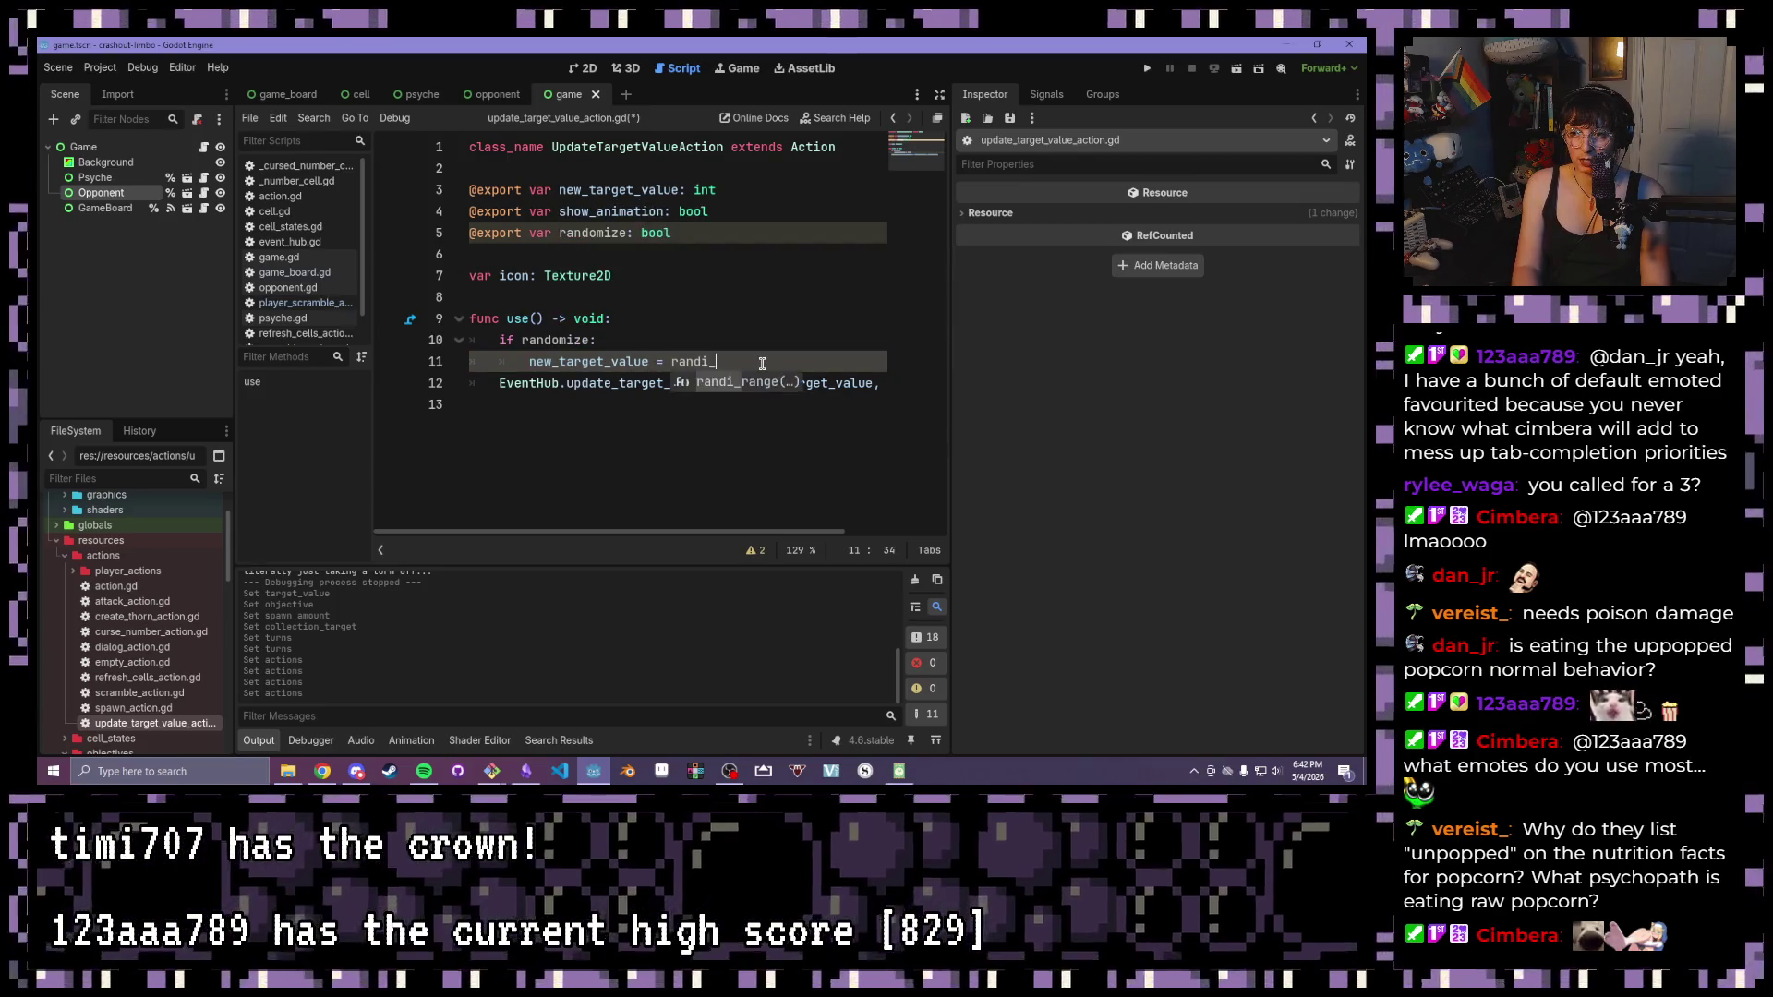
pyautogui.write('range(')
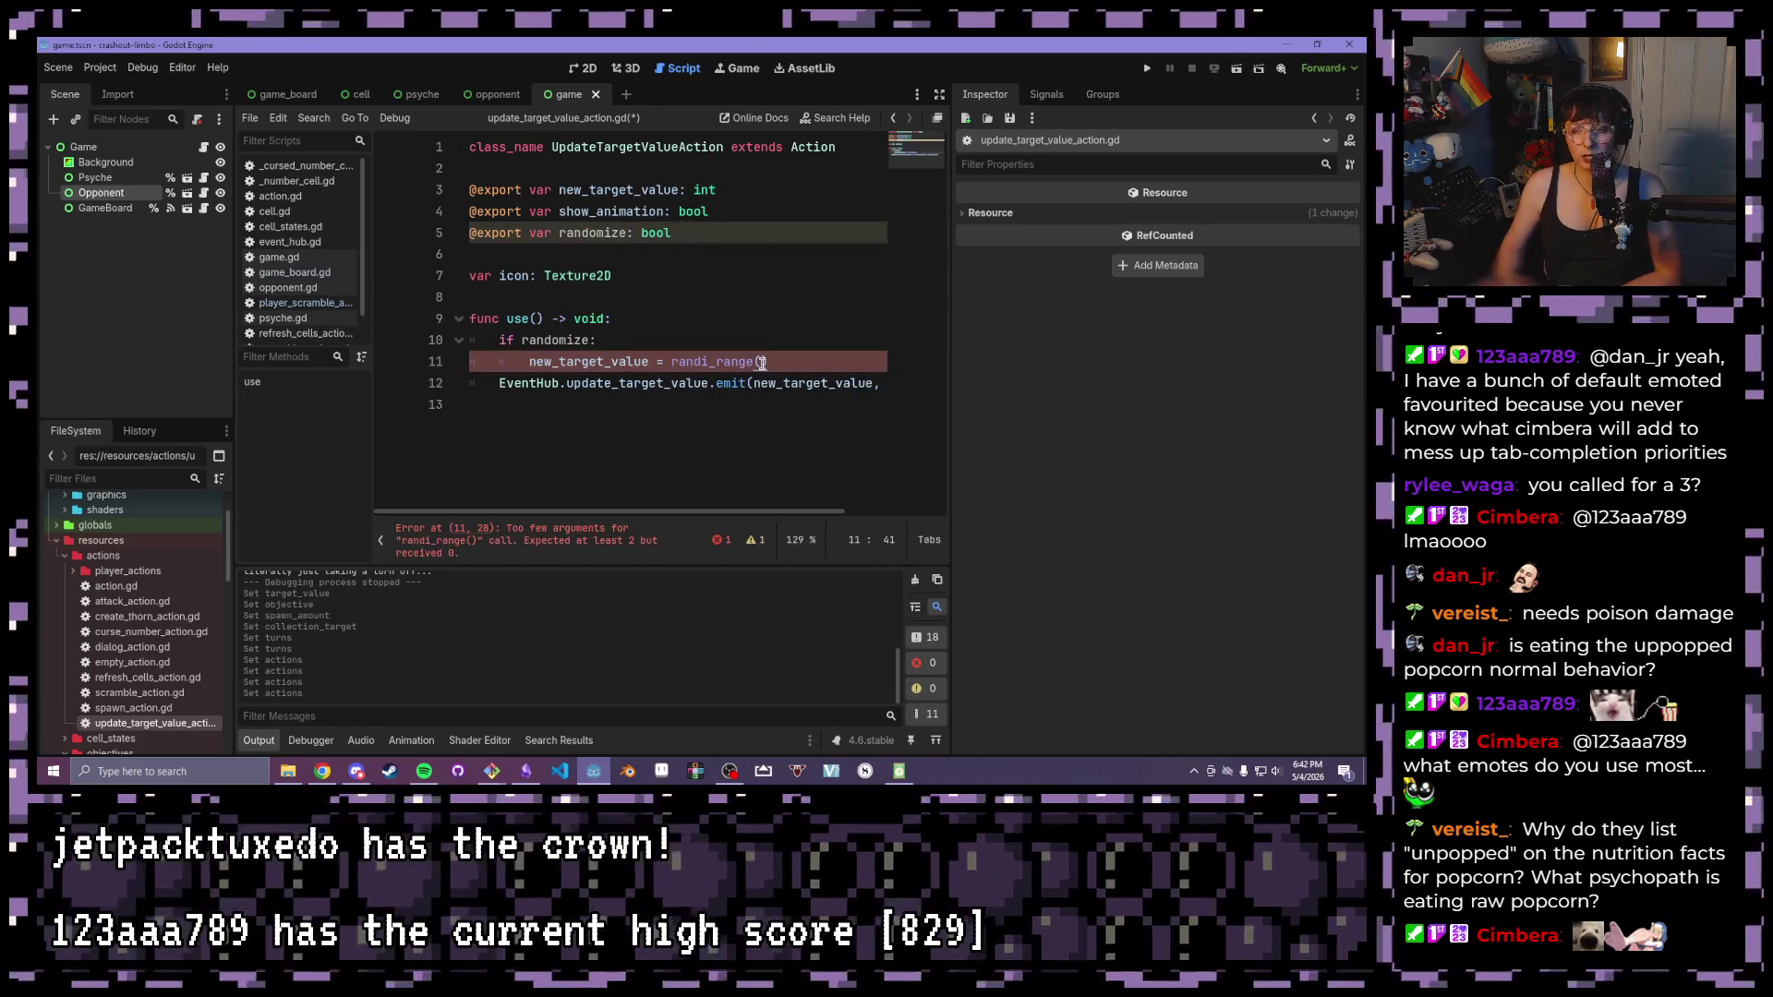
pyautogui.moveTo(773, 358)
pyautogui.mouseDown()
pyautogui.moveTo(647, 362)
pyautogui.moveTo(673, 365)
pyautogui.mouseUp()
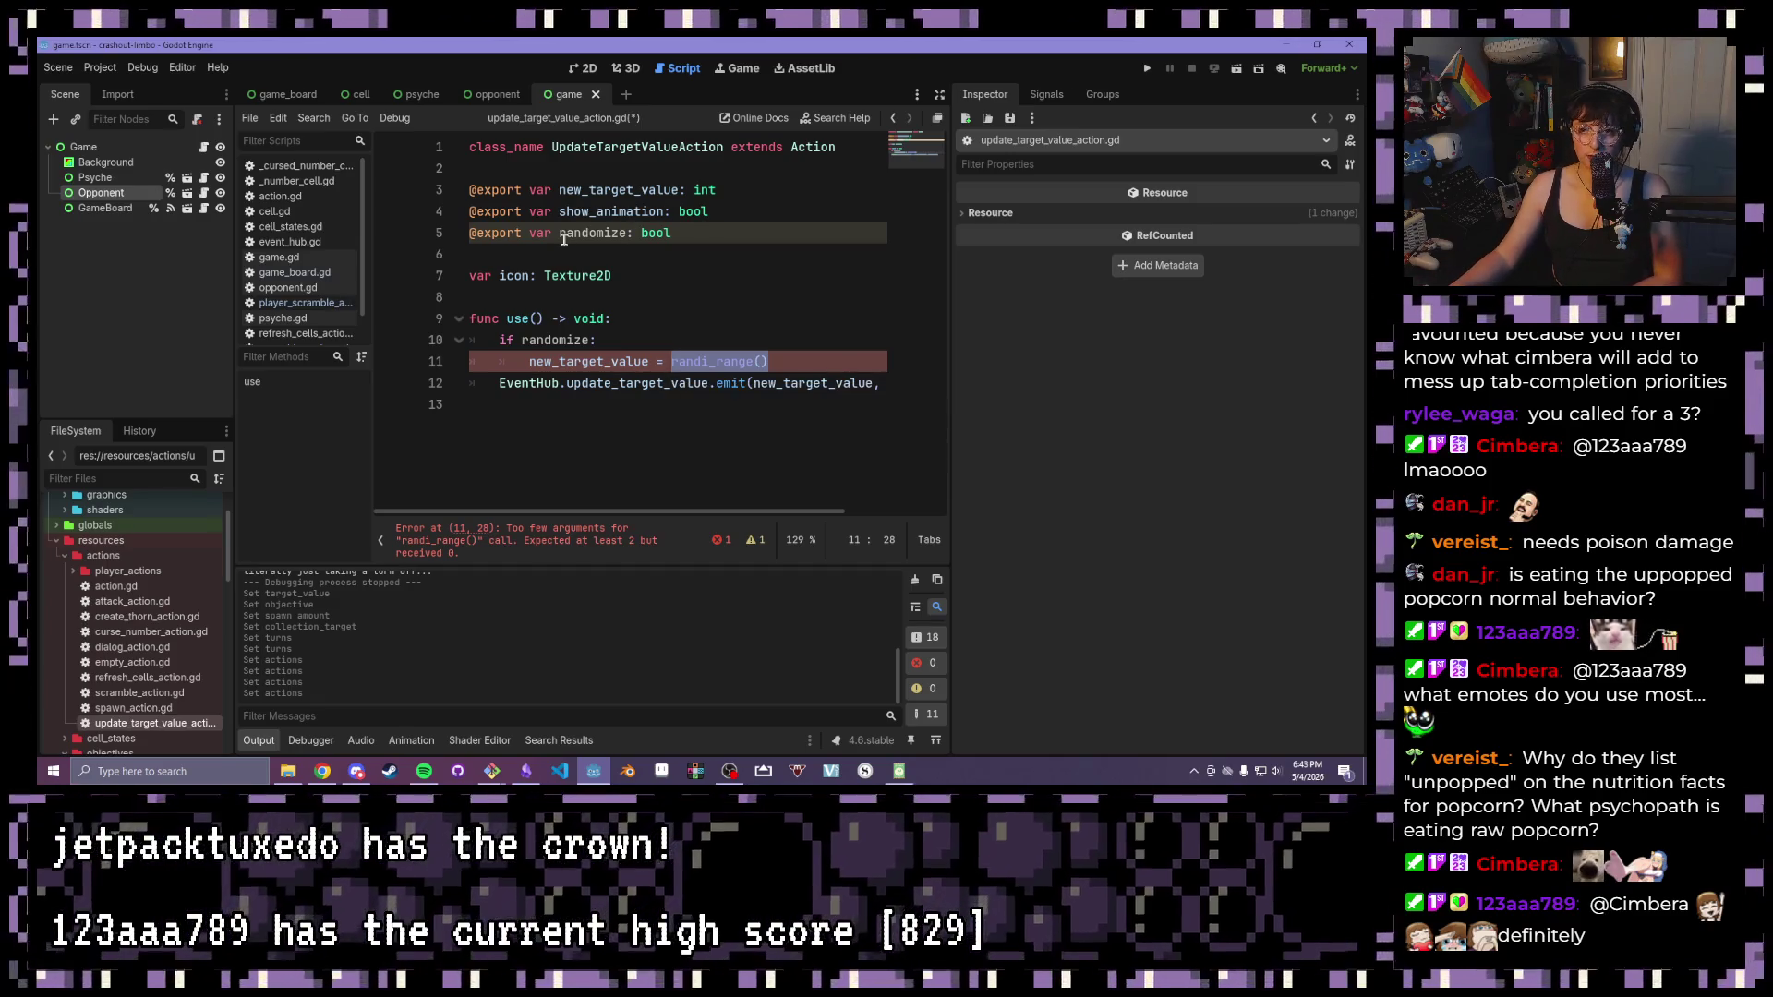
pyautogui.click(766, 363)
pyautogui.moveTo(766, 361); pyautogui.dragTo(671, 364)
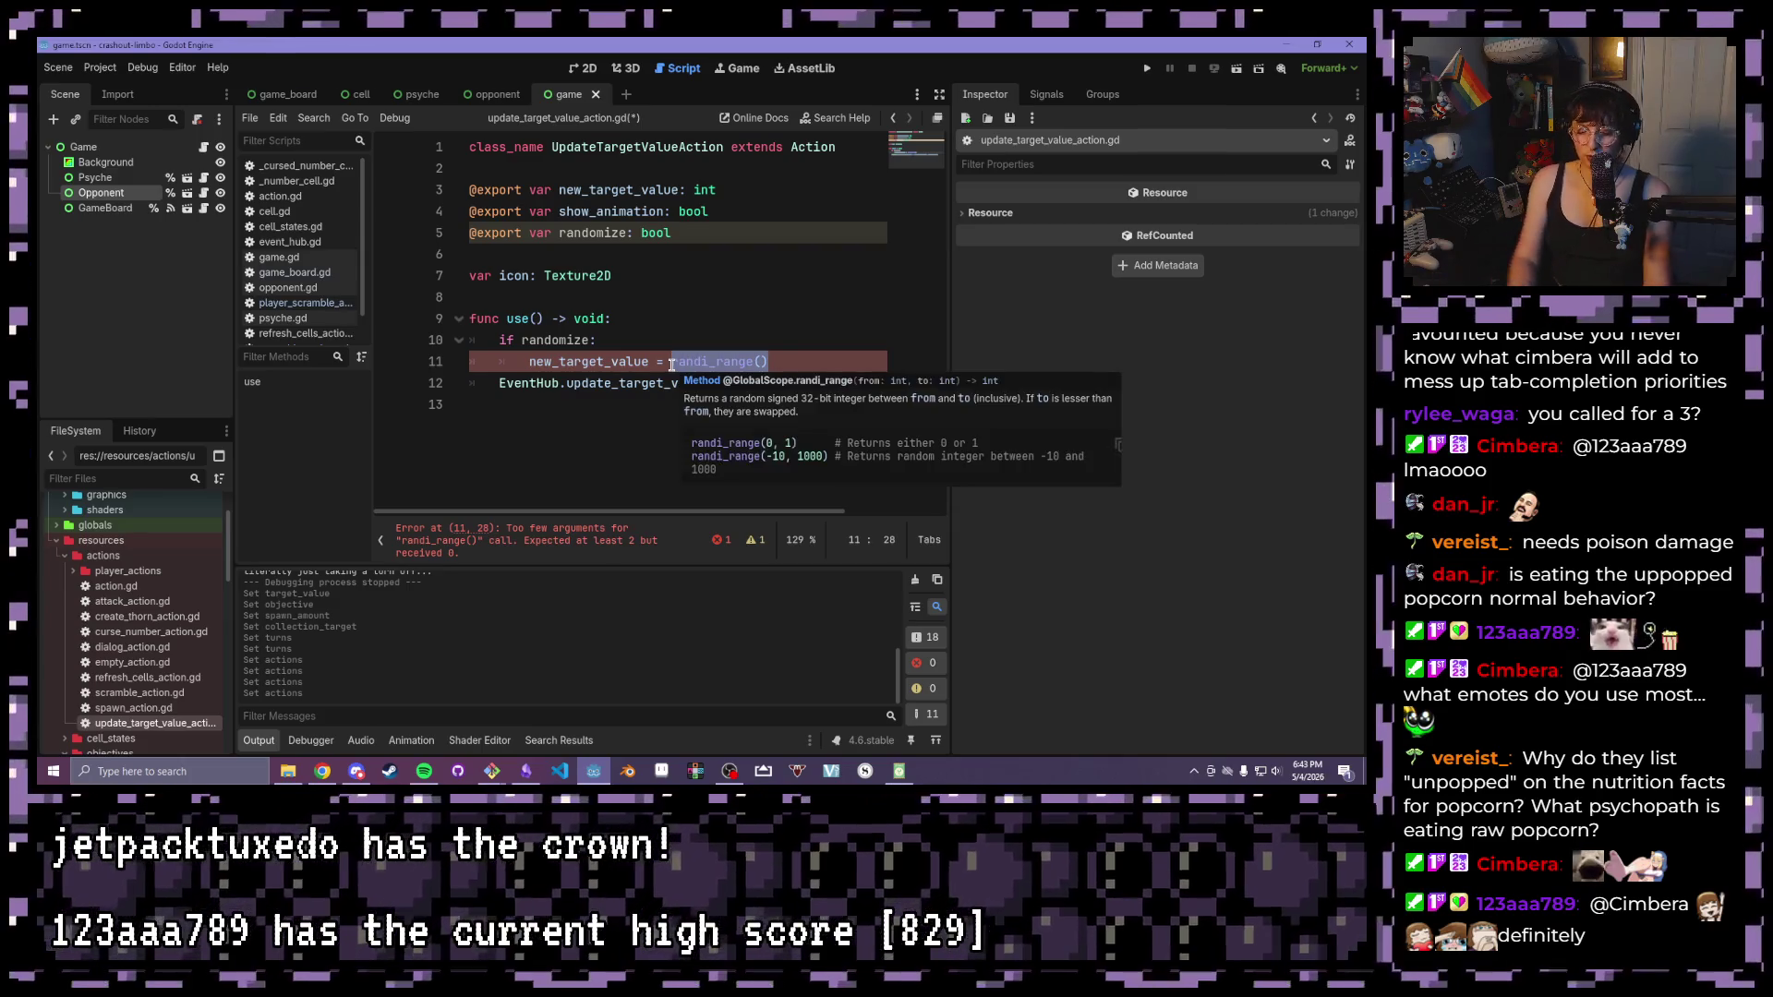
# Replace randi_range() with [10, 12, 15, 20].pick_random() and save the script
pyautogui.write('[')
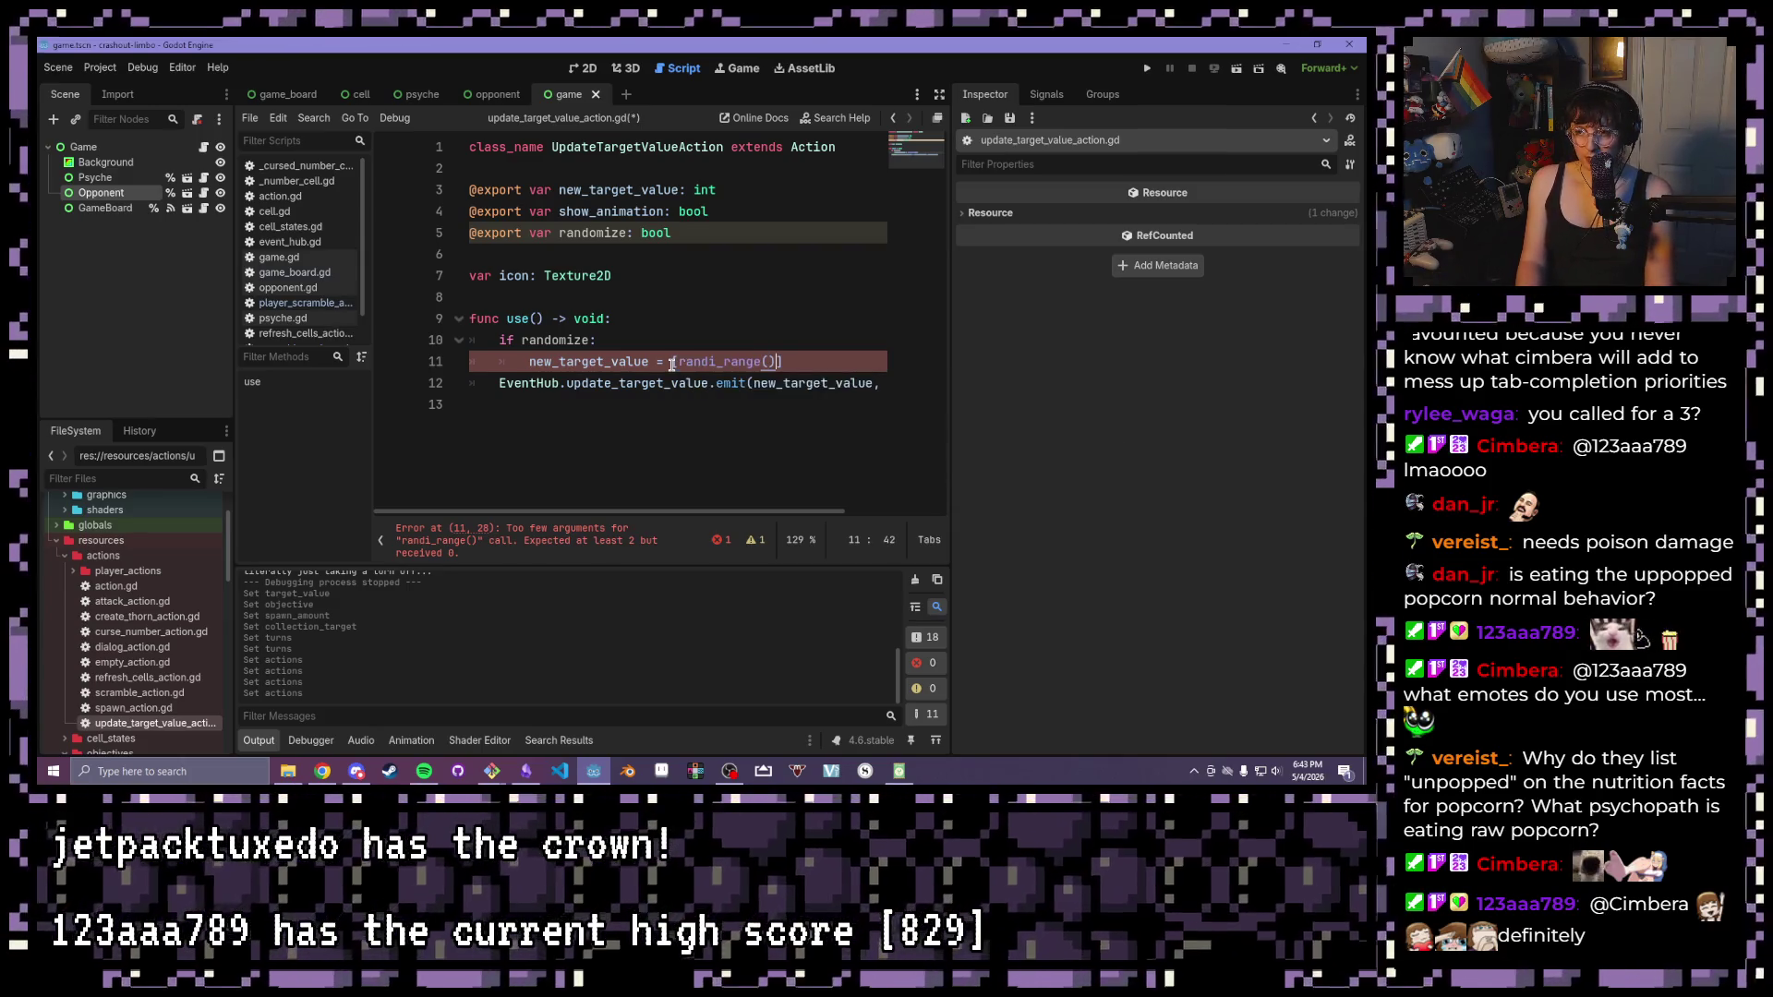
pyautogui.press('BackSpace')
pyautogui.press('BackSpace')
pyautogui.press('BackSpace')
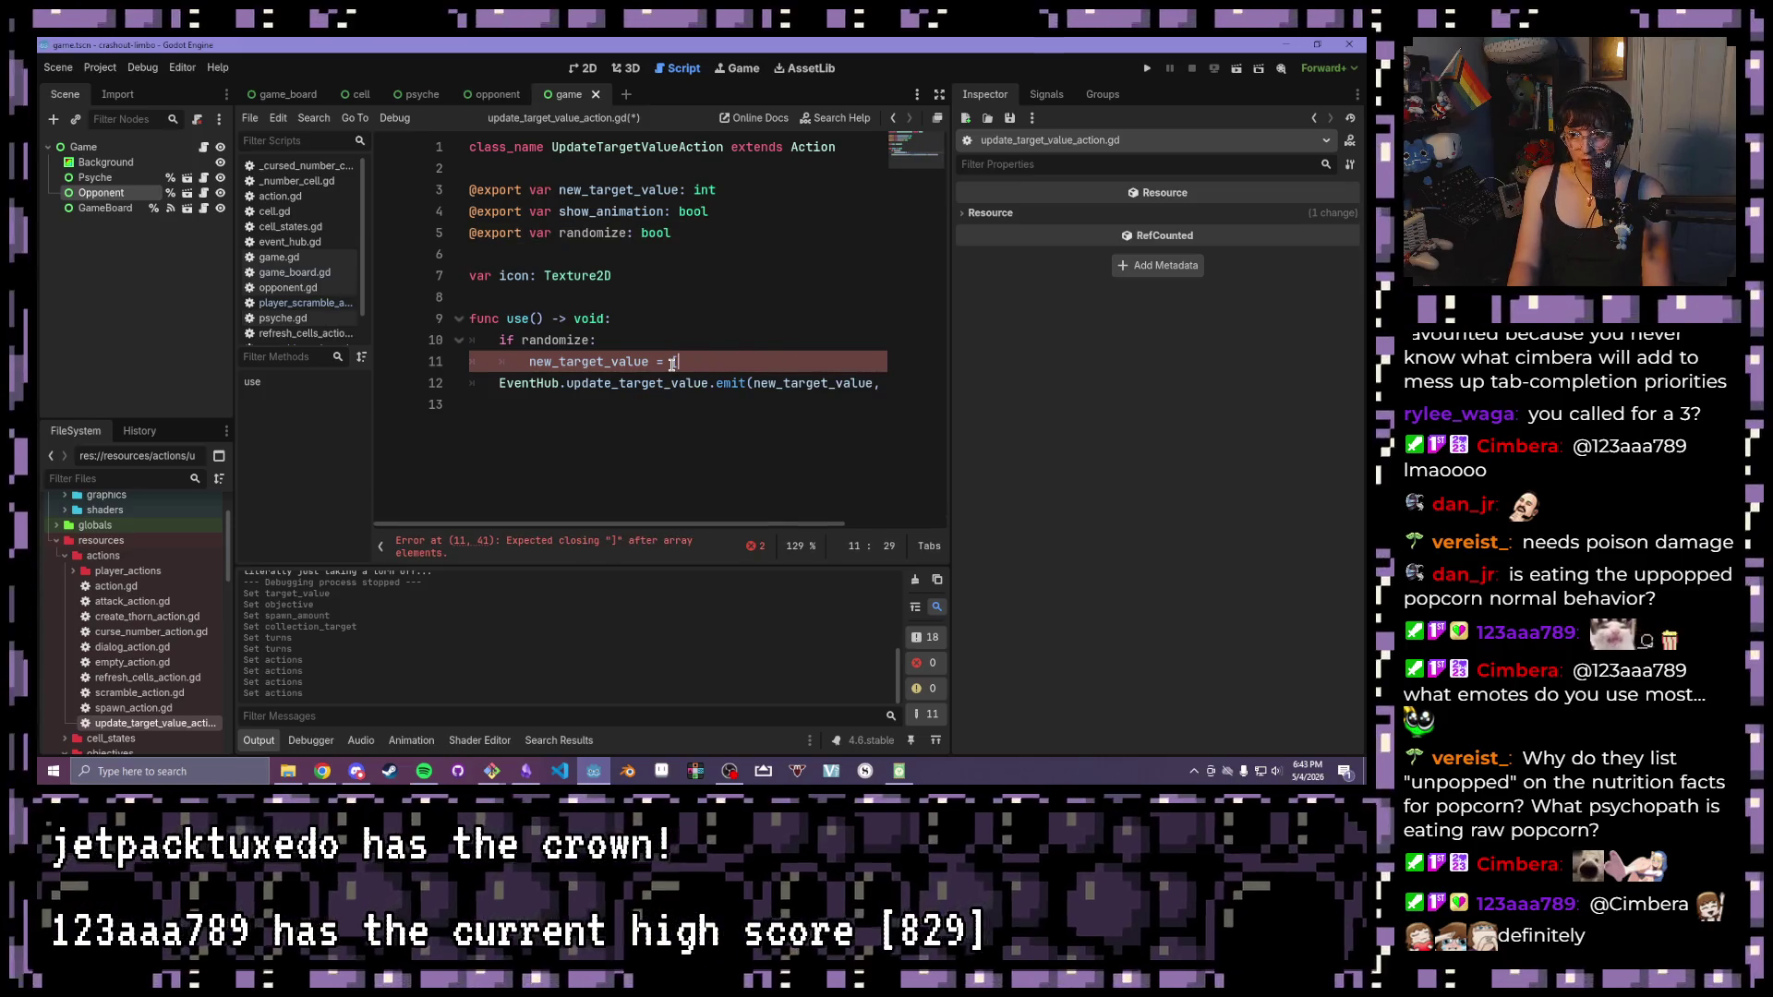
pyautogui.write('[')
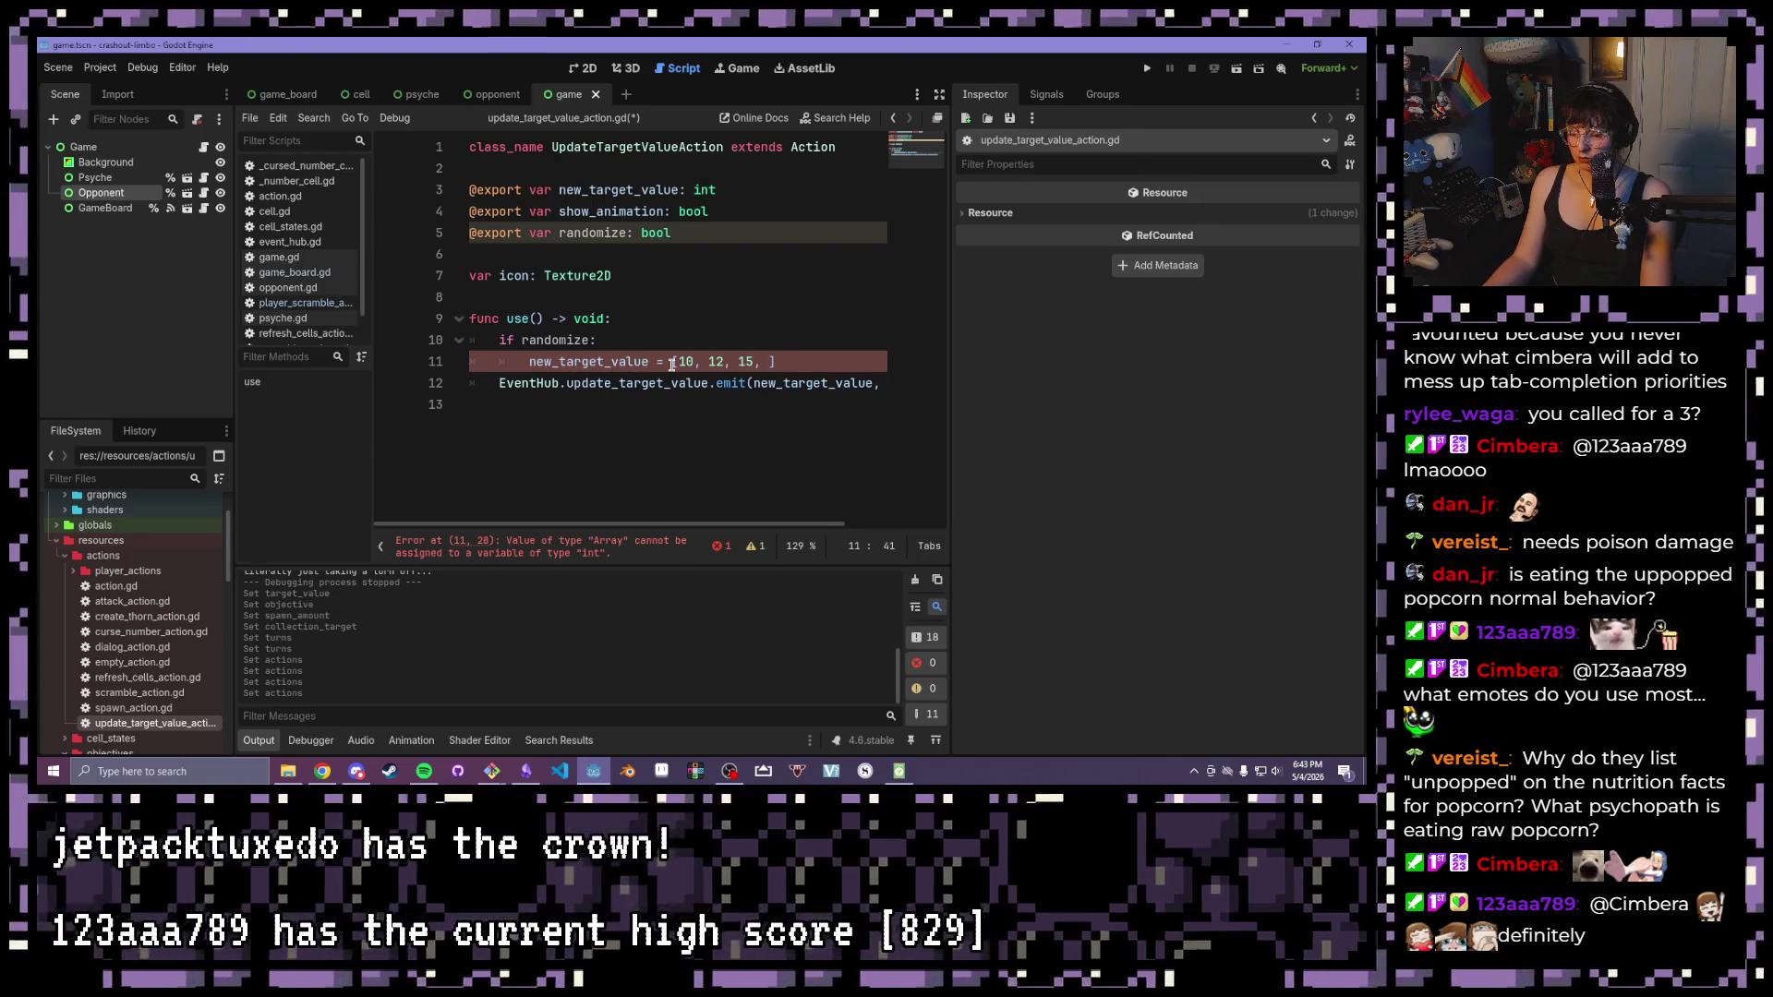
pyautogui.write('.pick')
pyautogui.press('Return')
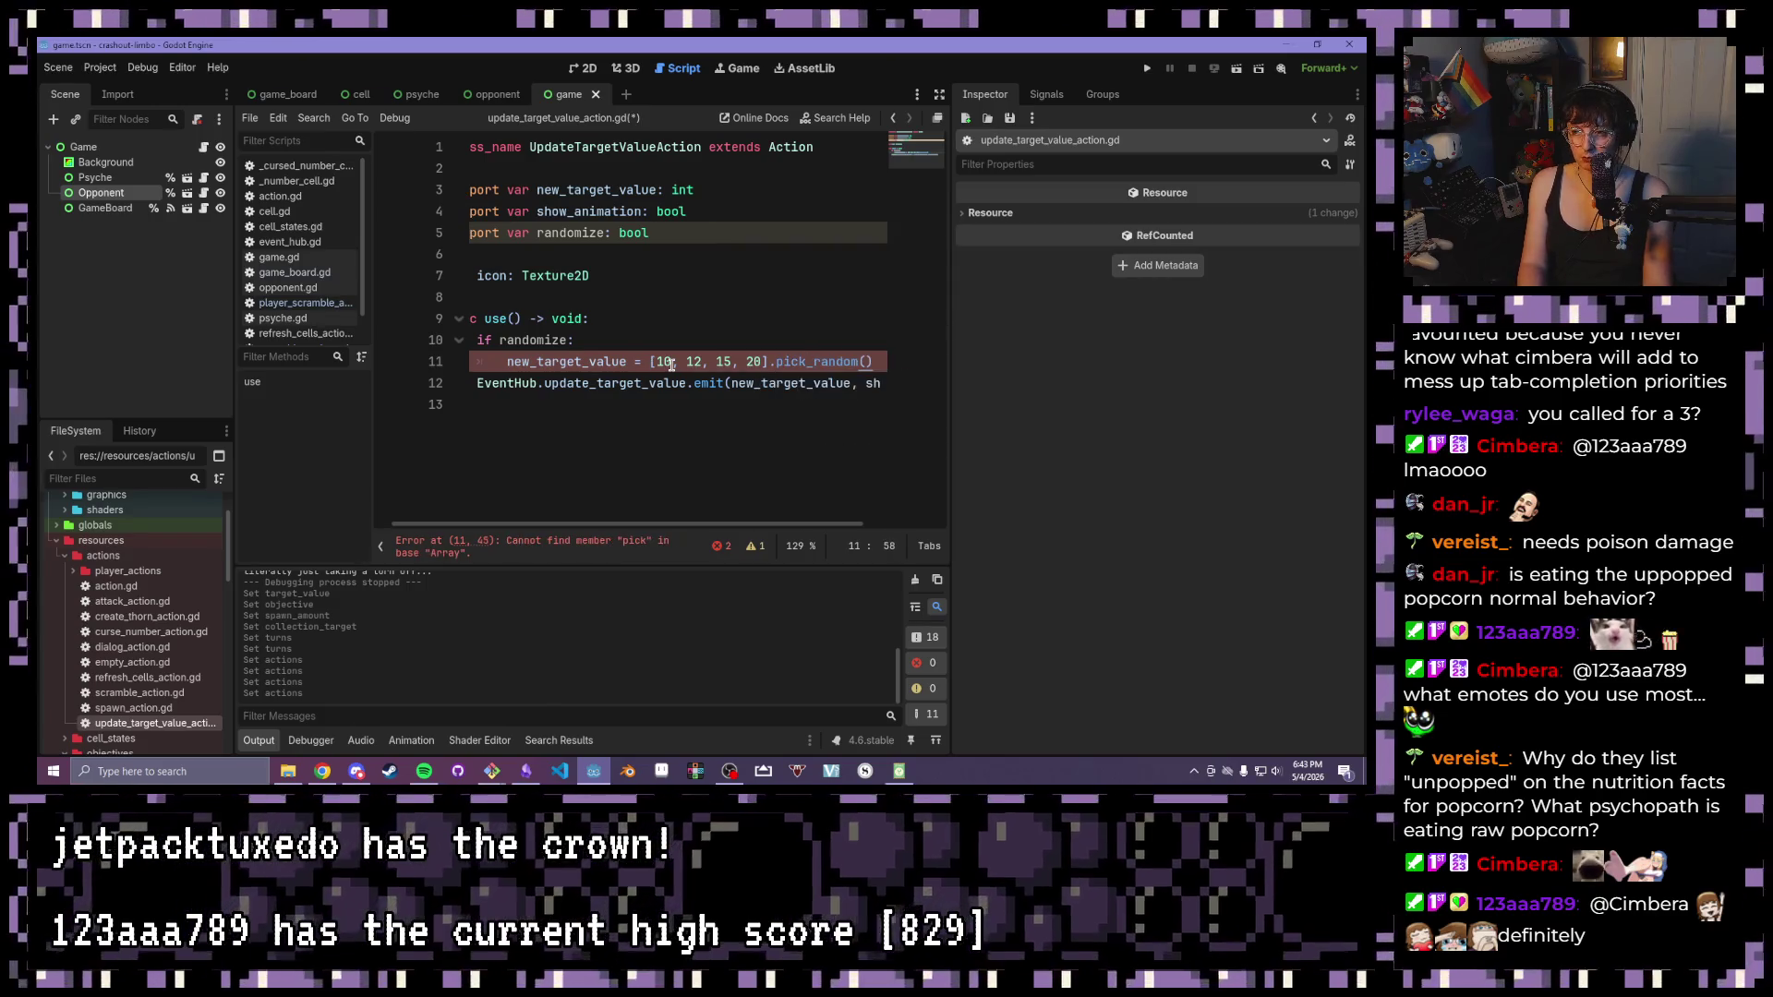
pyautogui.hotkey('ctrl', 's')
pyautogui.moveTo(659, 362)
pyautogui.mouseDown()
pyautogui.moveTo(794, 363)
pyautogui.moveTo(757, 365)
pyautogui.mouseUp()
pyautogui.click(740, 383)
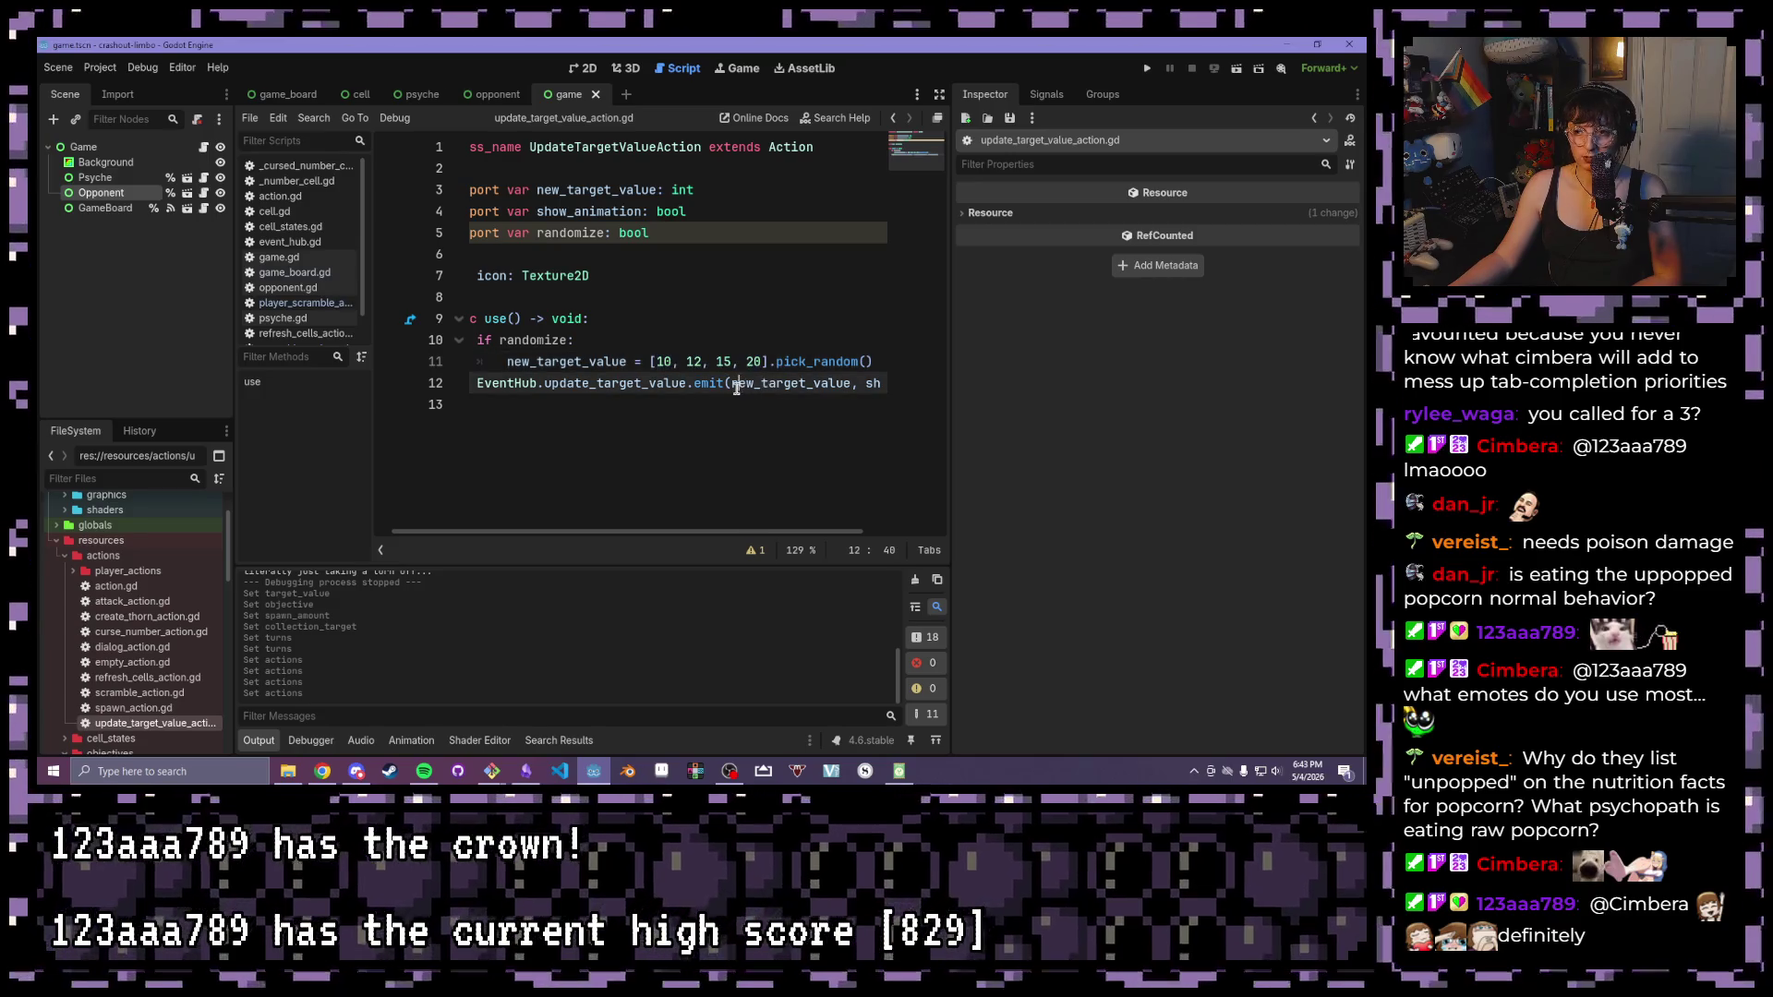
pyautogui.click(666, 340)
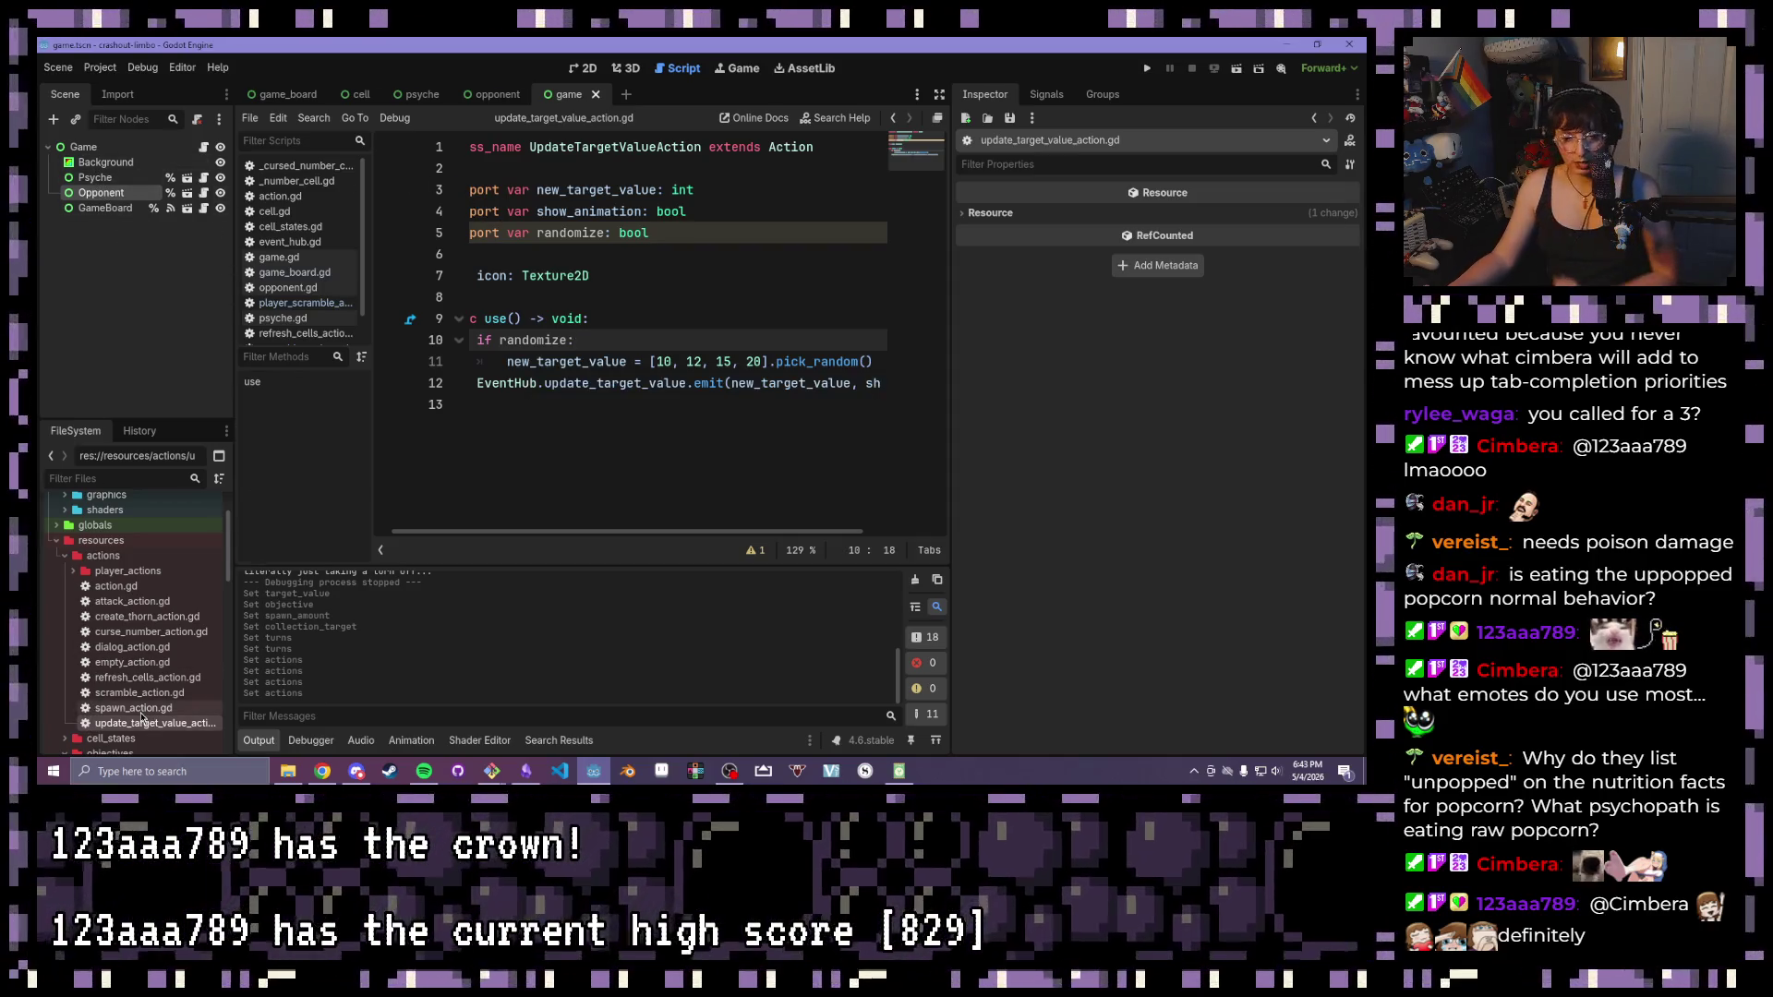
pyautogui.scroll(-4, 96, 577)
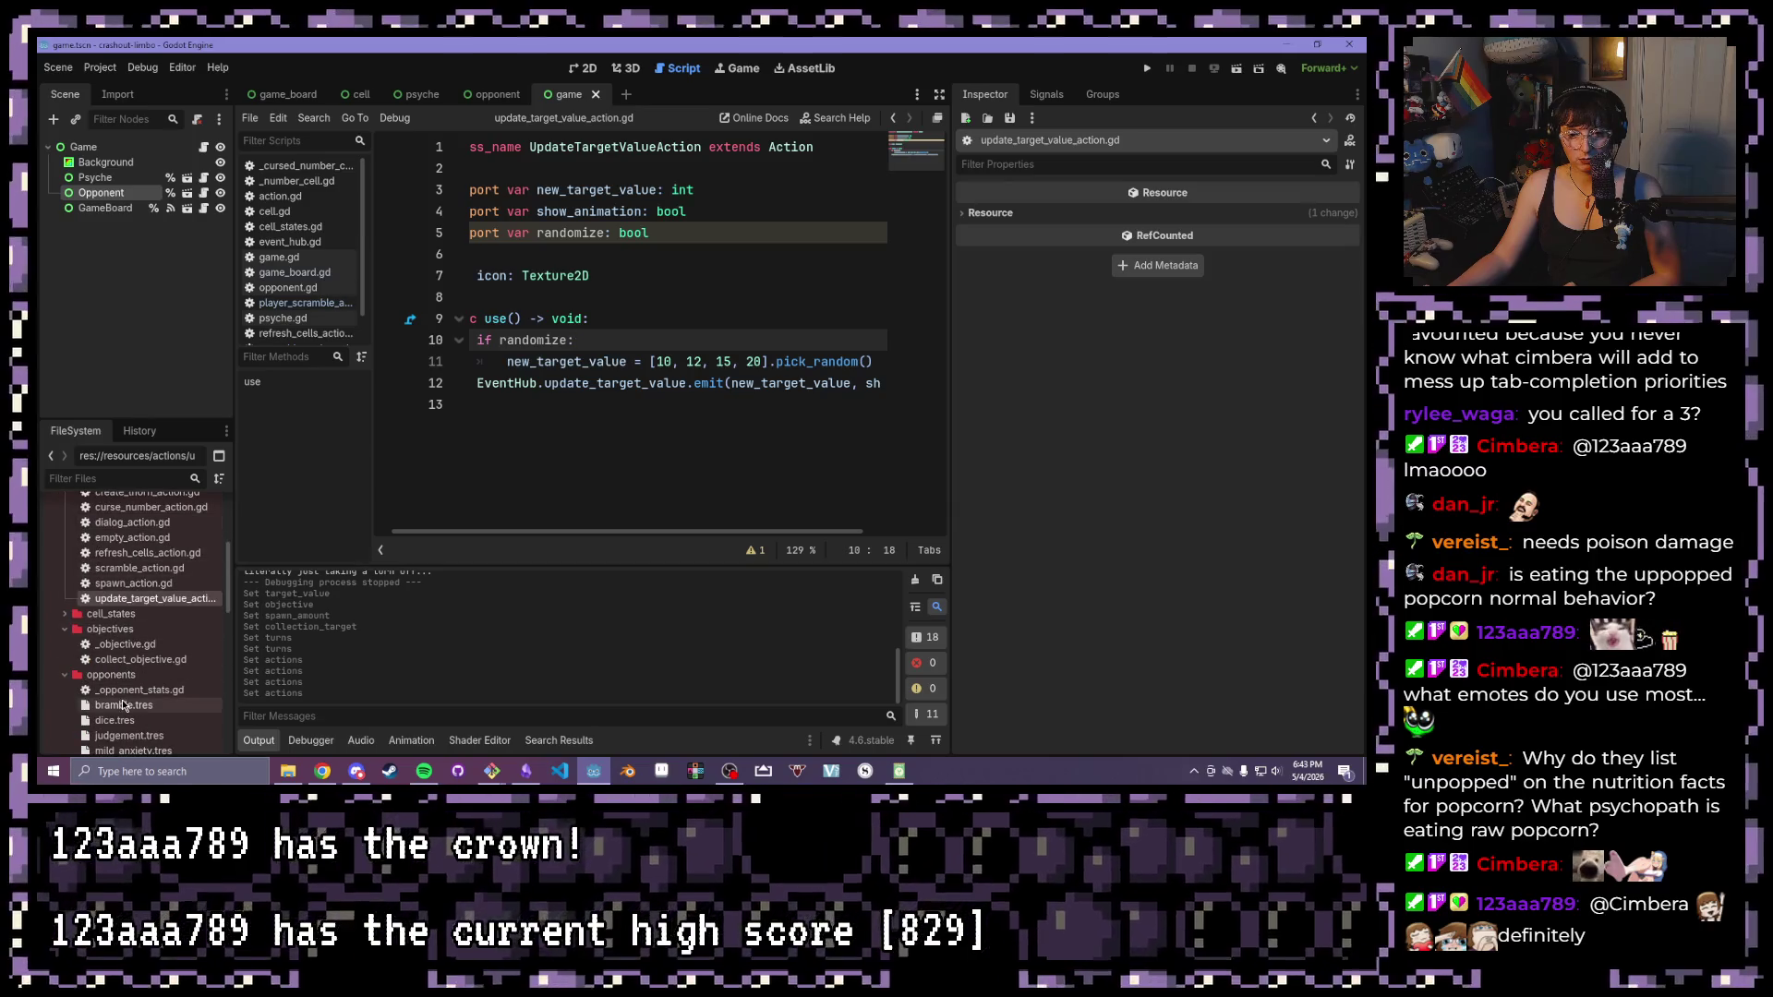
# In dice.tres, expand the first turn's UpdateTargetValueAction and turn on Show Animation
pyautogui.click(114, 720)
pyautogui.click(1237, 480)
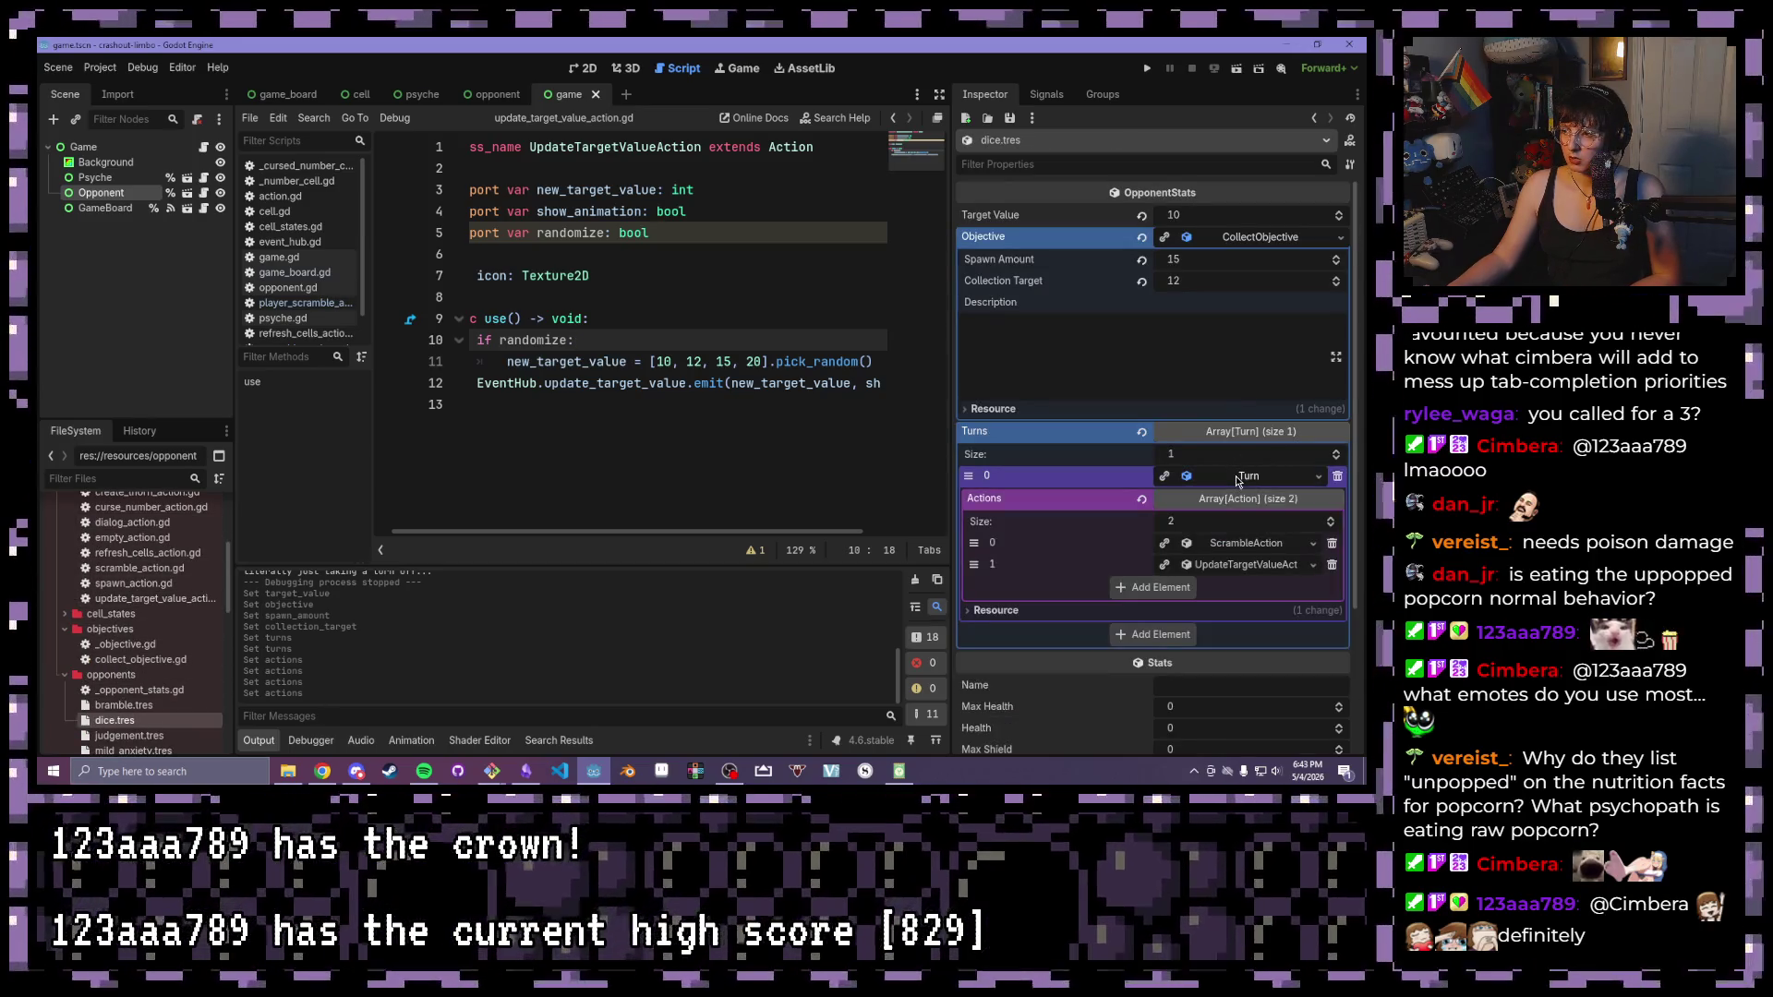
pyautogui.click(1238, 499)
pyautogui.scroll(-2, 1242, 517)
pyautogui.click(1251, 424)
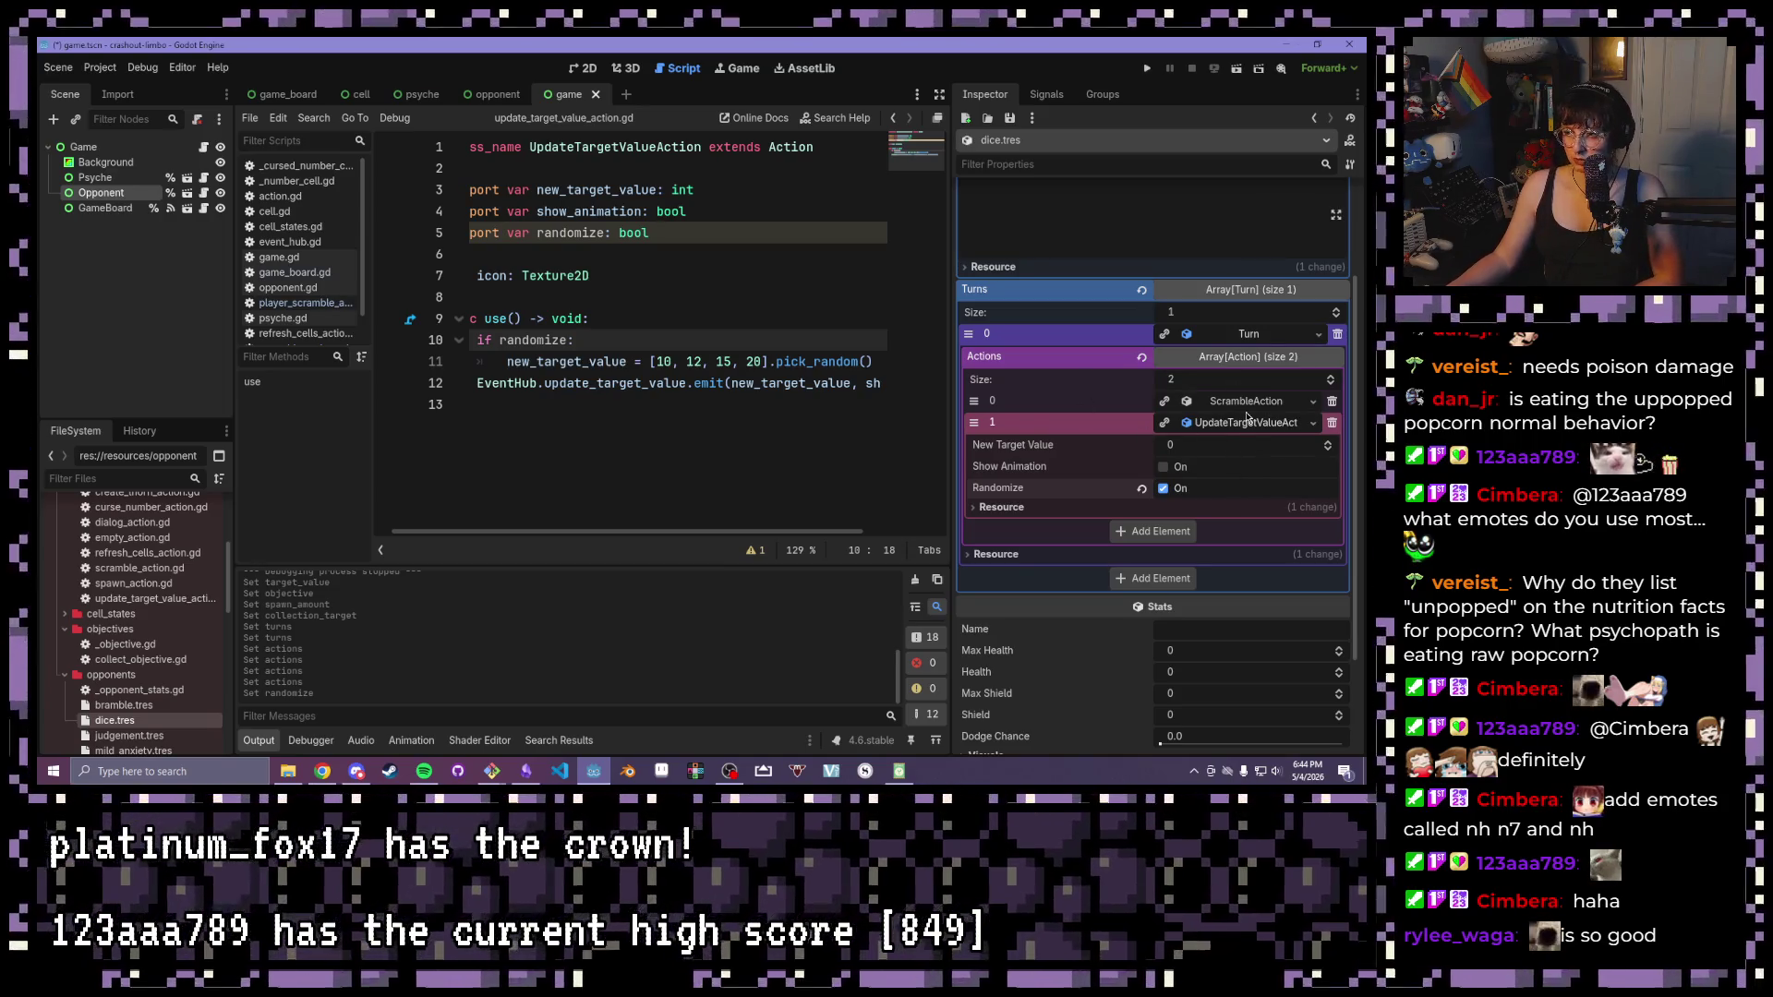
pyautogui.click(1165, 467)
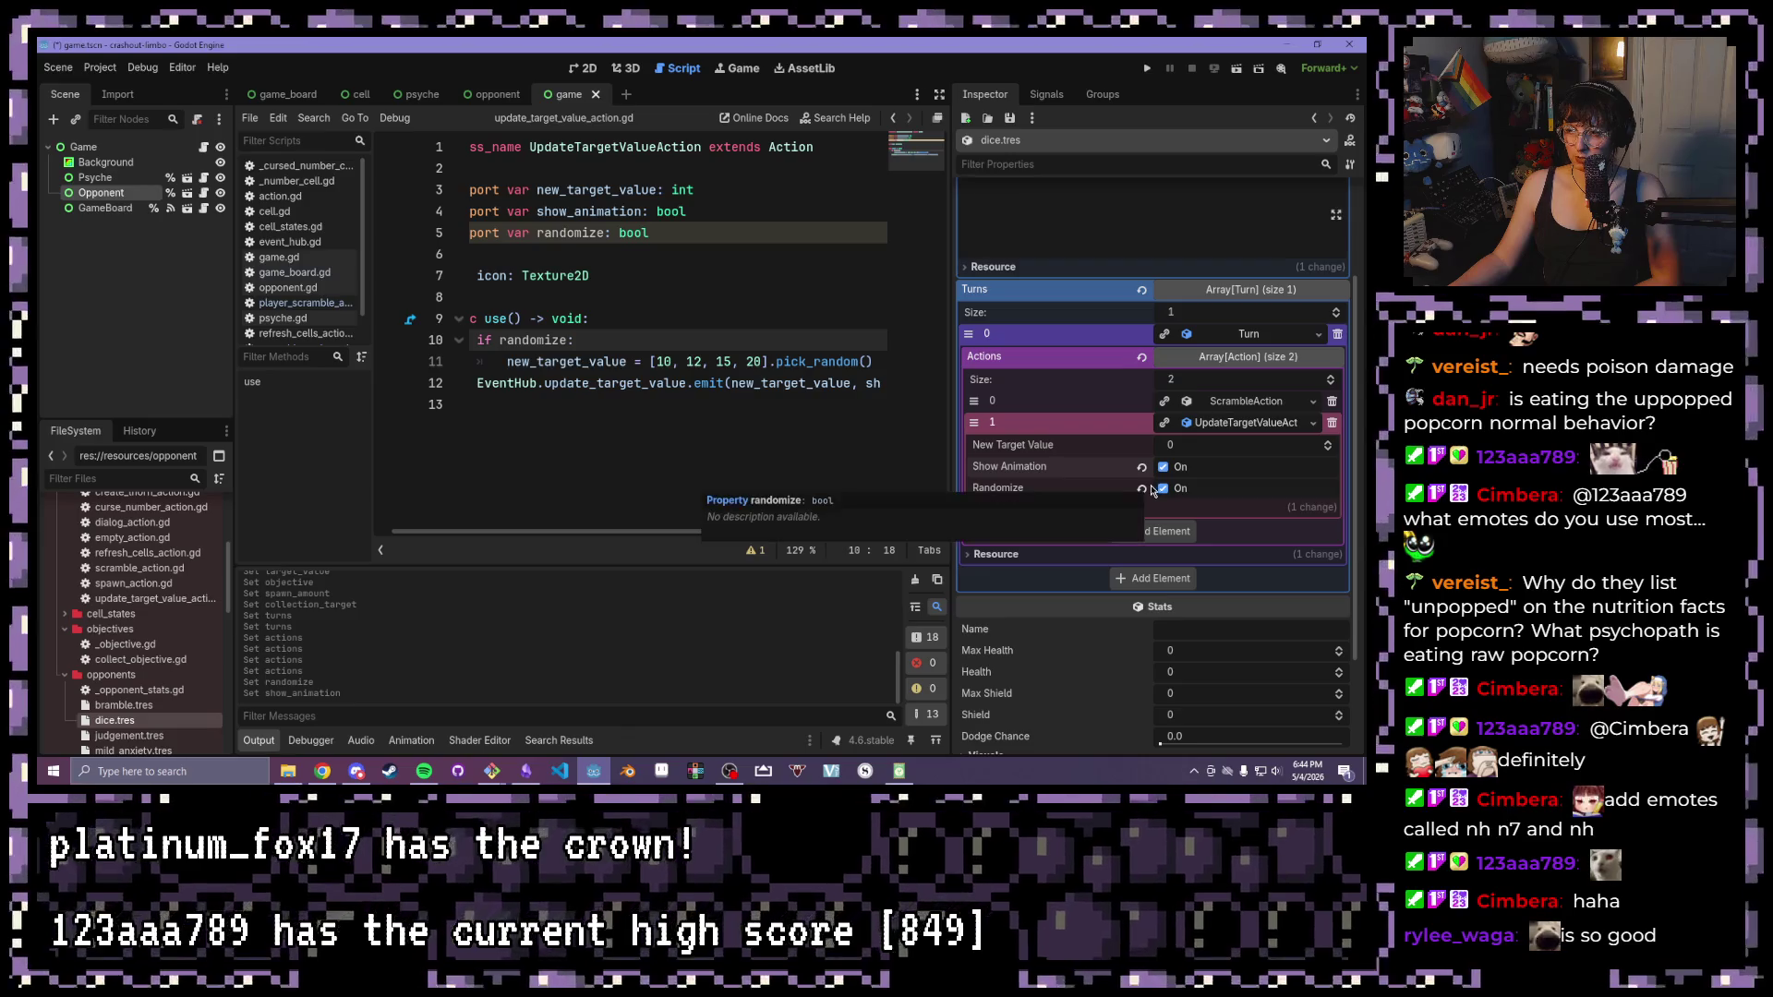
# Check the randomize declaration in the script, then grow the dice Turns array to size 2
pyautogui.click(593, 234)
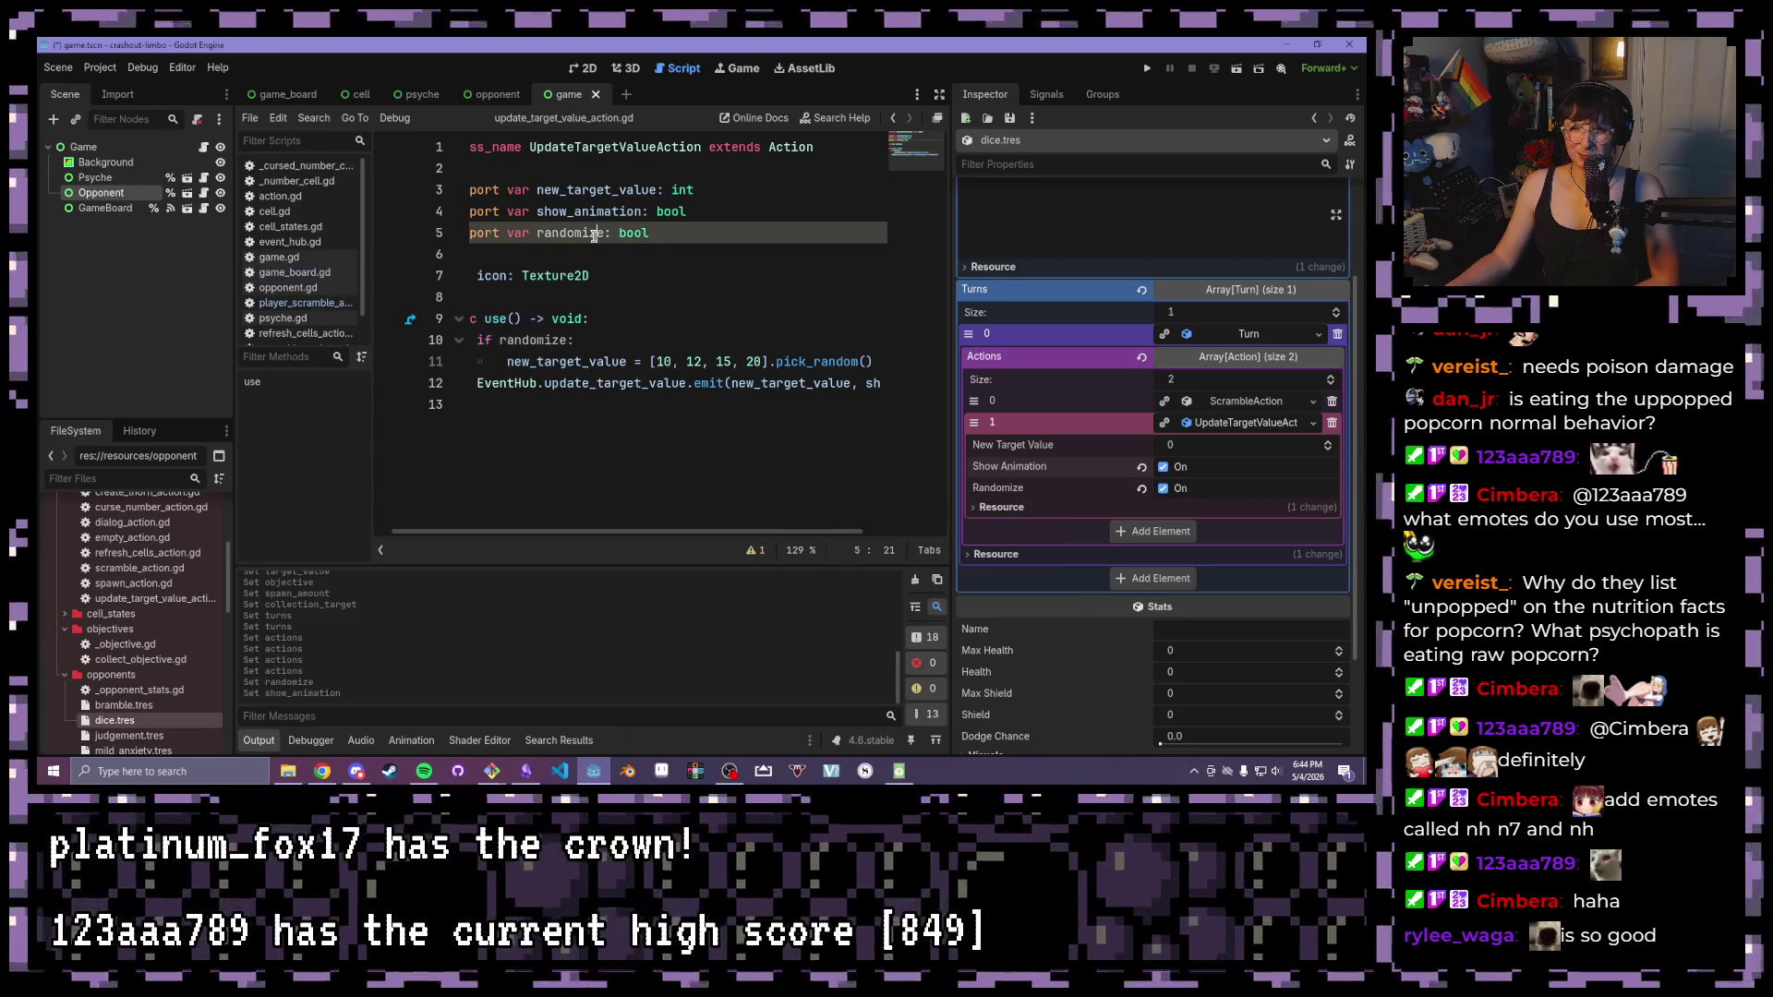
pyautogui.press('Down')
pyautogui.press('Down')
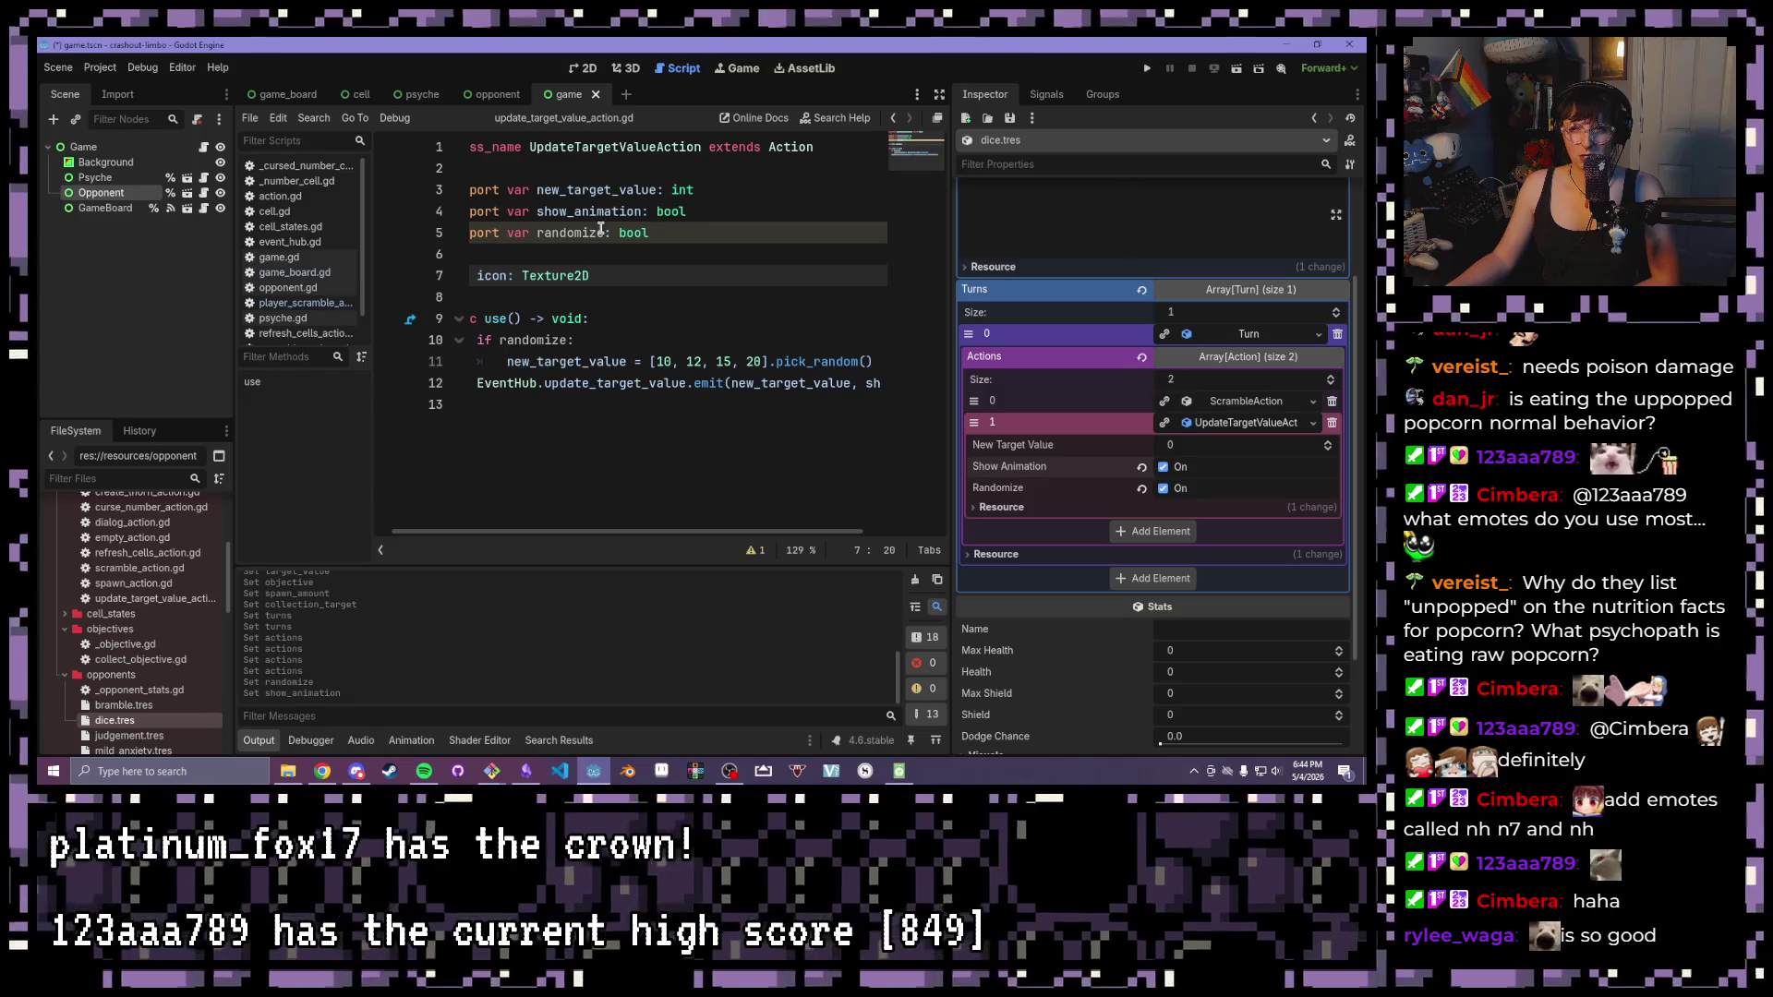
pyautogui.click(598, 232)
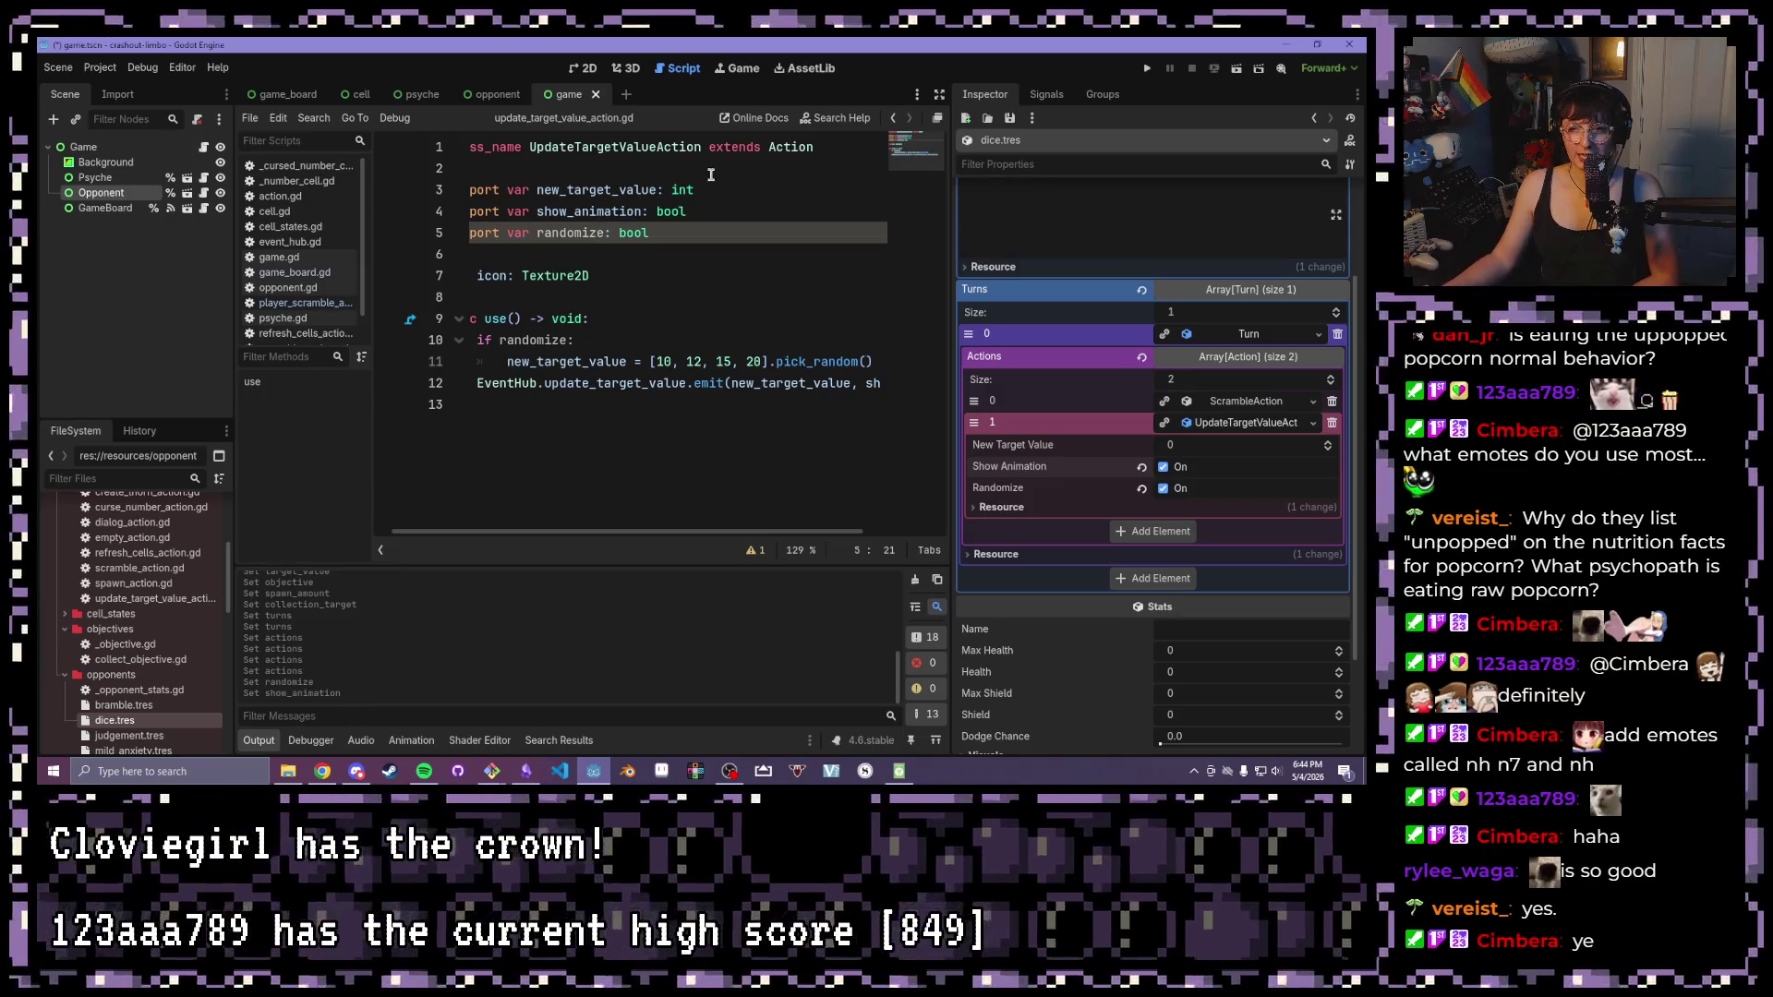
pyautogui.press('End')
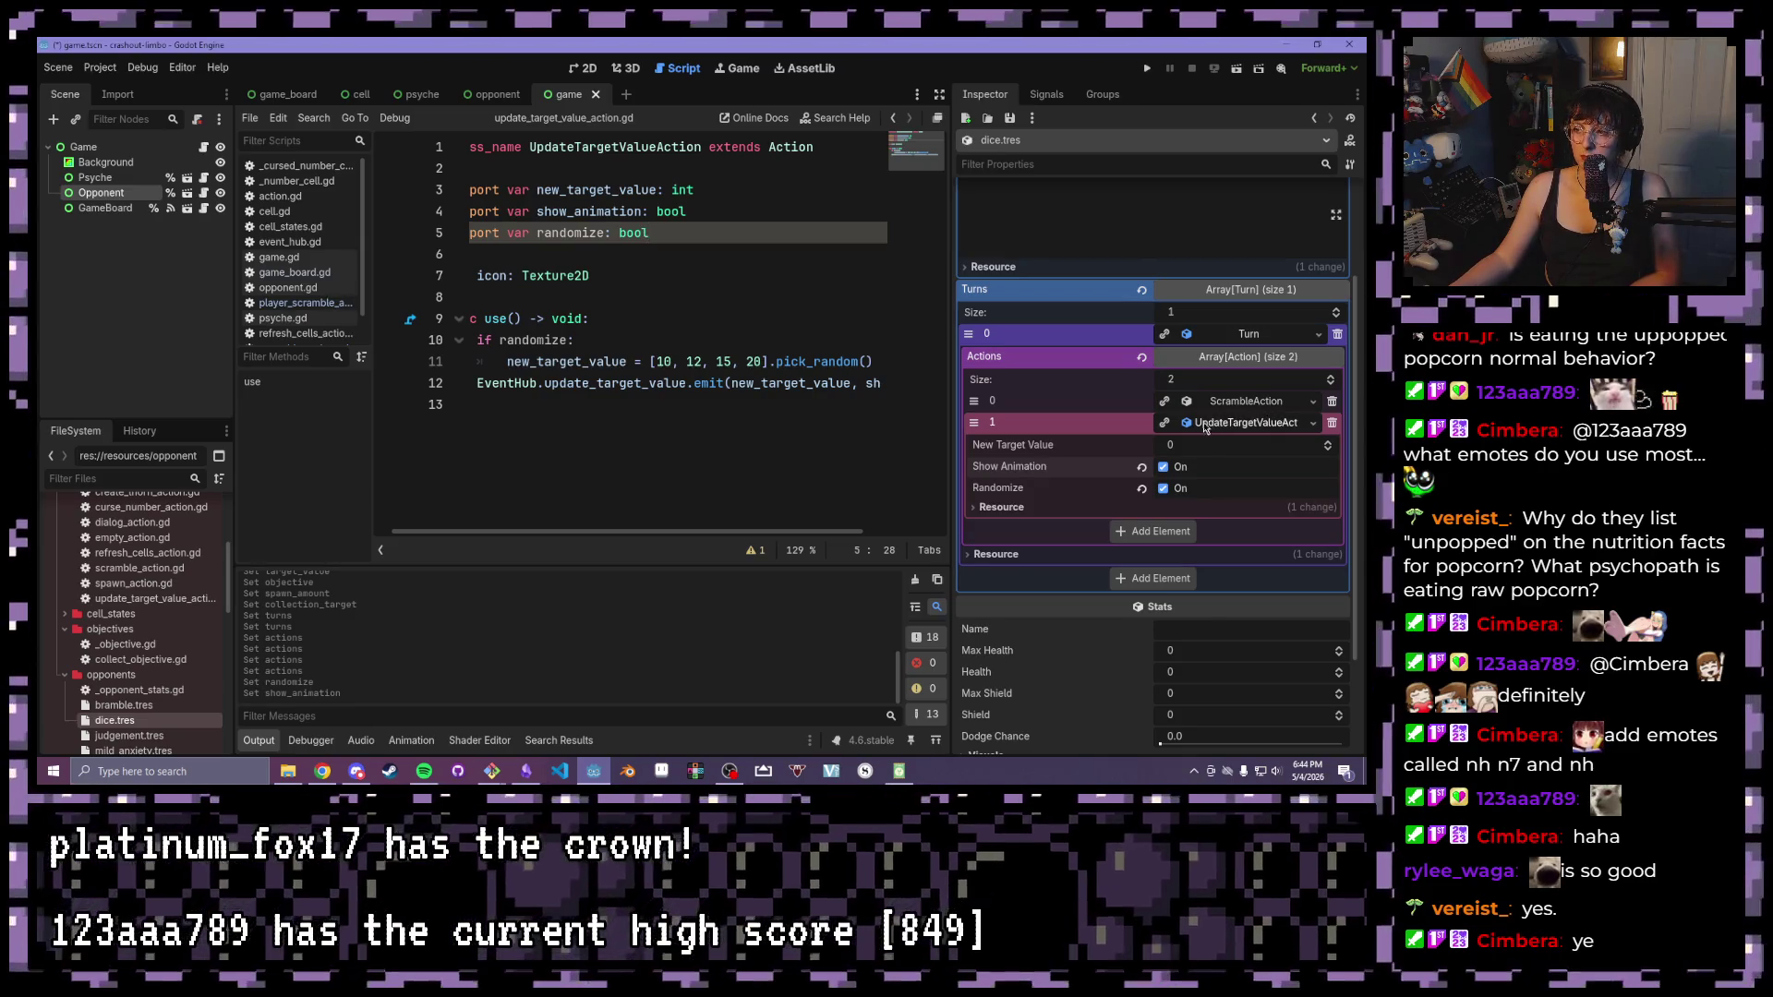
pyautogui.hotkey('ctrl', 'End')
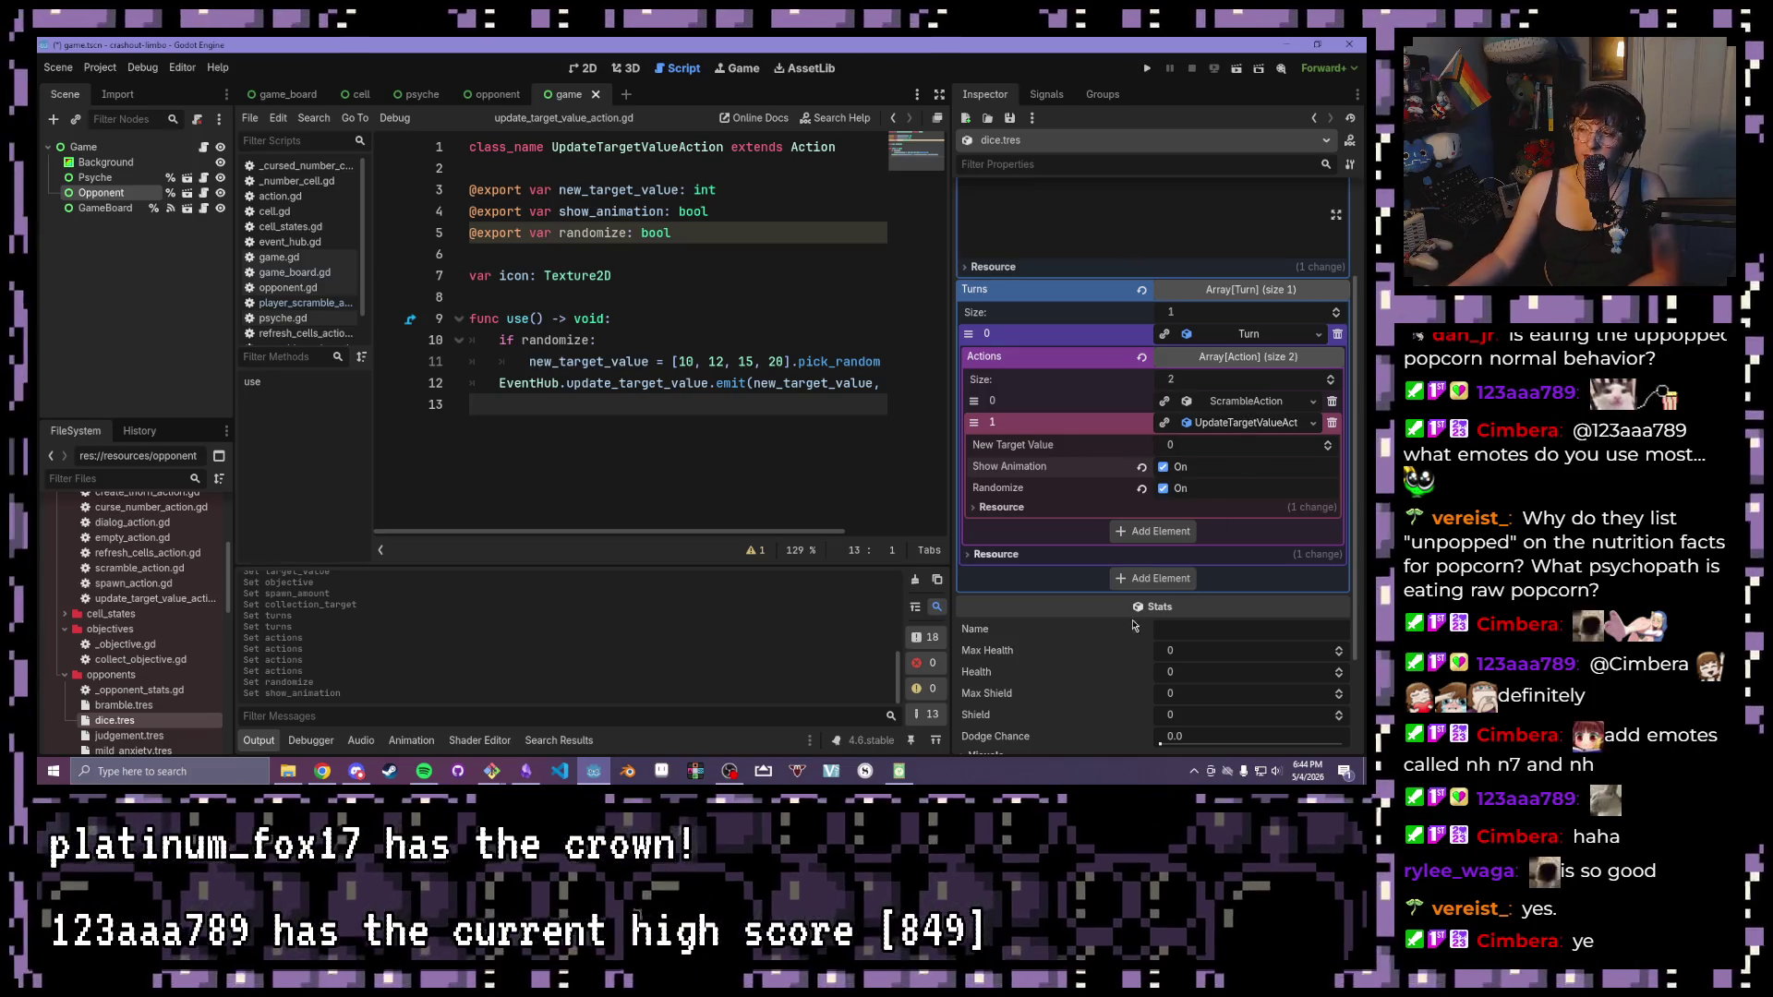
pyautogui.click(1154, 578)
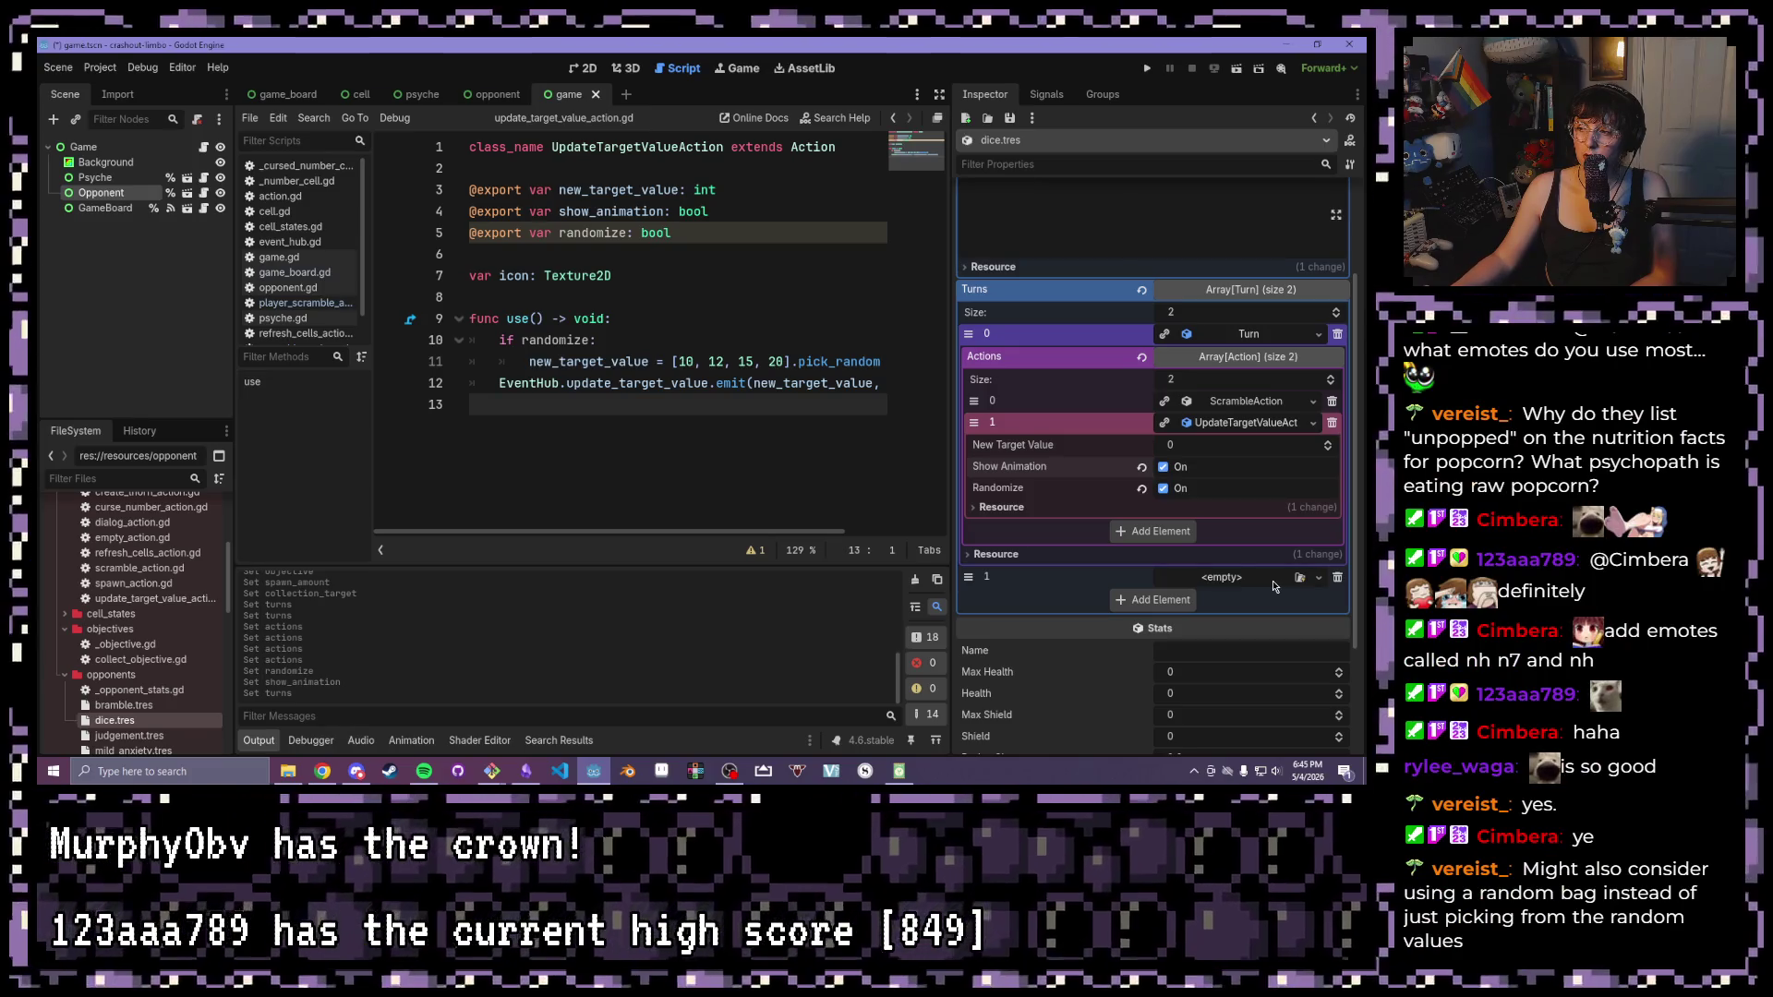
pyautogui.click(1273, 582)
# Make the second turn a new Turn holding an UpdateTargetValueAction with Show Animation and Randomize on
pyautogui.click(1247, 606)
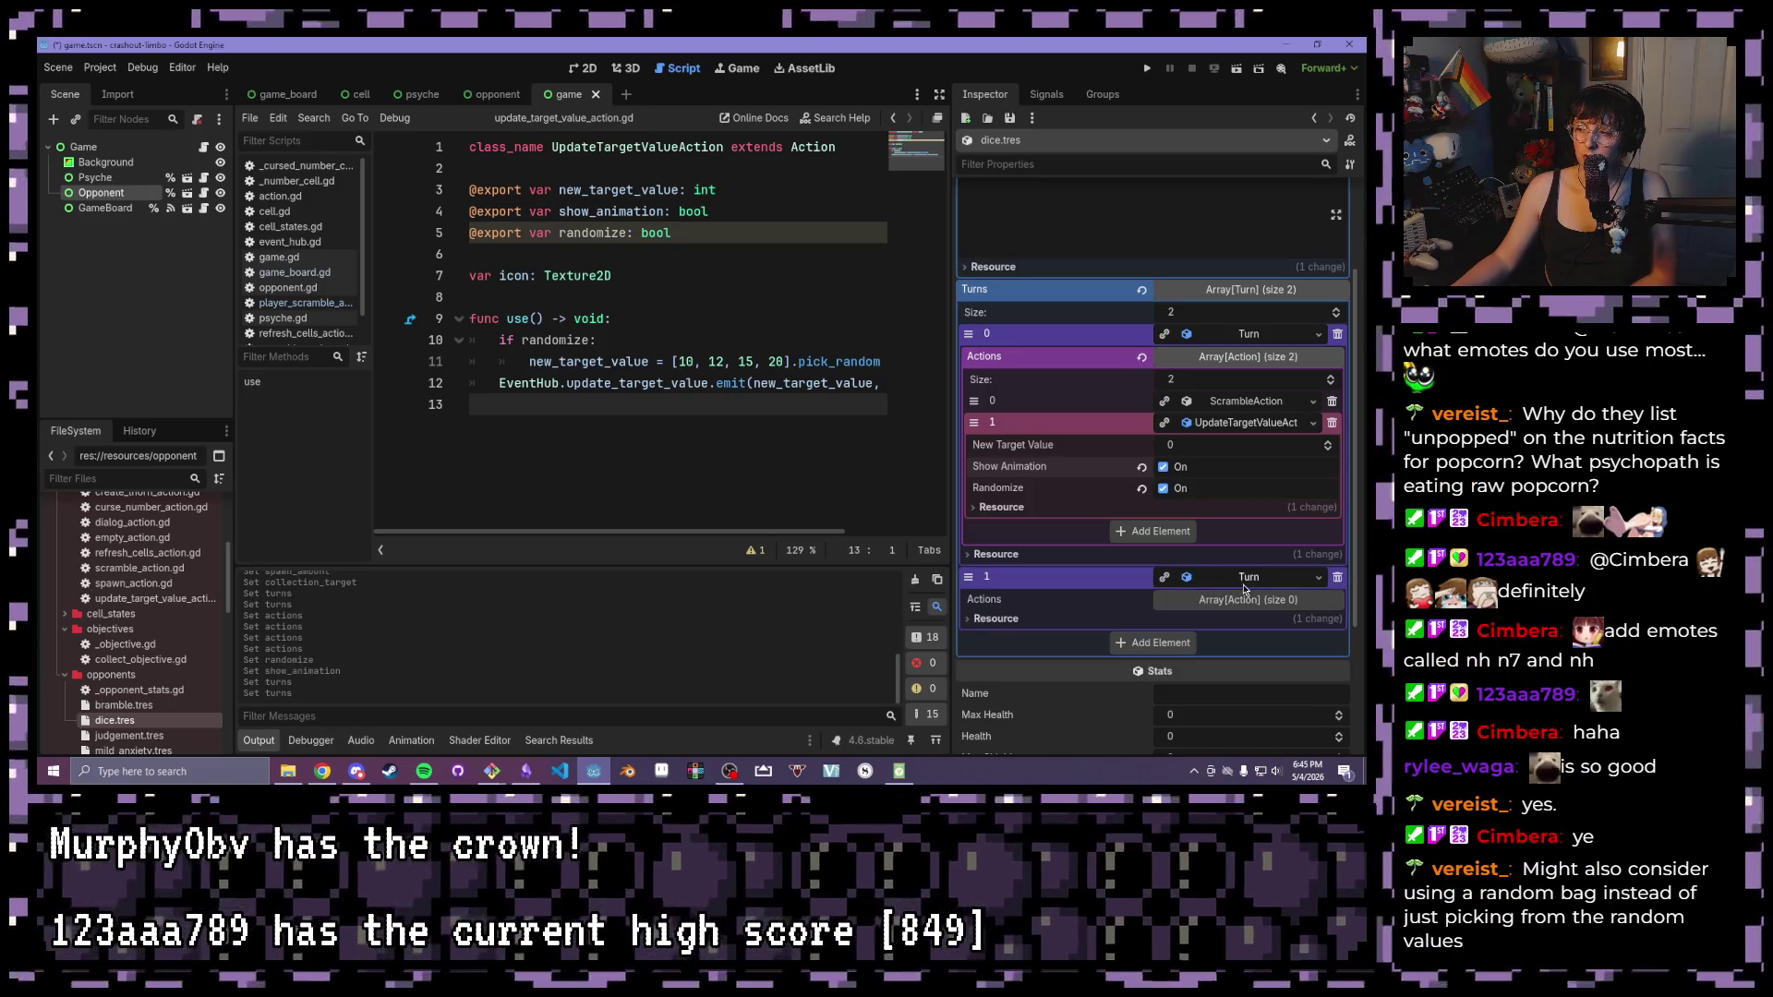
pyautogui.click(1160, 645)
pyautogui.scroll(-1, 1164, 638)
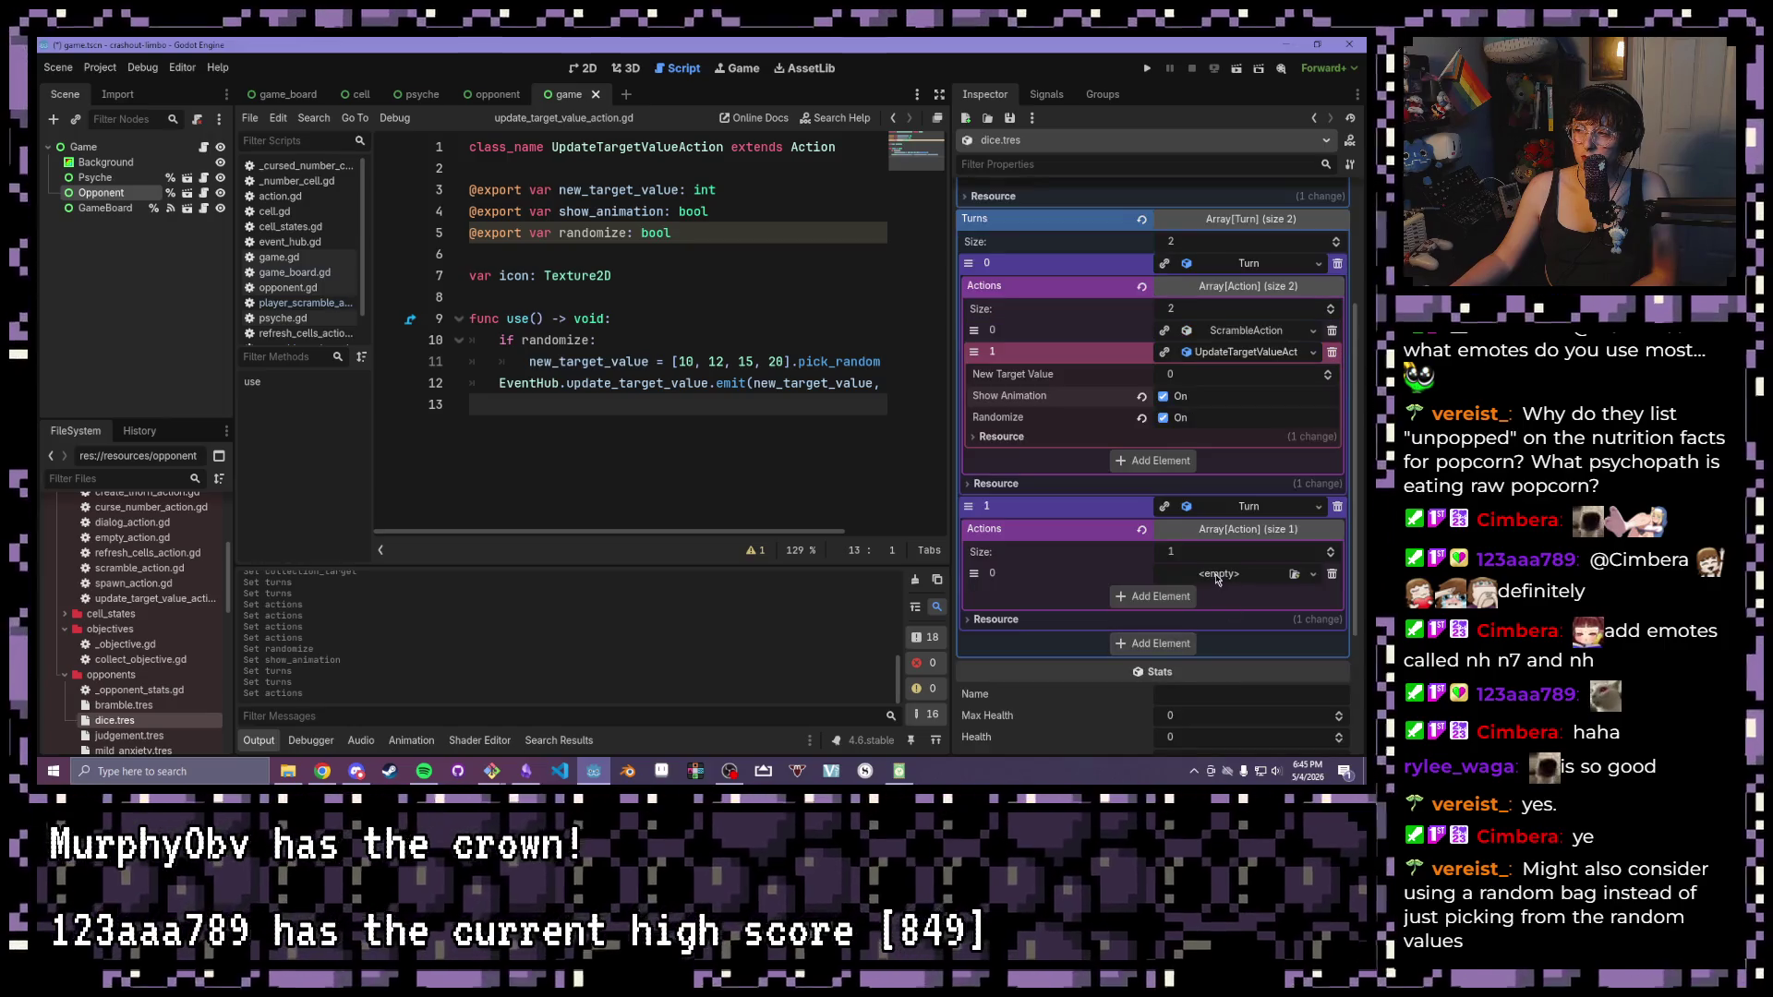
pyautogui.click(1209, 574)
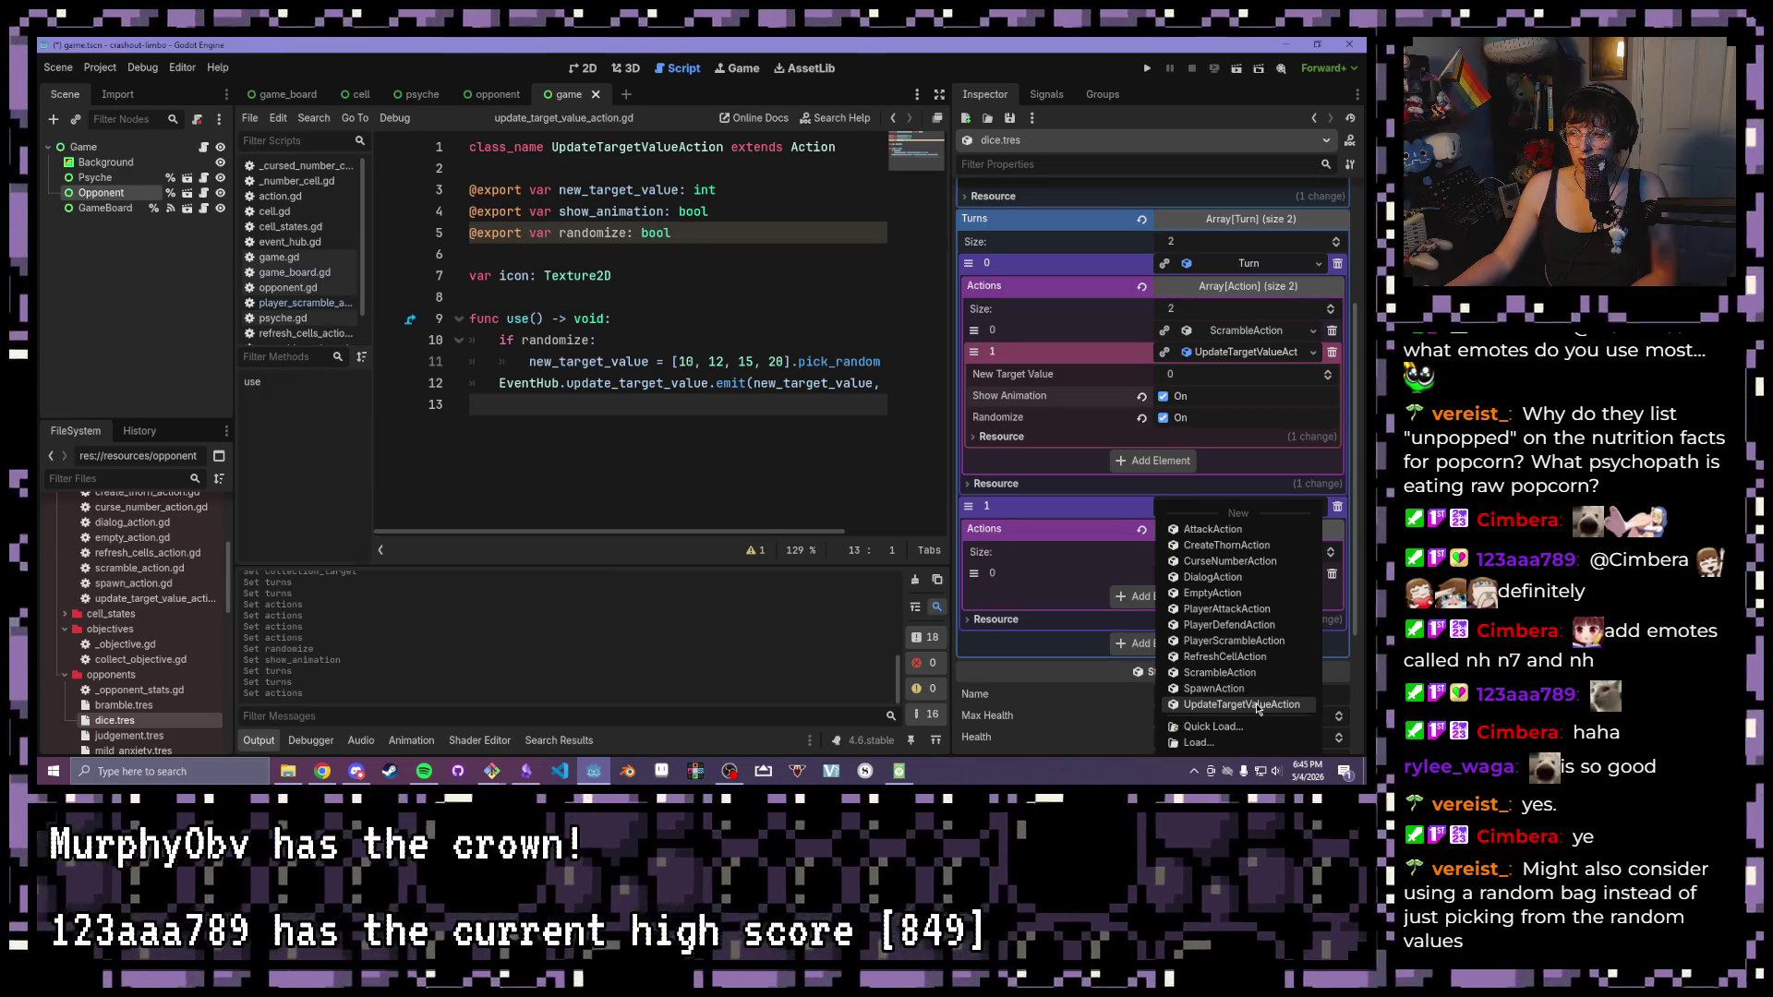
pyautogui.click(1257, 708)
pyautogui.click(1217, 577)
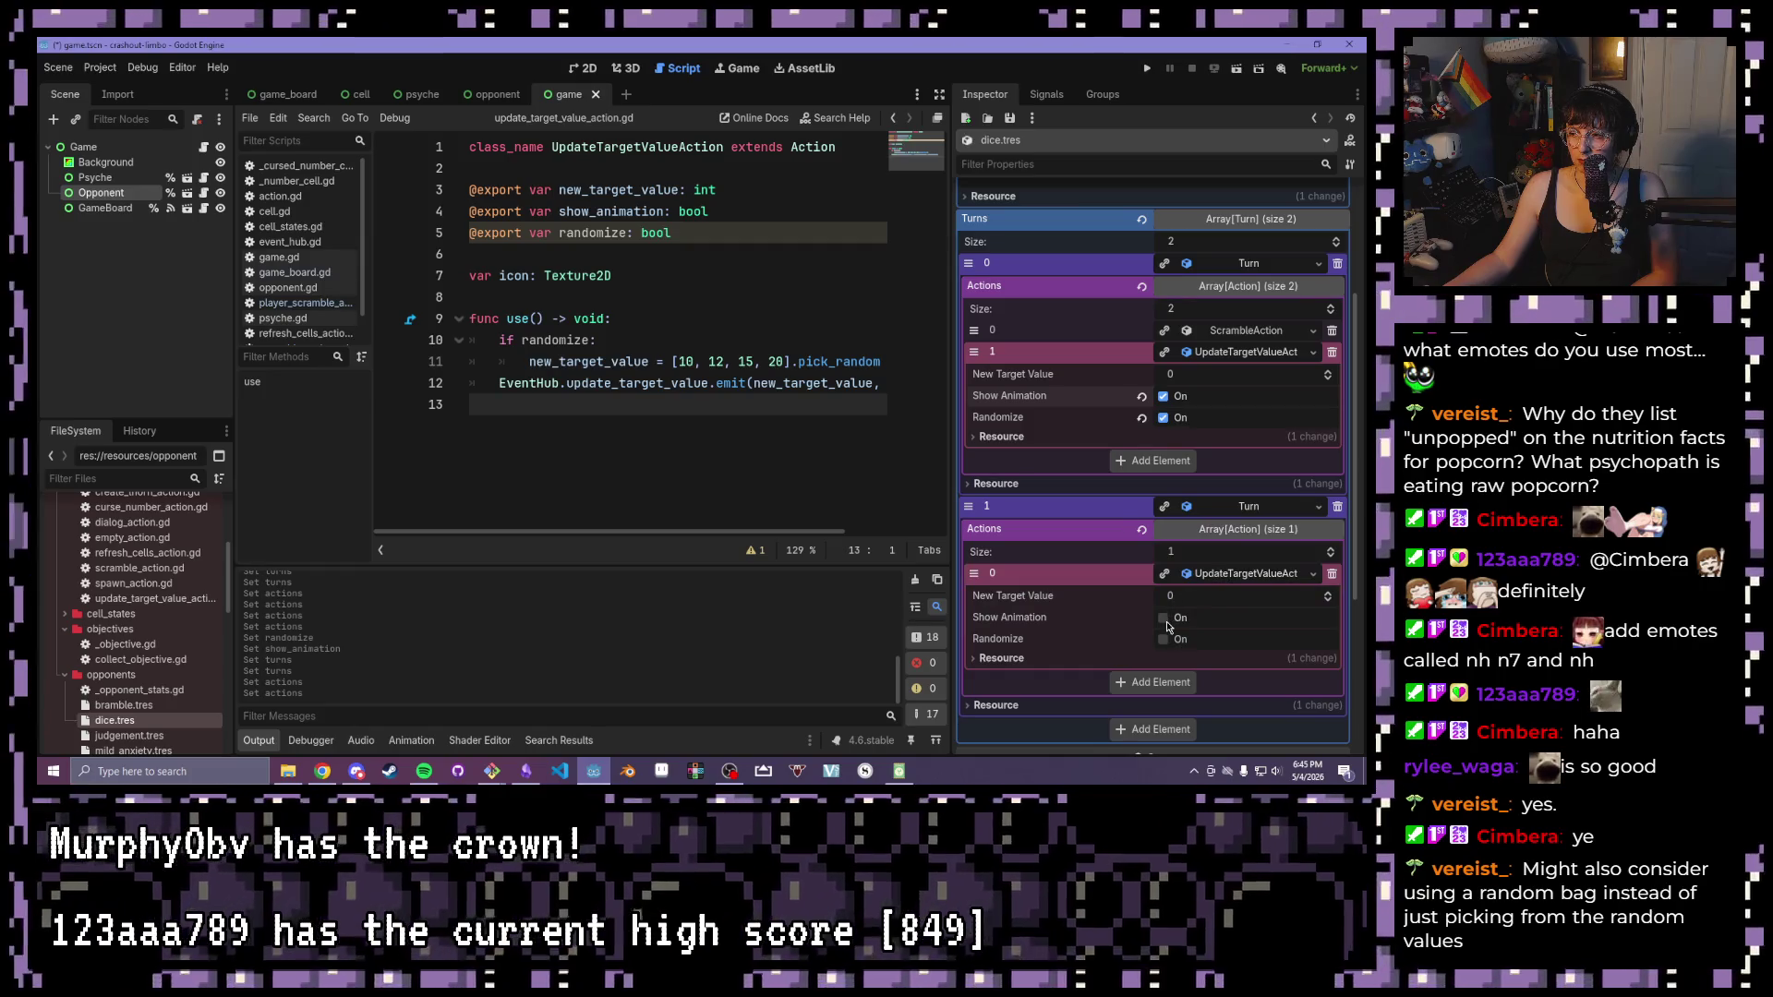
pyautogui.click(1163, 618)
pyautogui.click(1163, 639)
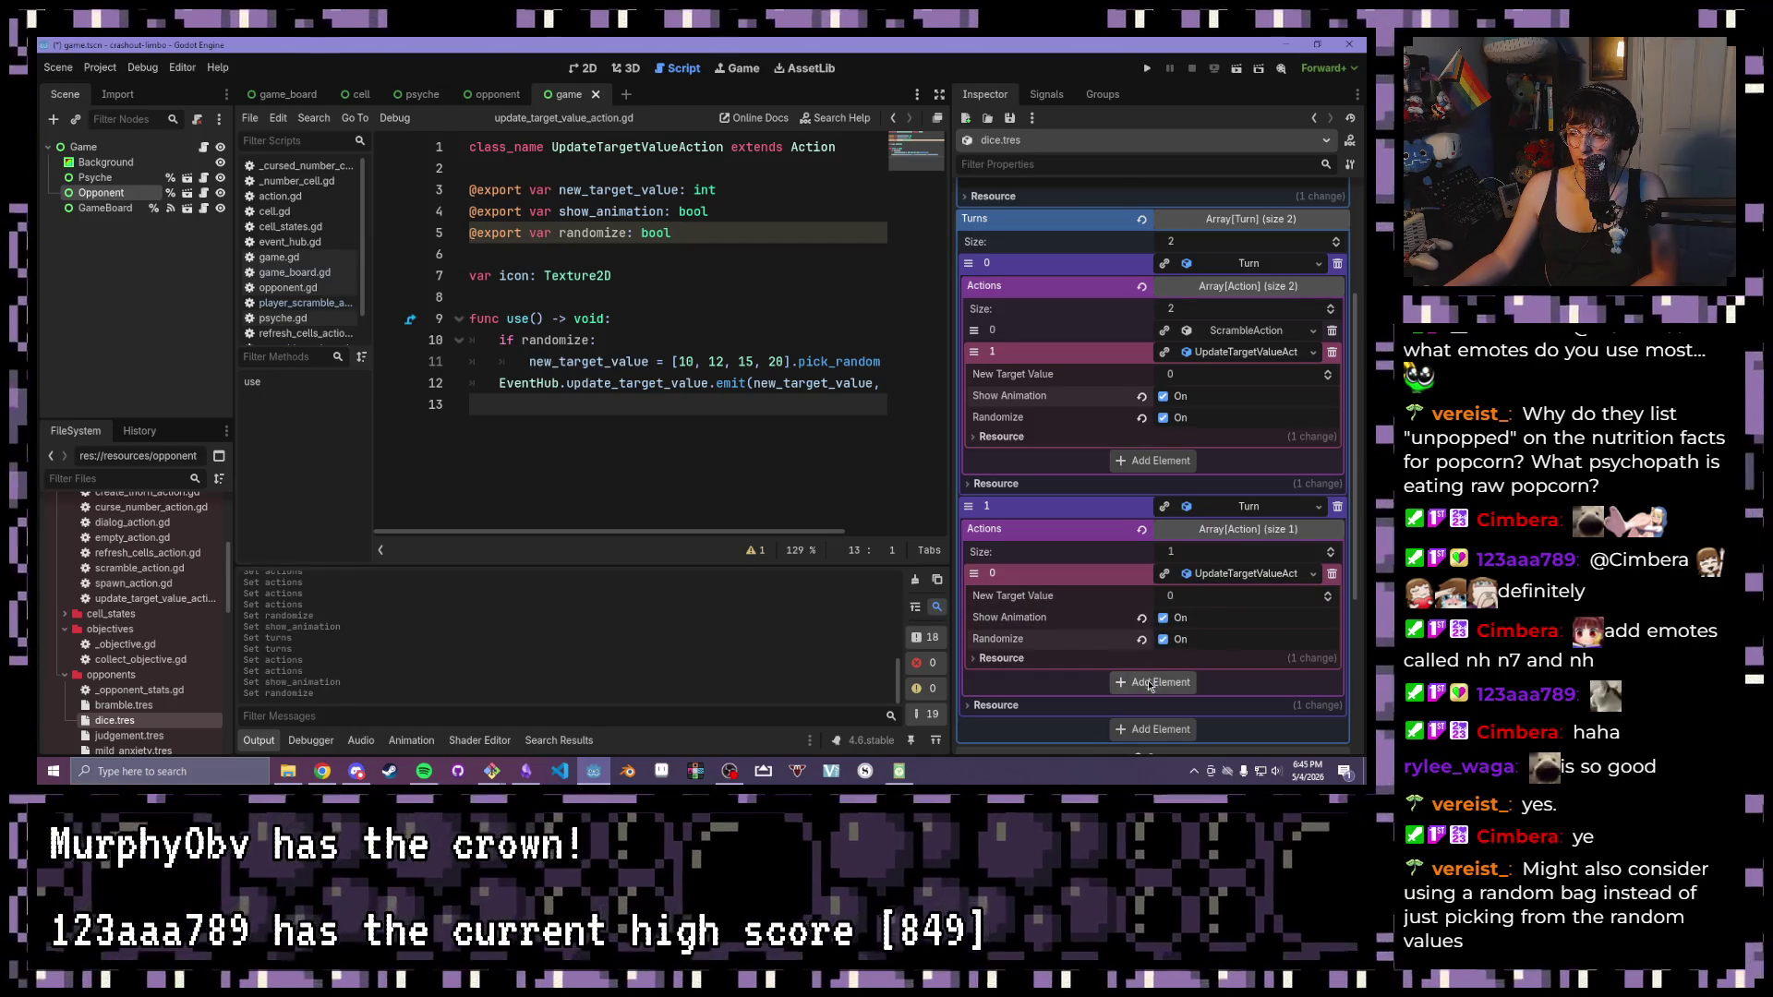
# Add a CurseNumberAction as the second turn's next action
pyautogui.click(1156, 683)
pyautogui.scroll(-3, 1235, 685)
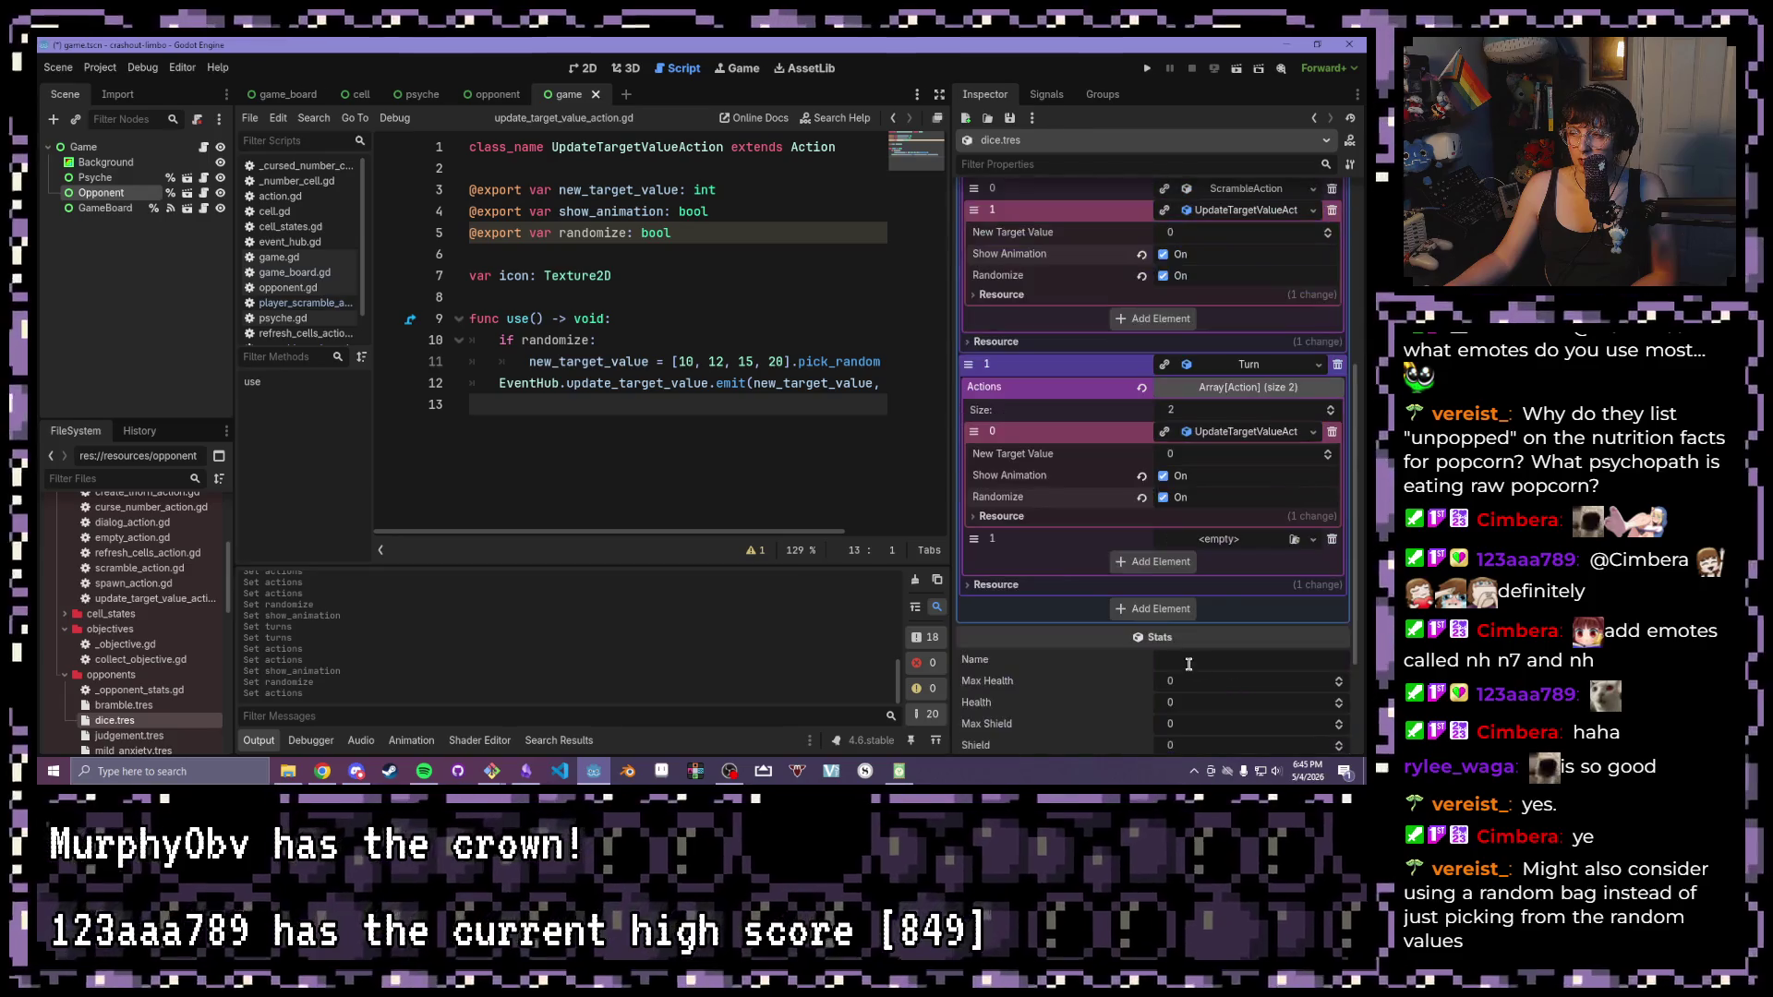
pyautogui.click(1228, 539)
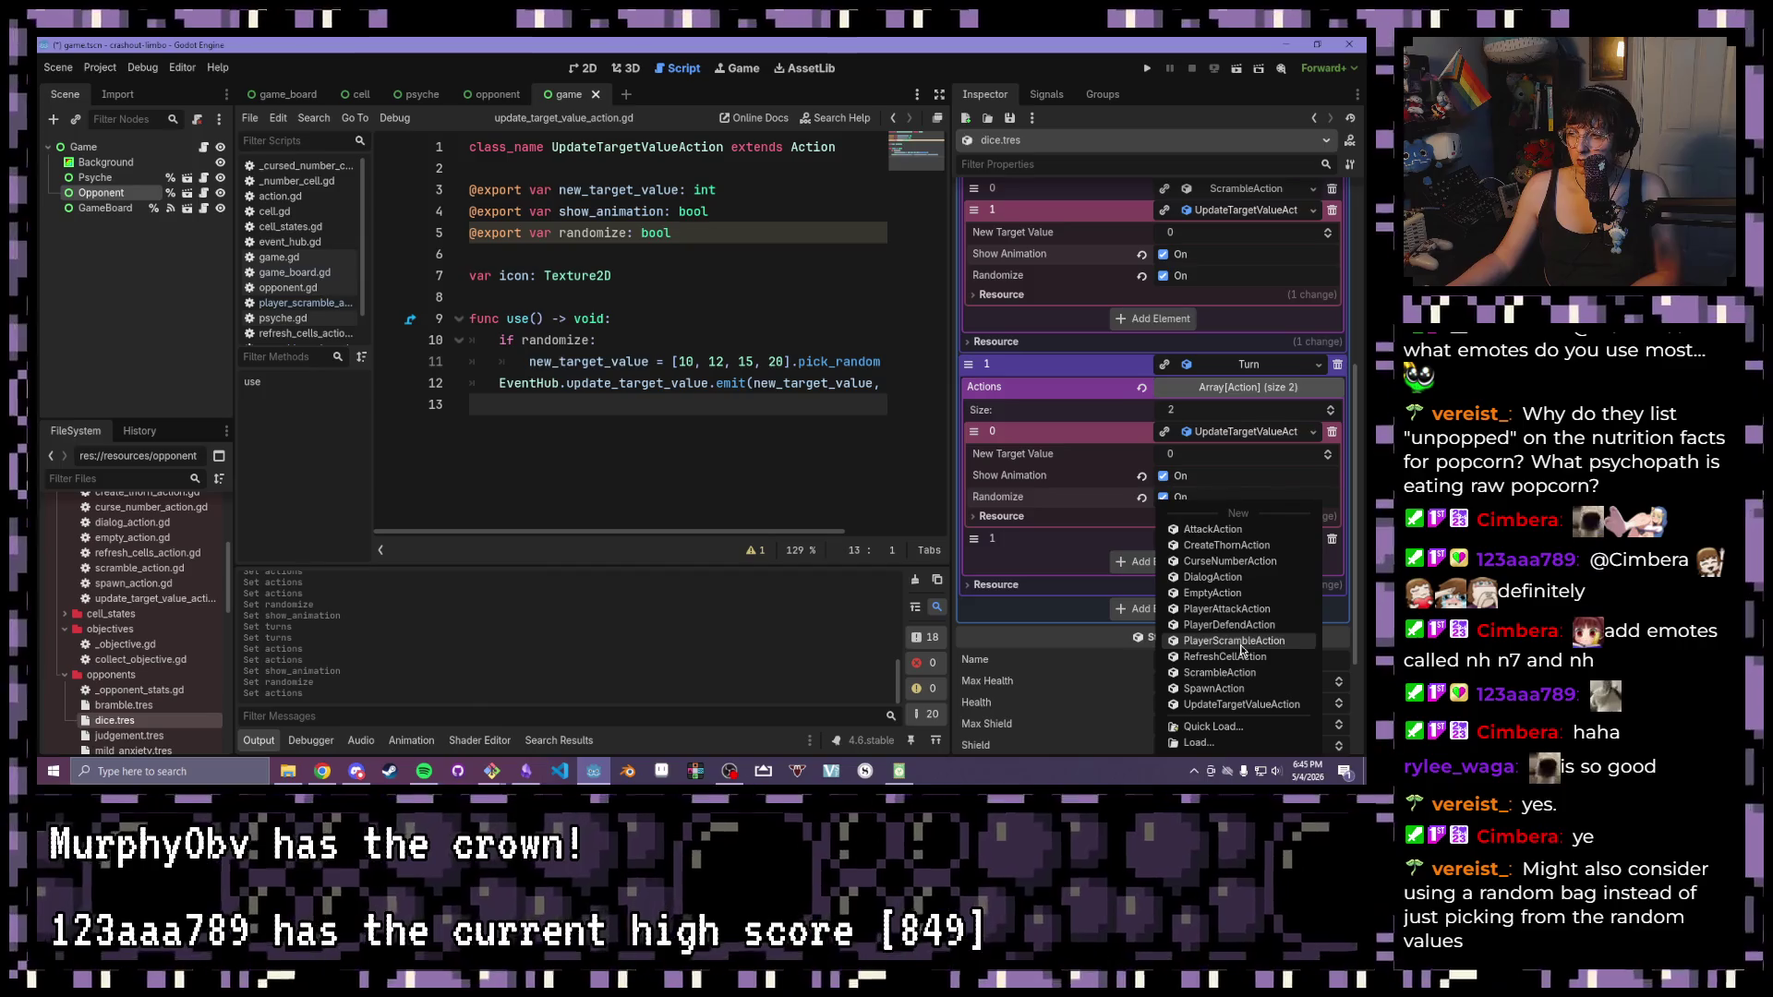
pyautogui.click(1235, 562)
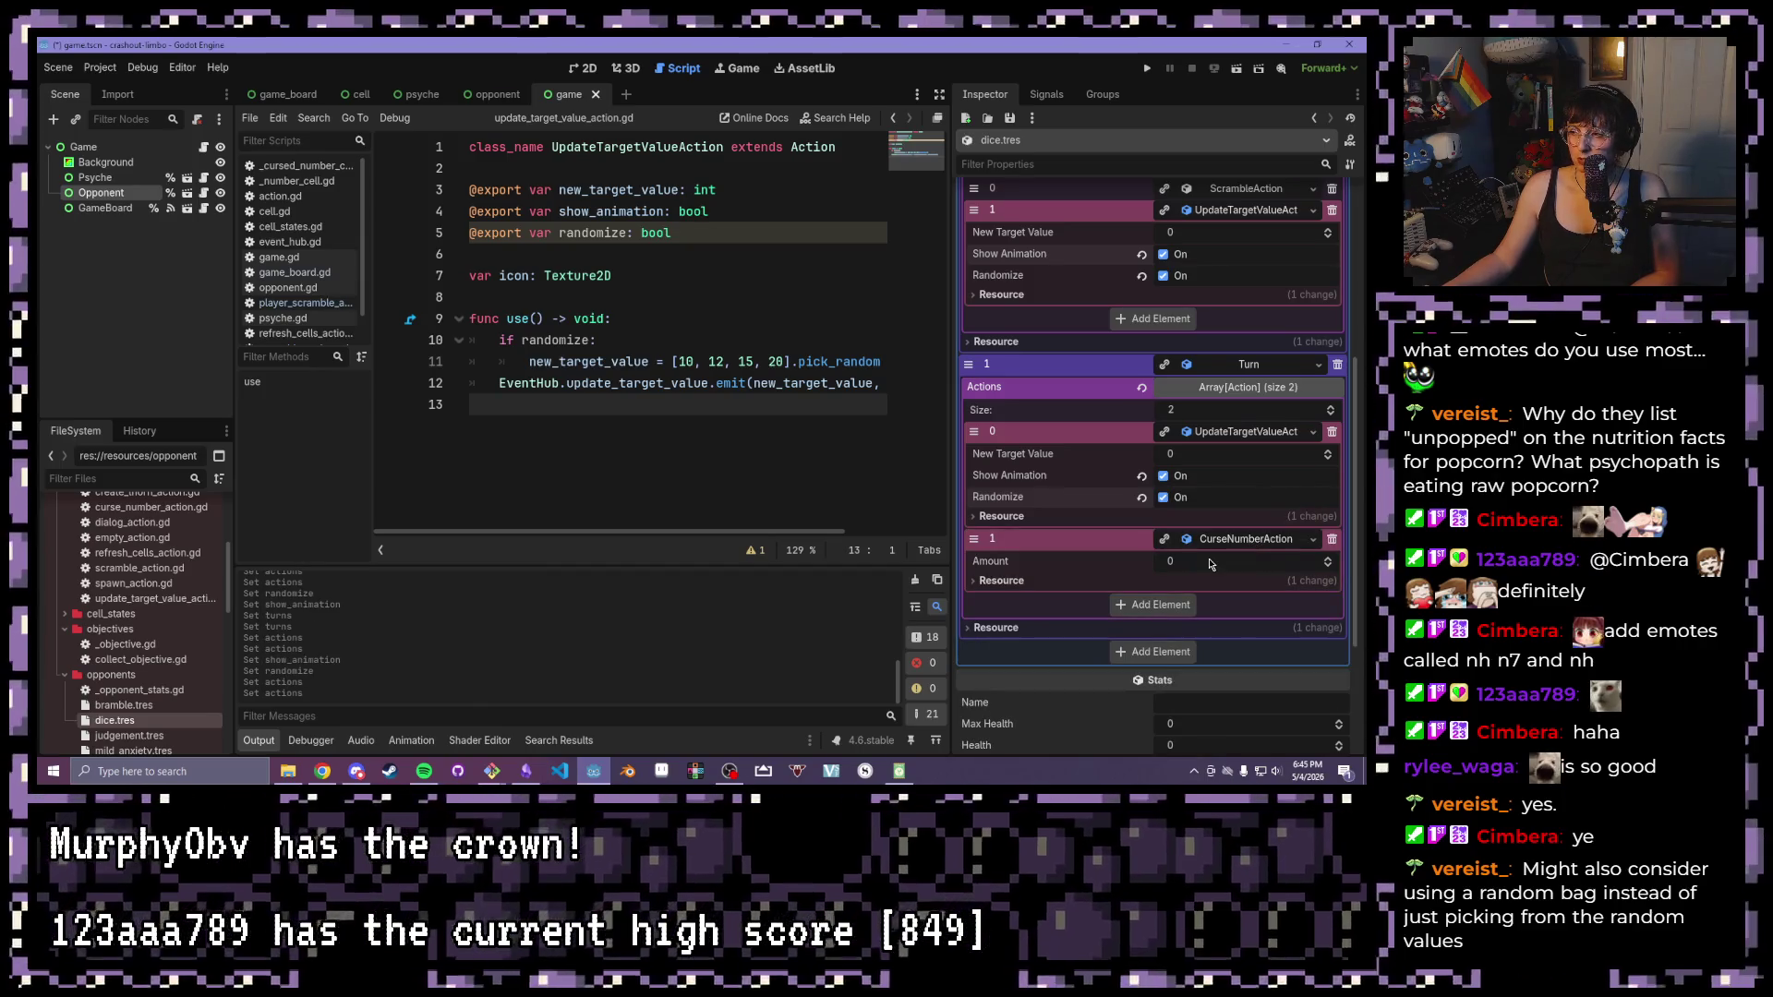
# Give the second turn's CurseNumberAction amount 5 and add a third ScrambleAction with amount 10
pyautogui.click(1209, 559)
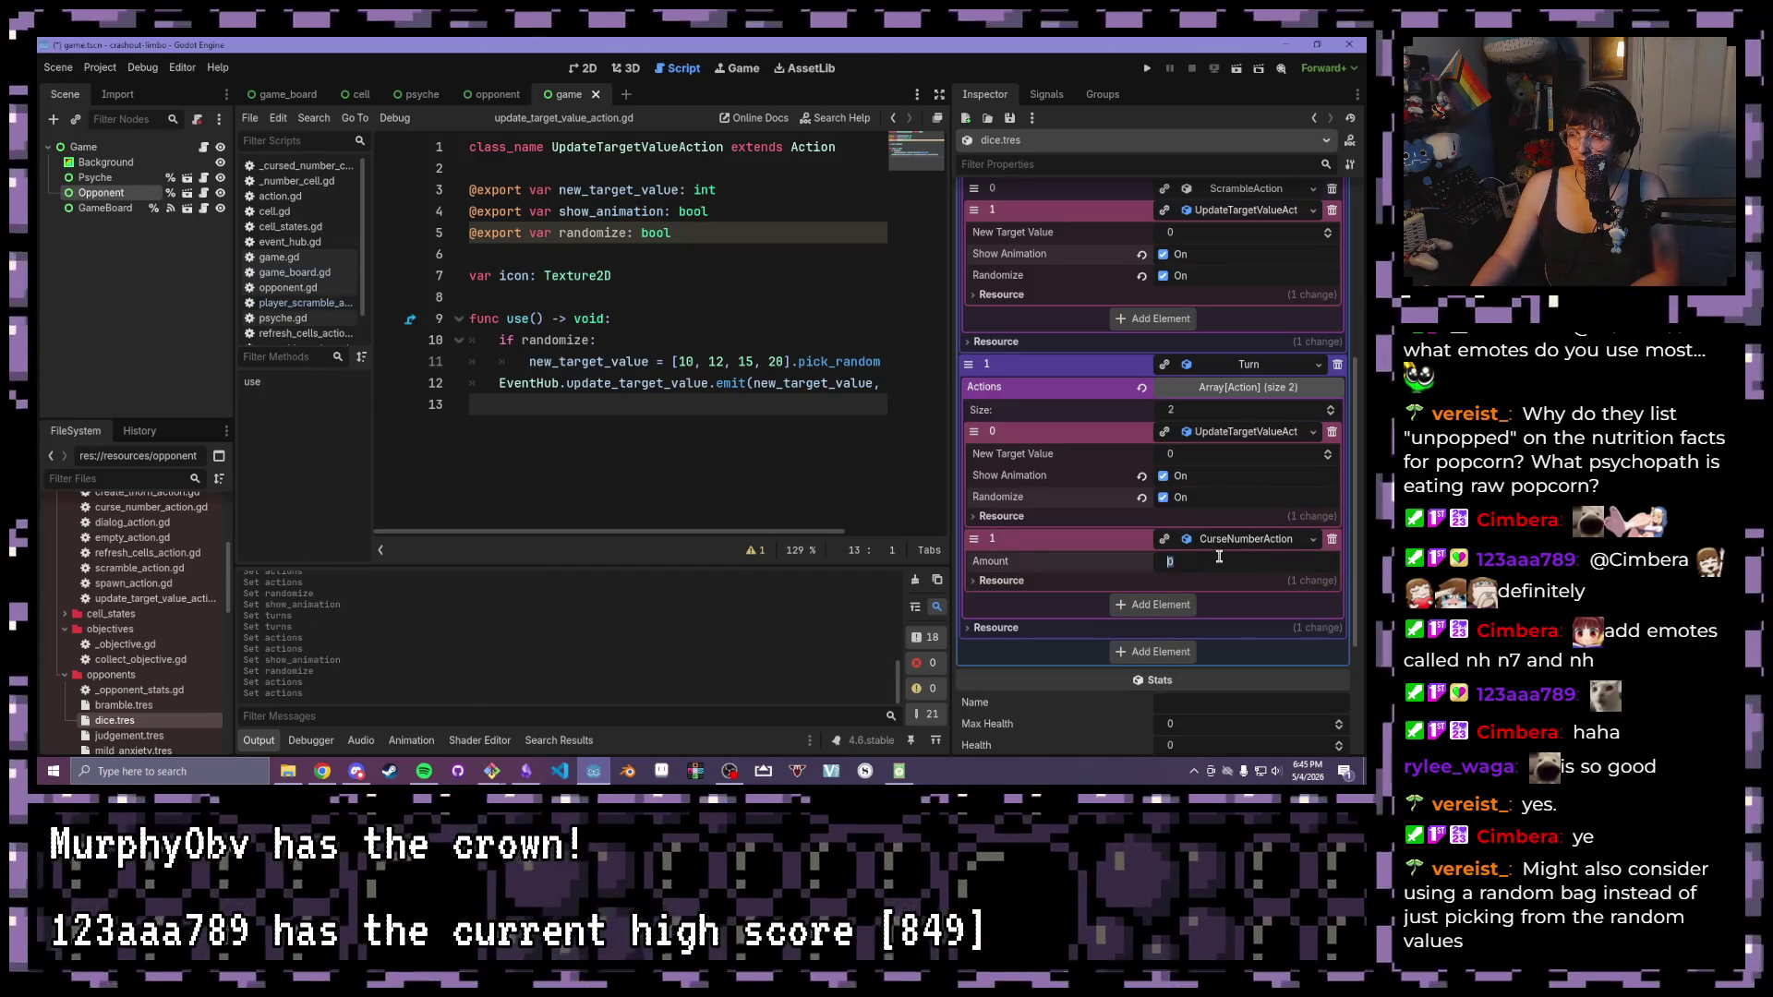
pyautogui.write('5')
pyautogui.press('Return')
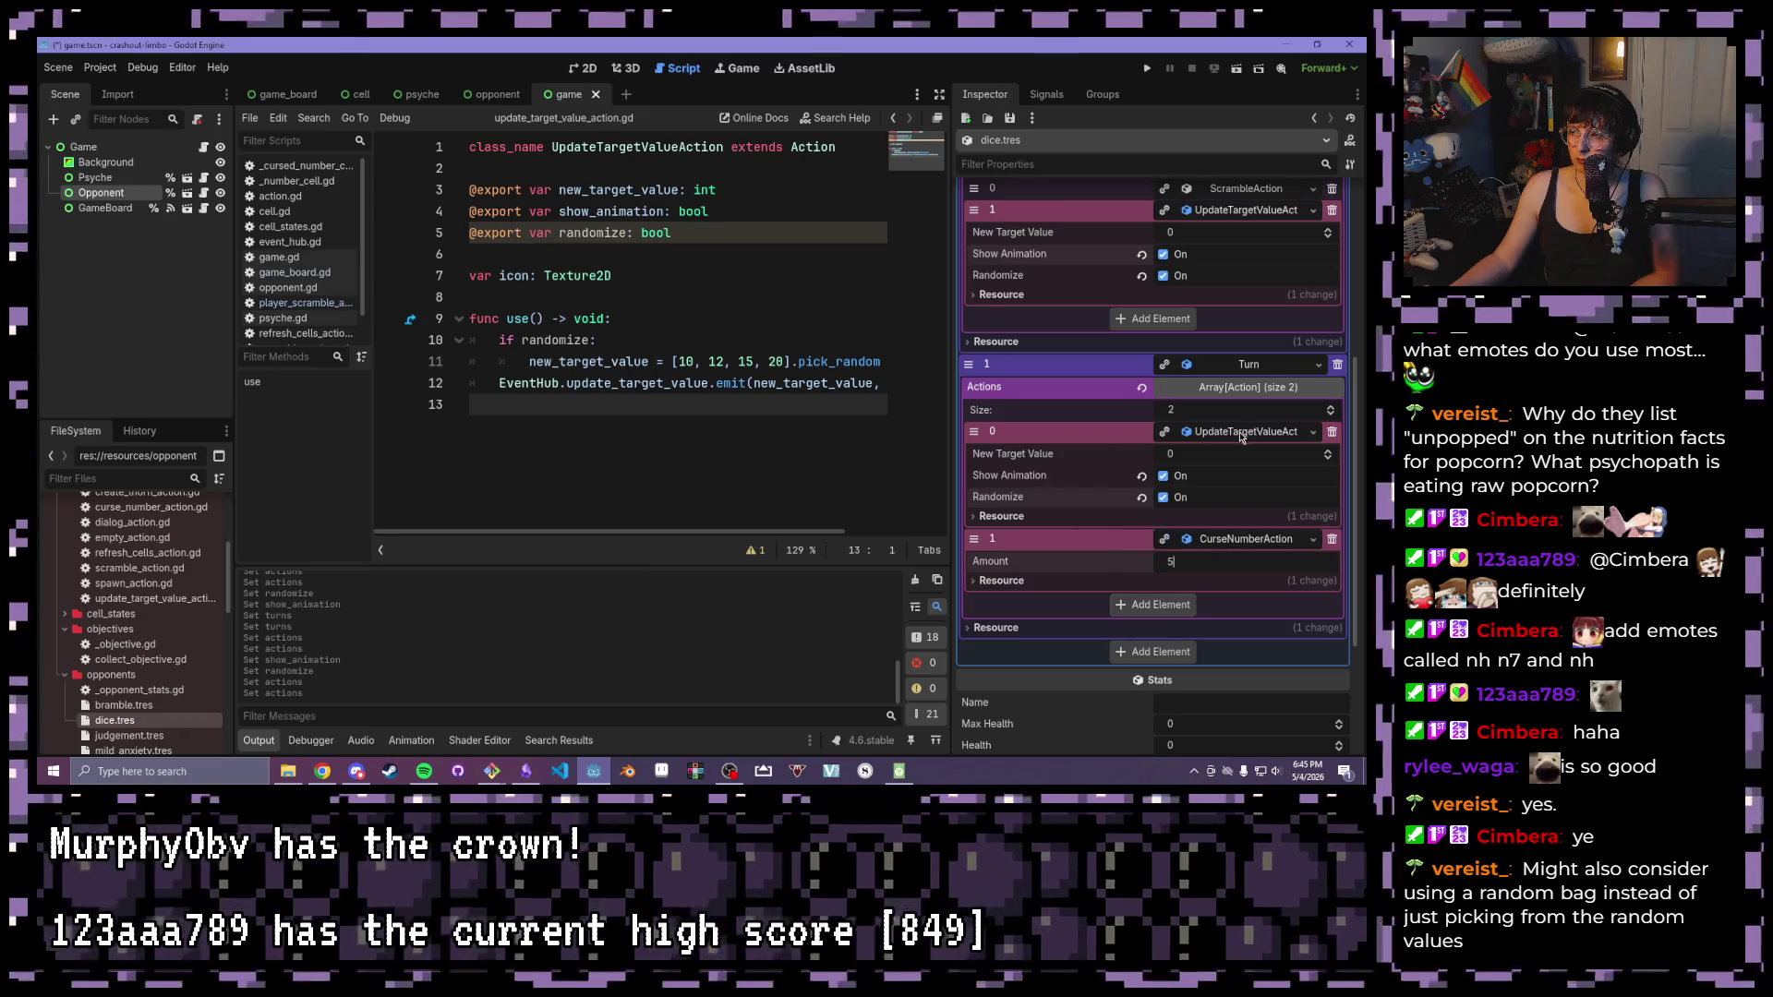
pyautogui.click(1155, 605)
pyautogui.click(1225, 604)
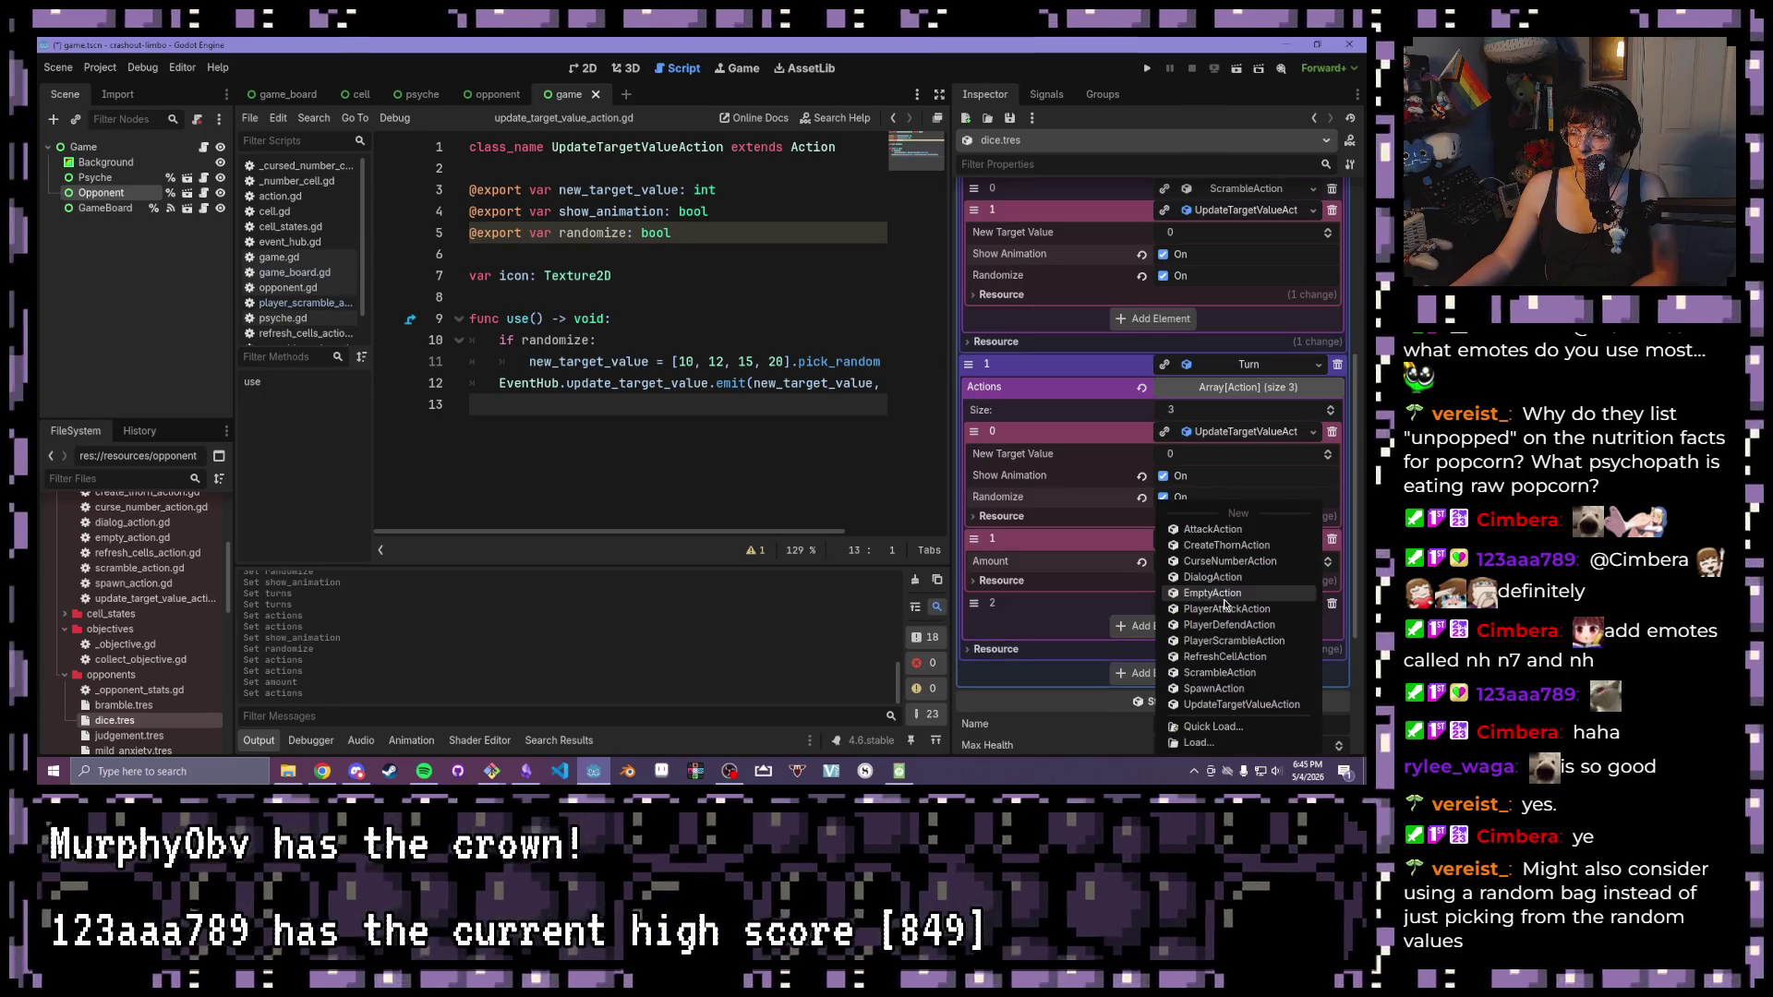
pyautogui.click(1219, 673)
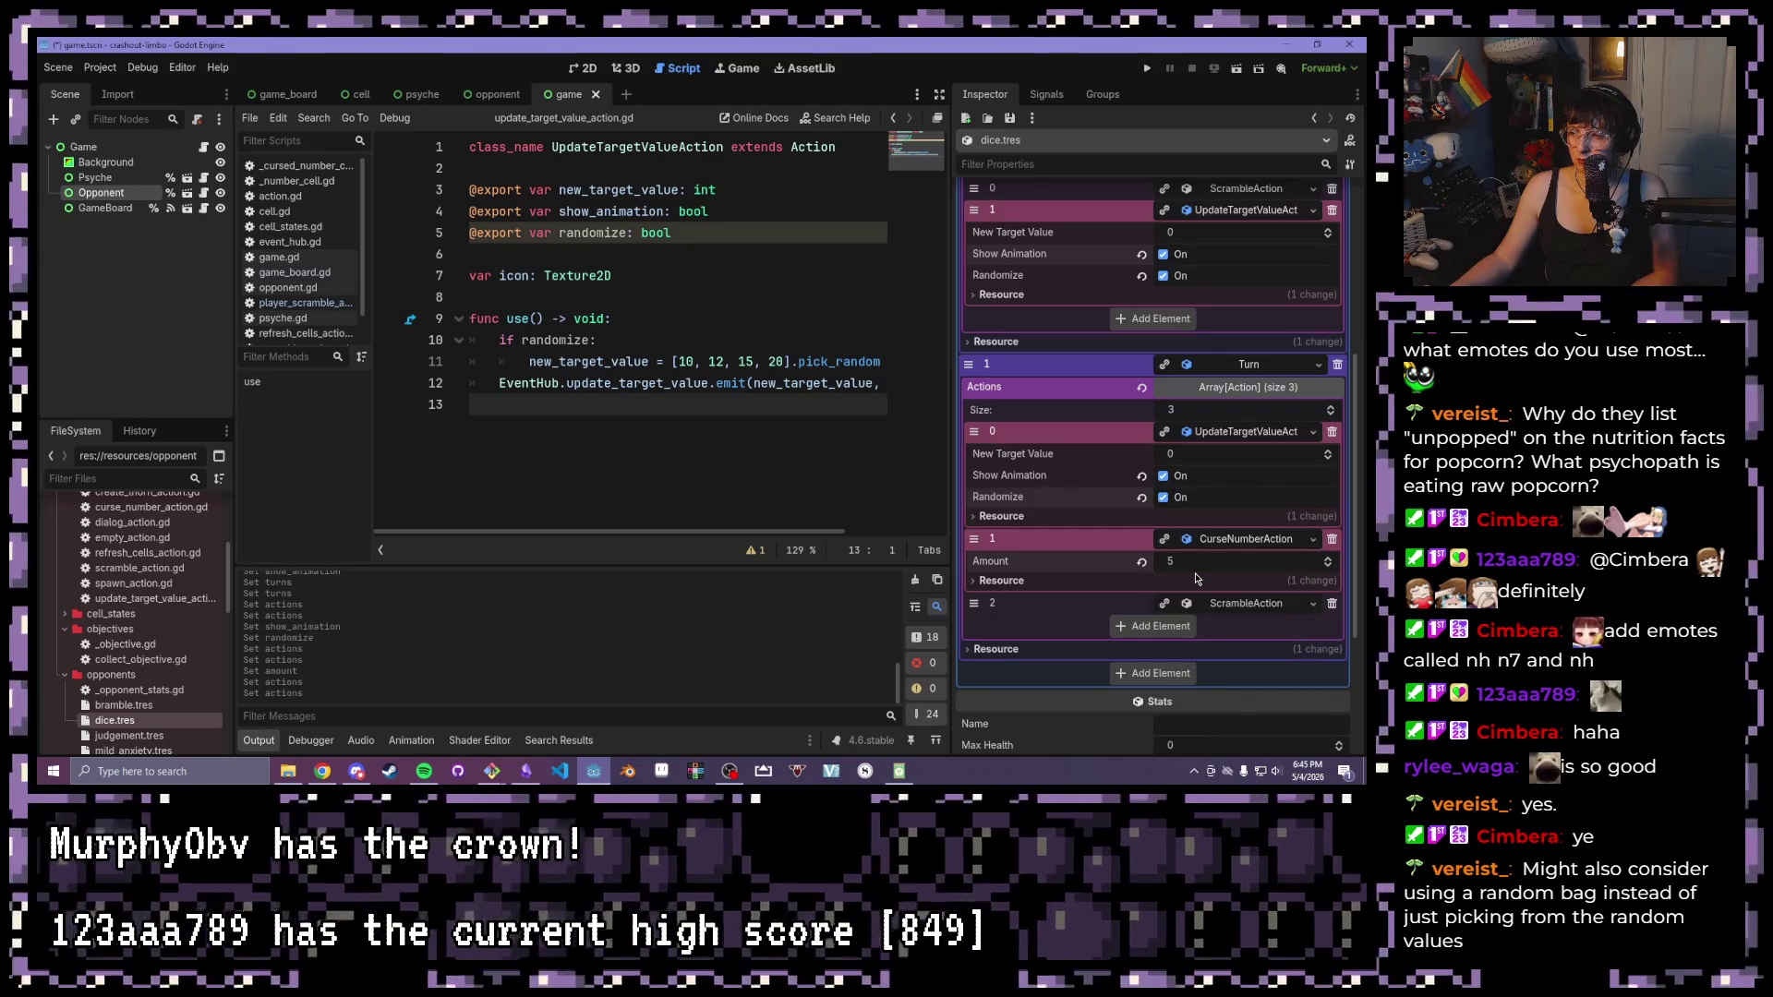
pyautogui.click(1246, 603)
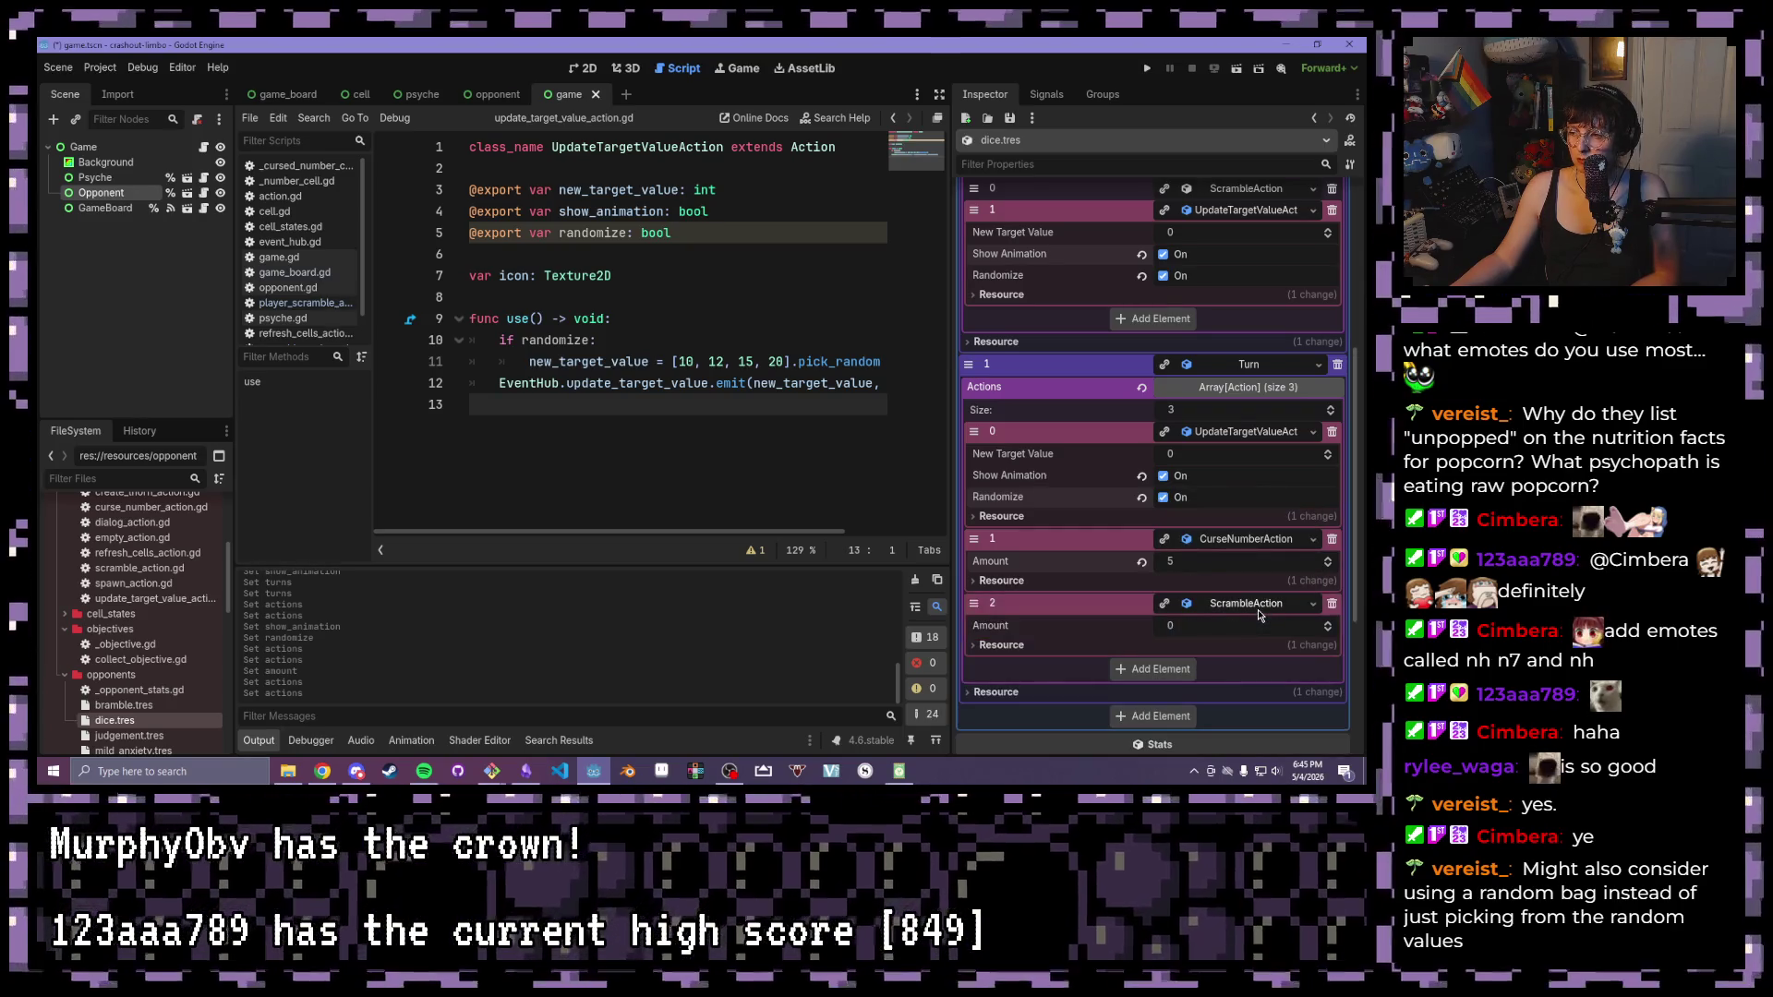
pyautogui.click(1210, 627)
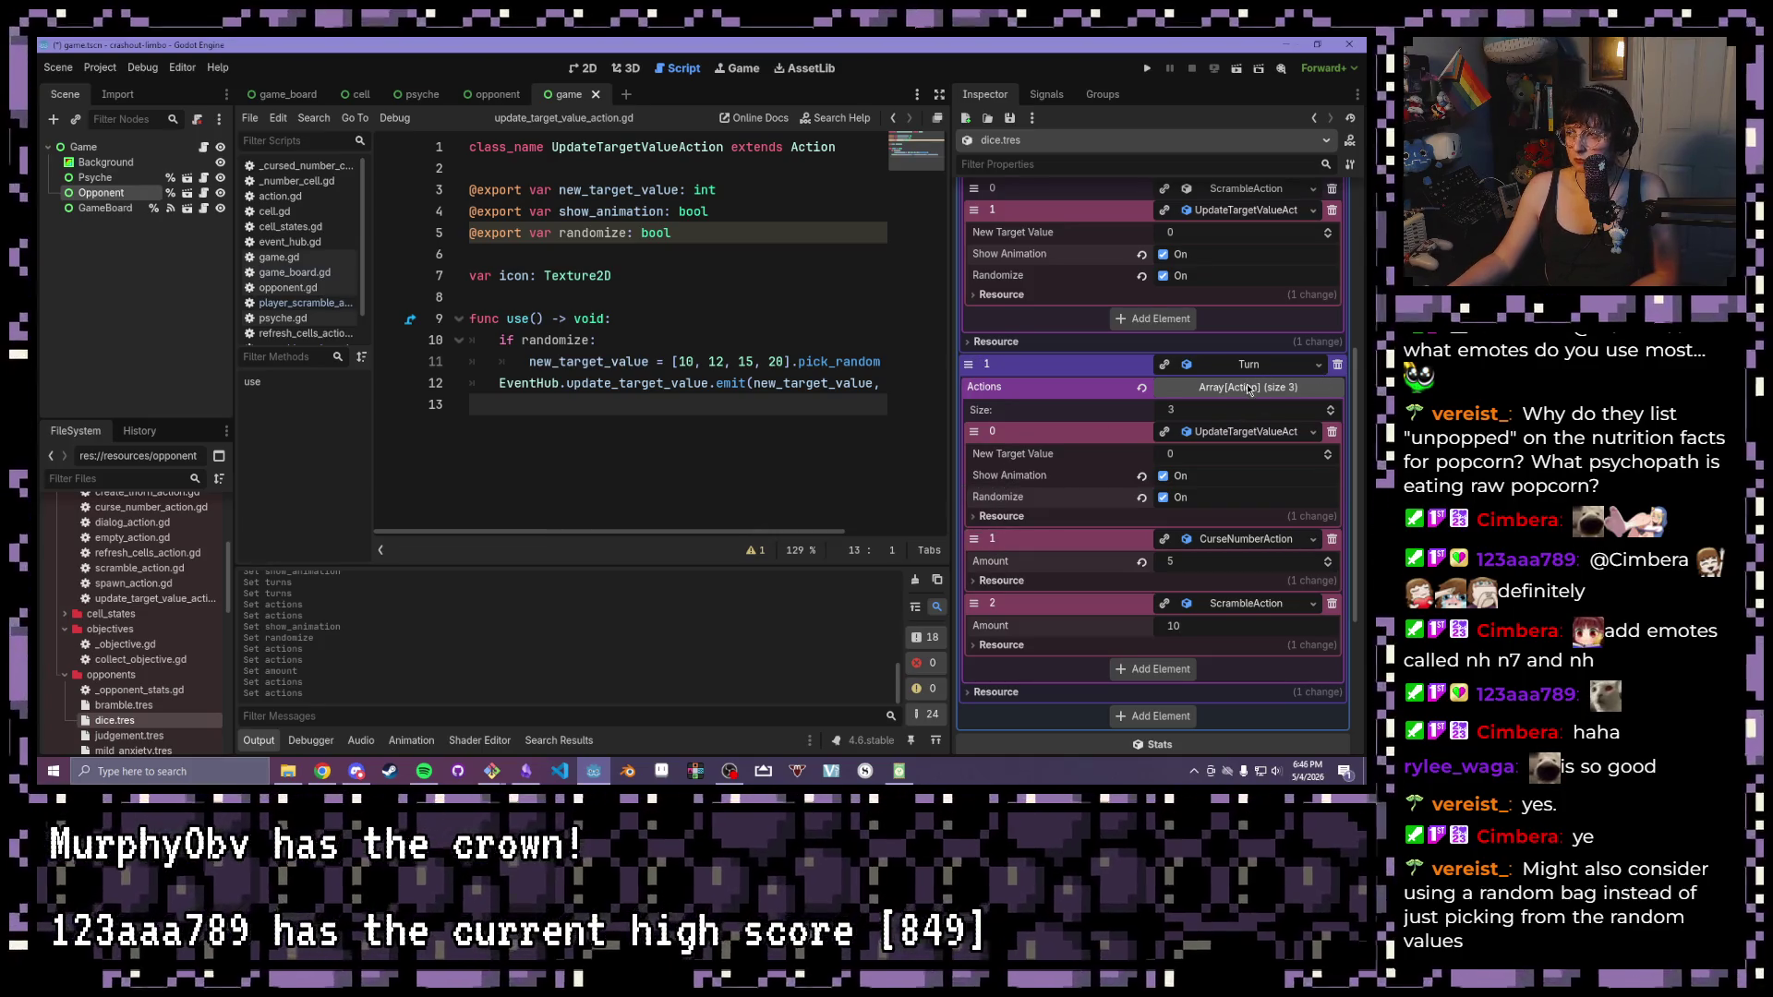
pyautogui.click(1306, 385)
pyautogui.scroll(3, 1179, 440)
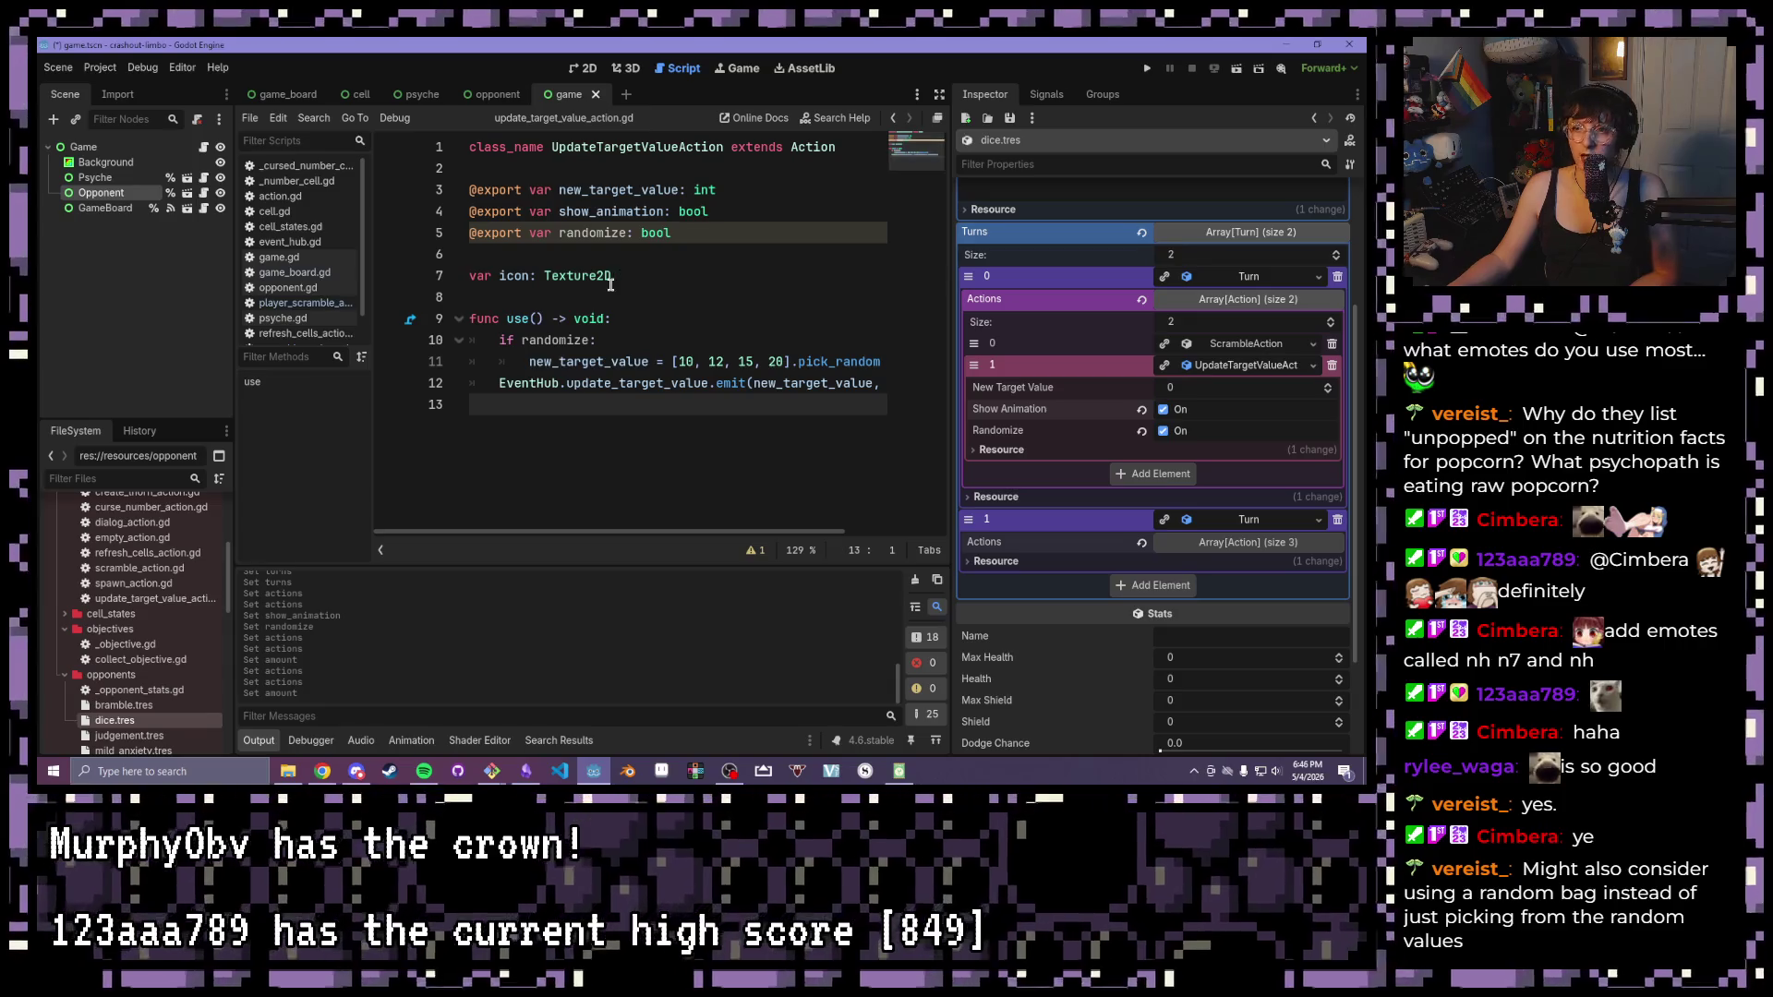
# Name the opponent 'Dice Set' with Health and Max Health 20, Shield and Max Shield 4
pyautogui.scroll(-3, 1182, 434)
pyautogui.click(1196, 499)
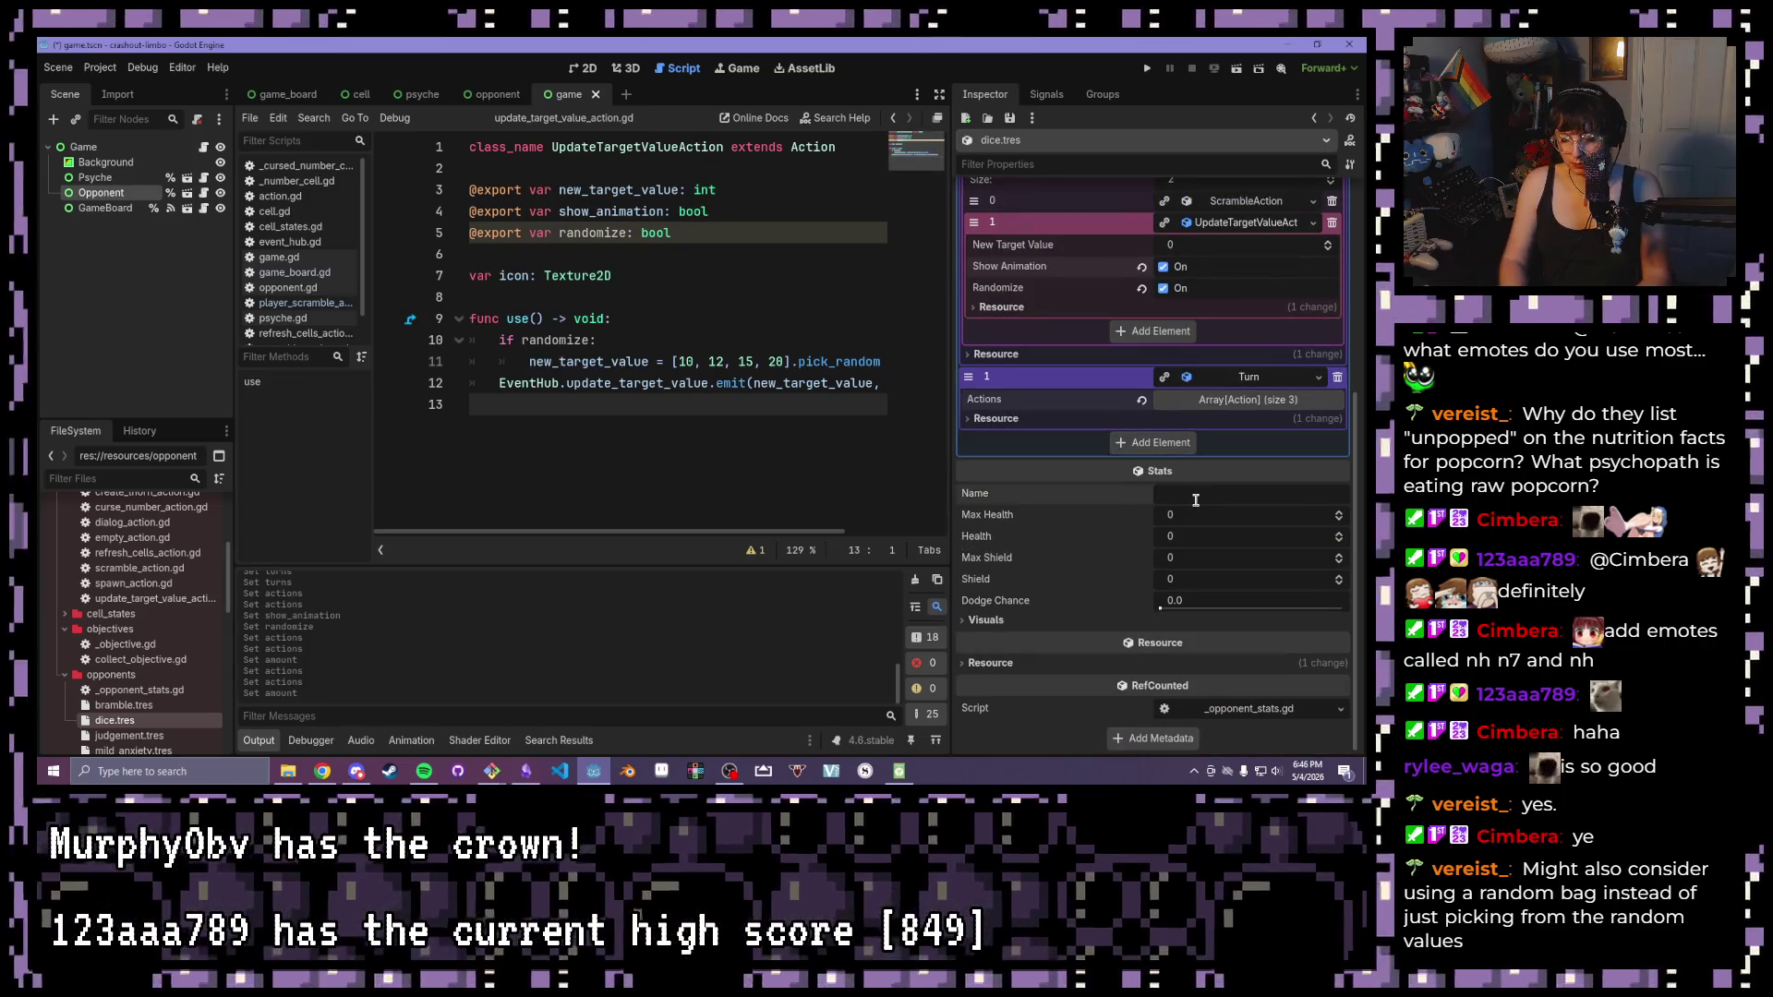
pyautogui.write('Dice Set')
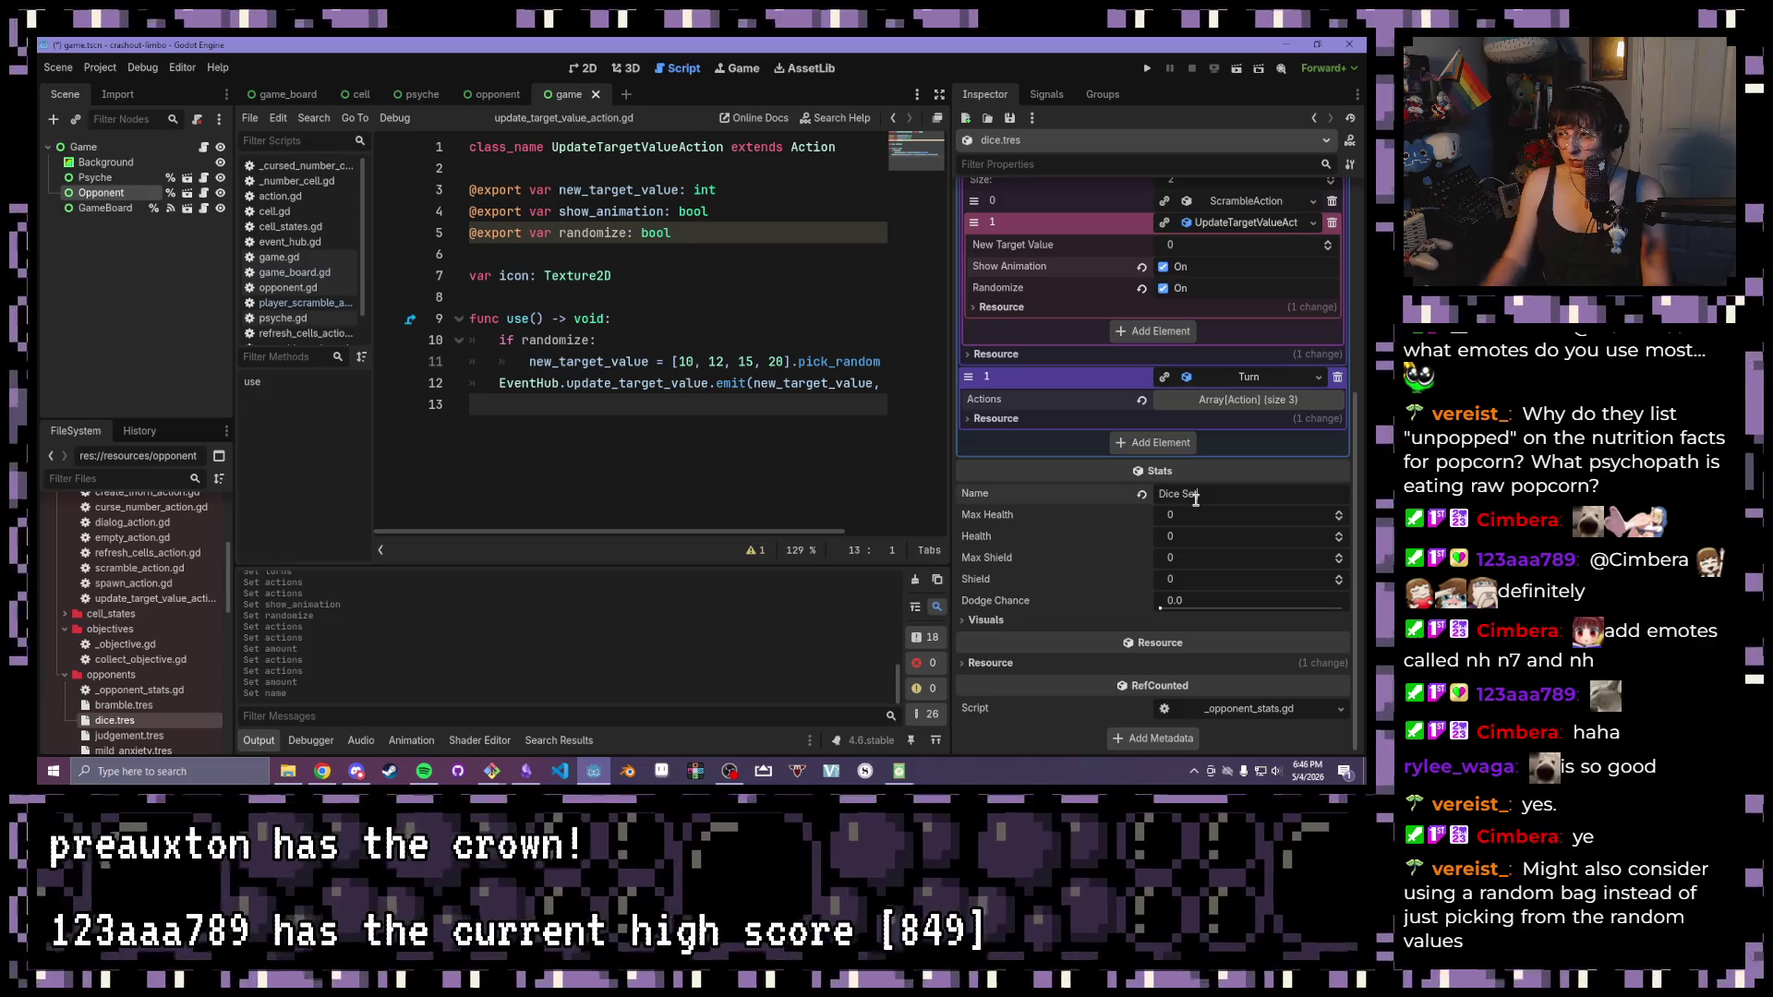
pyautogui.click(1258, 519)
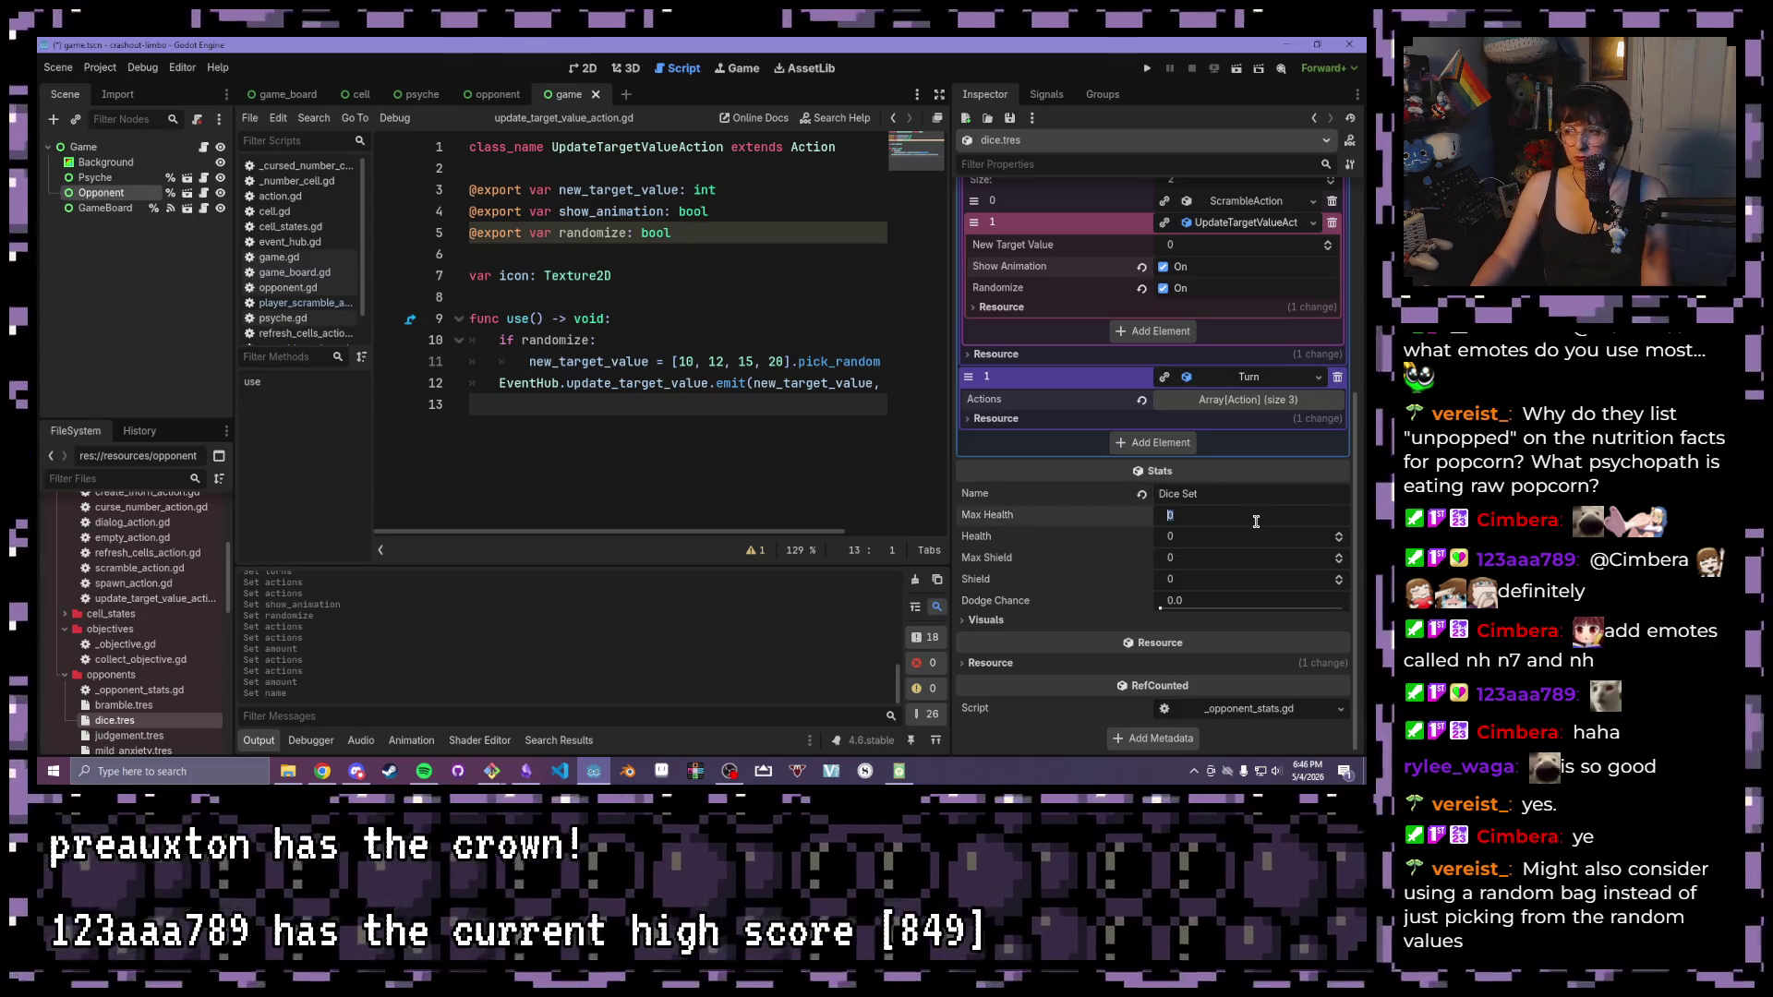
pyautogui.write('20')
pyautogui.press('Tab')
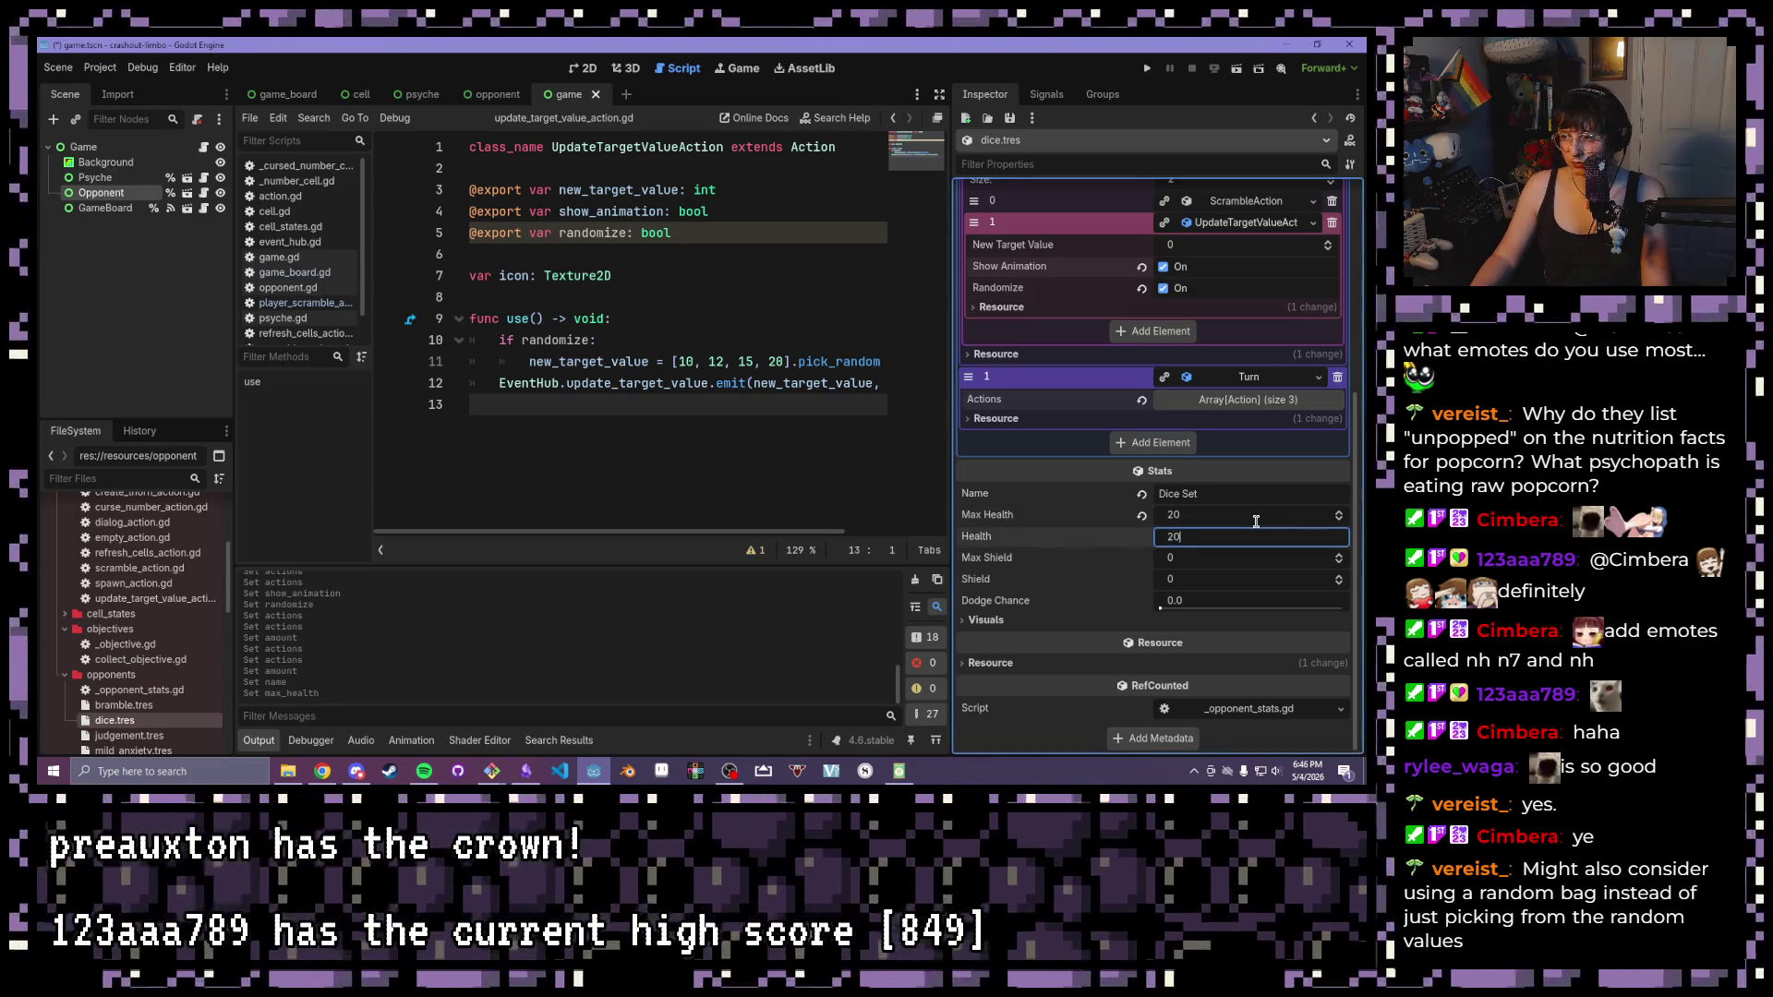
pyautogui.press('Tab')
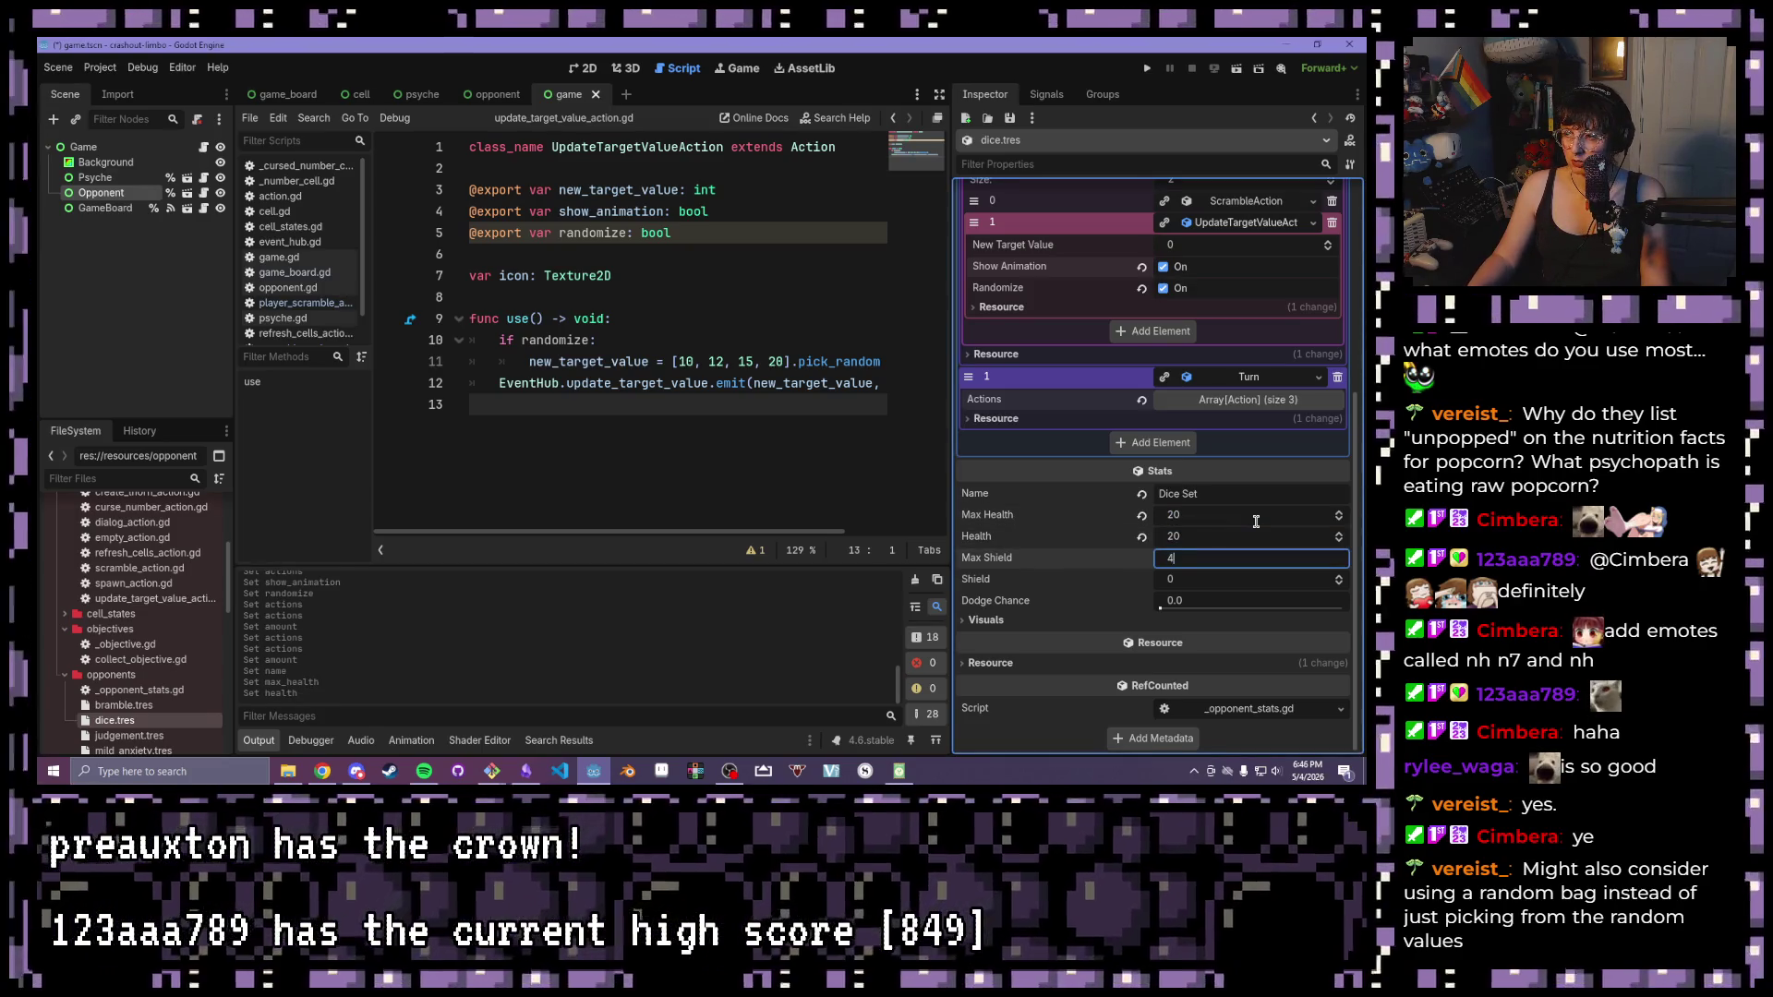
pyautogui.press('Tab')
pyautogui.press('Tab')
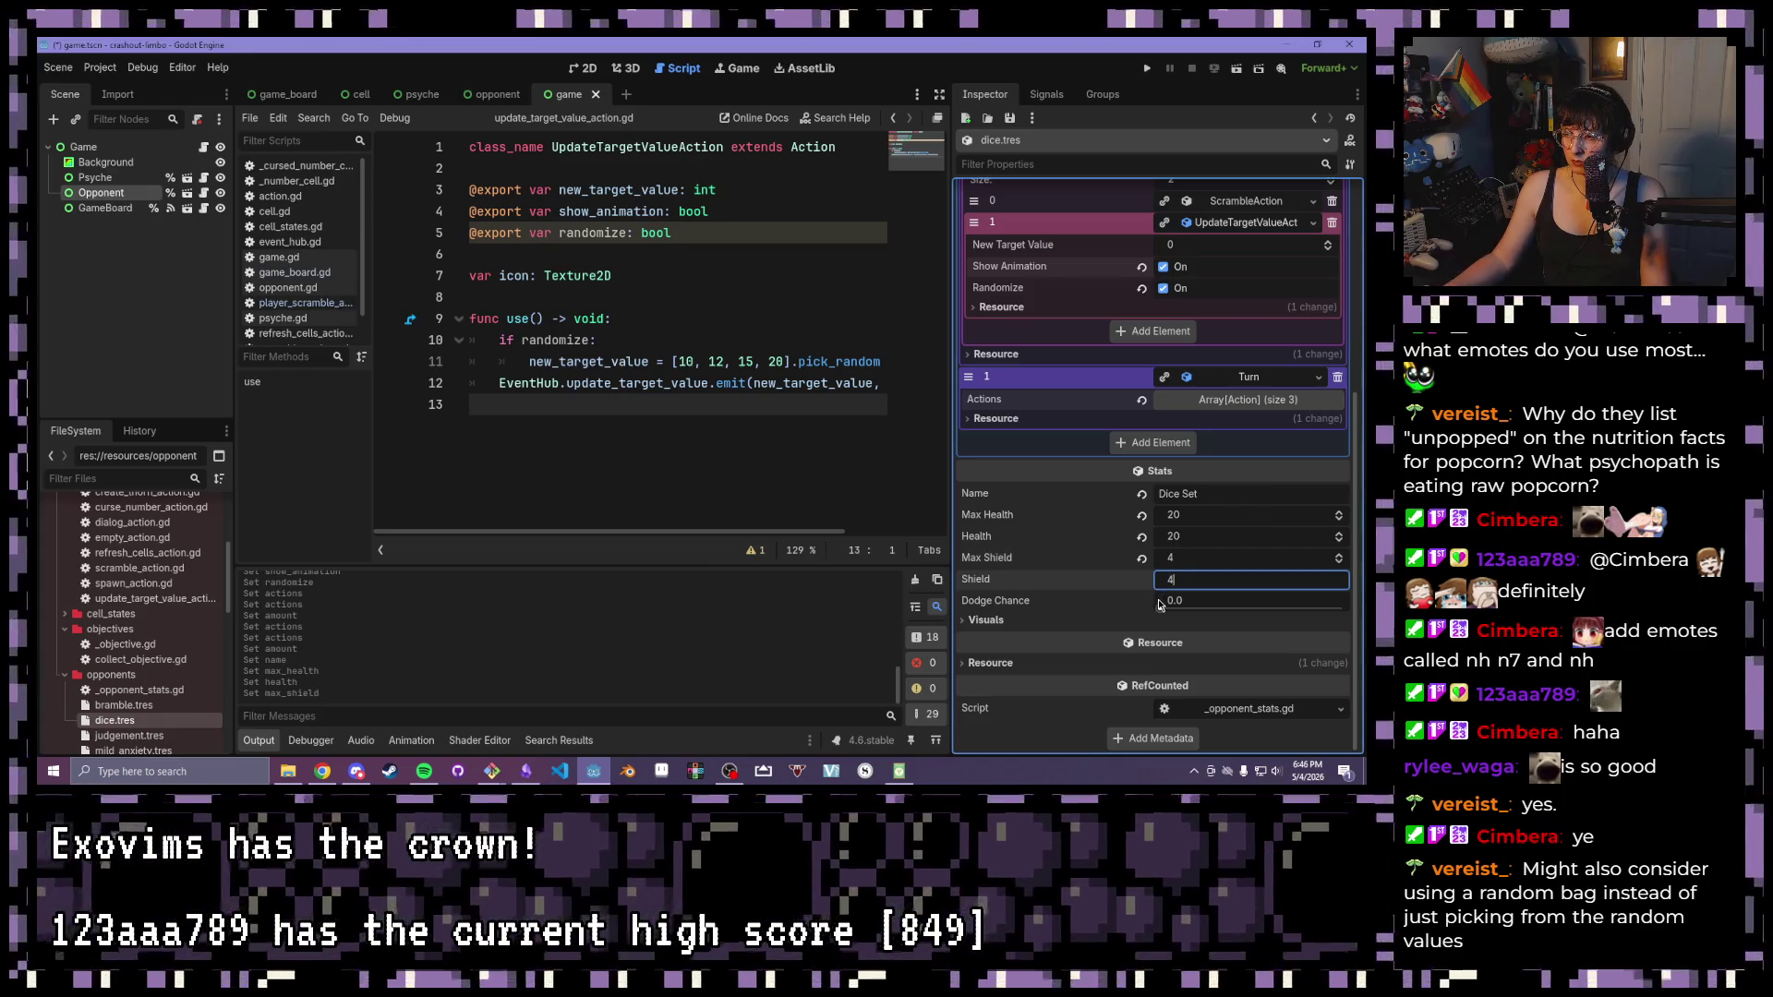
pyautogui.click(964, 621)
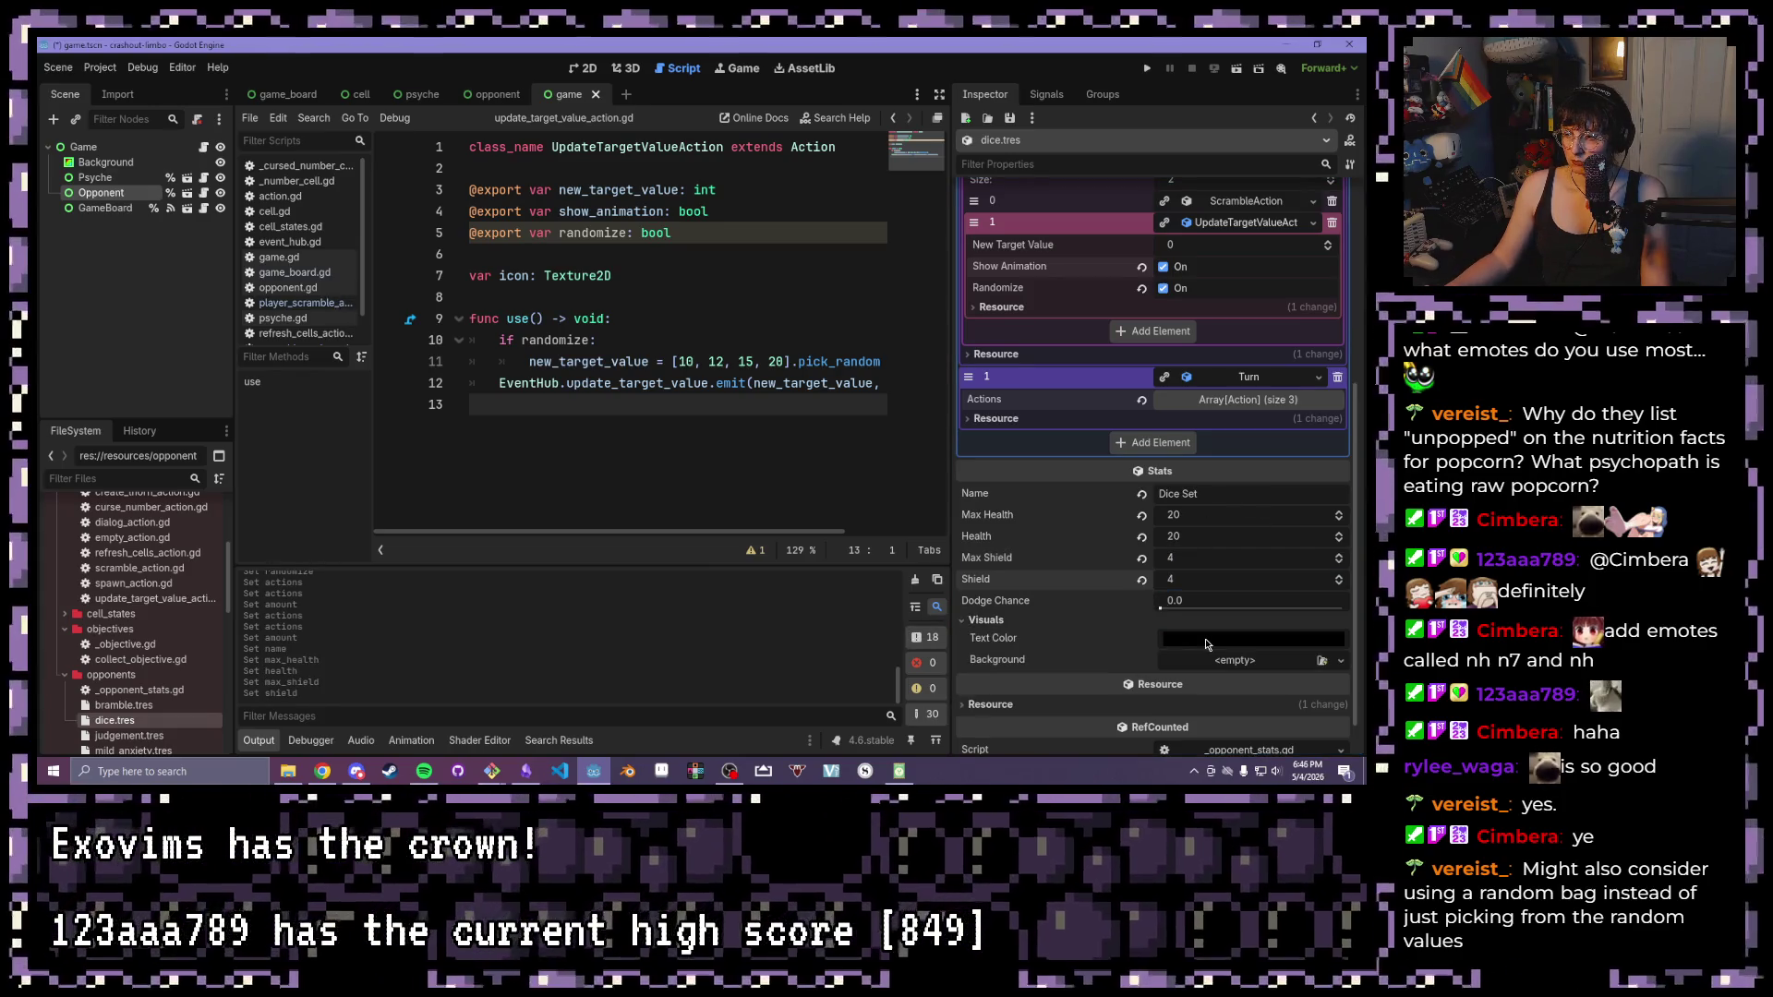
# Load a repeating background image as the Dice Set's background texture
pyautogui.click(1237, 660)
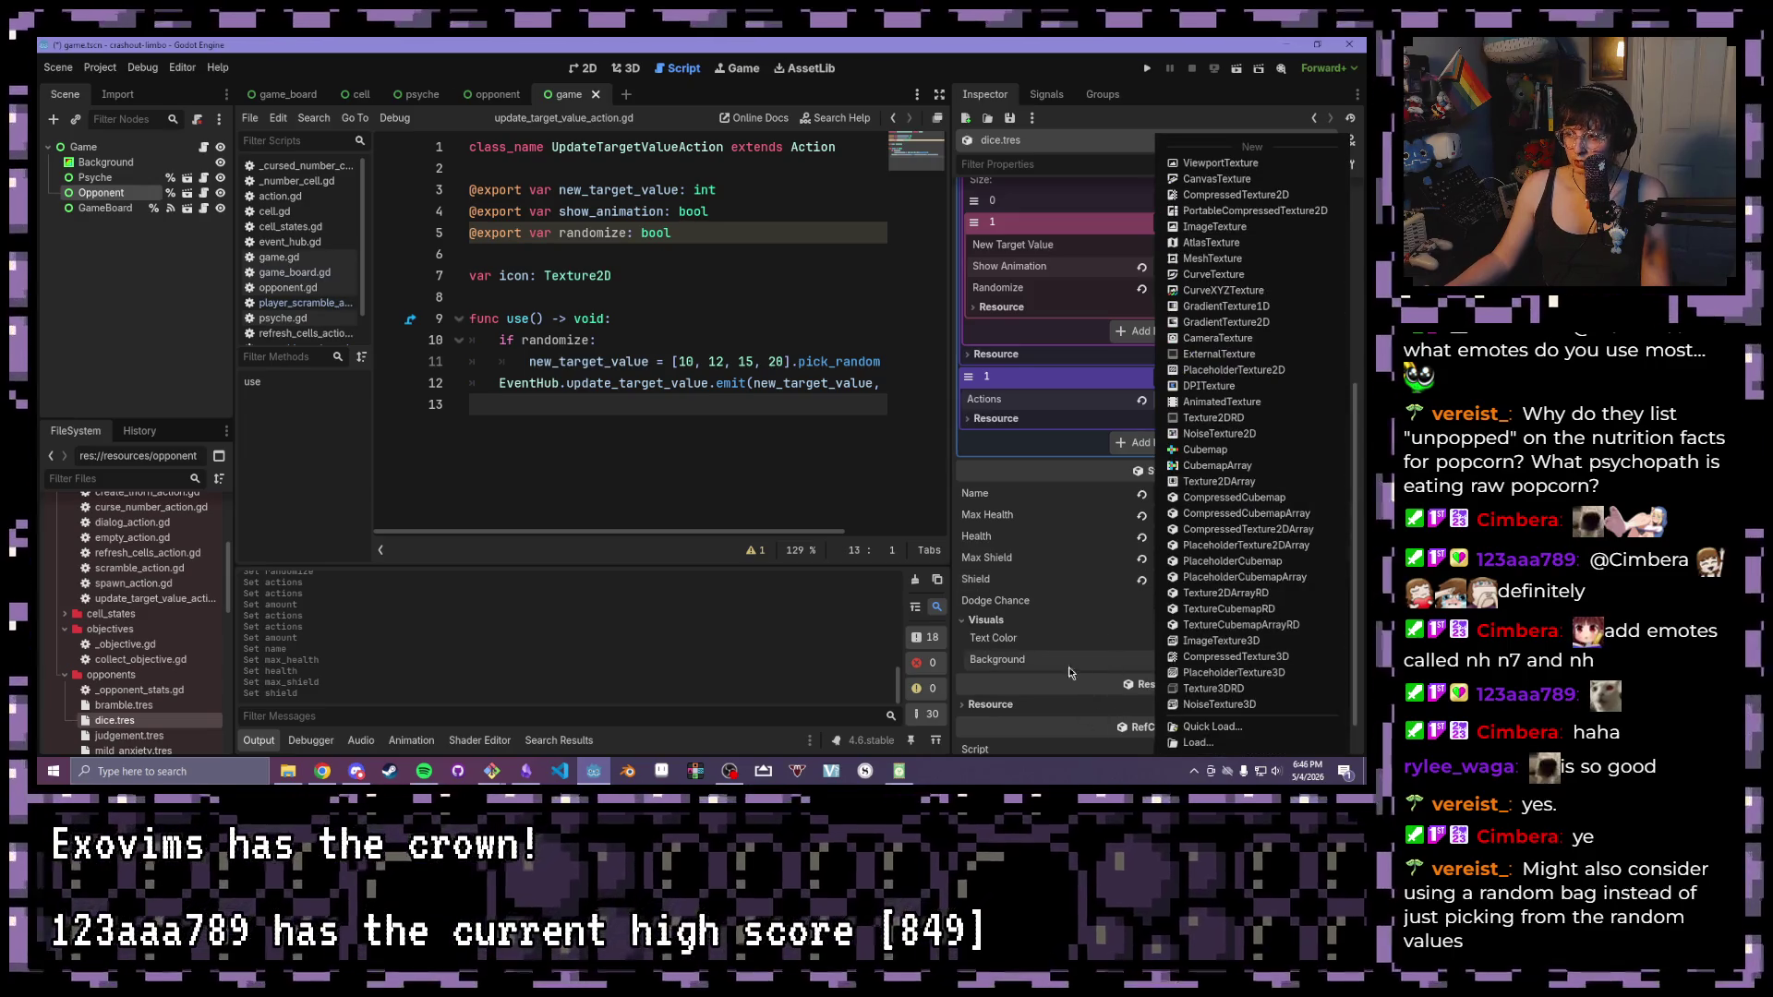
pyautogui.click(1072, 673)
pyautogui.click(1321, 660)
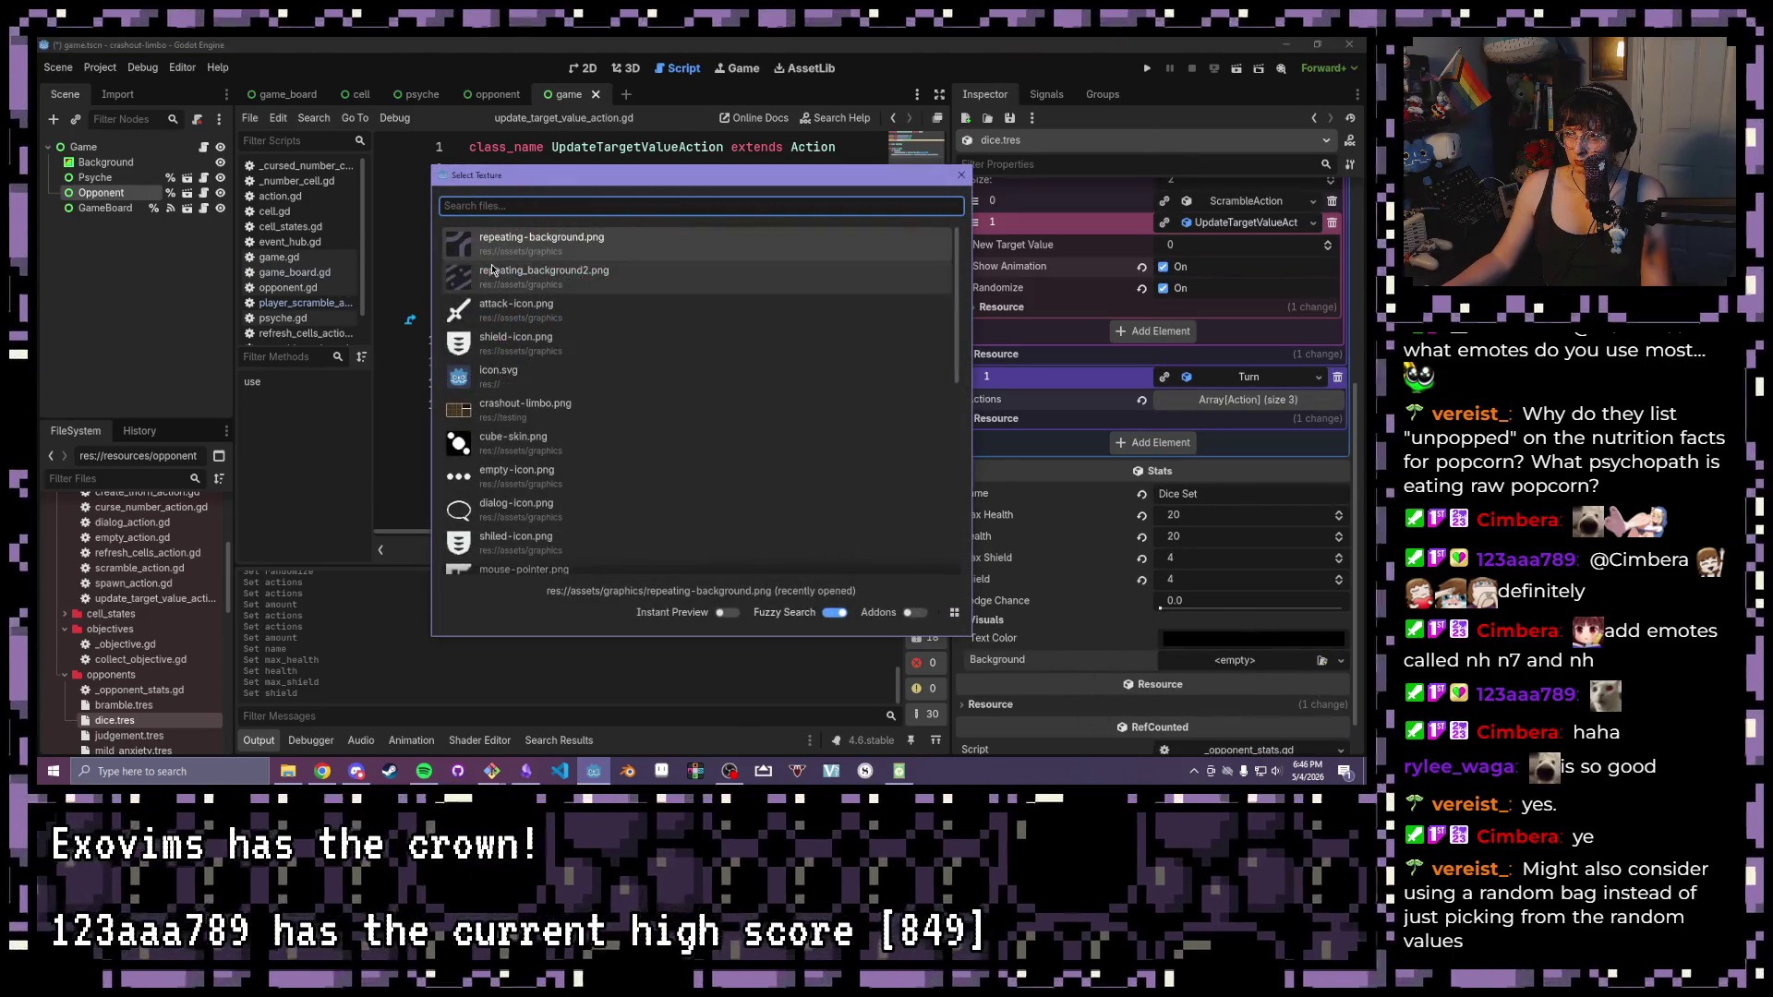
pyautogui.doubleClick(492, 269)
# Collapse the Visuals settings and save the scene
pyautogui.scroll(-2, 1132, 547)
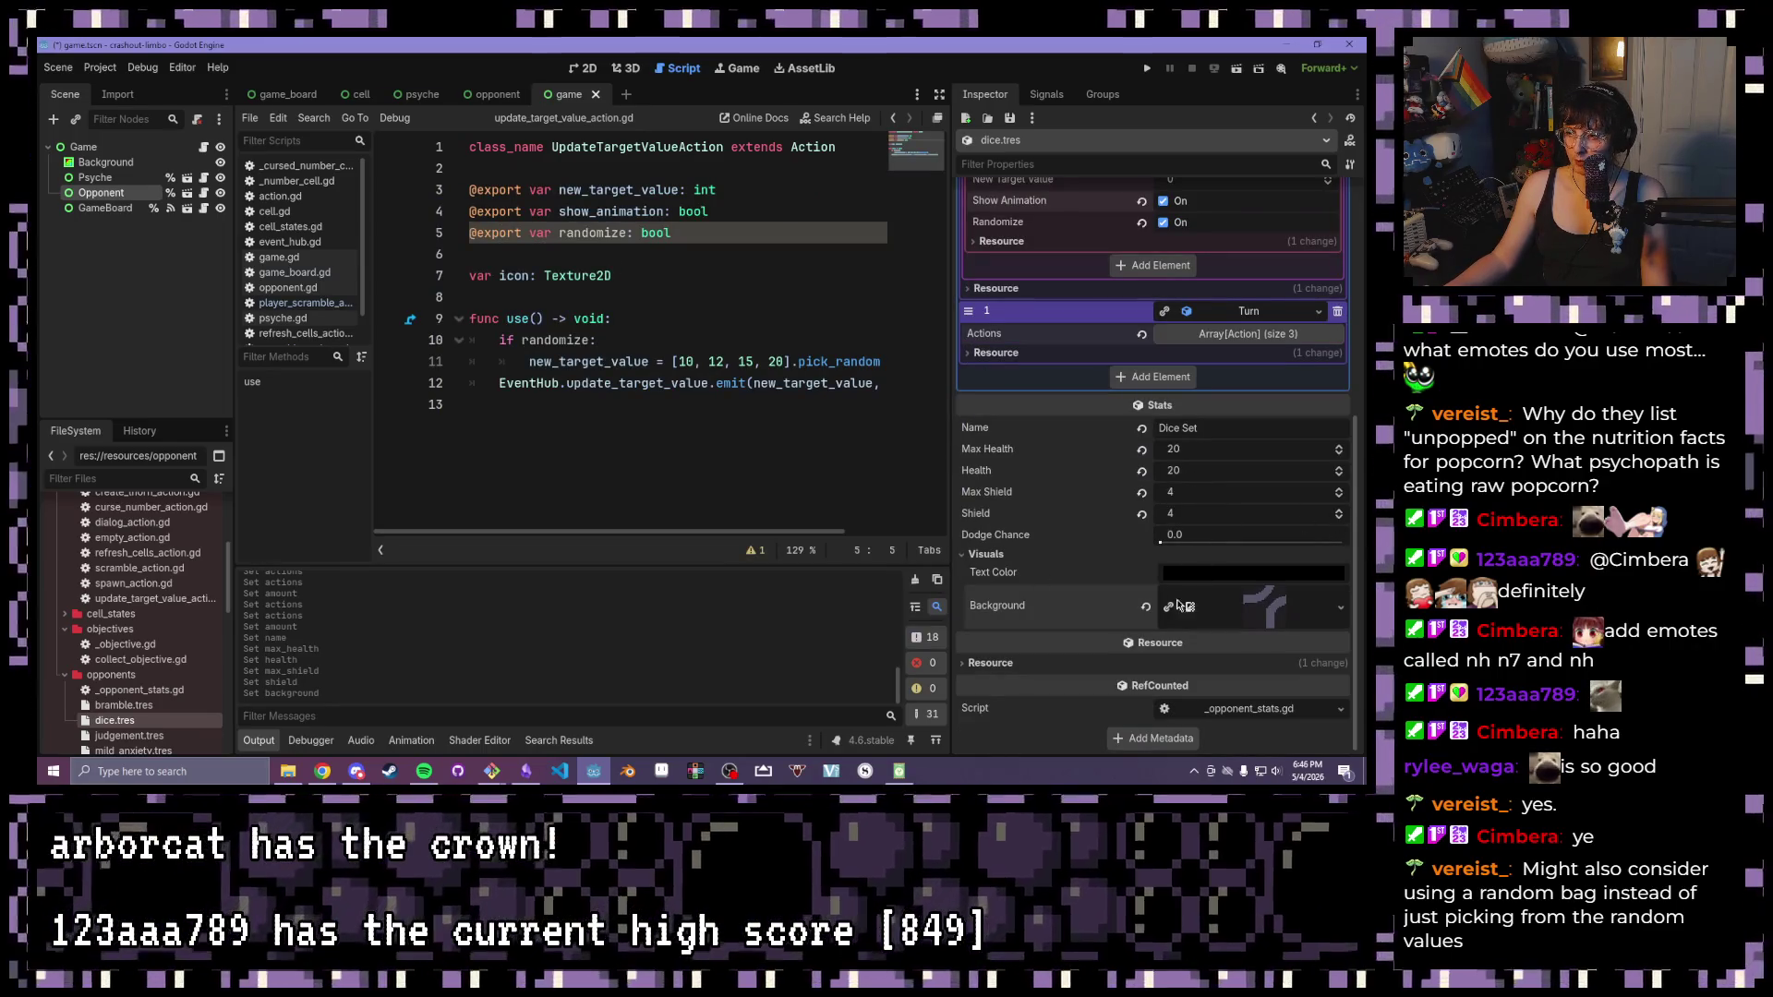
pyautogui.moveTo(1217, 579)
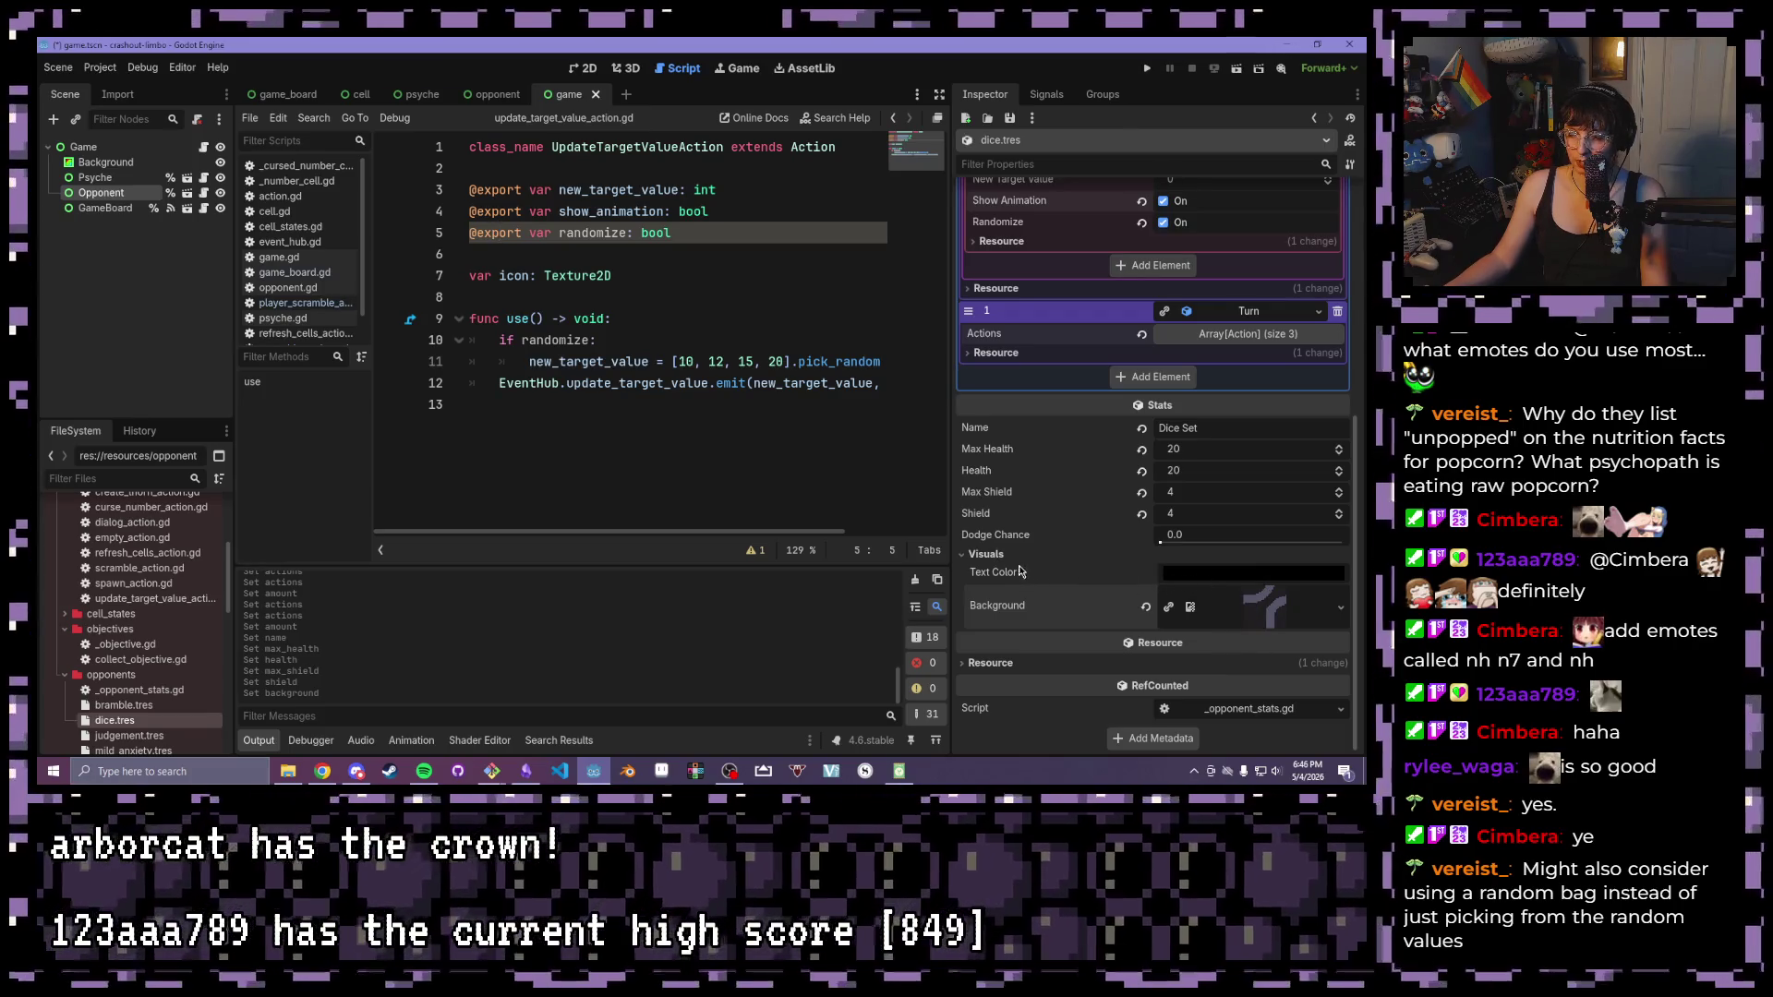
pyautogui.click(980, 556)
pyautogui.scroll(5, 1114, 459)
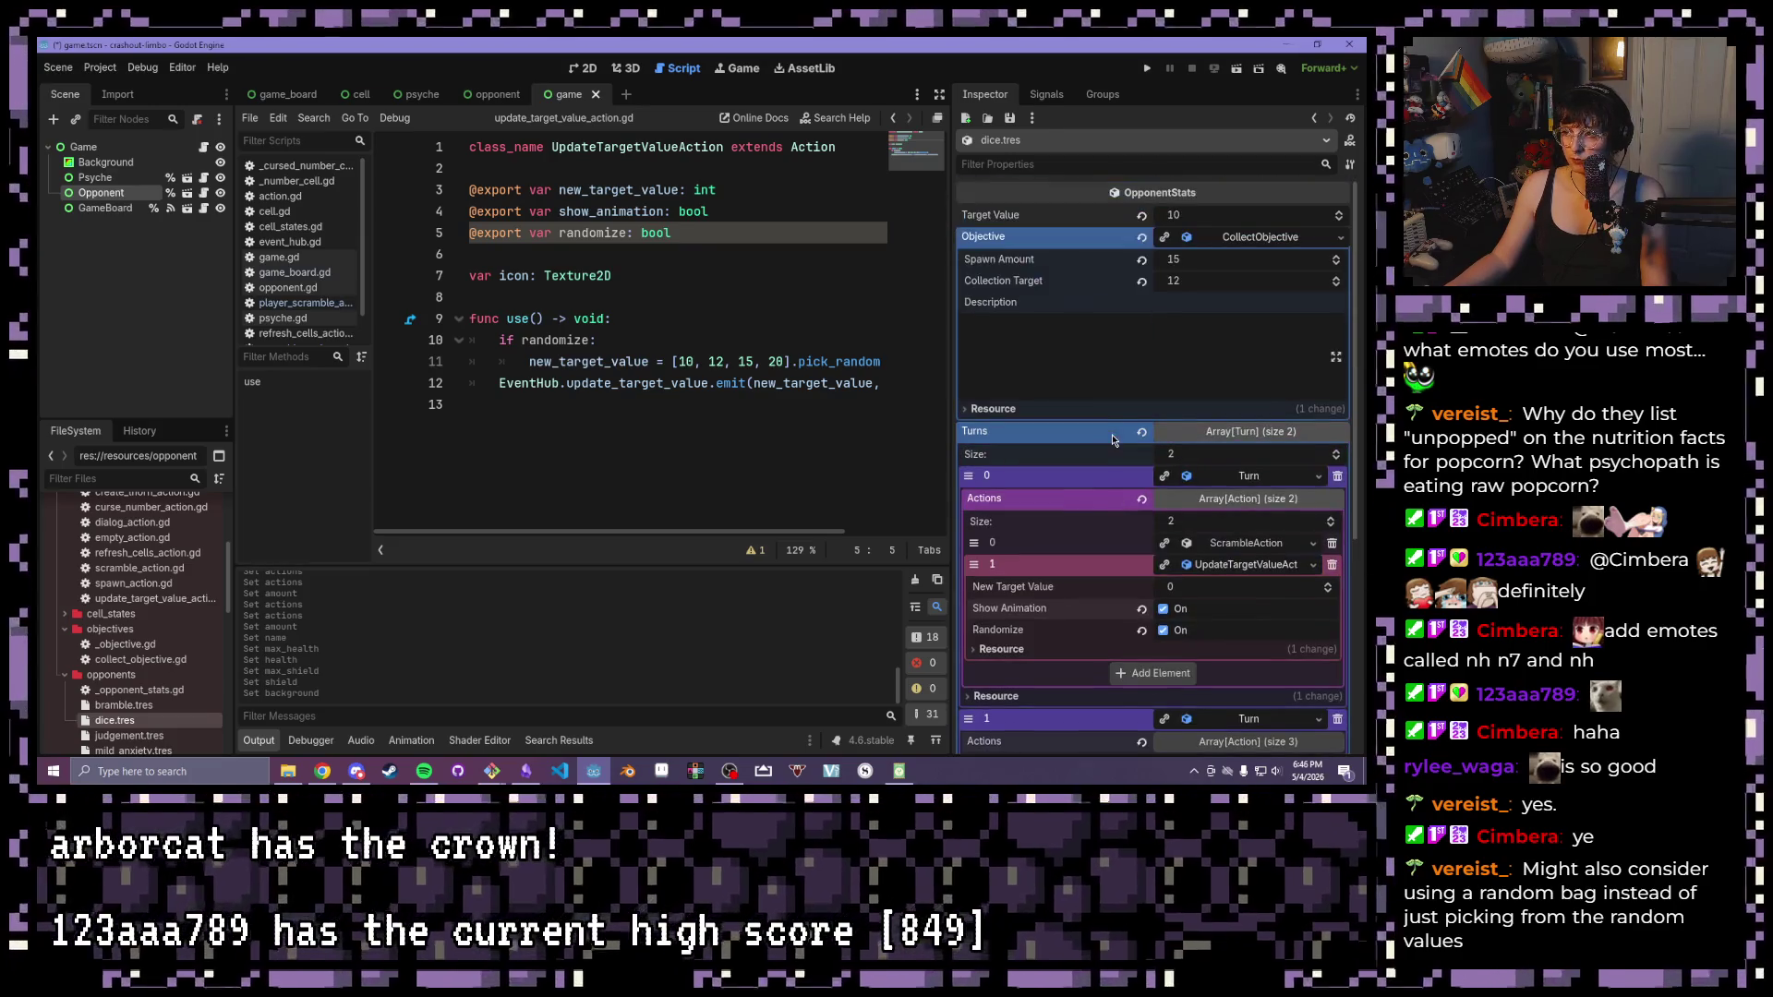
pyautogui.hotkey('ctrl', 's')
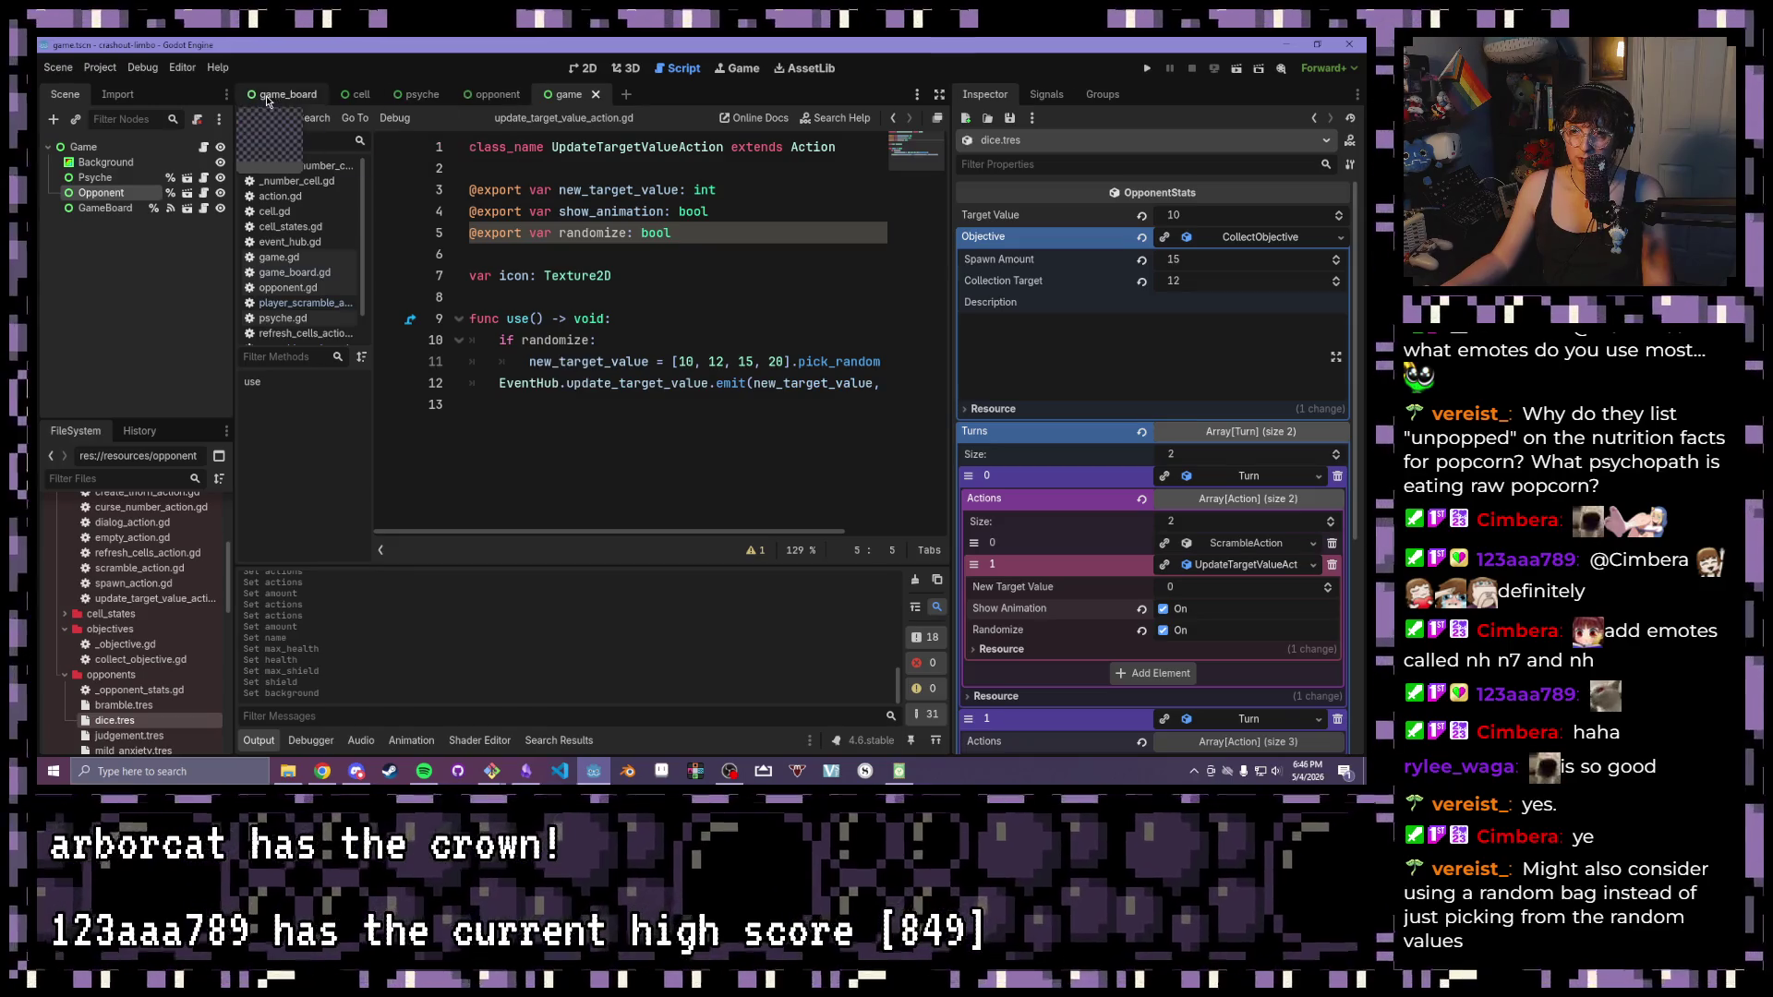
pyautogui.click(82, 147)
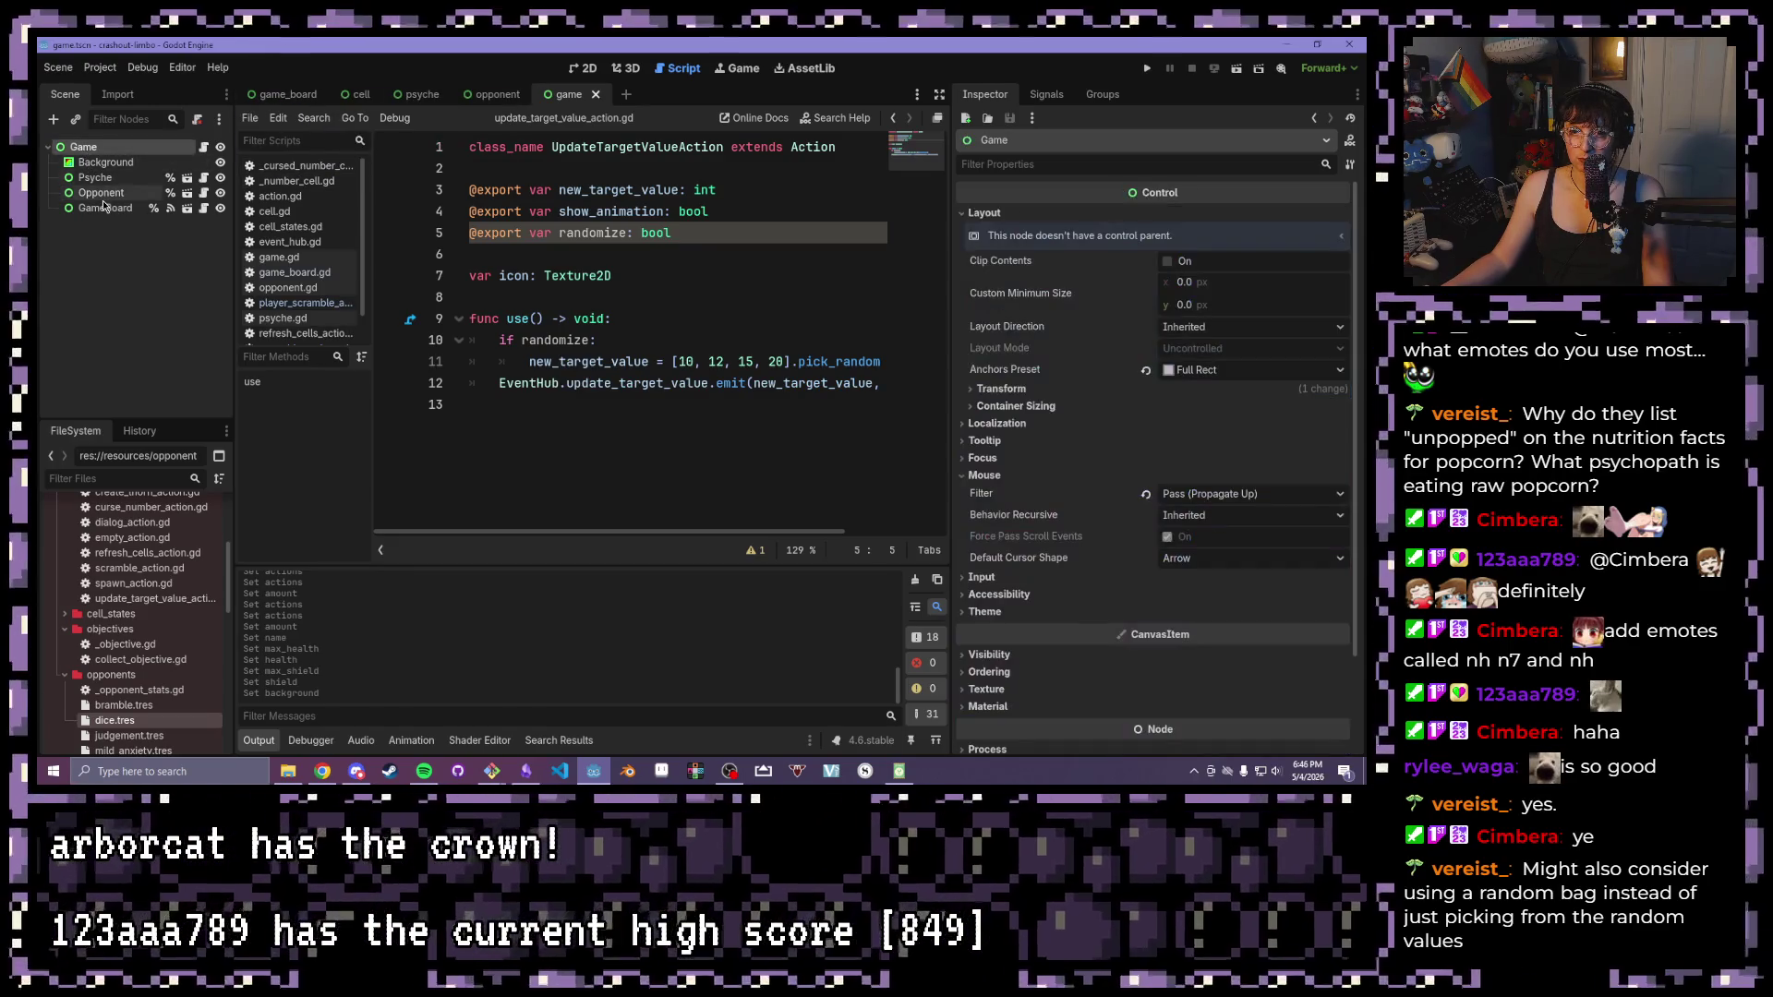
# Replace the Opponent's Judgement stats with dice.tres
pyautogui.click(101, 193)
pyautogui.click(1338, 216)
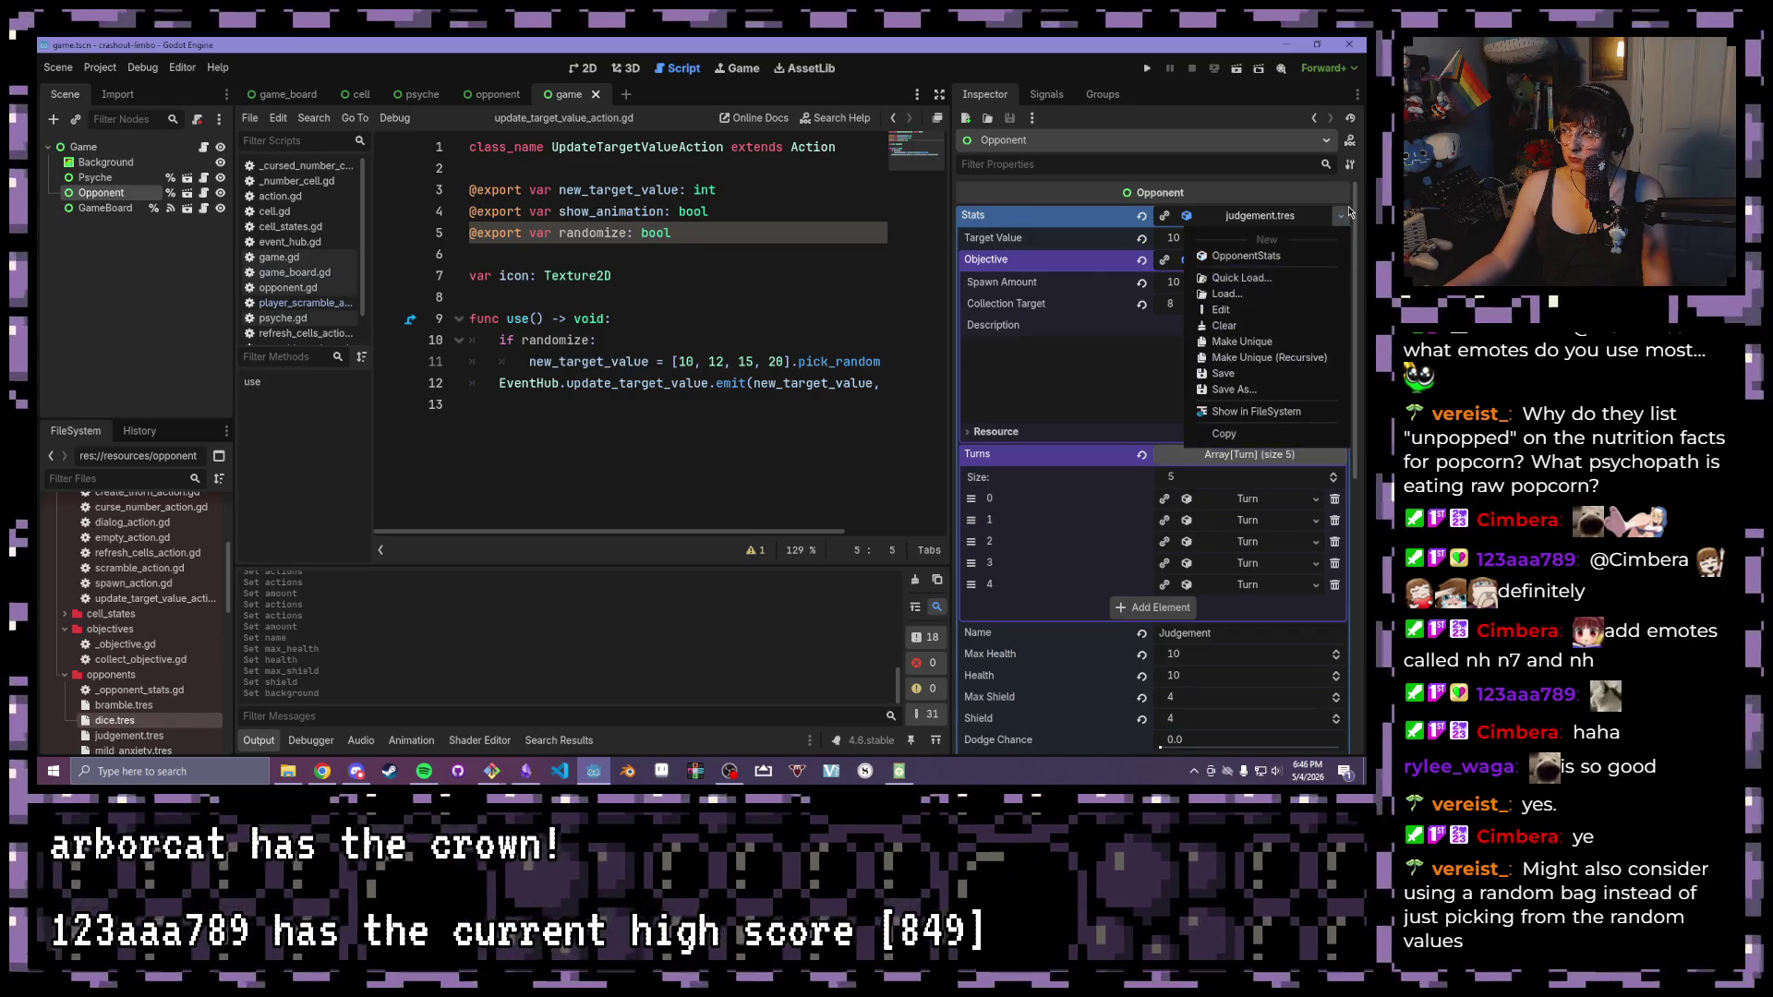
pyautogui.click(1256, 328)
pyautogui.click(1331, 216)
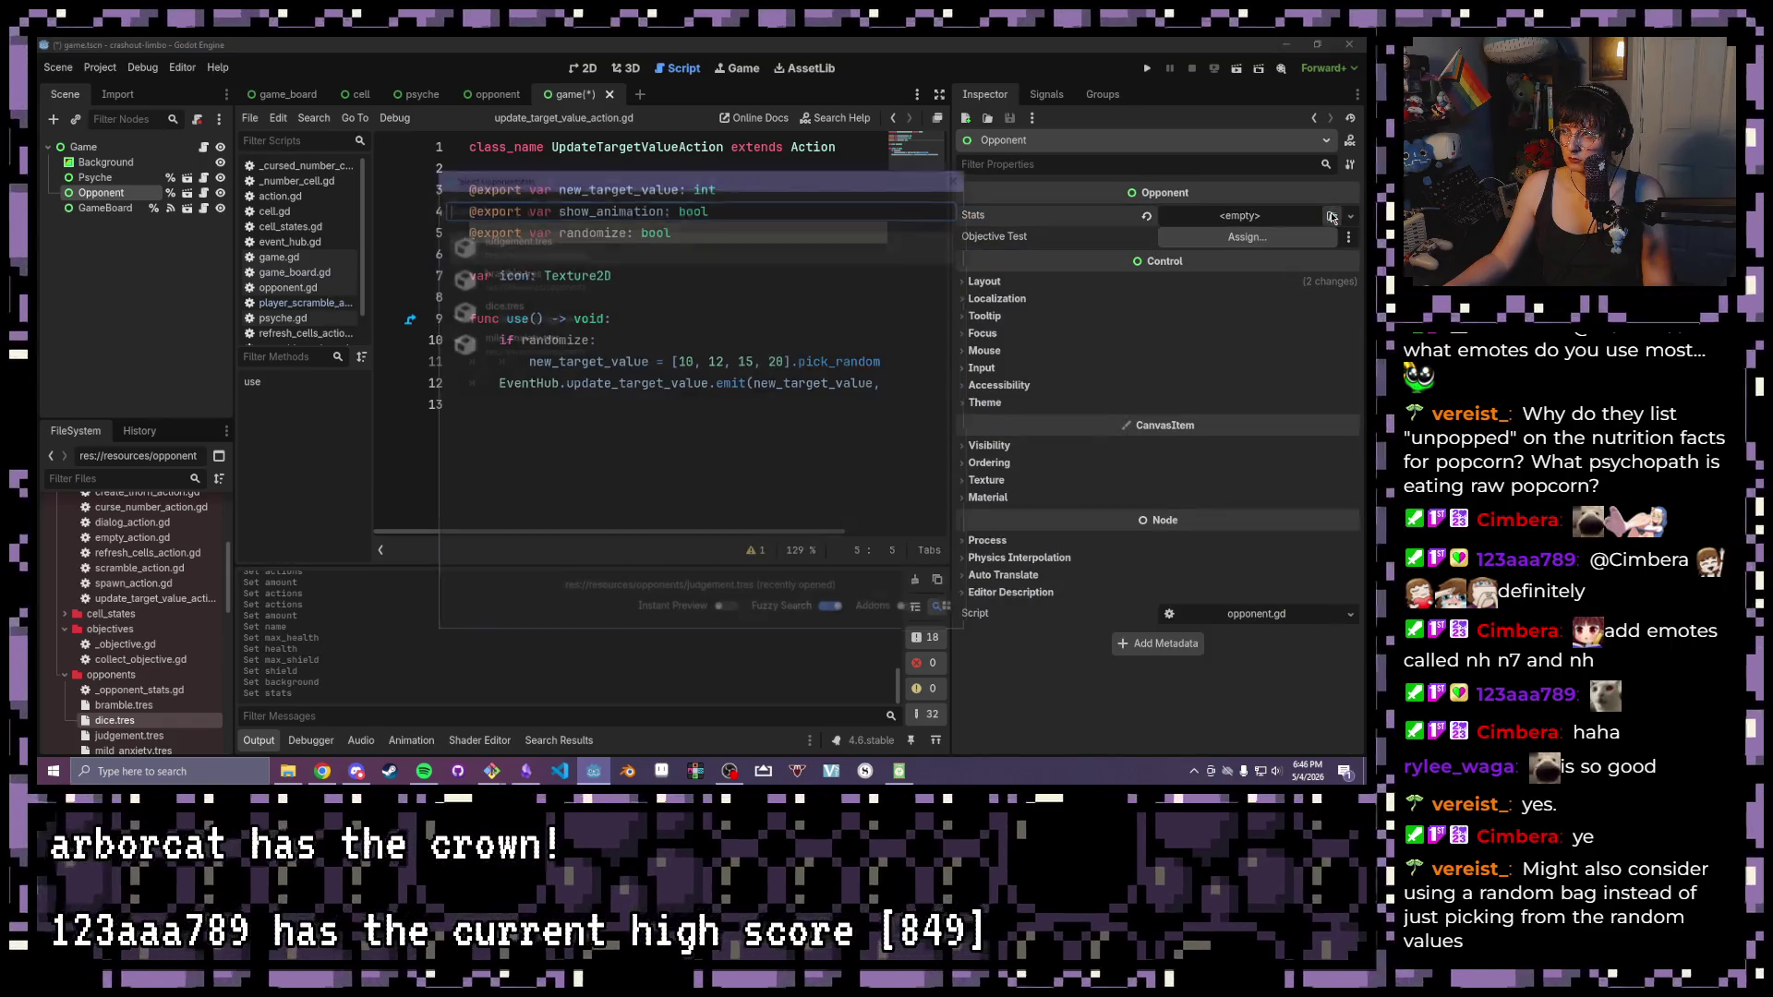
pyautogui.click(541, 312)
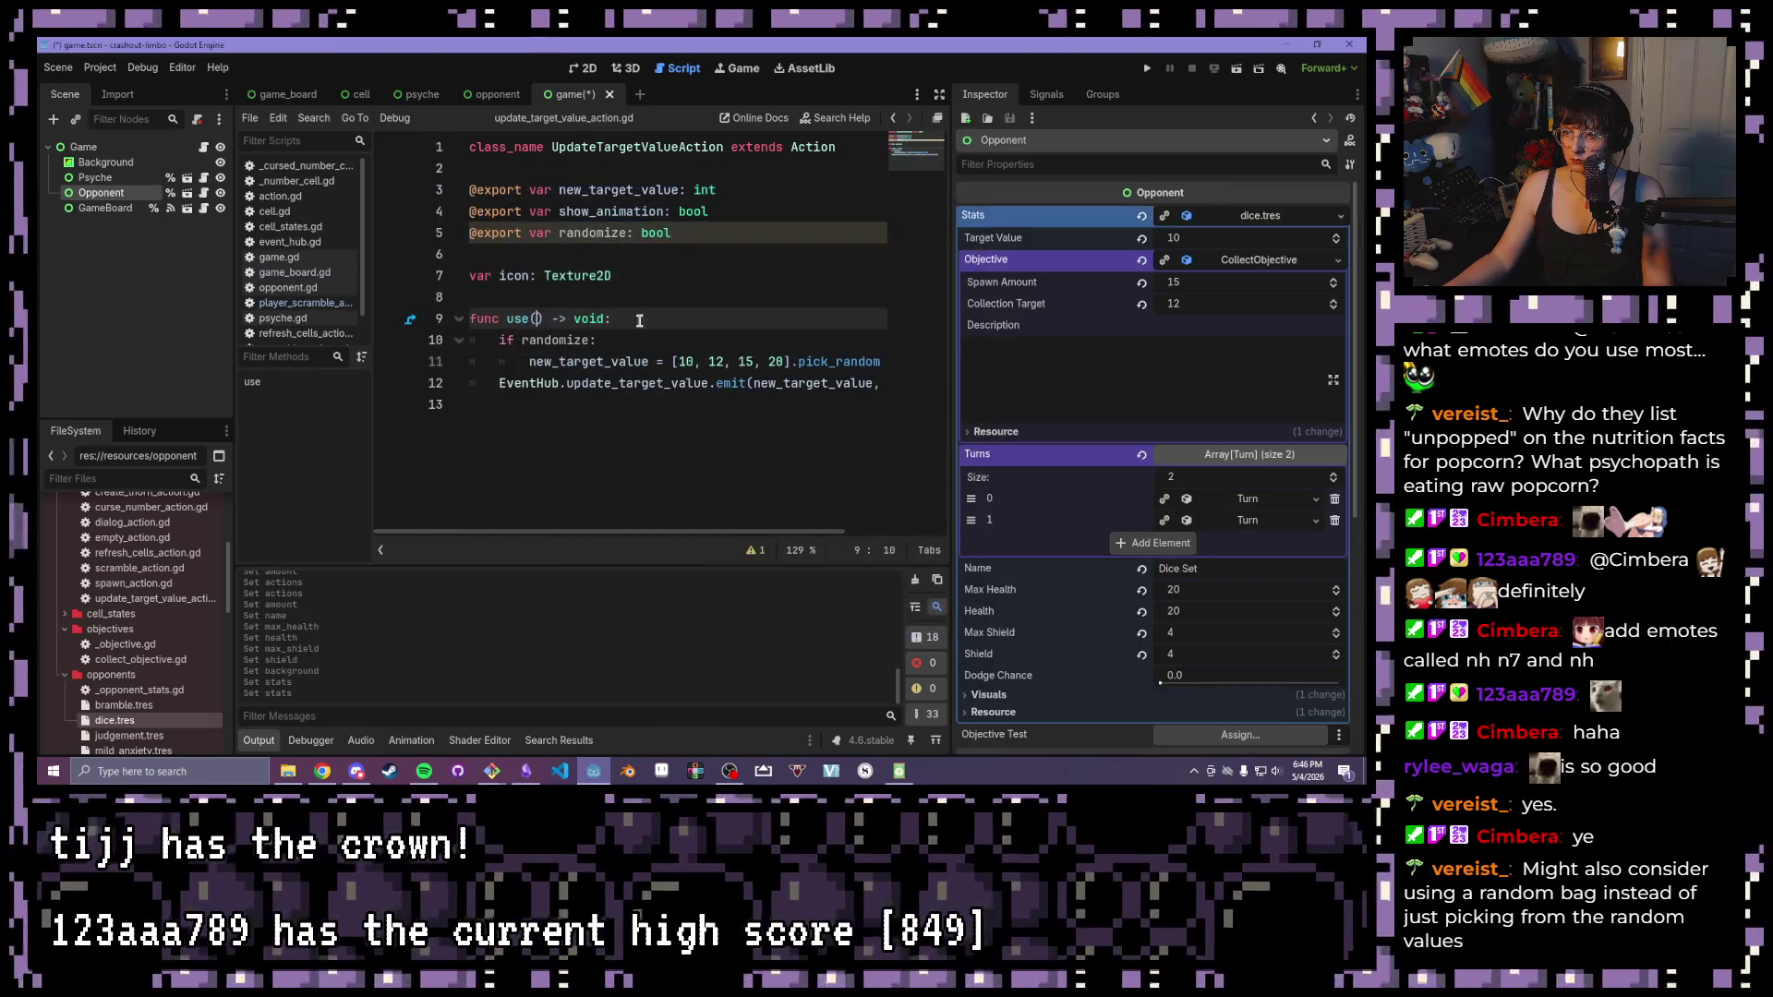
# Run the game, clear some dice to test a turn, then return to the editor's debugger
pyautogui.click(1147, 69)
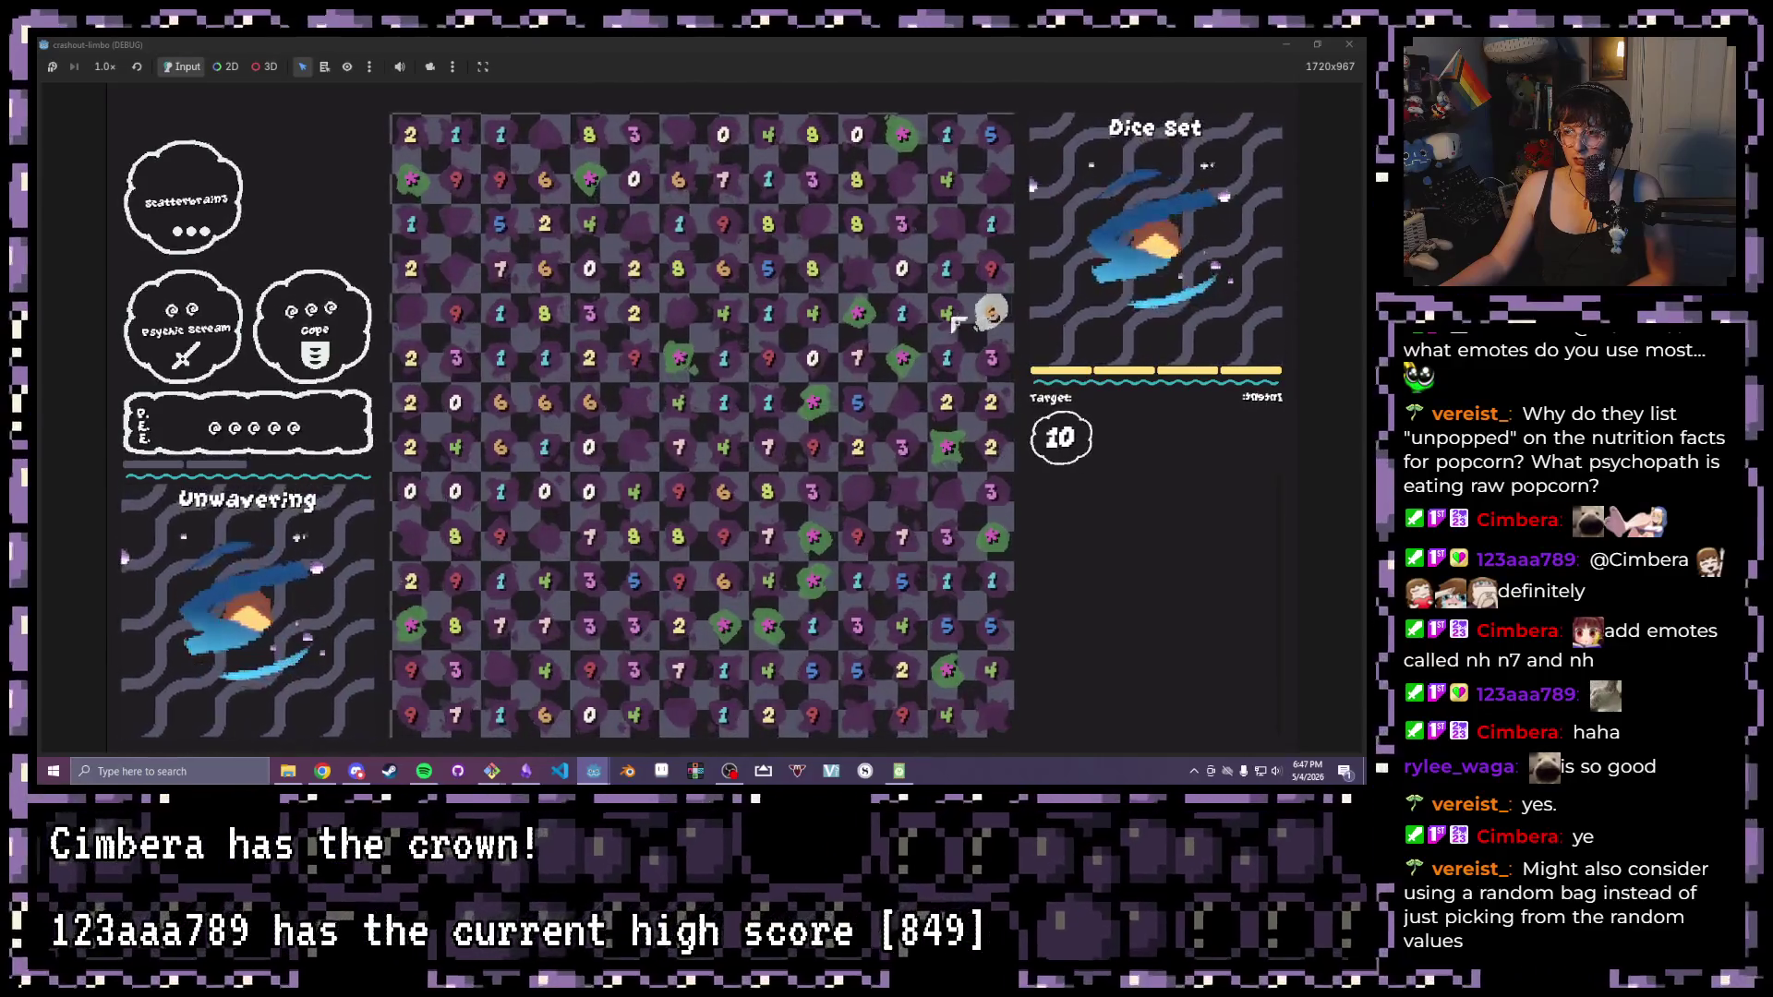
pyautogui.click(768, 358)
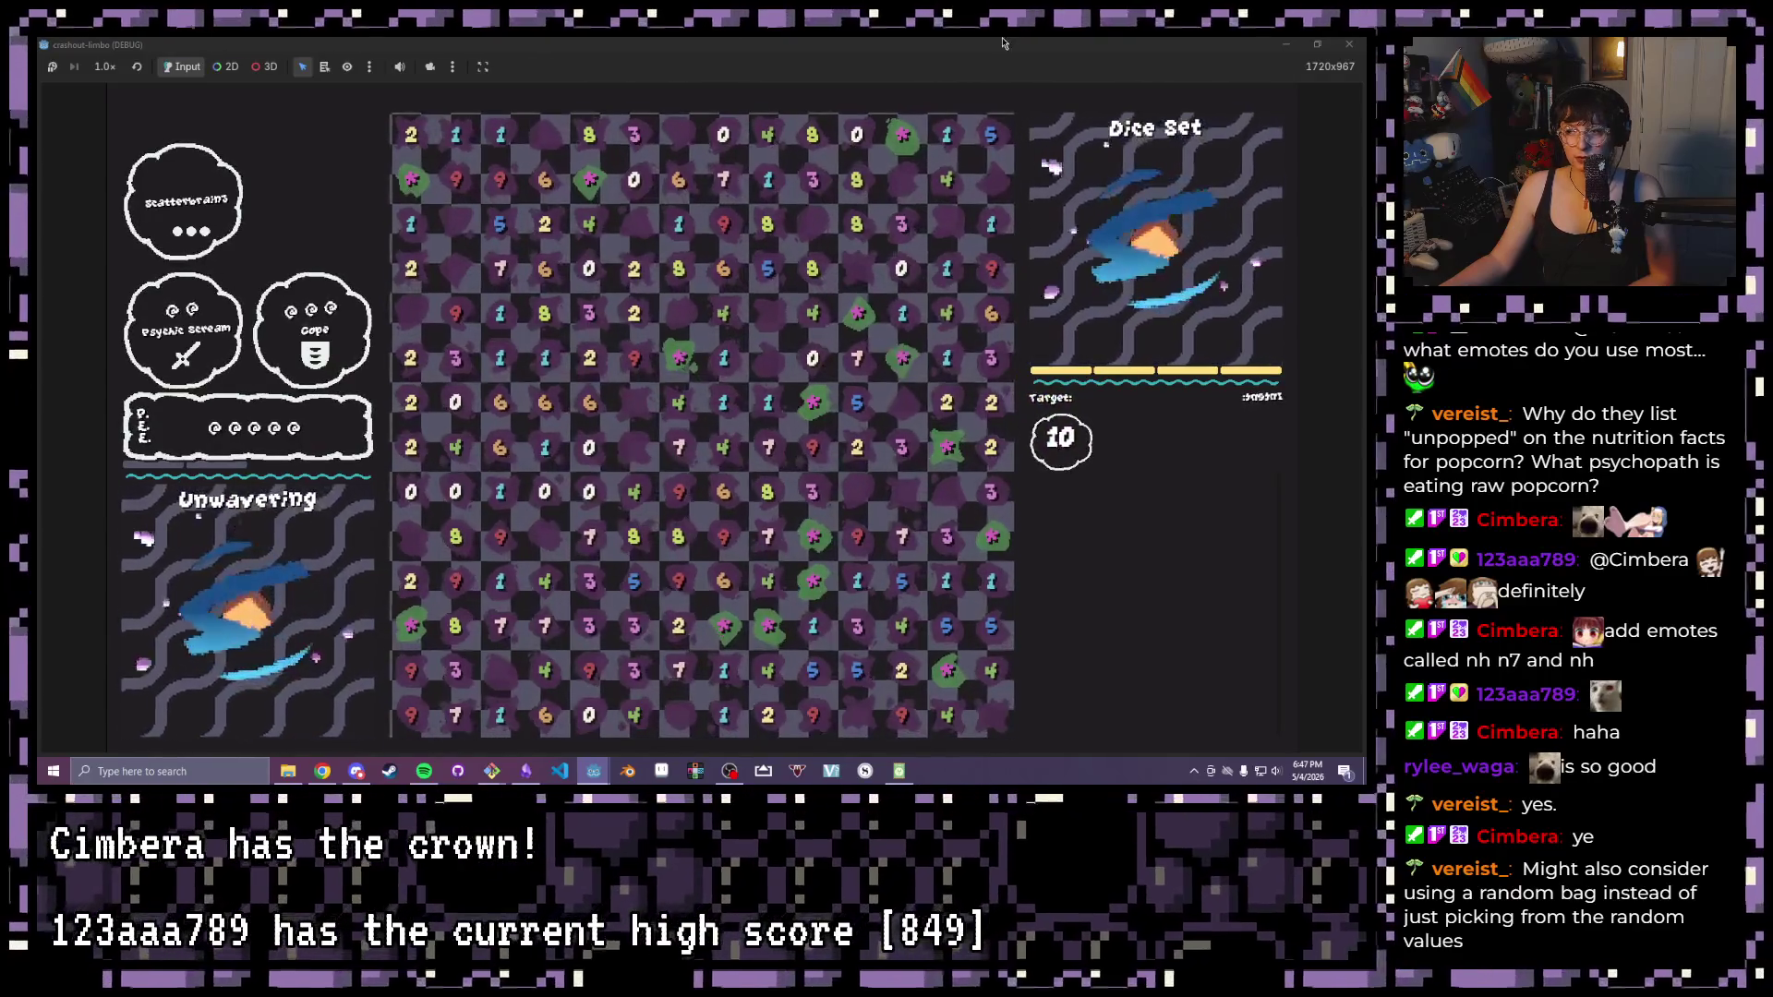
pyautogui.press('super+Down')
pyautogui.click(305, 745)
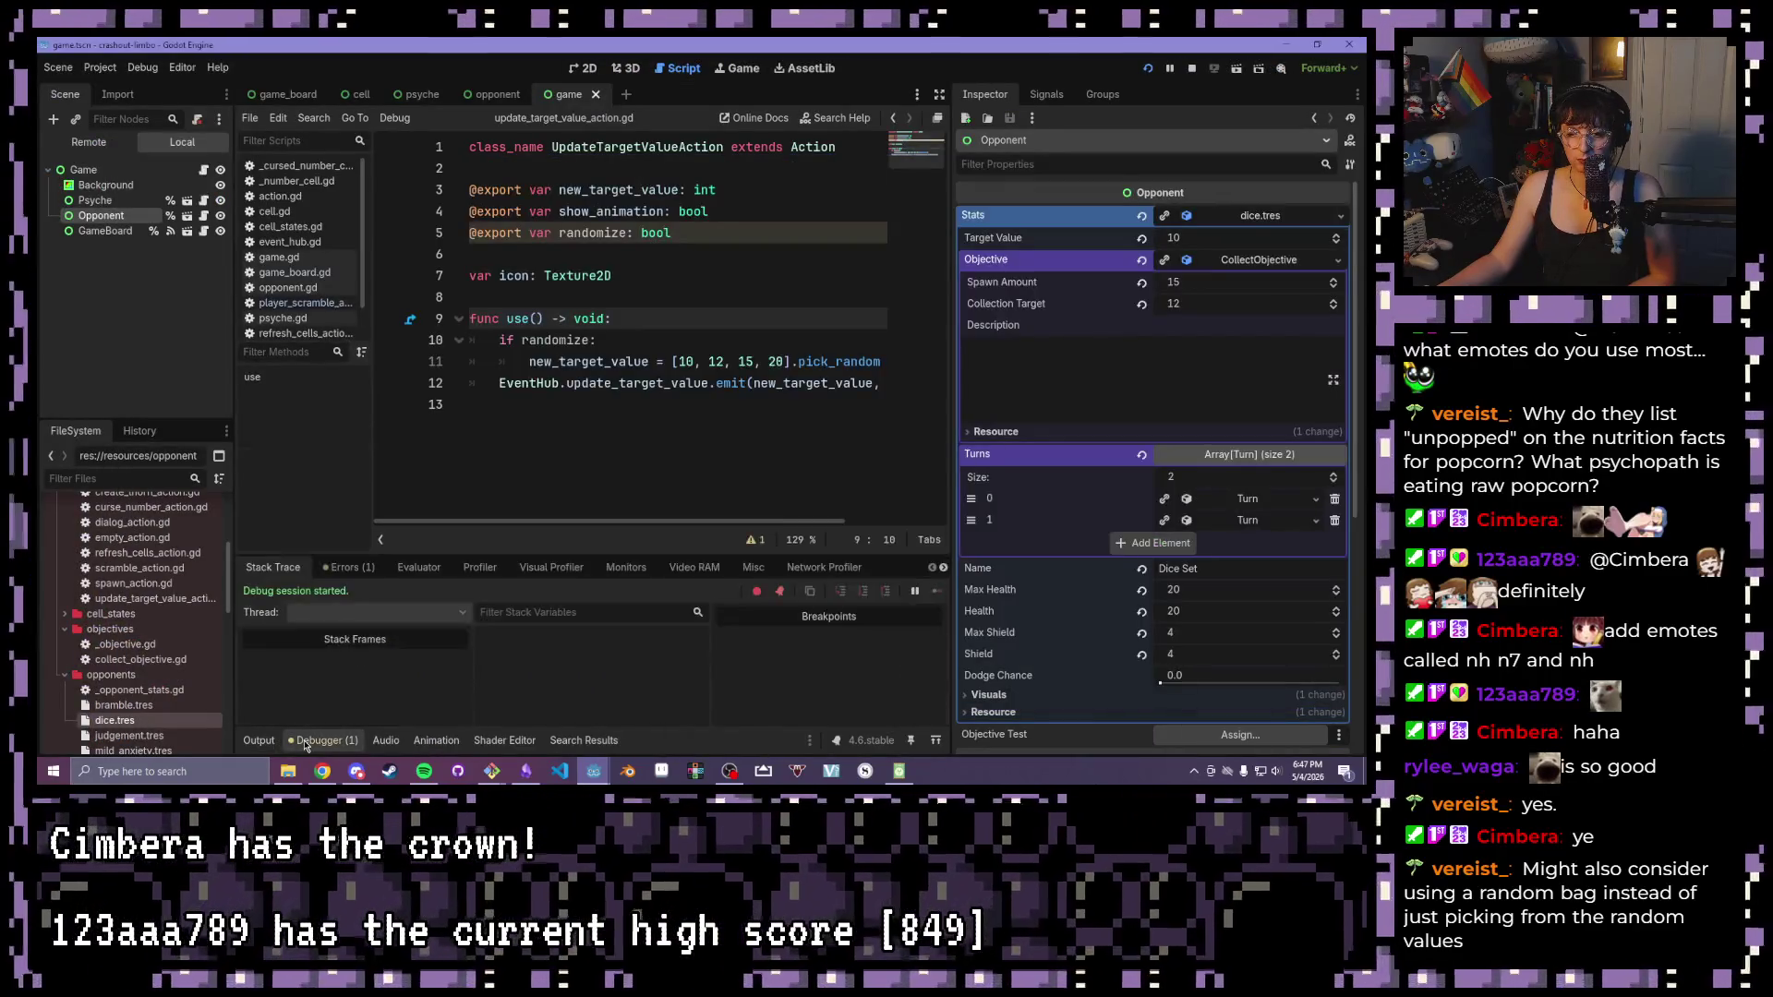
# Find the randomize warning in the Debugger errors and jump to its declaration
pyautogui.click(334, 565)
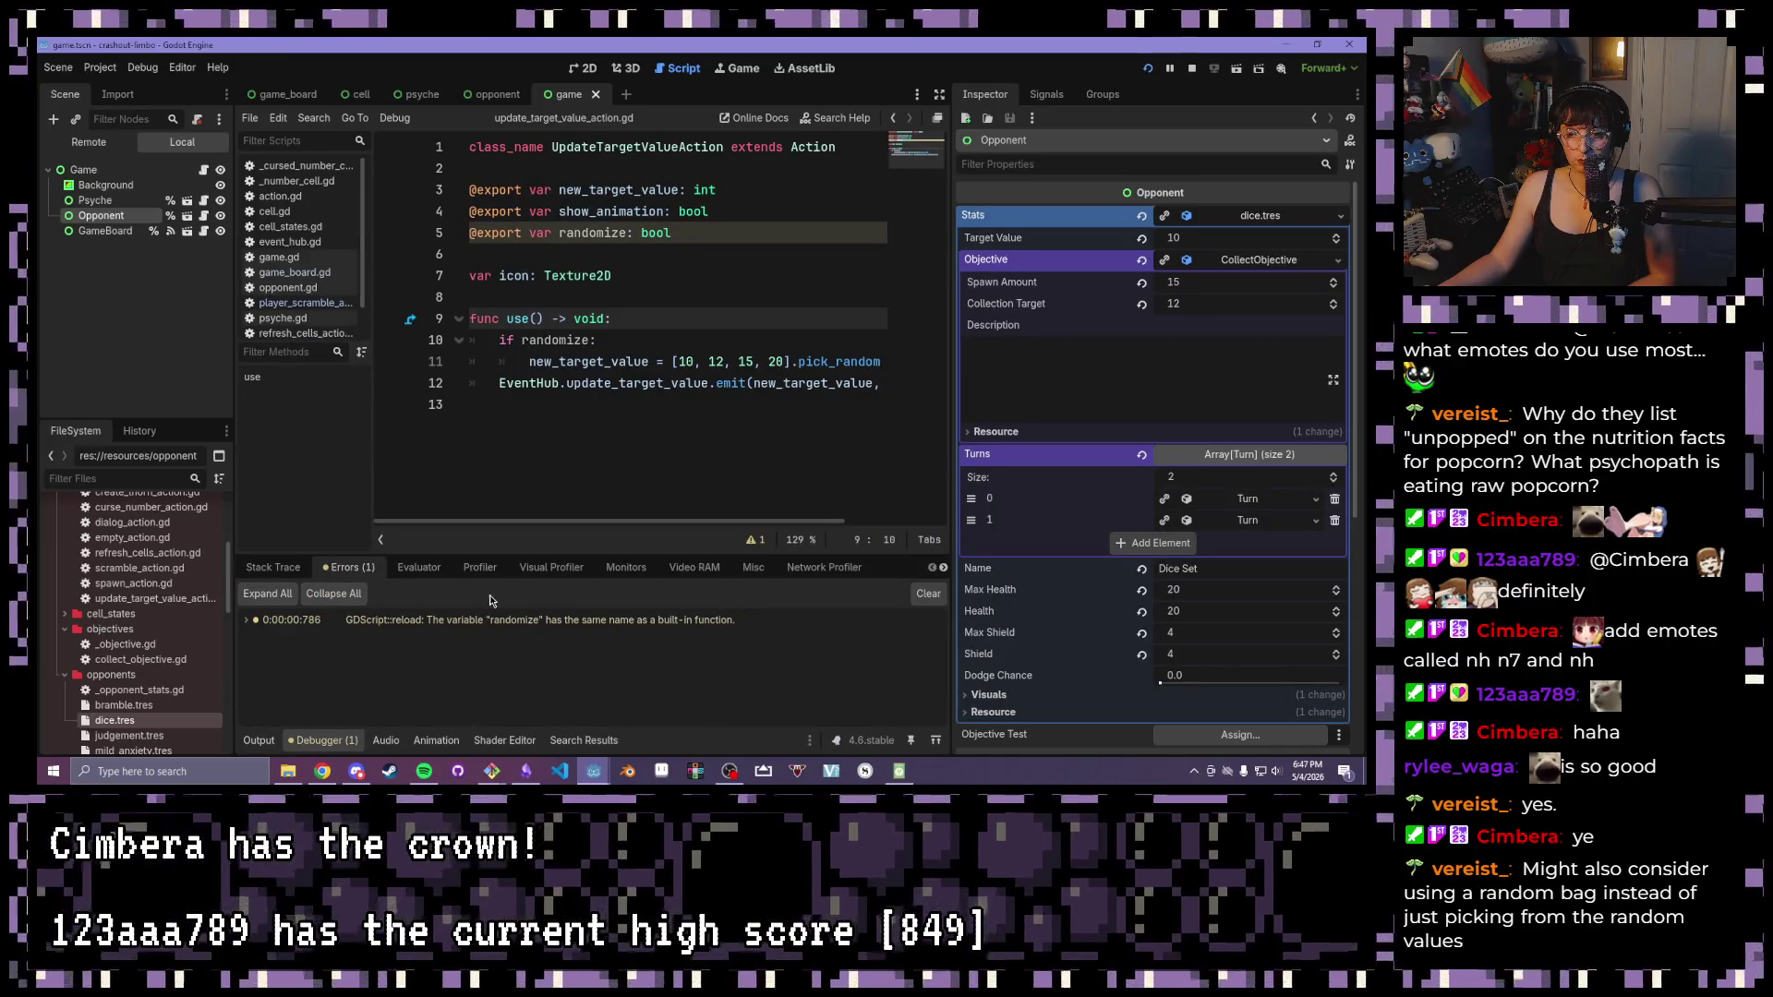
pyautogui.moveTo(501, 628)
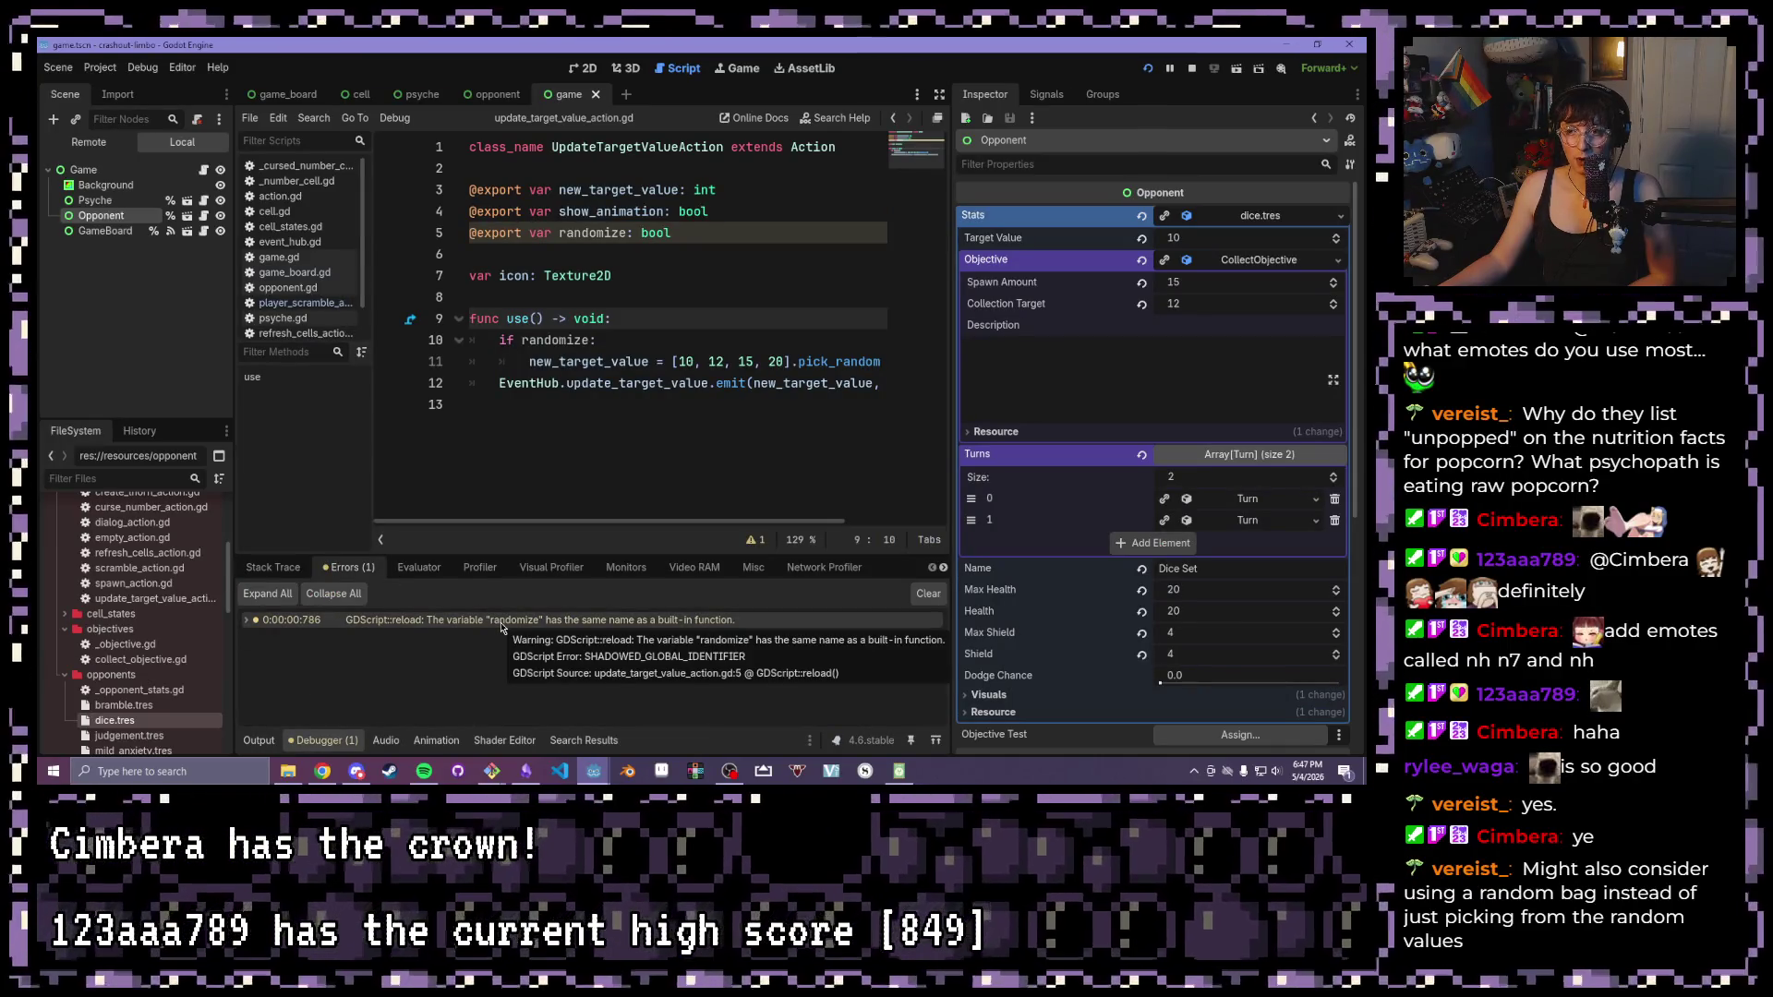
pyautogui.click(626, 233)
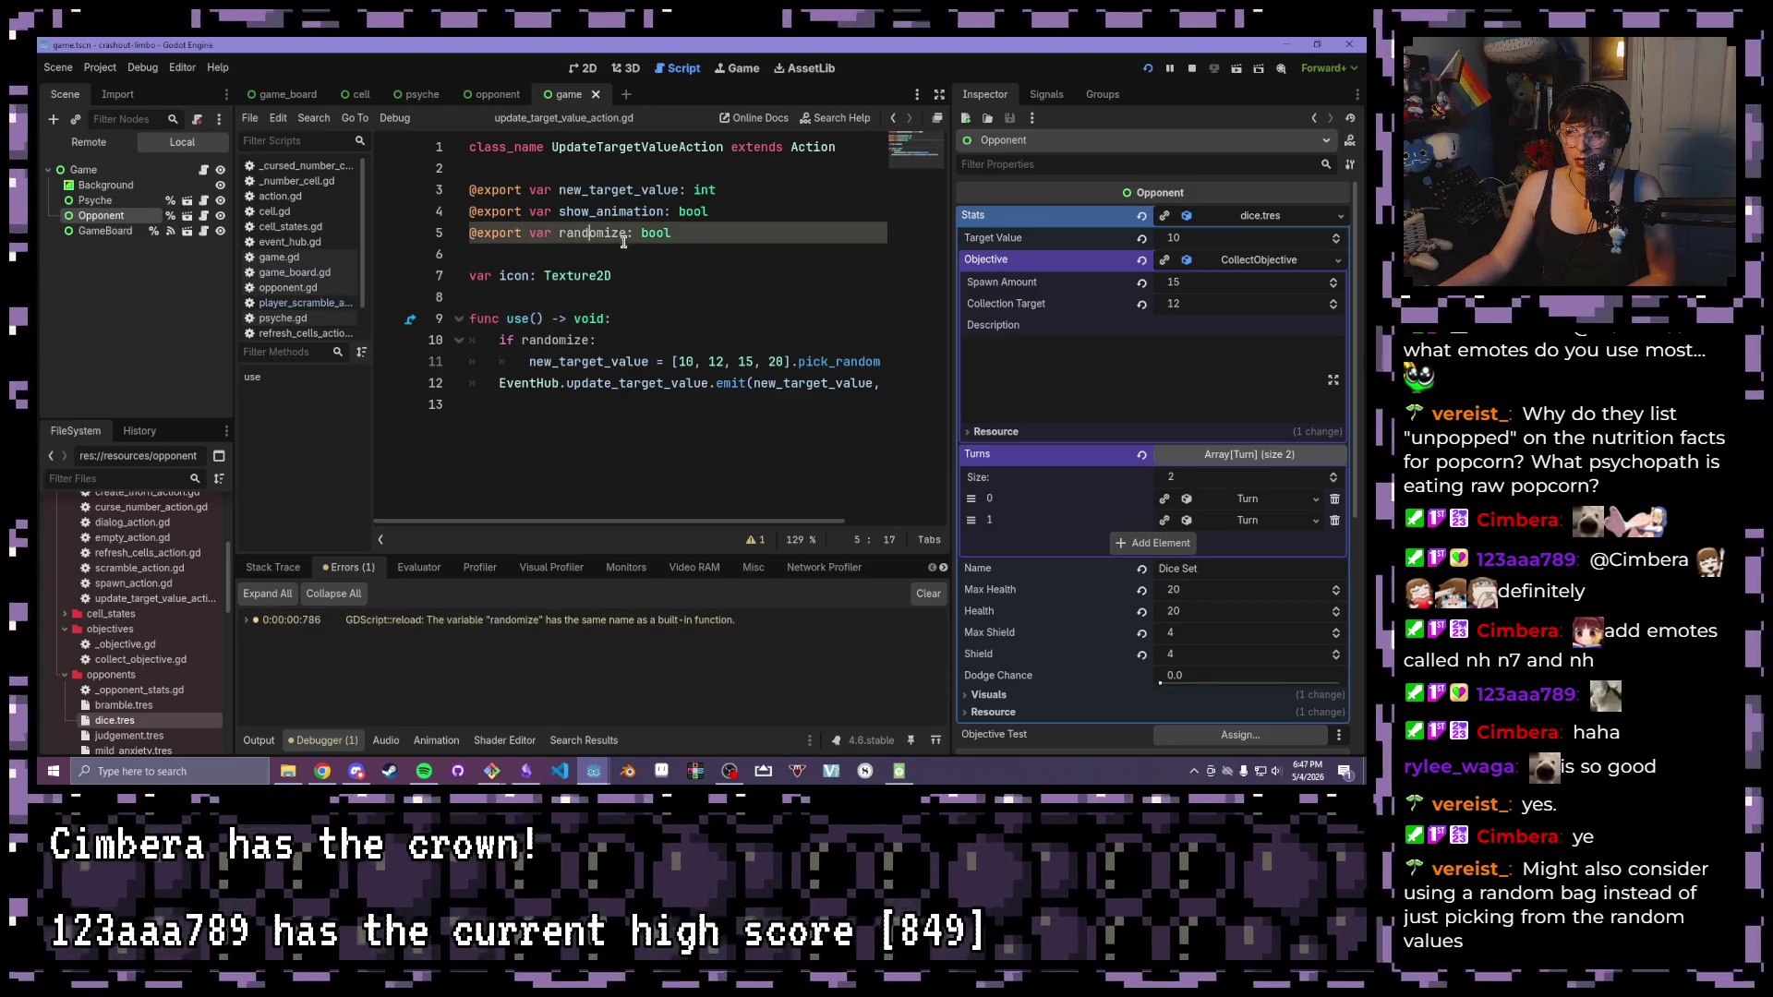
# Rename randomize to make_random on lines 5 and 10, save, and rerun the game
pyautogui.moveTo(626, 232); pyautogui.dragTo(557, 233)
pyautogui.write('make_random')
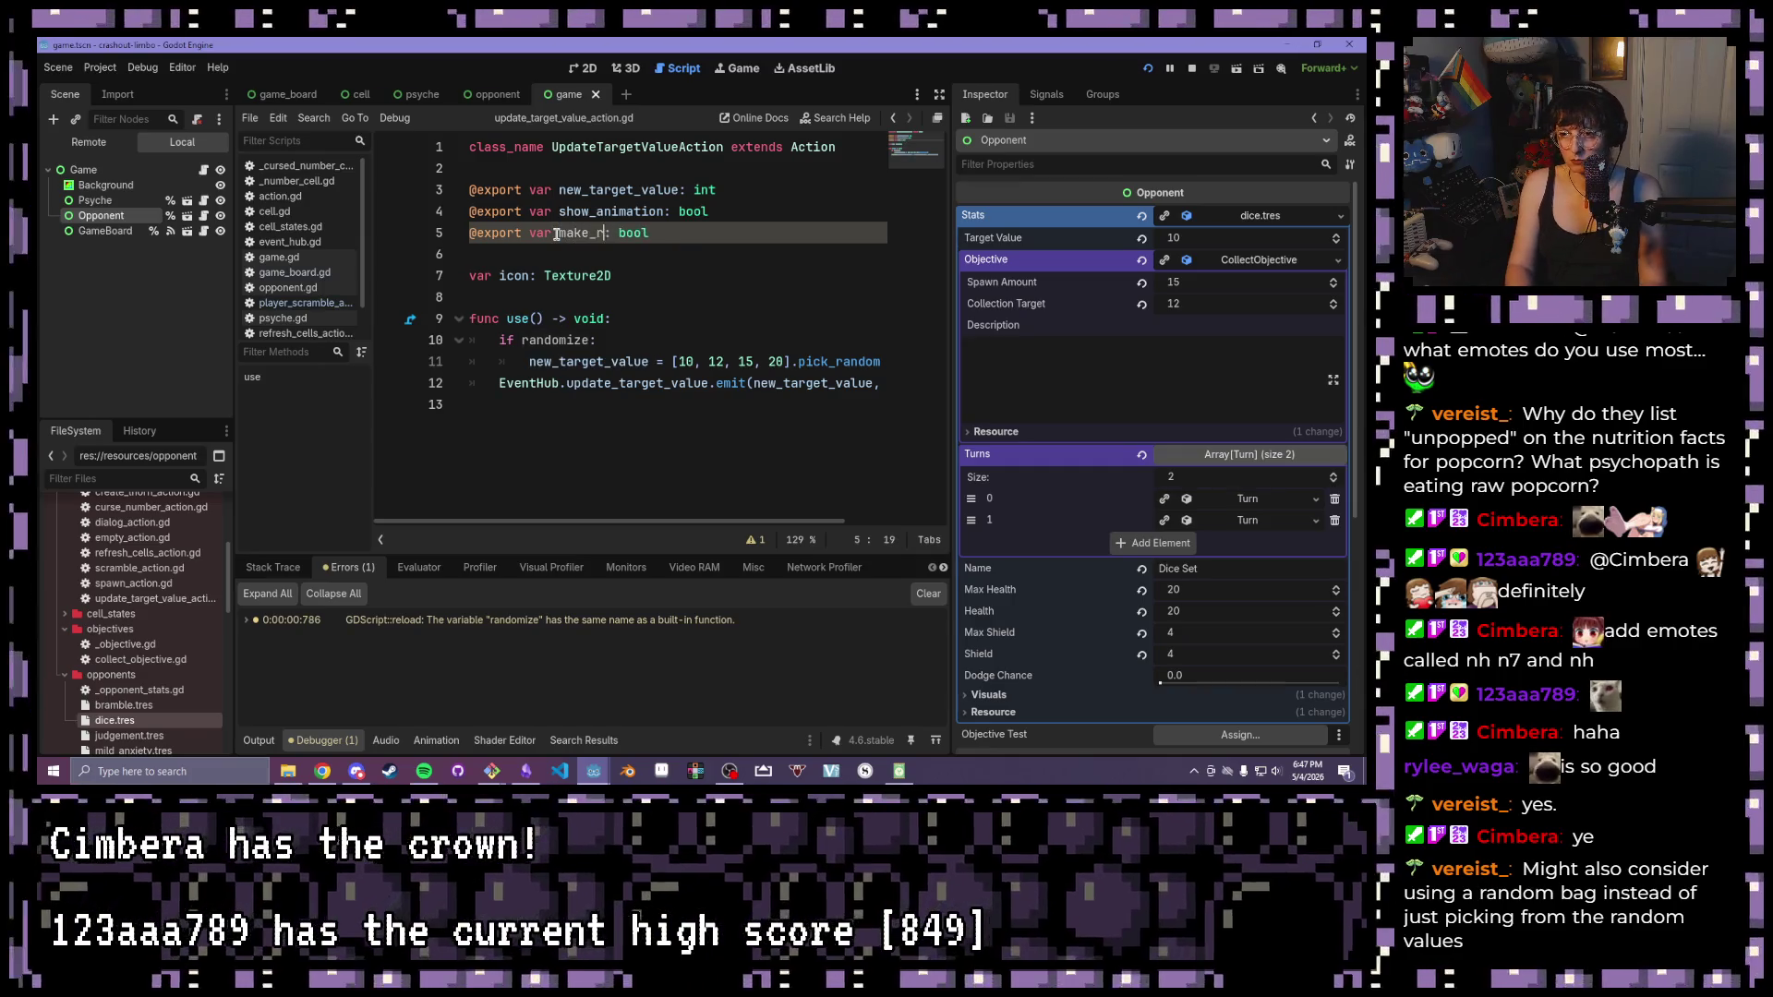
pyautogui.moveTo(591, 338); pyautogui.dragTo(523, 340)
pyautogui.write('make_random')
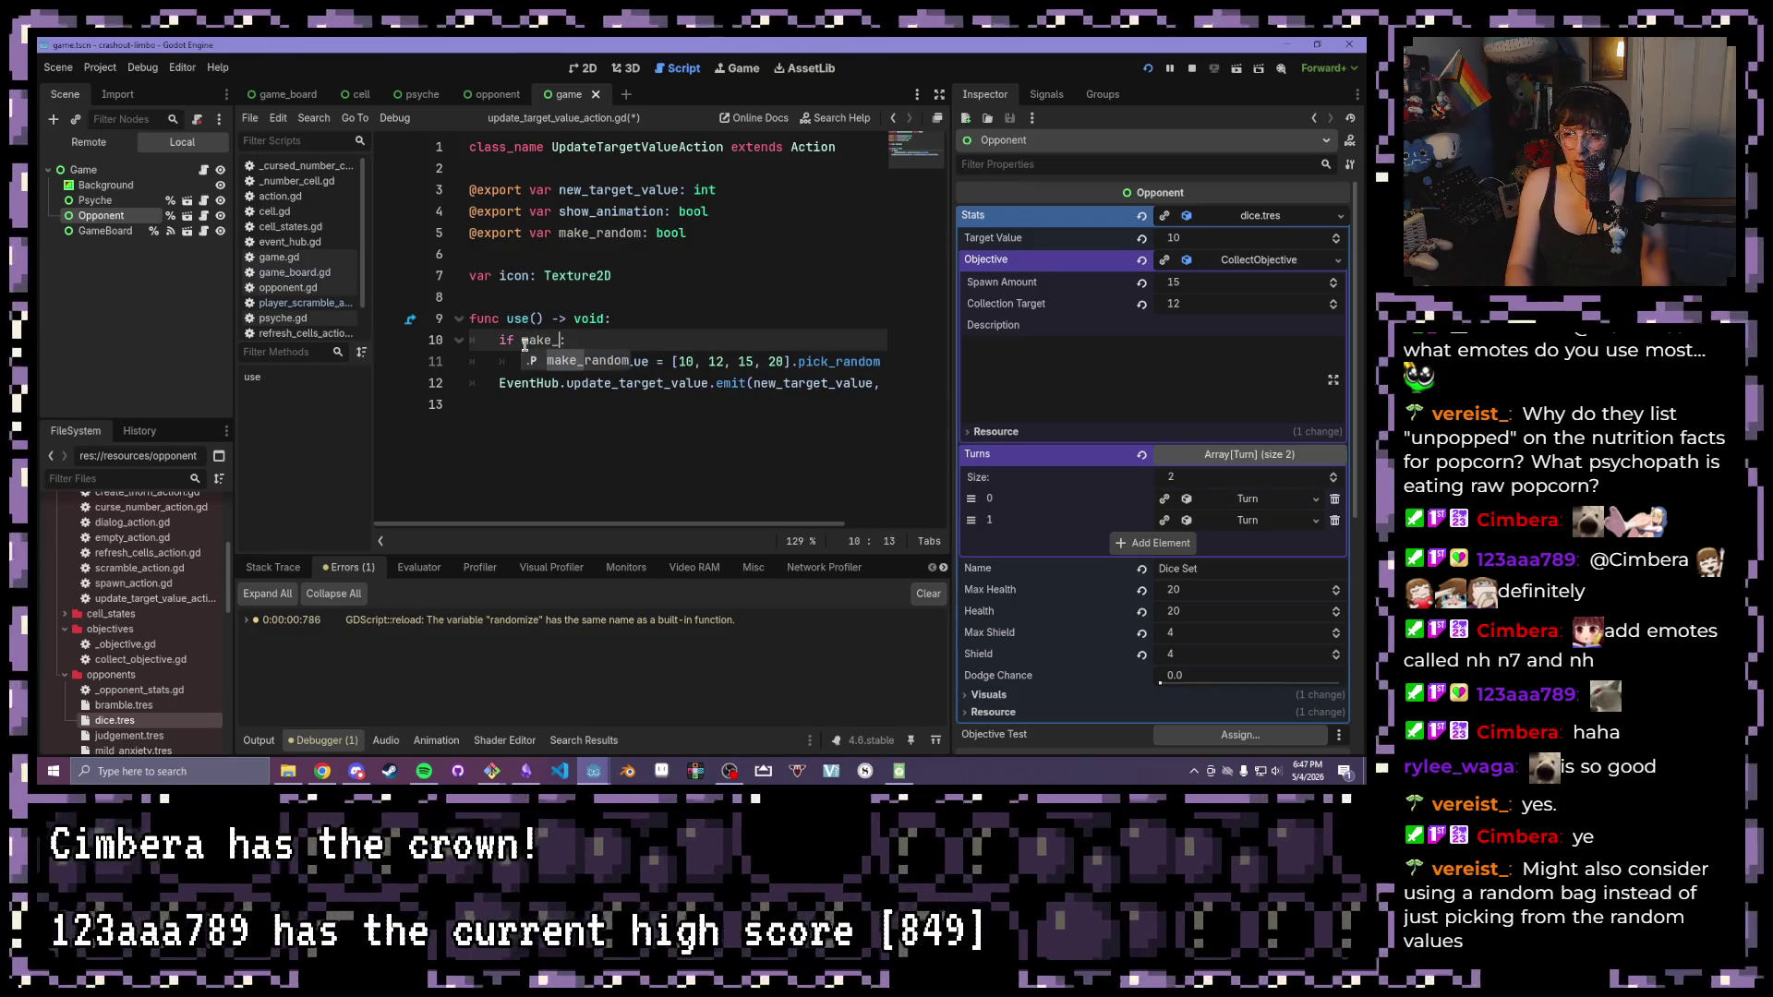
pyautogui.hotkey('ctrl', 's')
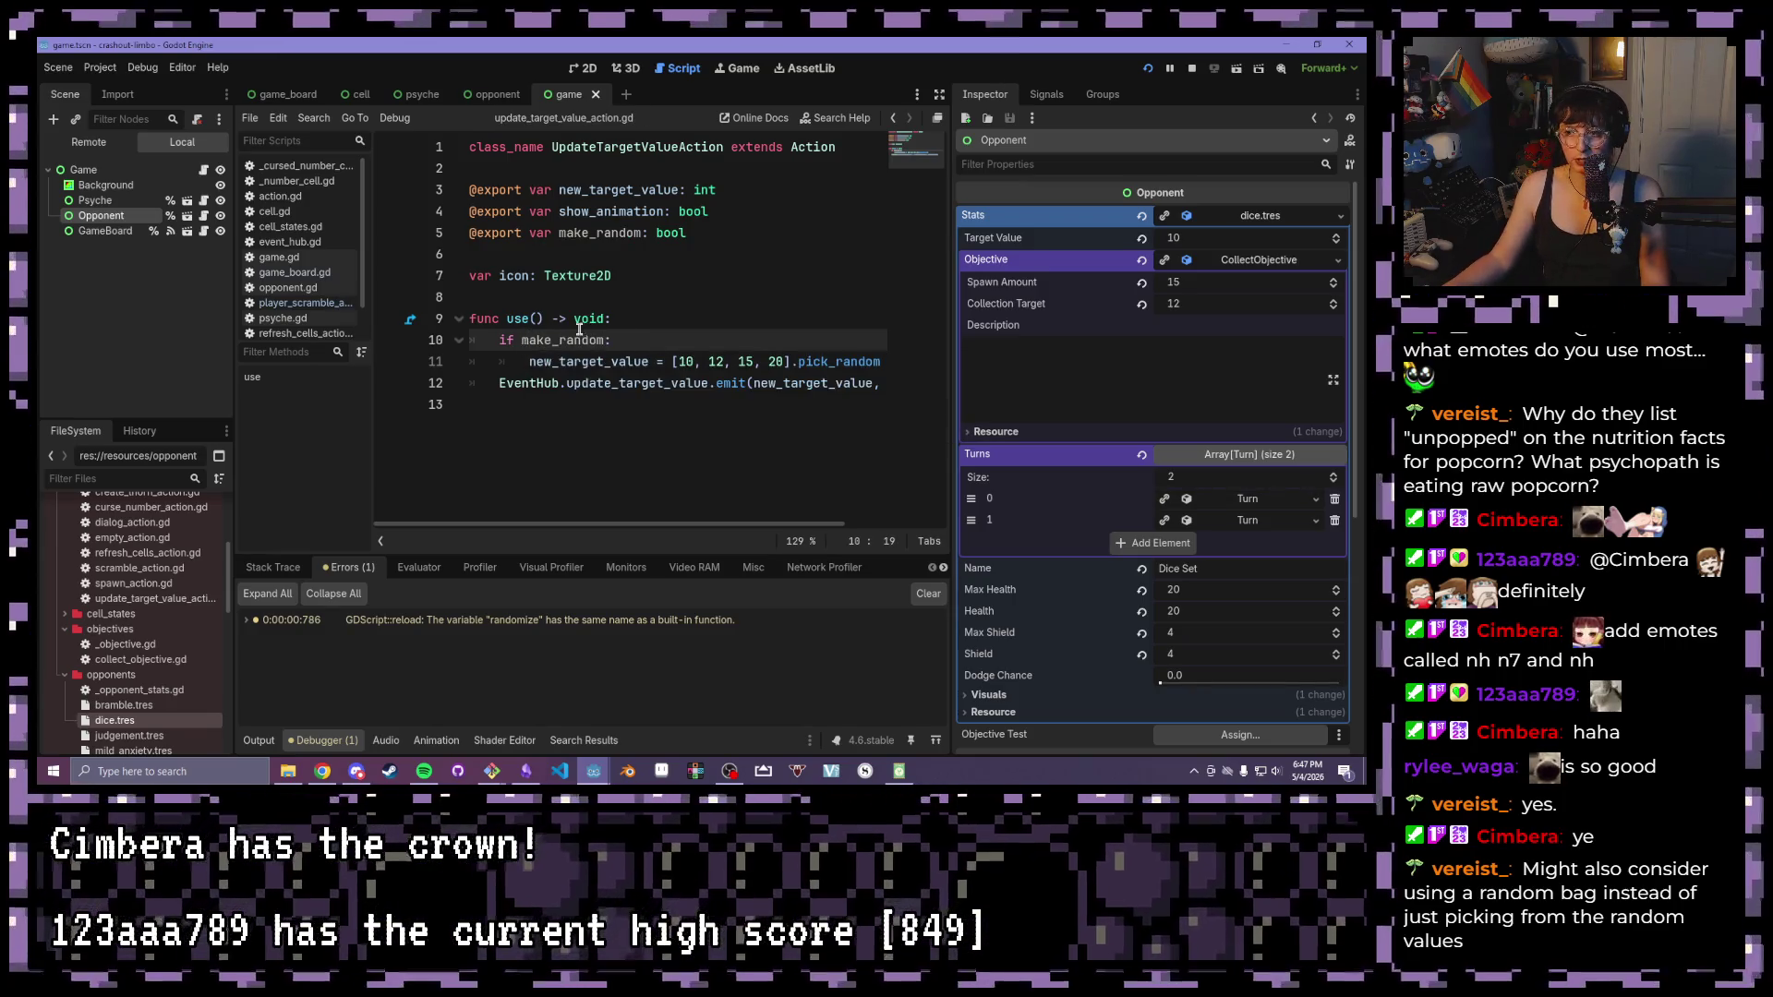
pyautogui.click(1148, 70)
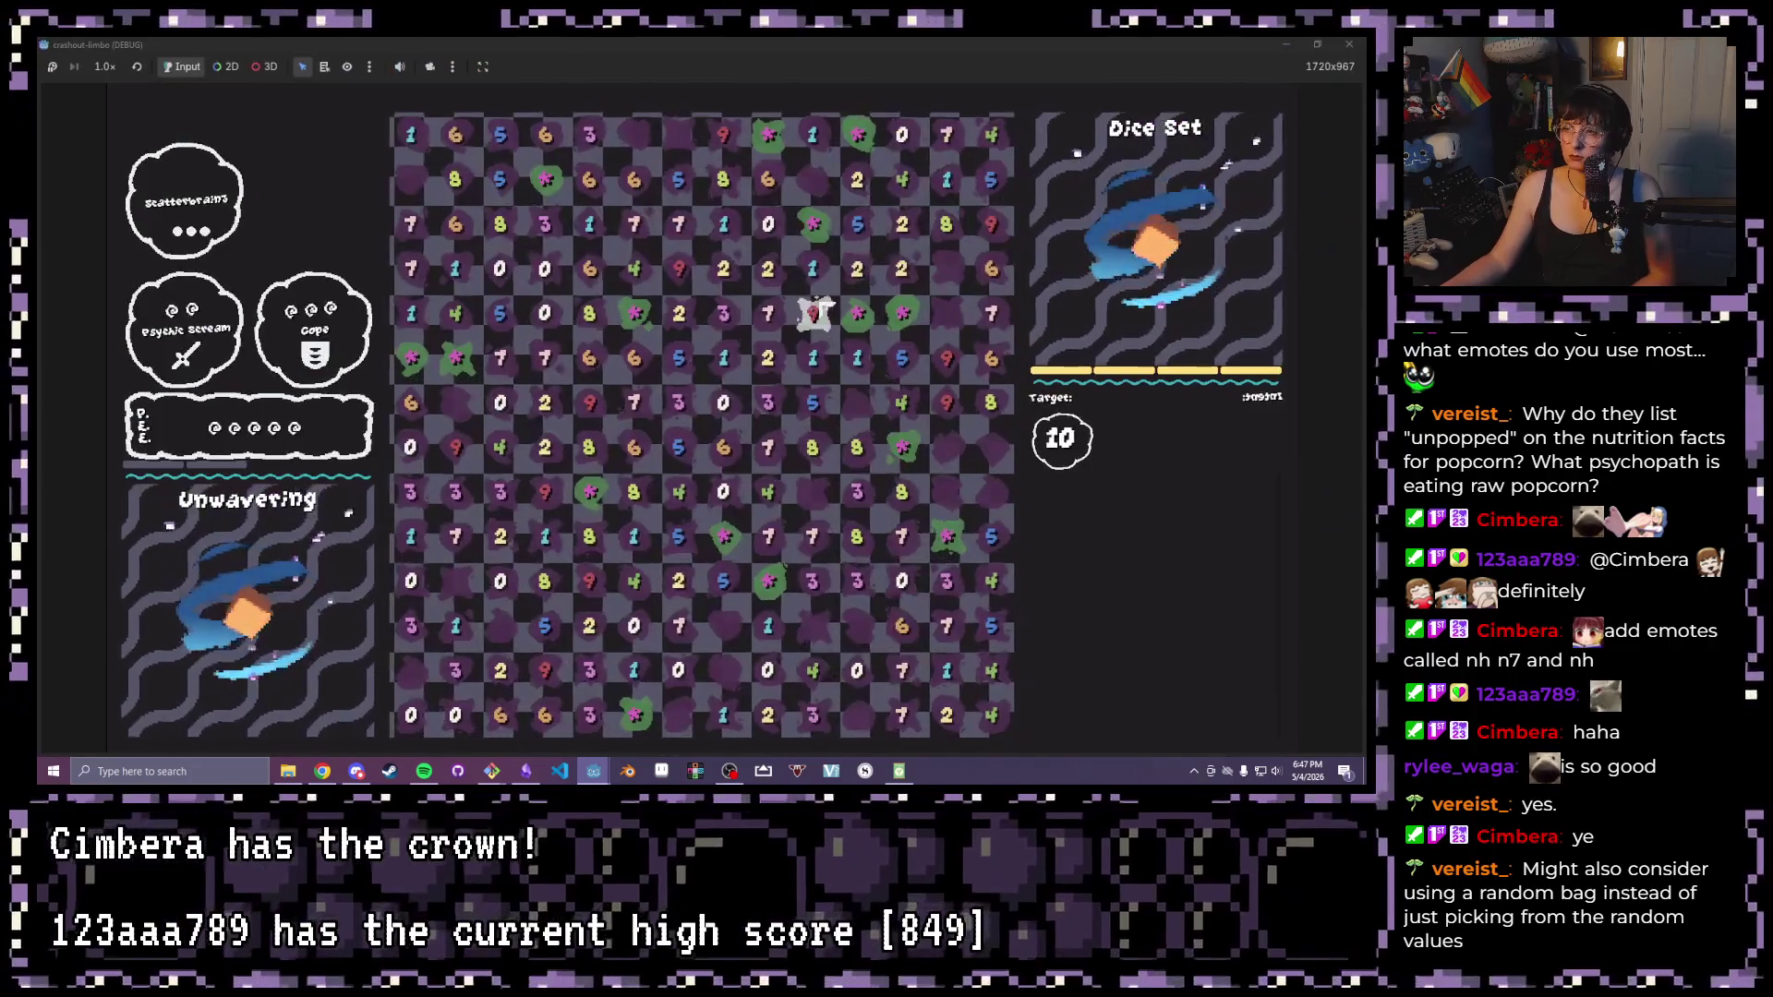
# Clear a column of dice in the running game, close it, and select .pick_random() on line 11
pyautogui.click(814, 314)
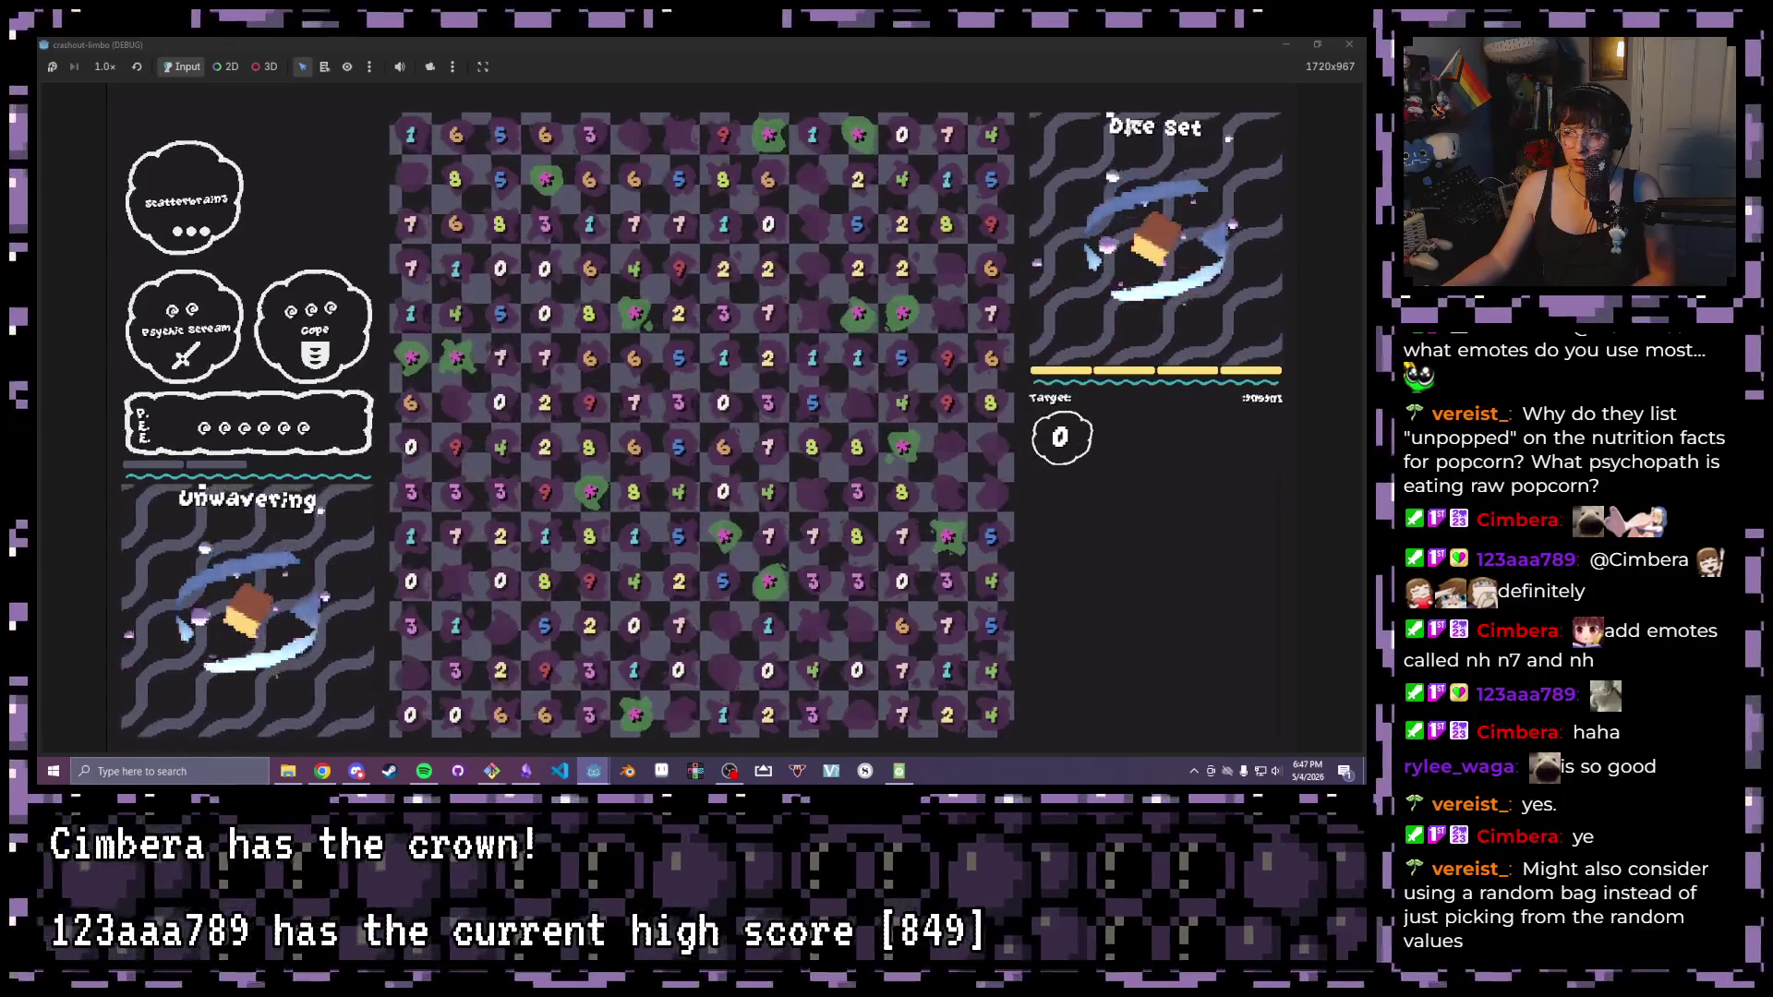
pyautogui.moveTo(1064, 44); pyautogui.dragTo(1065, 99)
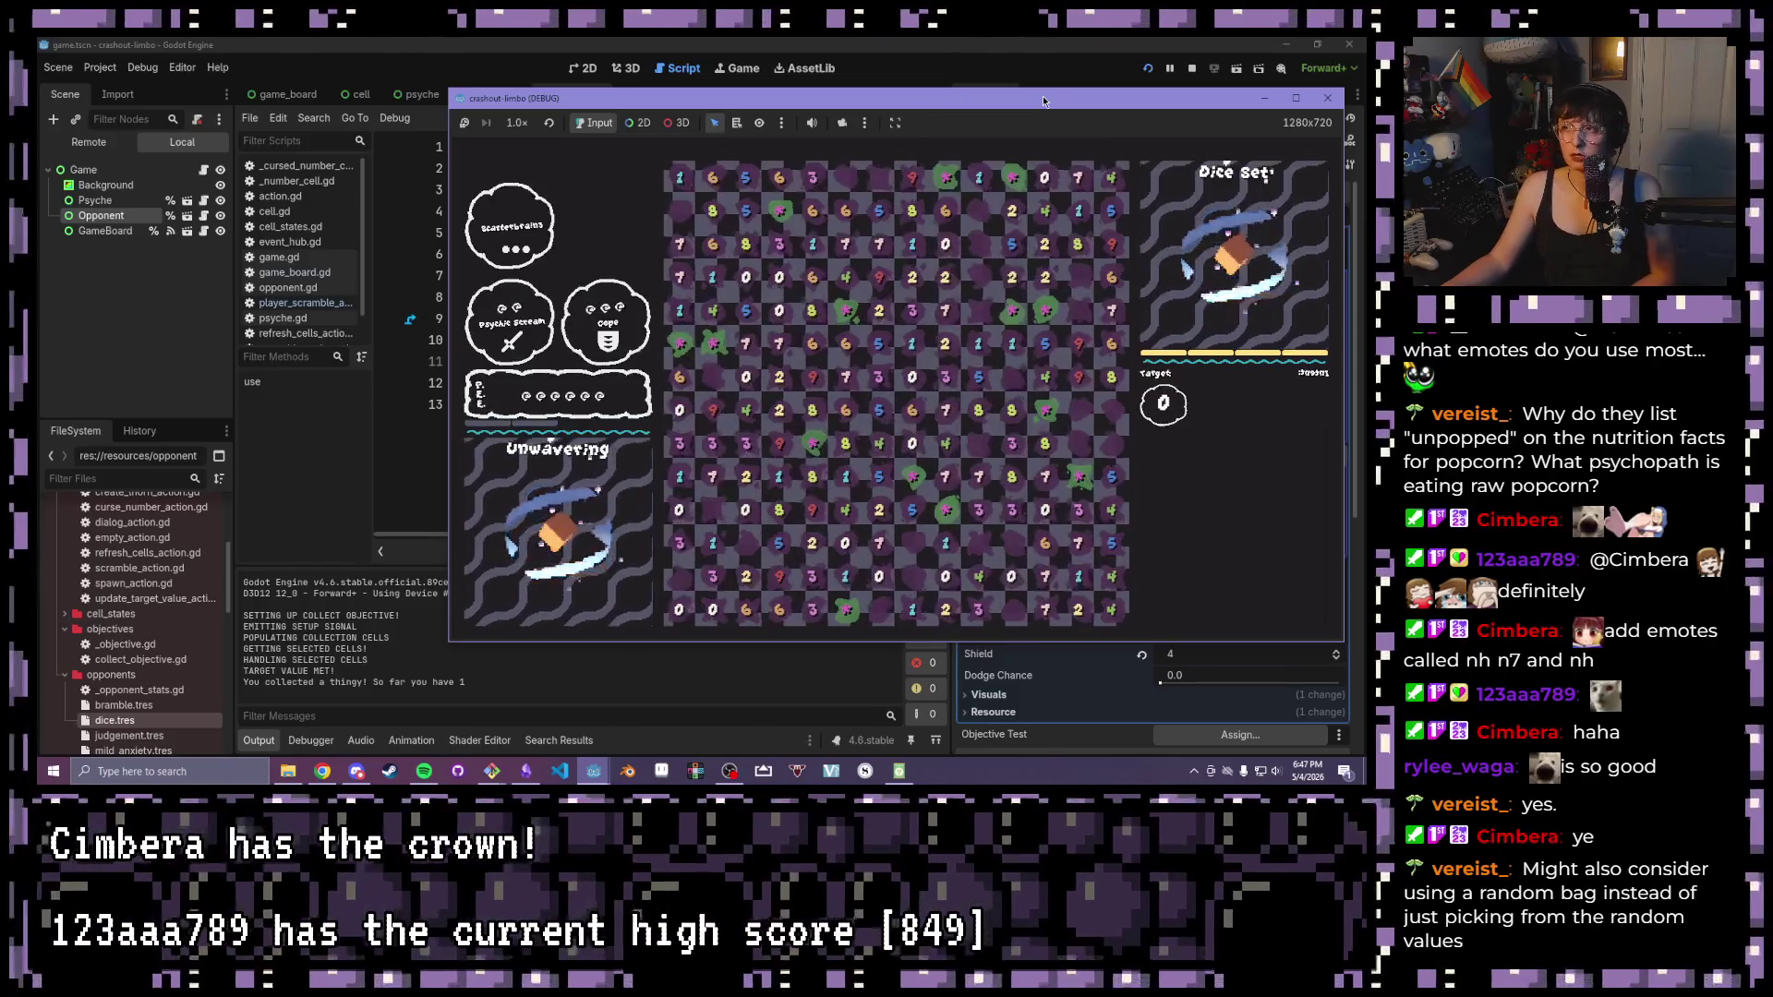
pyautogui.moveTo(1043, 99); pyautogui.dragTo(922, 107)
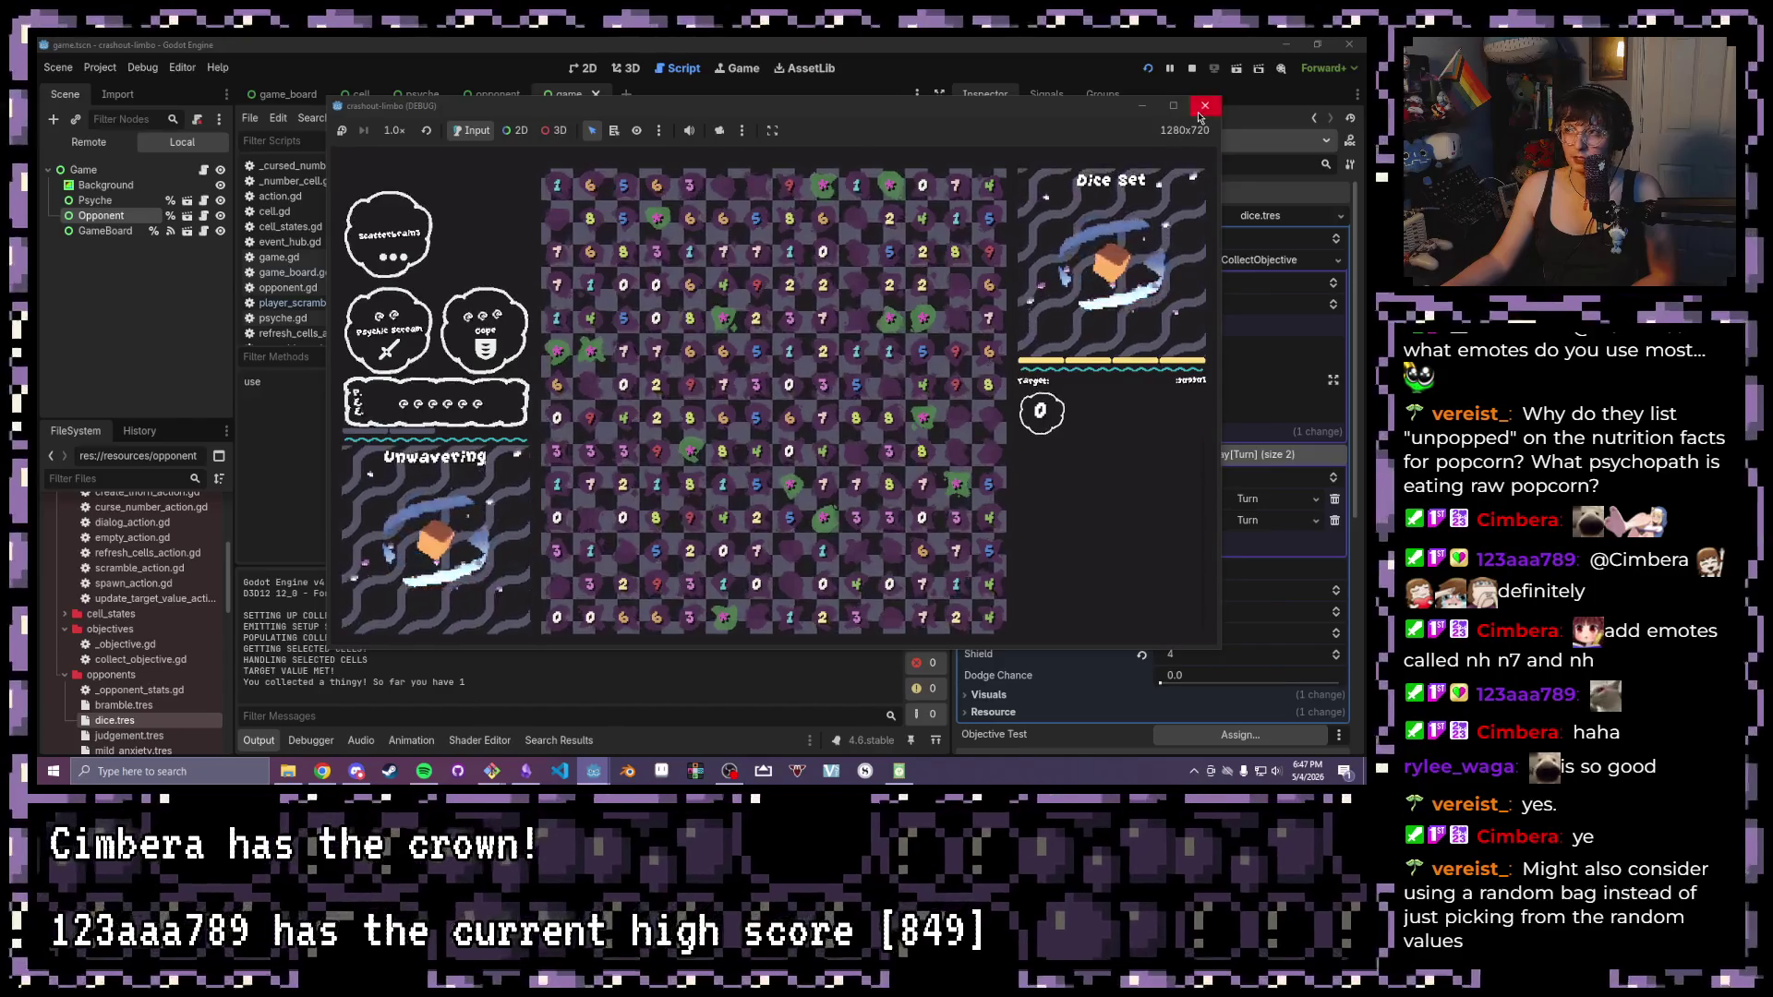
pyautogui.click(1203, 107)
pyautogui.moveTo(787, 361); pyautogui.dragTo(892, 360)
pyautogui.click(877, 364)
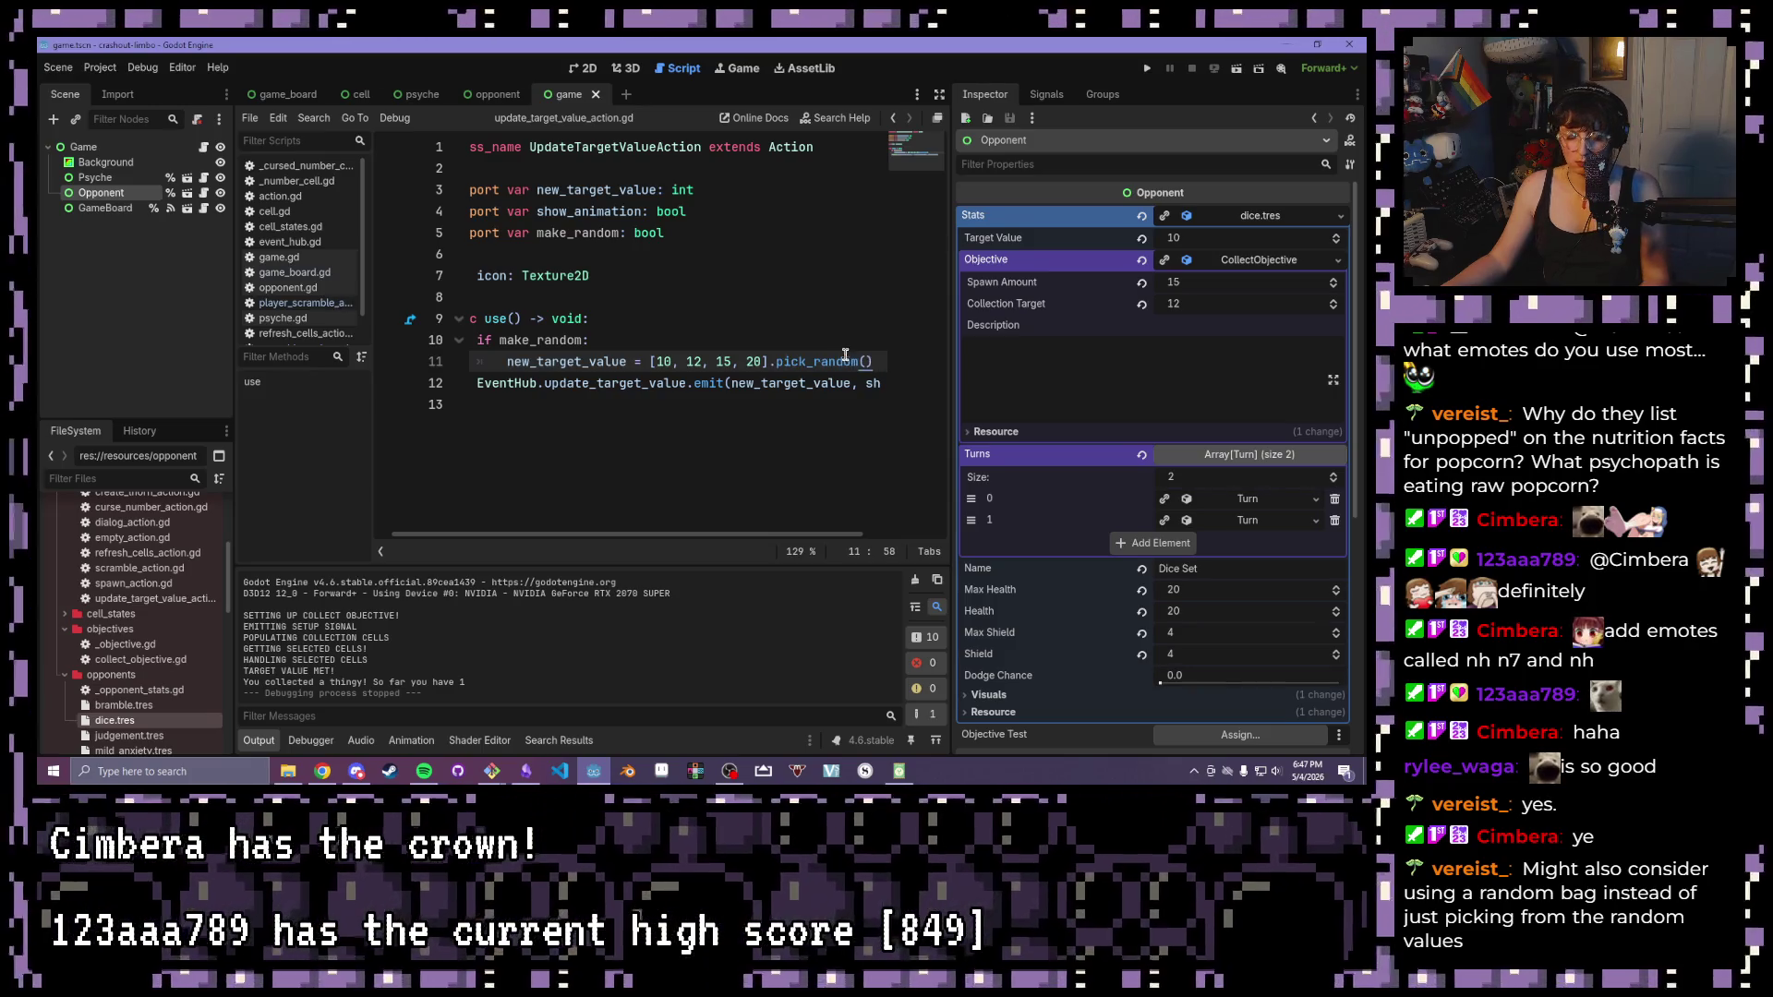
pyautogui.keyDown('ctrl'); pyautogui.click(809, 362); pyautogui.keyUp('ctrl')
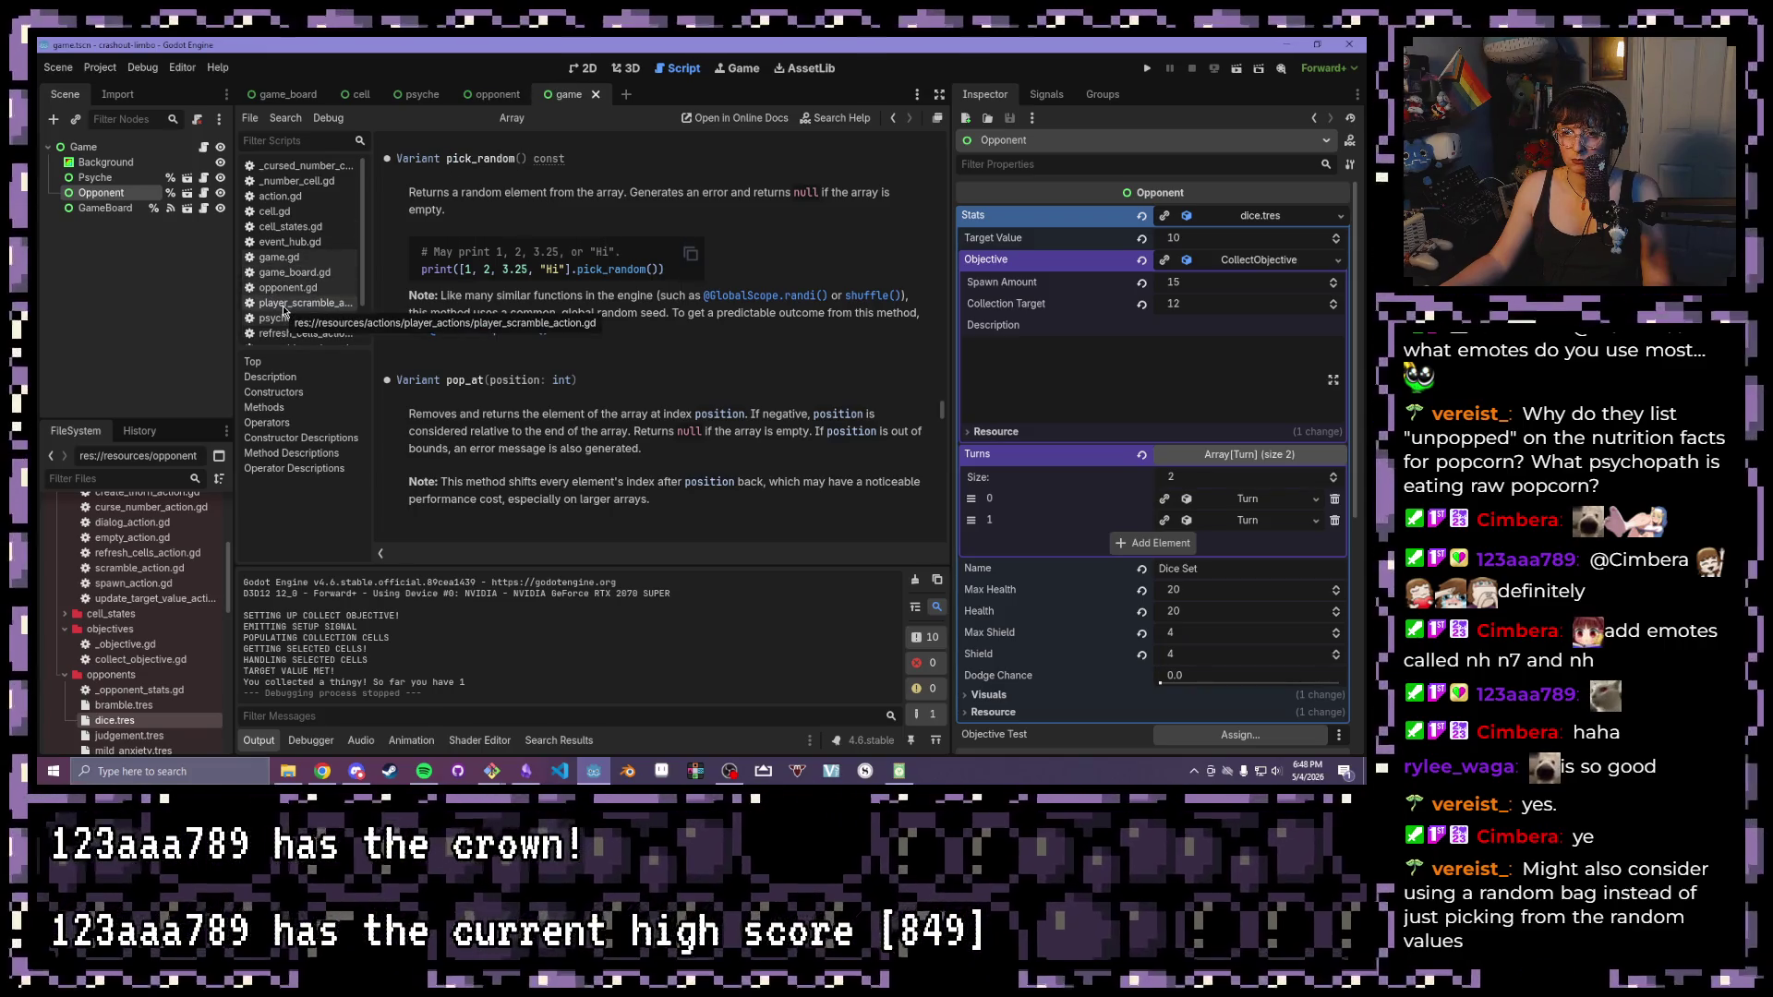
pyautogui.scroll(-1, 288, 182)
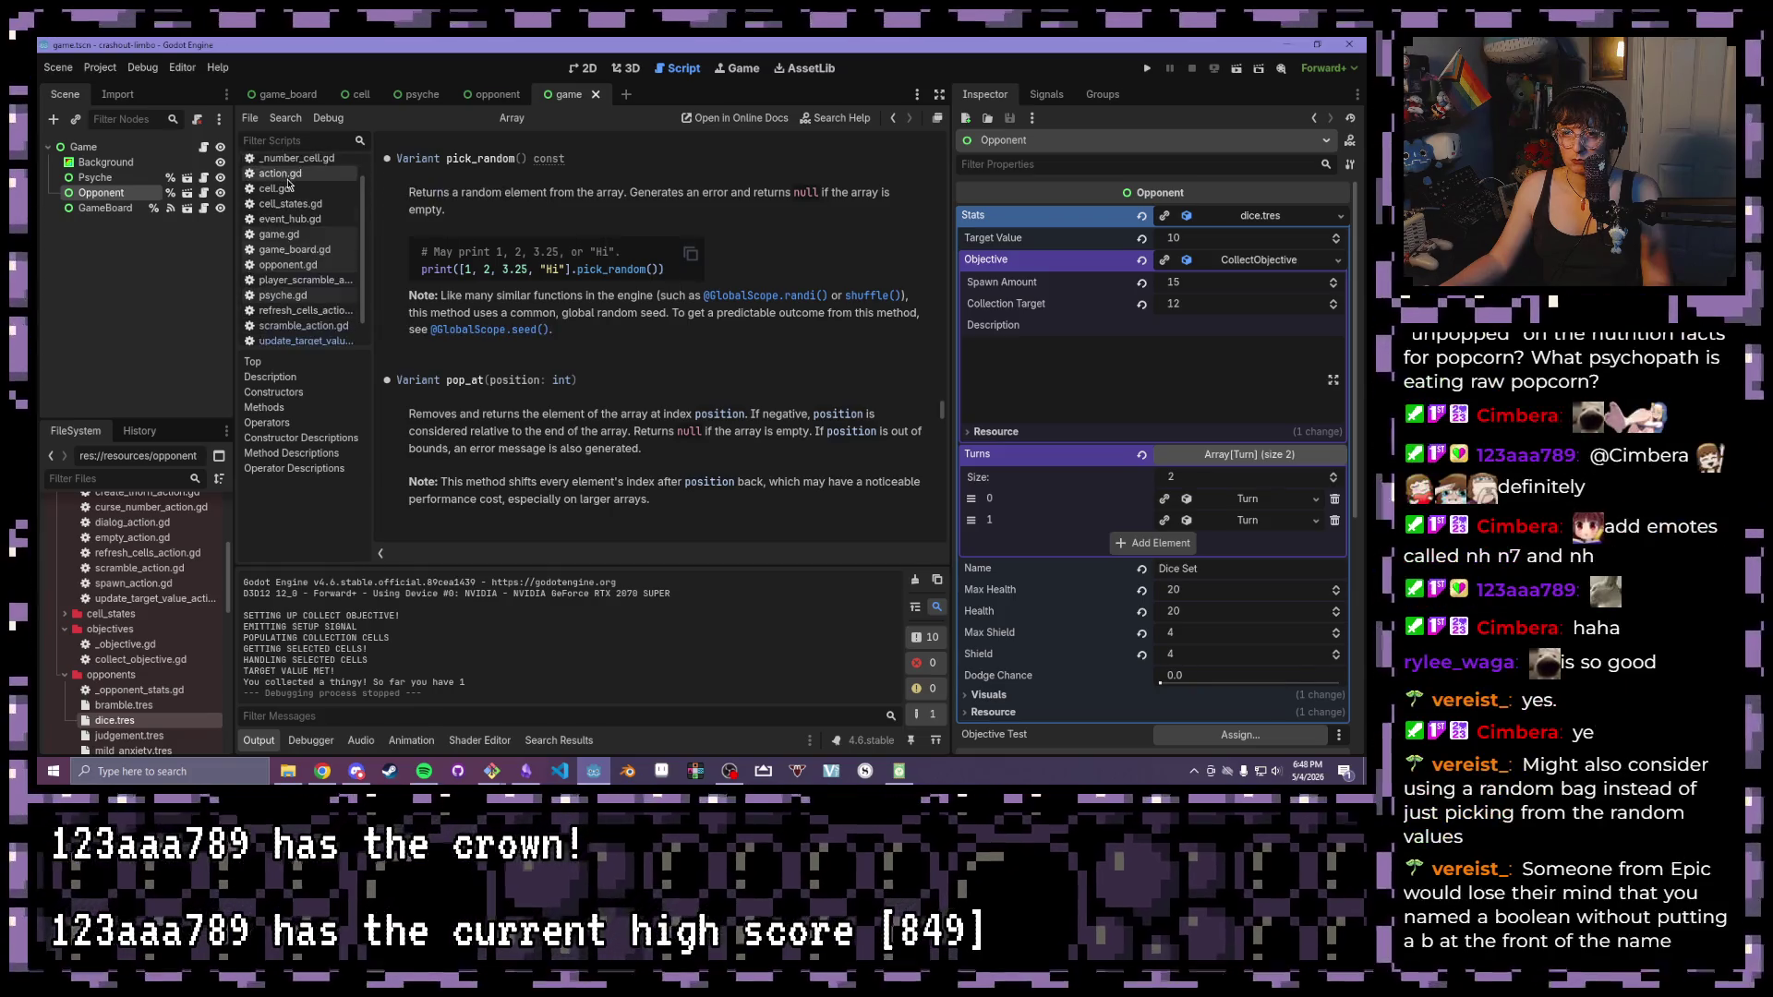
pyautogui.scroll(-1, 288, 182)
pyautogui.click(309, 318)
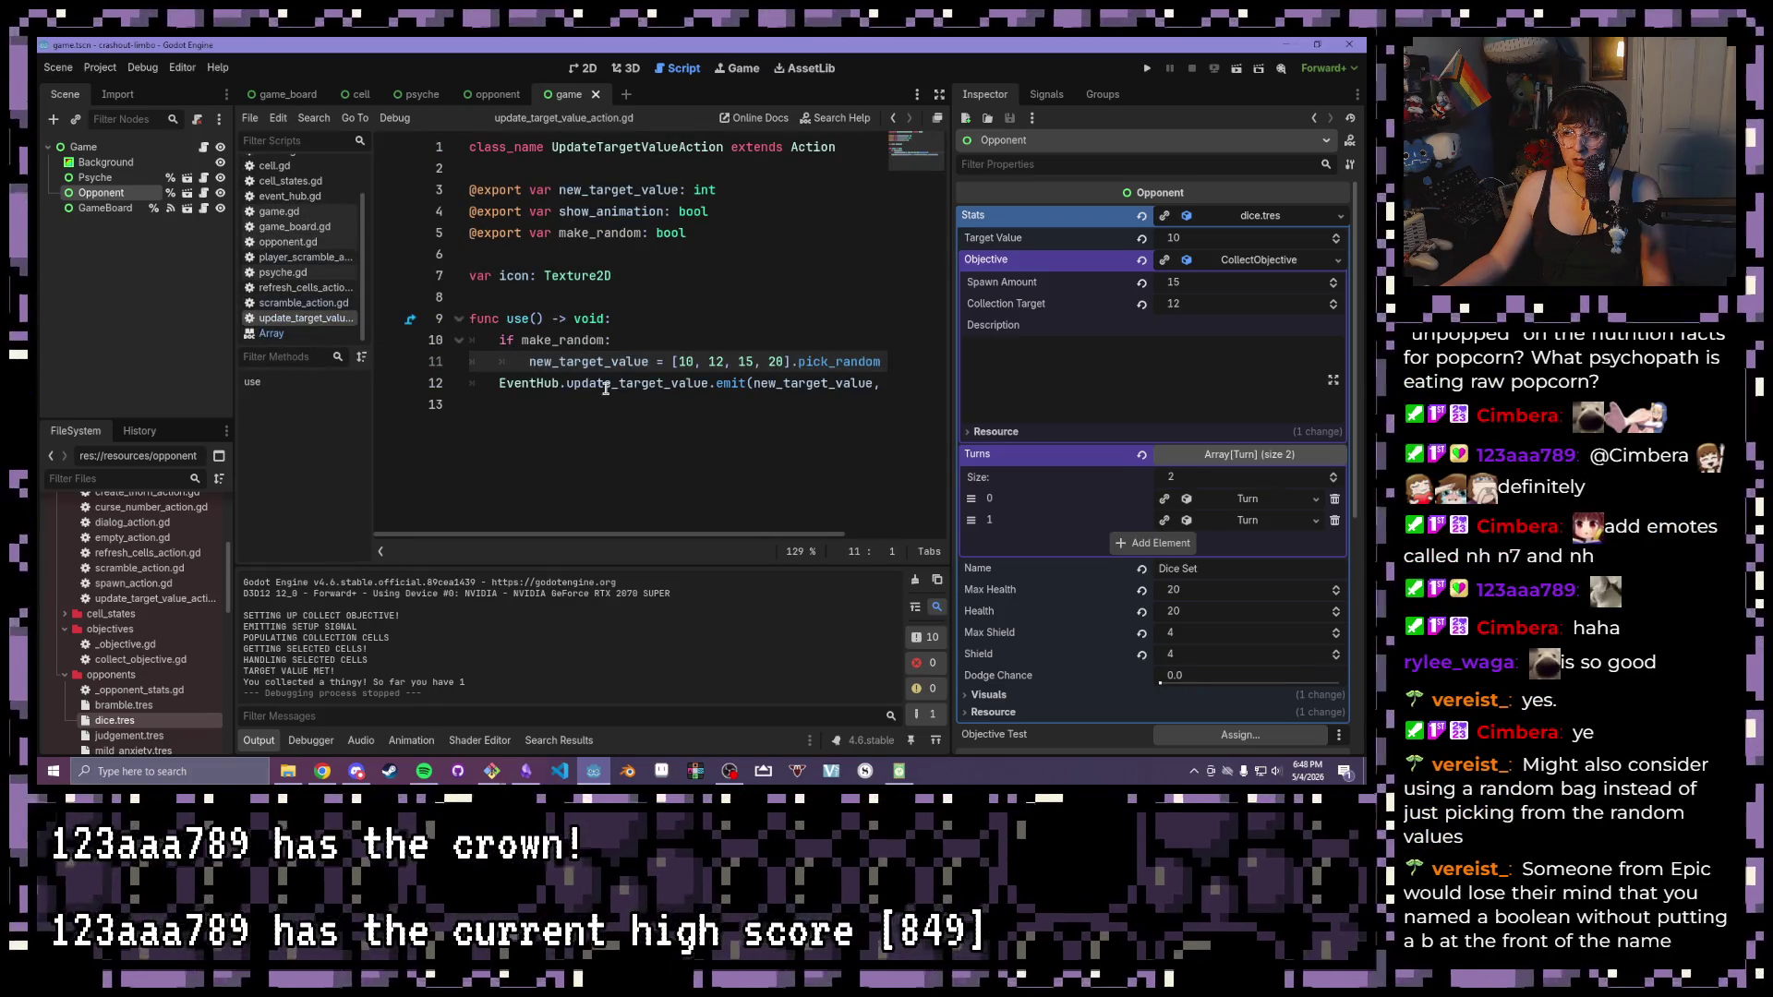
# Copy the EventHub emit call into the make_random branch
pyautogui.moveTo(529, 362); pyautogui.dragTo(658, 362)
pyautogui.doubleClick(643, 362)
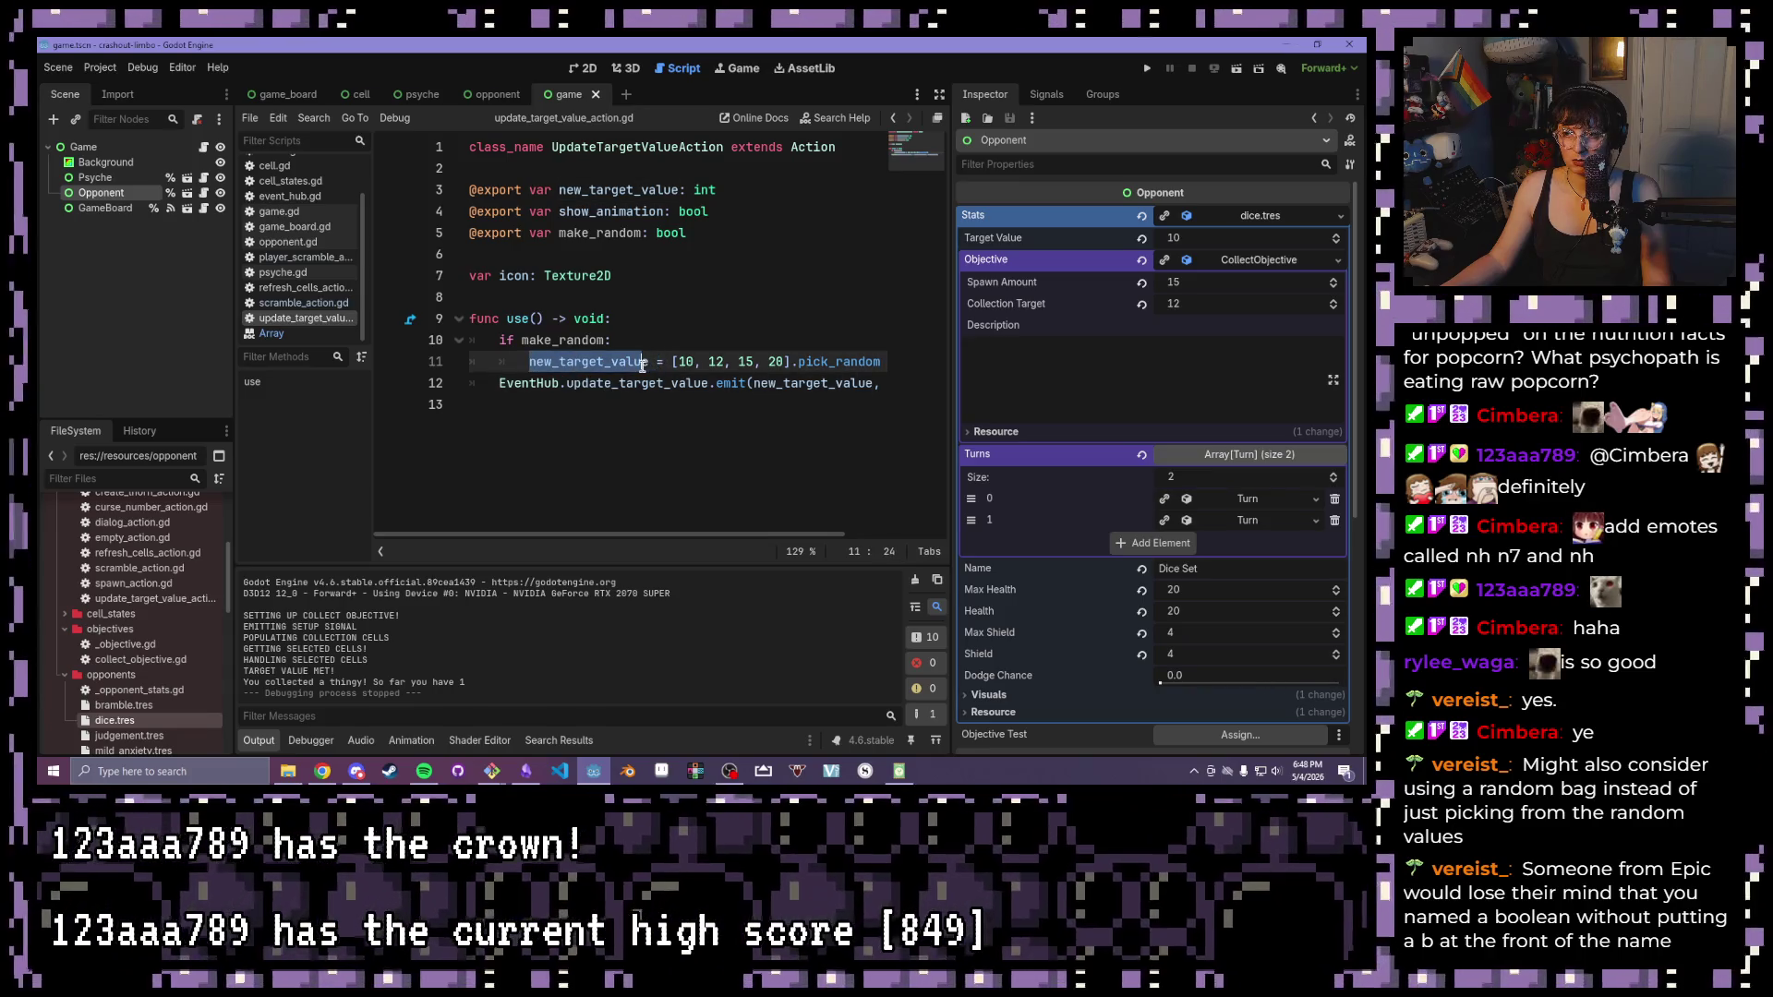
pyautogui.moveTo(790, 536)
pyautogui.mouseDown()
pyautogui.moveTo(855, 535)
pyautogui.moveTo(790, 535)
pyautogui.mouseUp()
pyautogui.click(731, 184)
pyautogui.moveTo(731, 190); pyautogui.dragTo(422, 186)
pyautogui.click(757, 362)
pyautogui.click(628, 339)
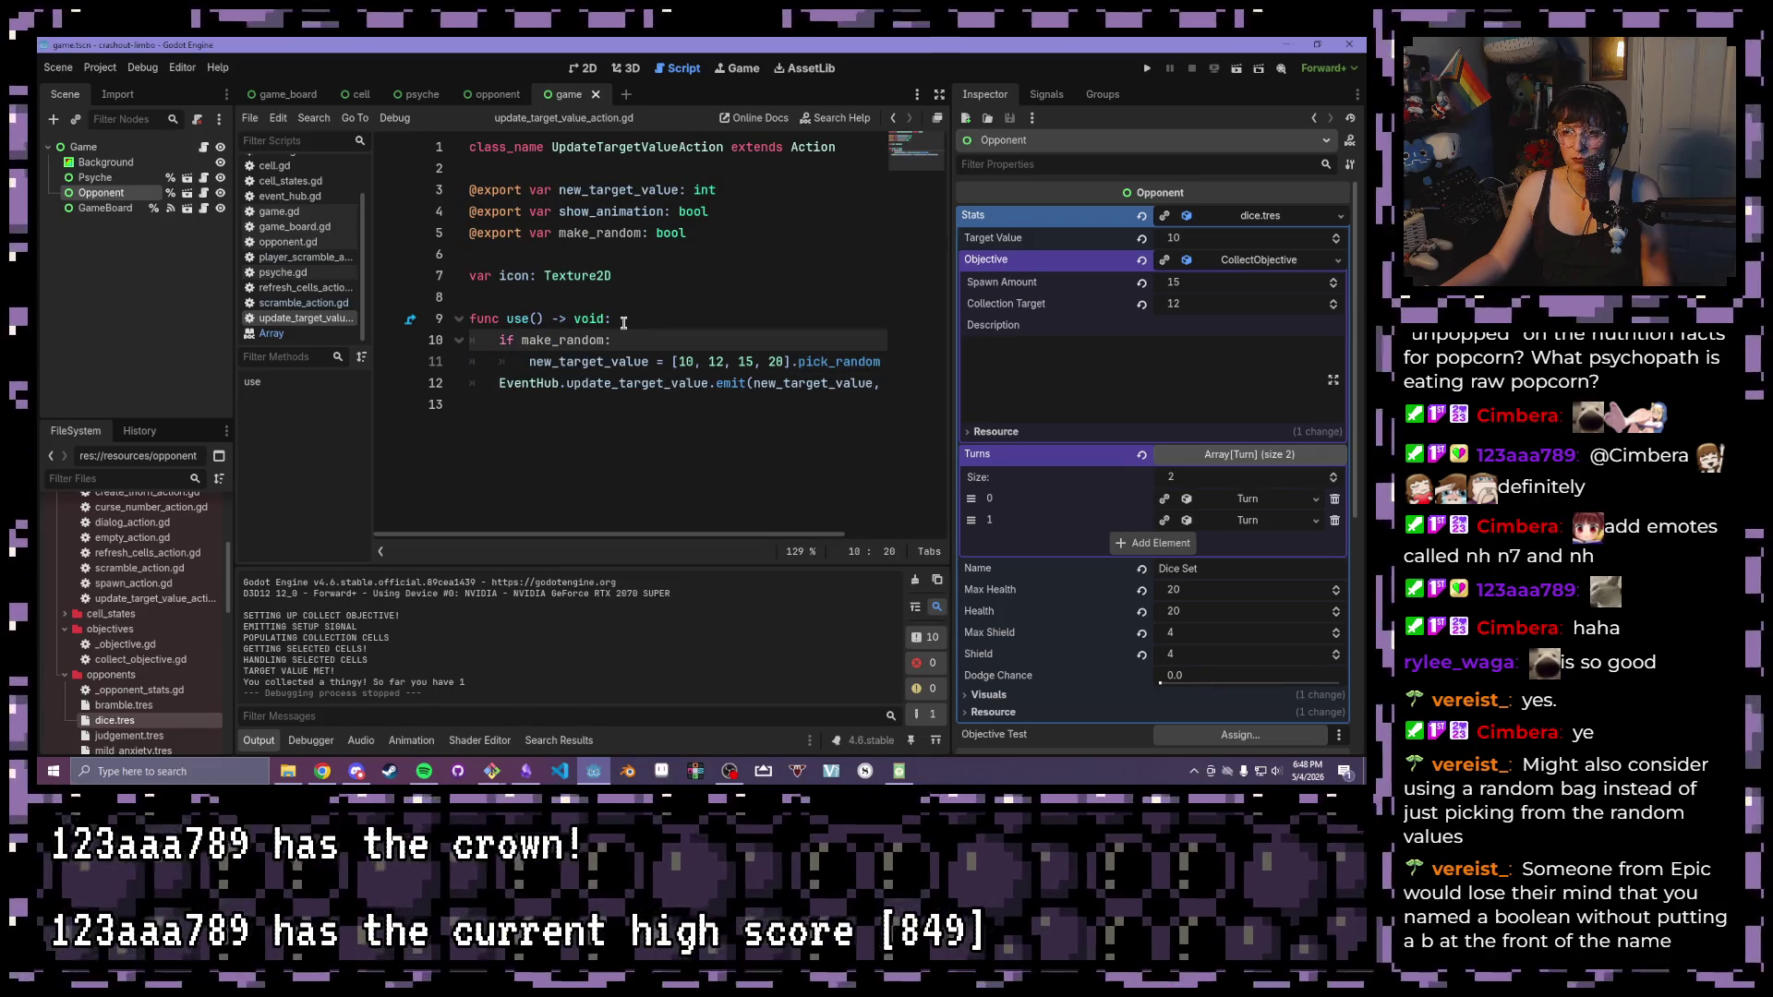
pyautogui.click(665, 322)
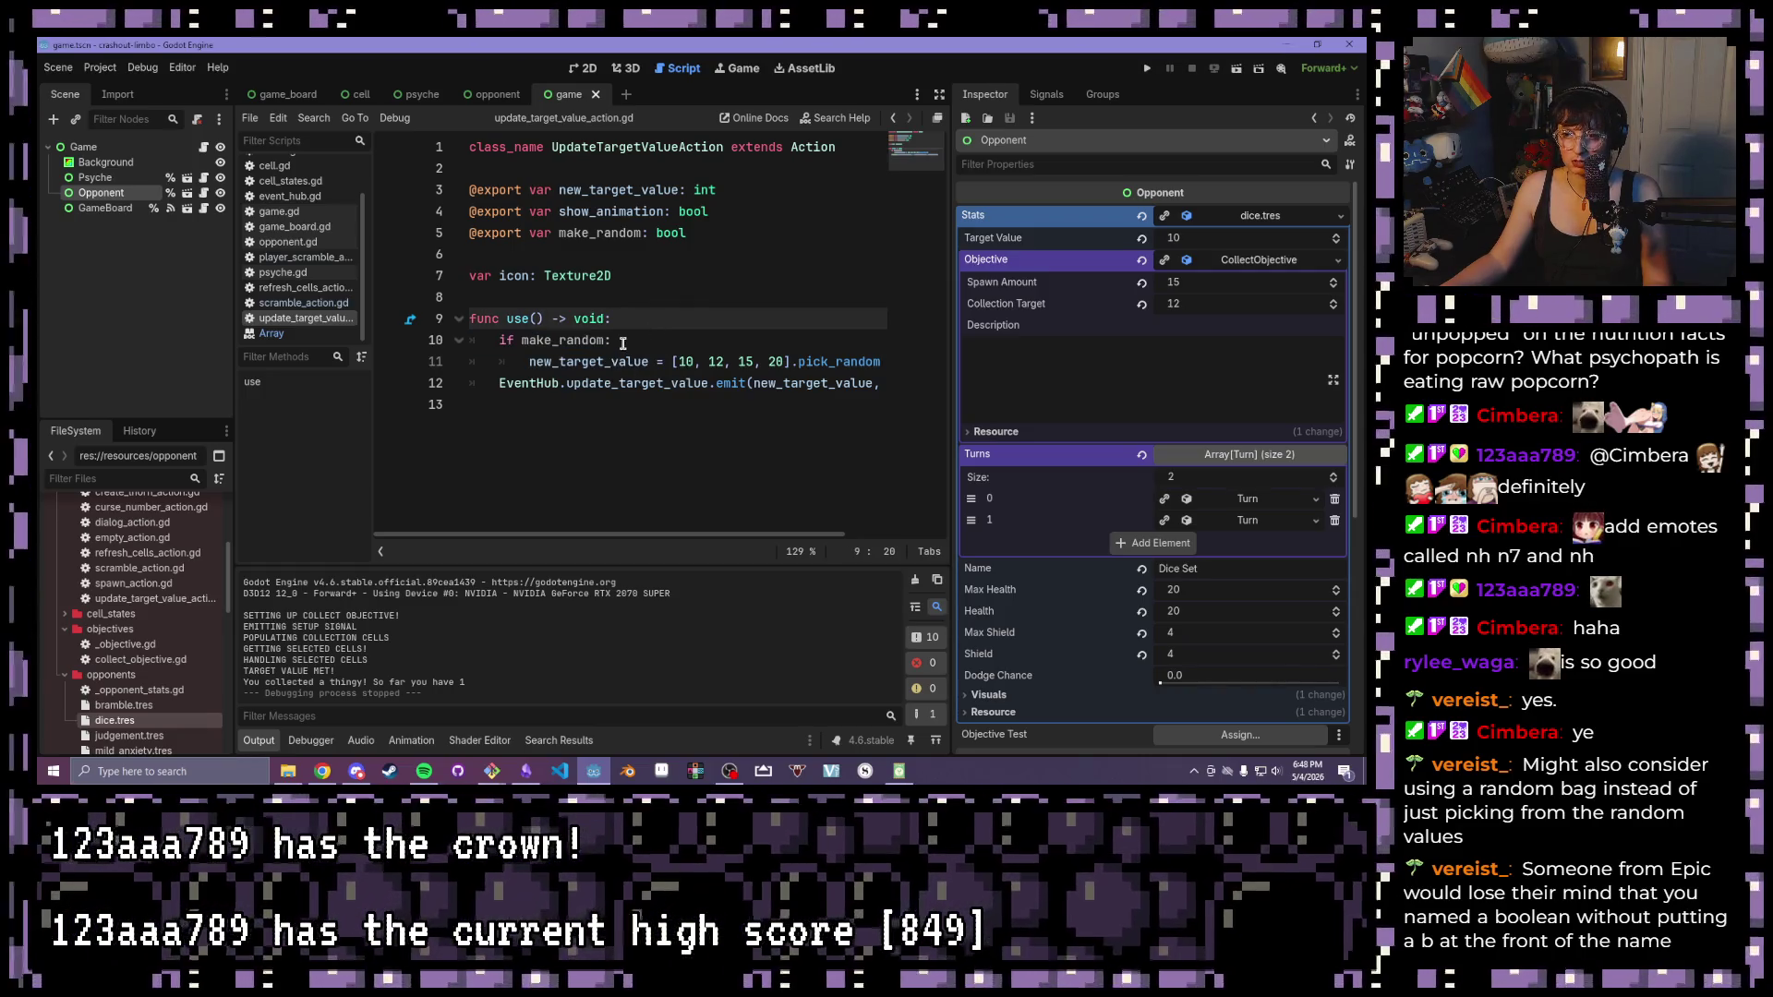
pyautogui.moveTo(500, 382); pyautogui.dragTo(914, 385)
pyautogui.hotkey('ctrl', 'c')
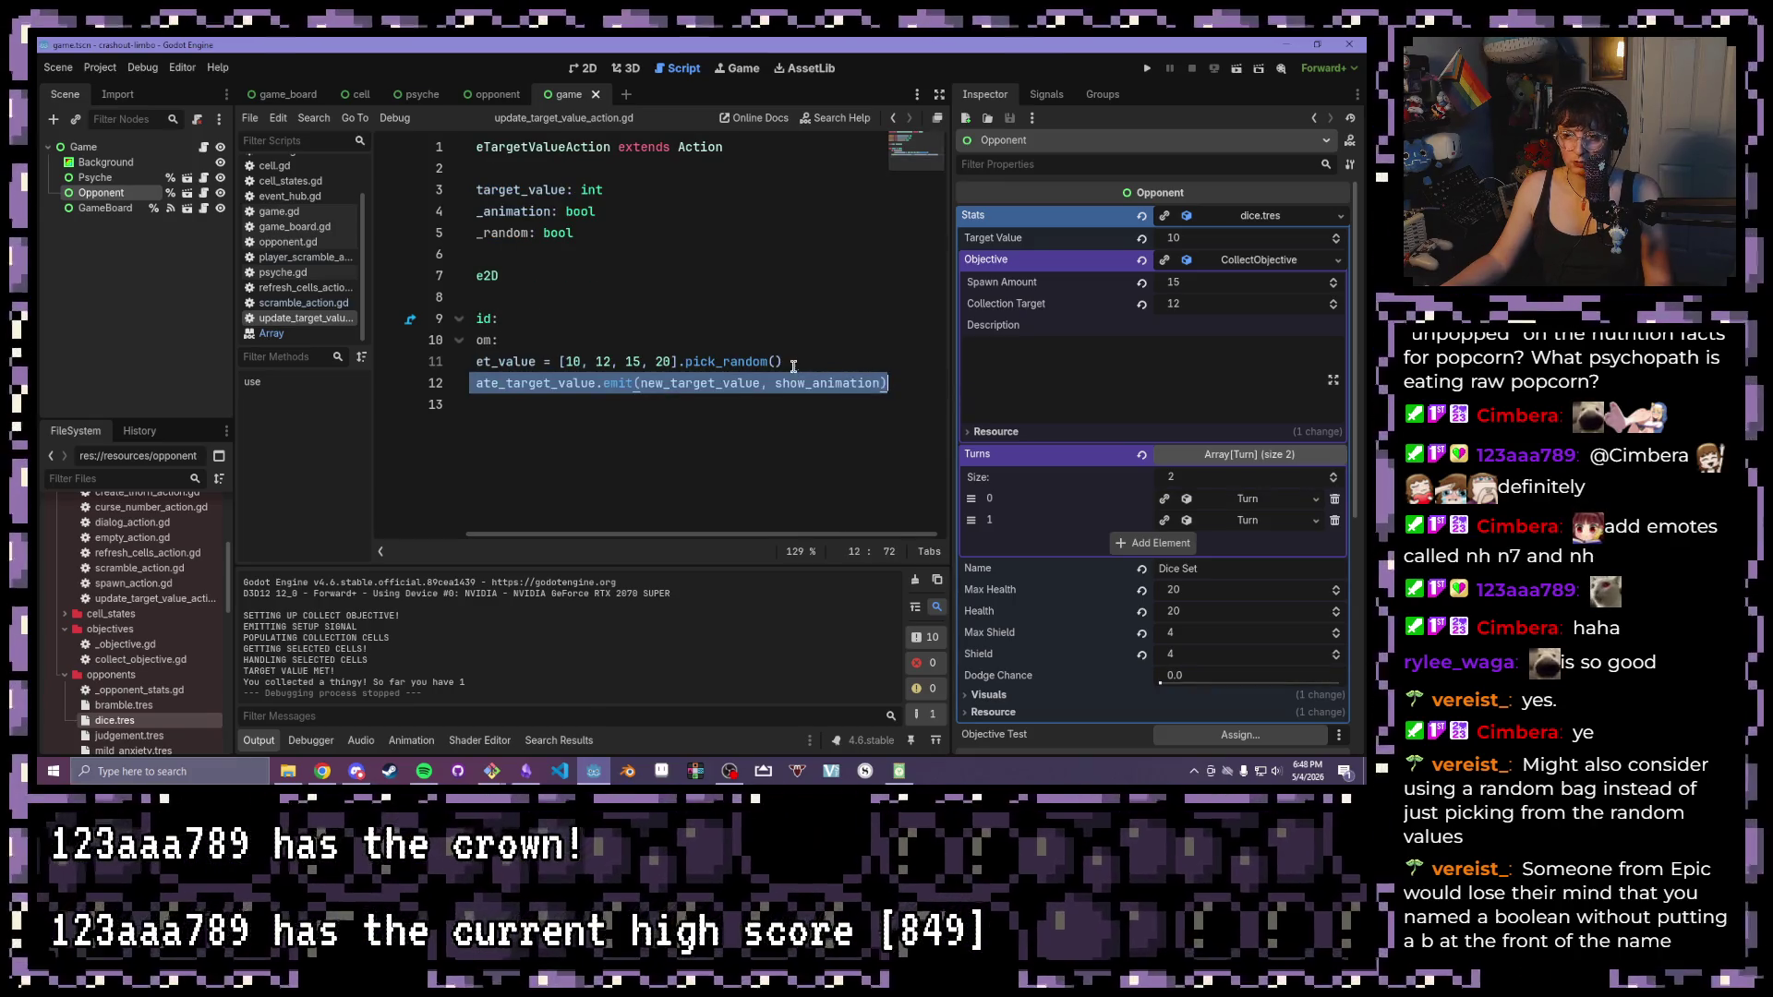
pyautogui.click(794, 361)
pyautogui.click(508, 339)
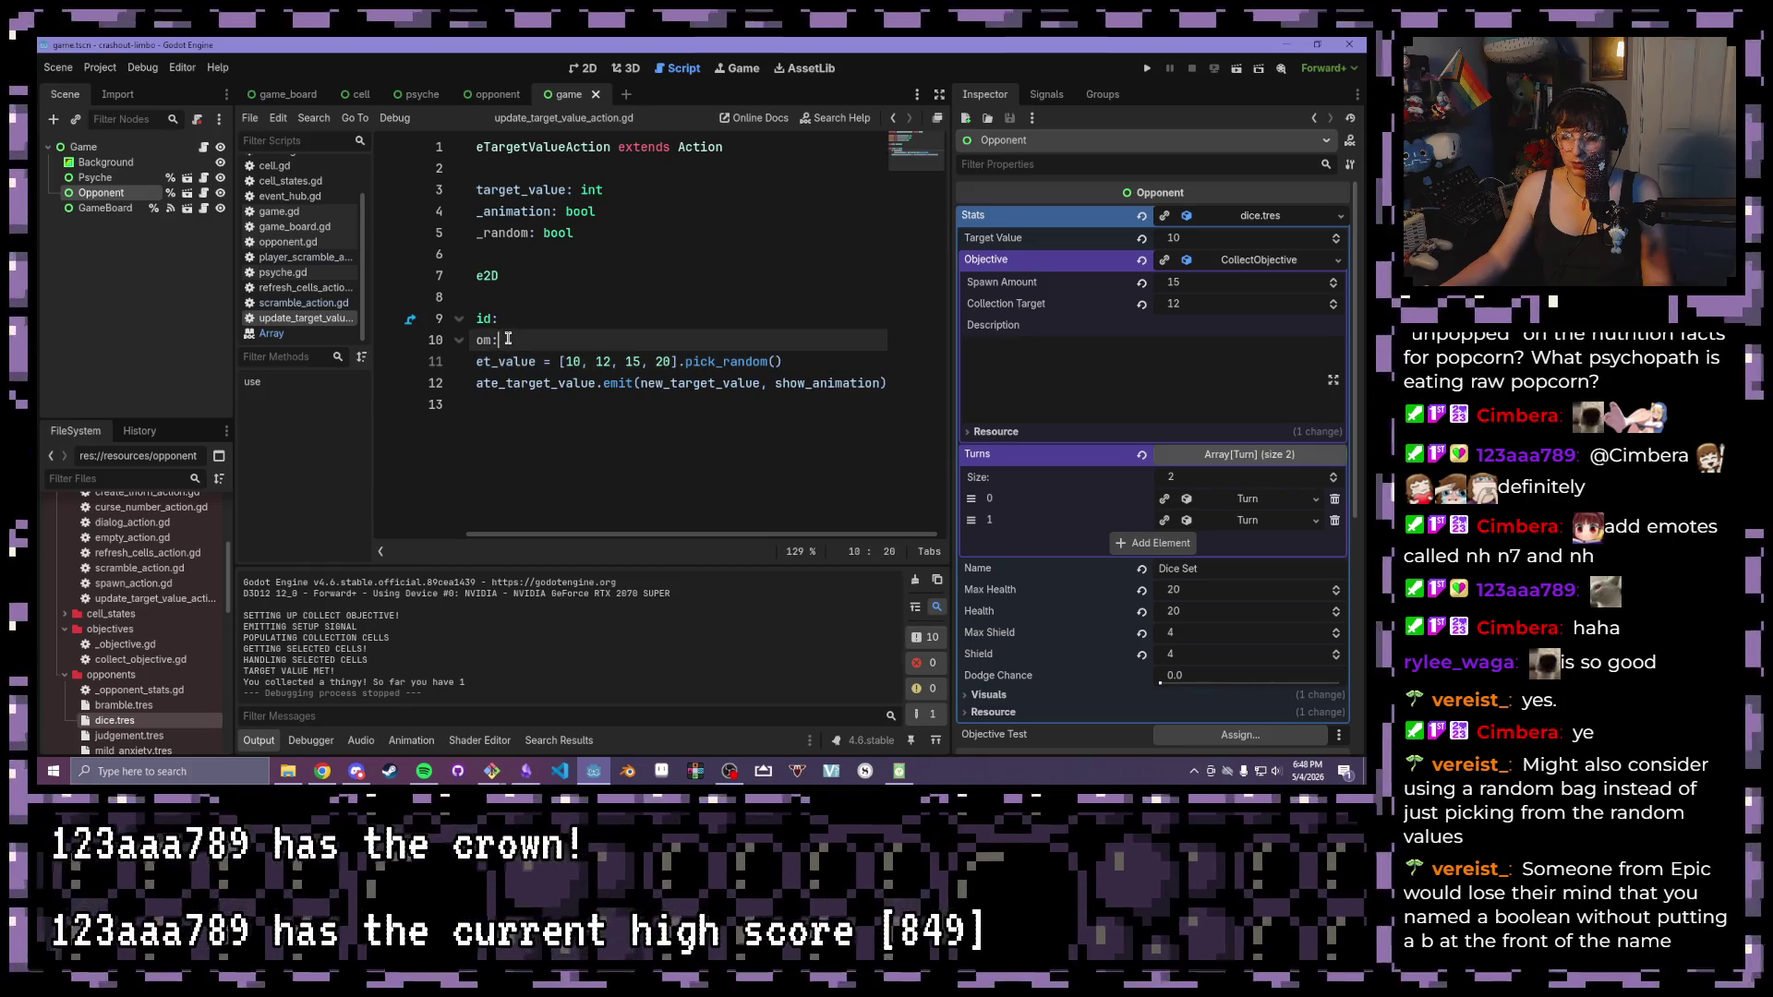
pyautogui.press('Return')
pyautogui.hotkey('ctrl', 'v')
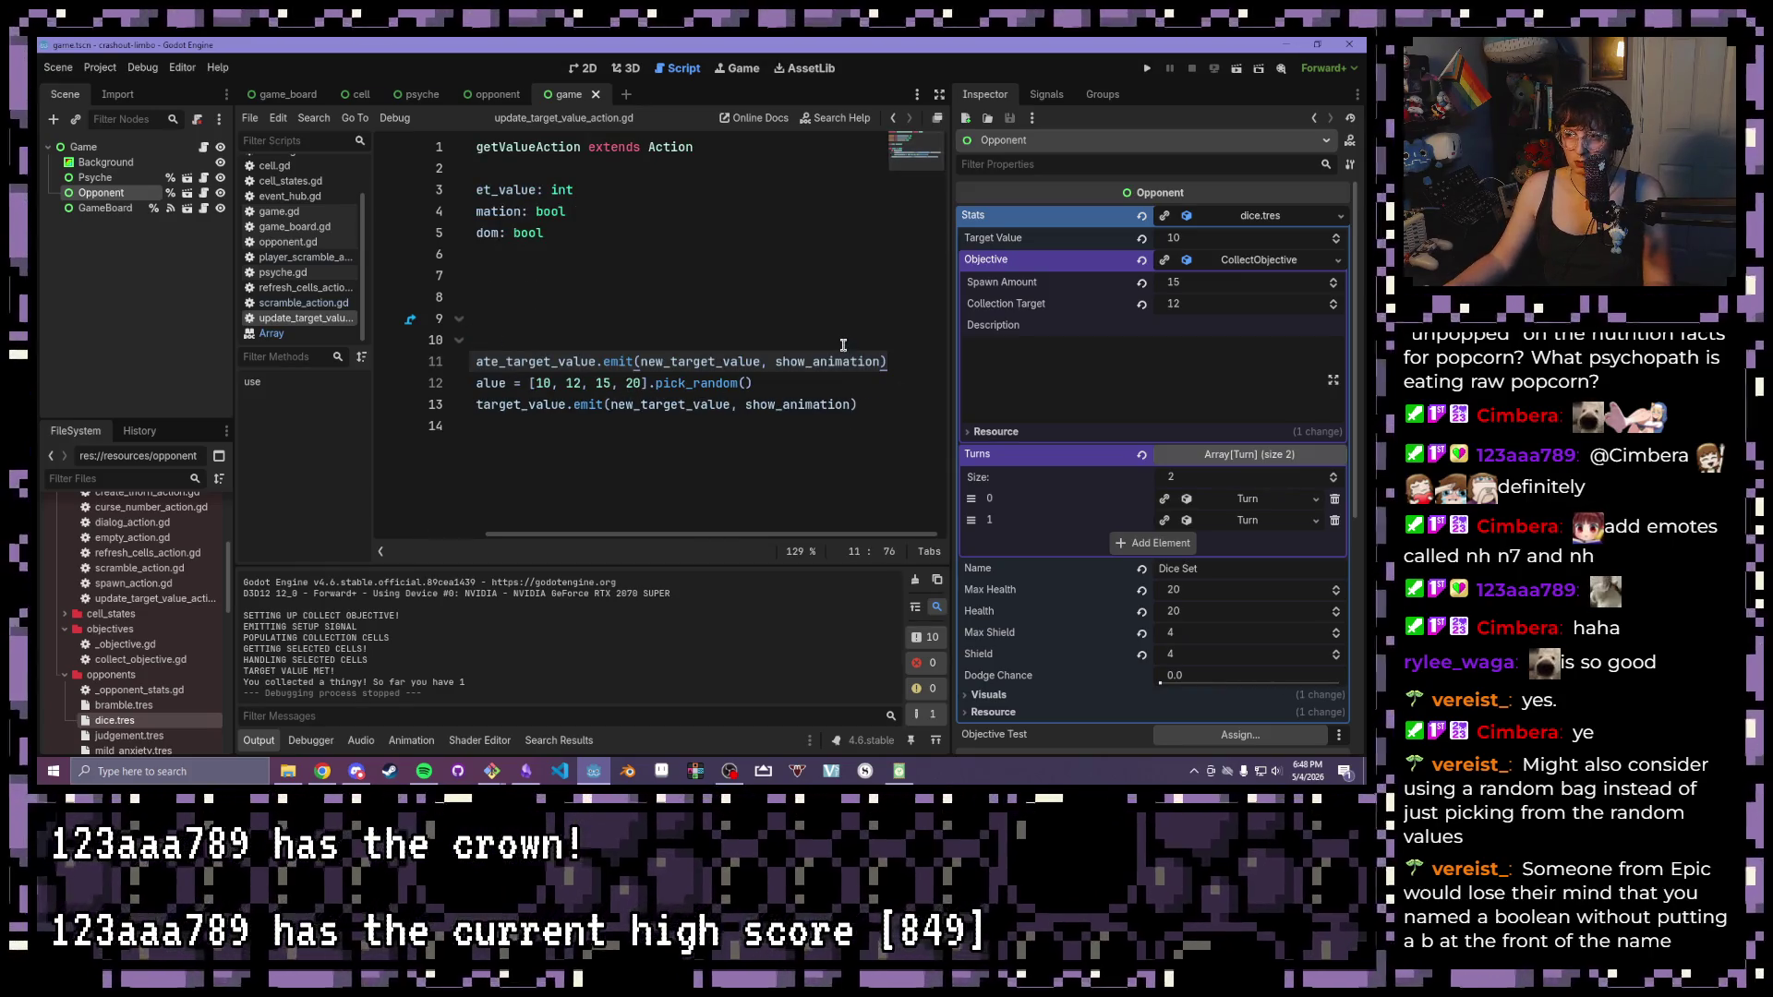
# Make the random branch emit [10, 12, 15, 20].pick_random() directly, removing the old assignment
pyautogui.moveTo(758, 382)
pyautogui.mouseDown()
pyautogui.moveTo(406, 388)
pyautogui.moveTo(526, 398)
pyautogui.moveTo(528, 382)
pyautogui.mouseUp()
pyautogui.press('BackSpace')
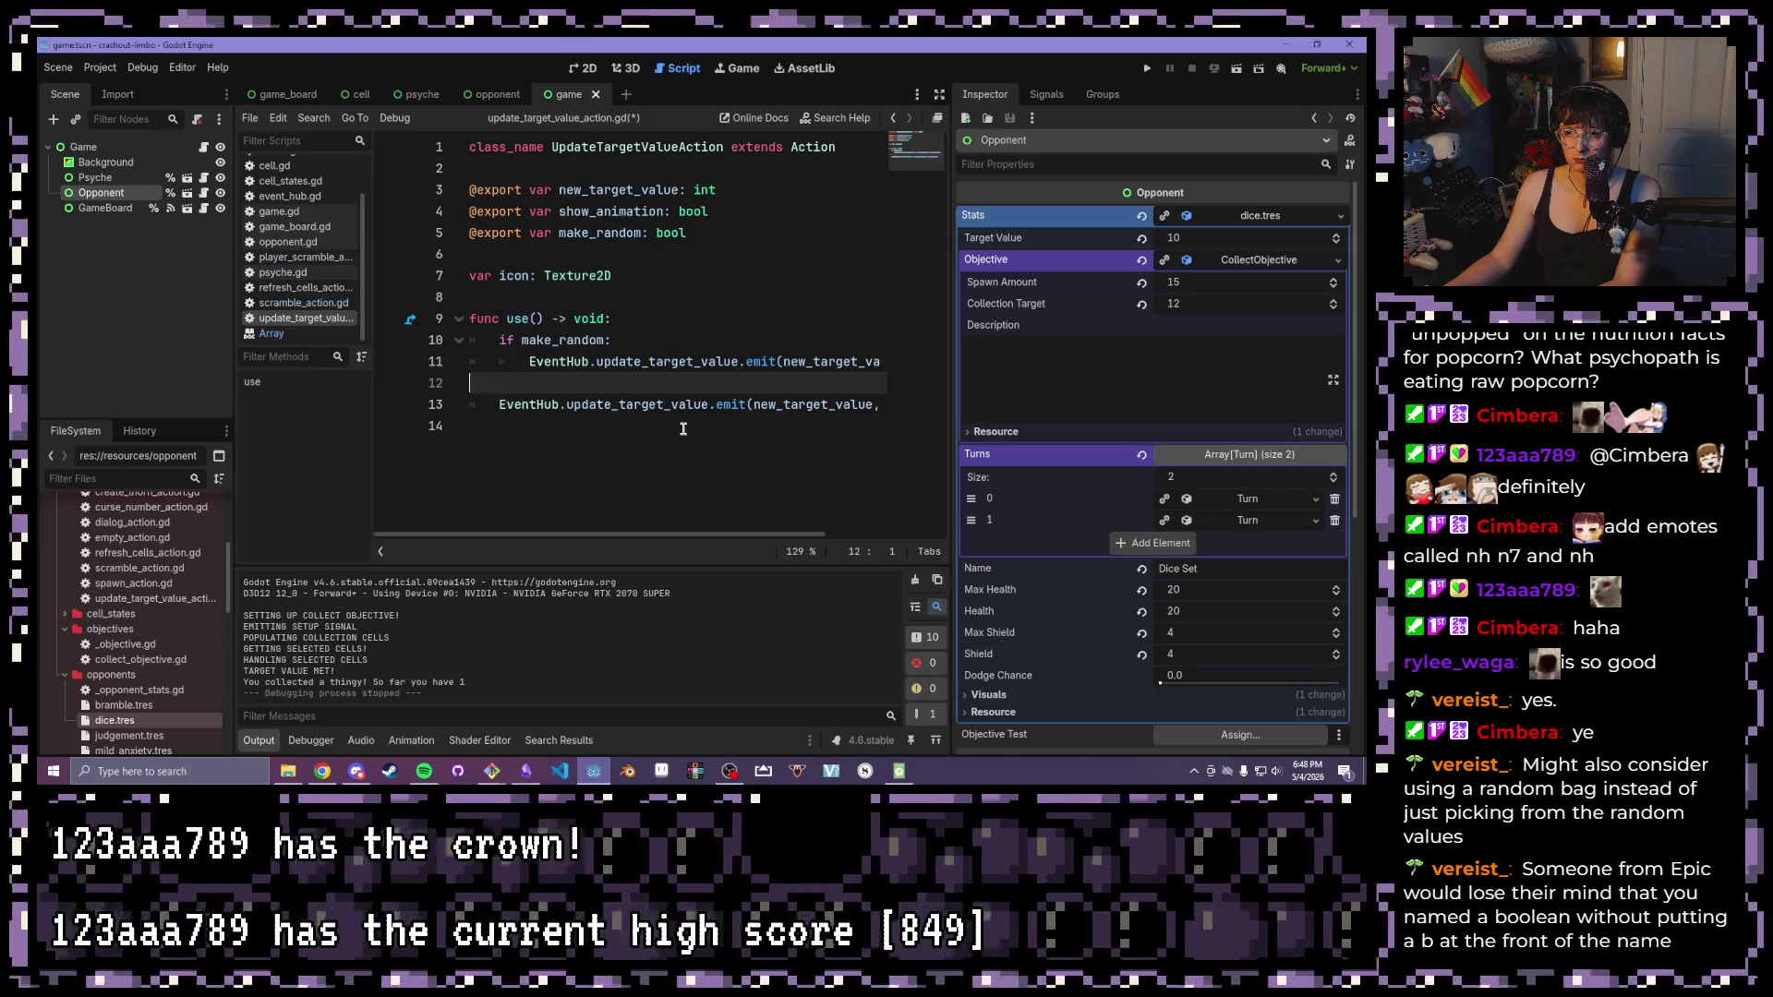
pyautogui.press('BackSpace')
pyautogui.press('BackSpace')
pyautogui.press('BackSpace')
pyautogui.moveTo(765, 361); pyautogui.dragTo(640, 361)
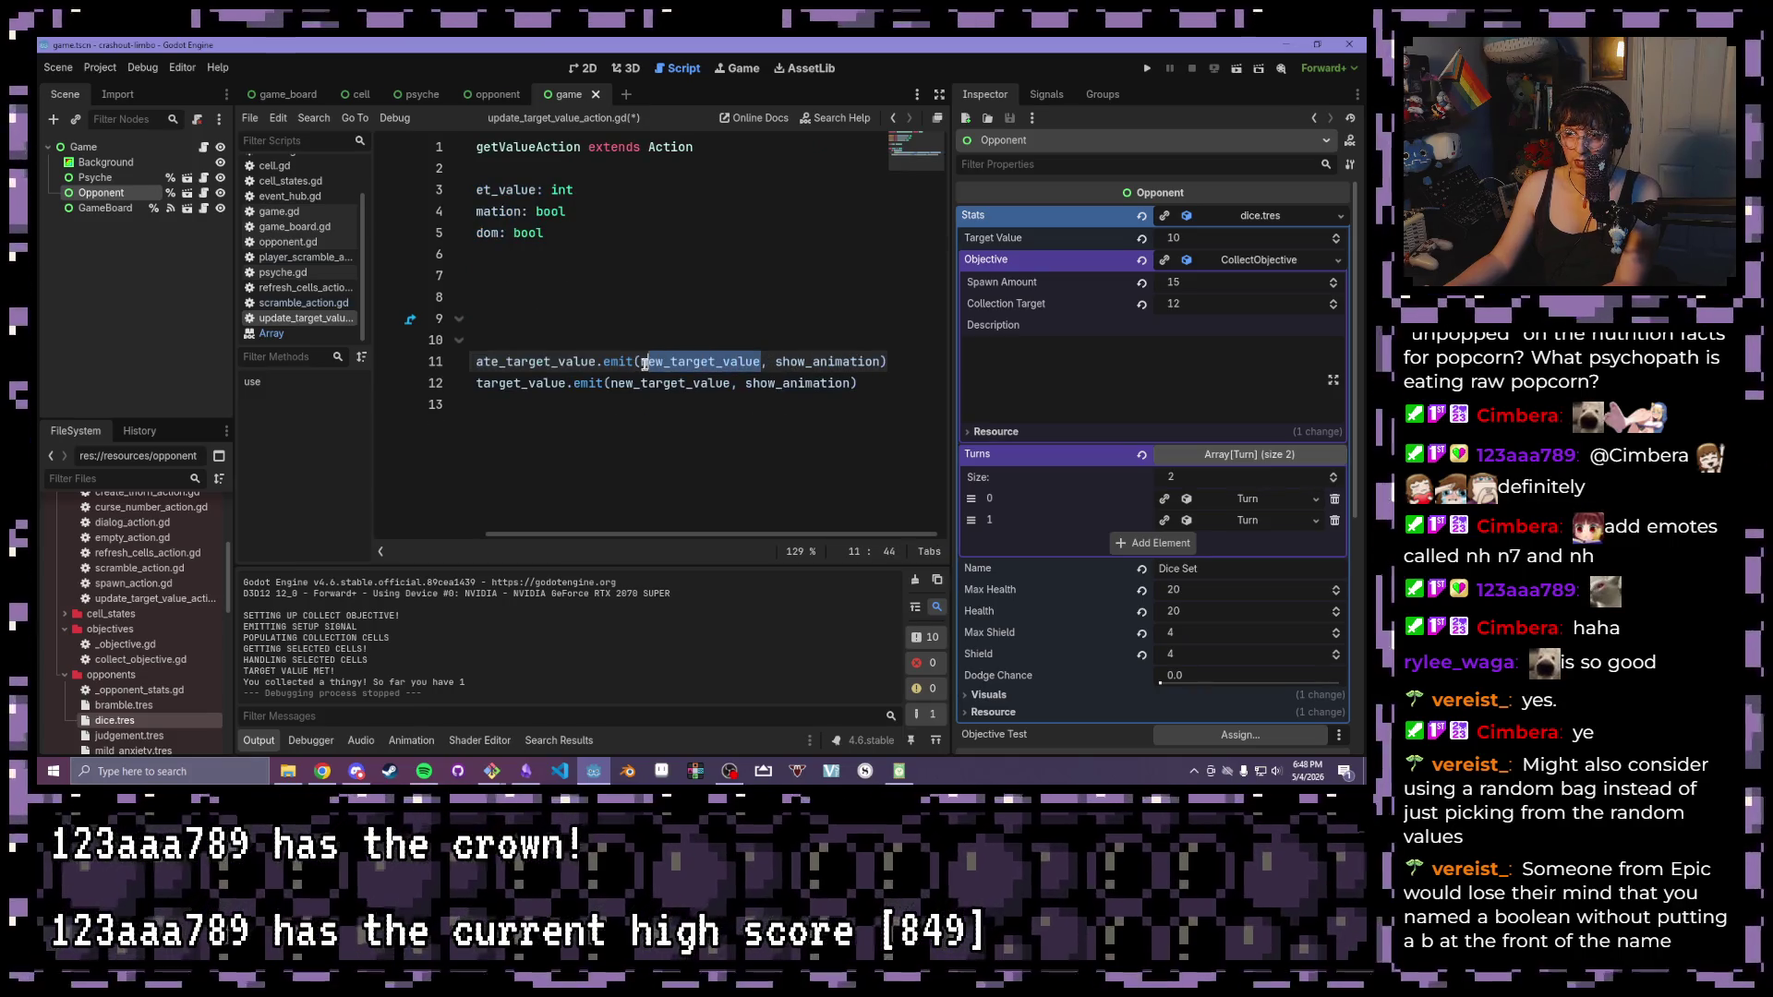
pyautogui.write('new_target_value = [10, 12, 15, 20].pick_random()')
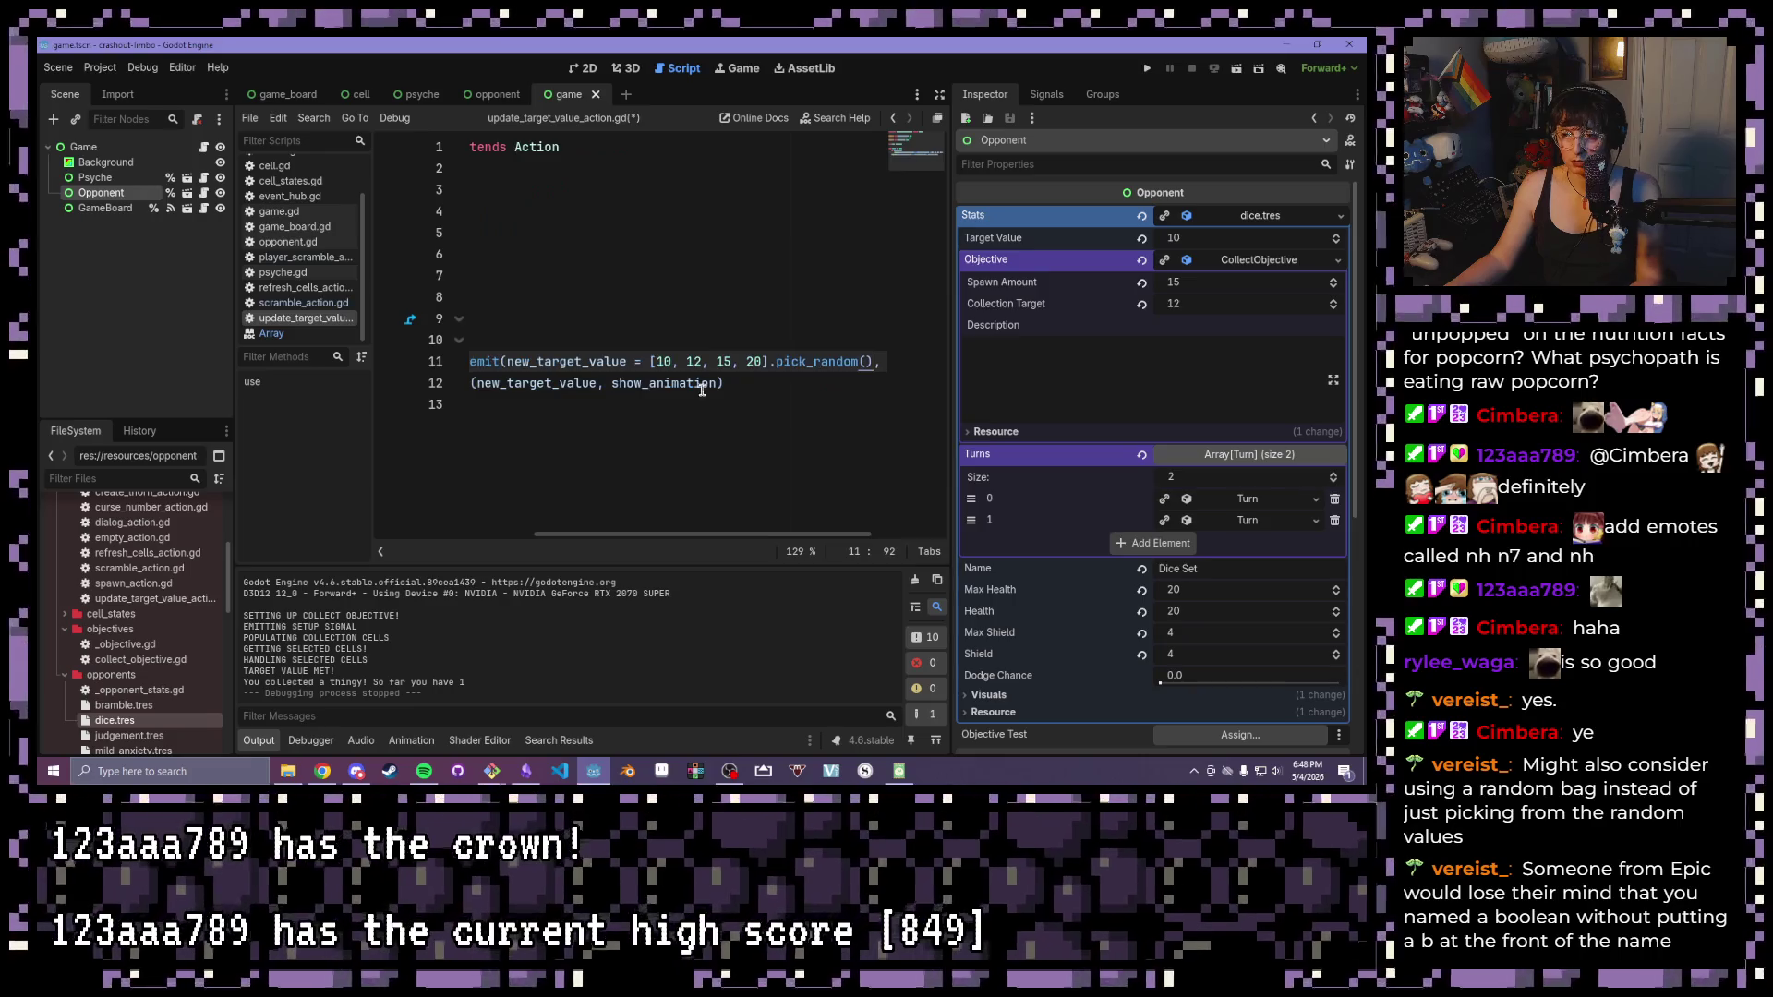
pyautogui.moveTo(651, 361); pyautogui.dragTo(506, 361)
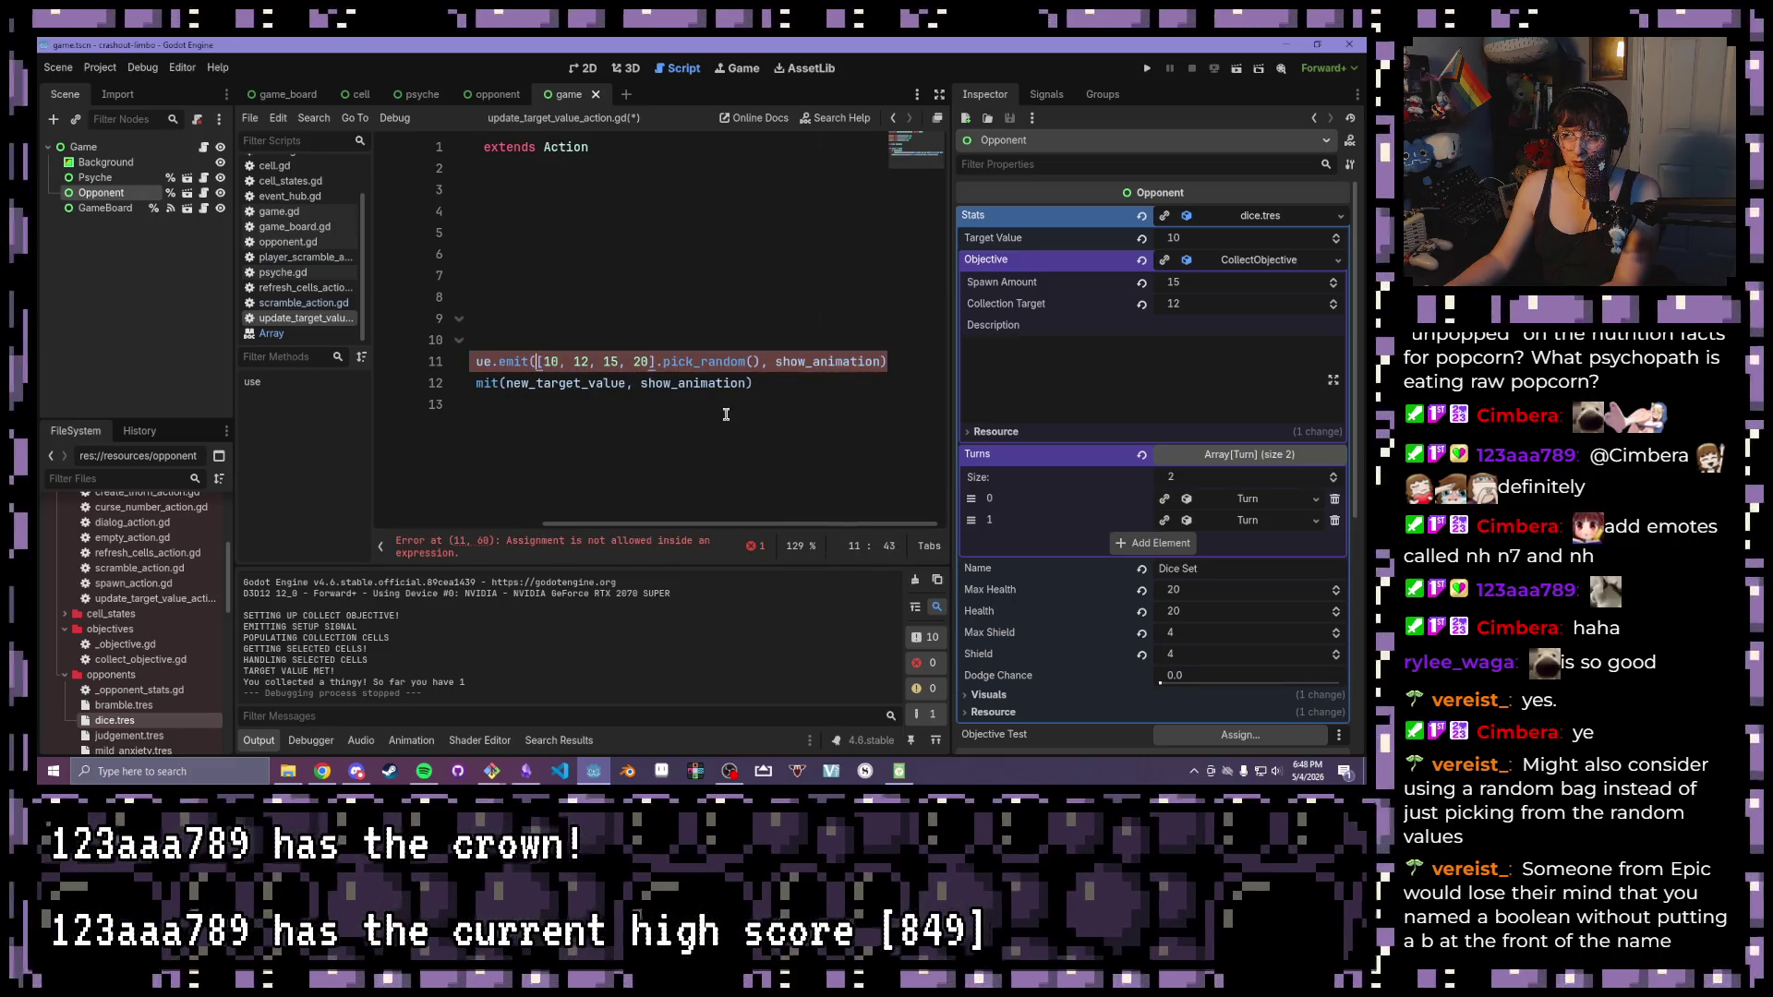
pyautogui.press('BackSpace')
# Move the fallback new_target_value emit under an else branch and save the script
pyautogui.moveTo(798, 379); pyautogui.dragTo(318, 381)
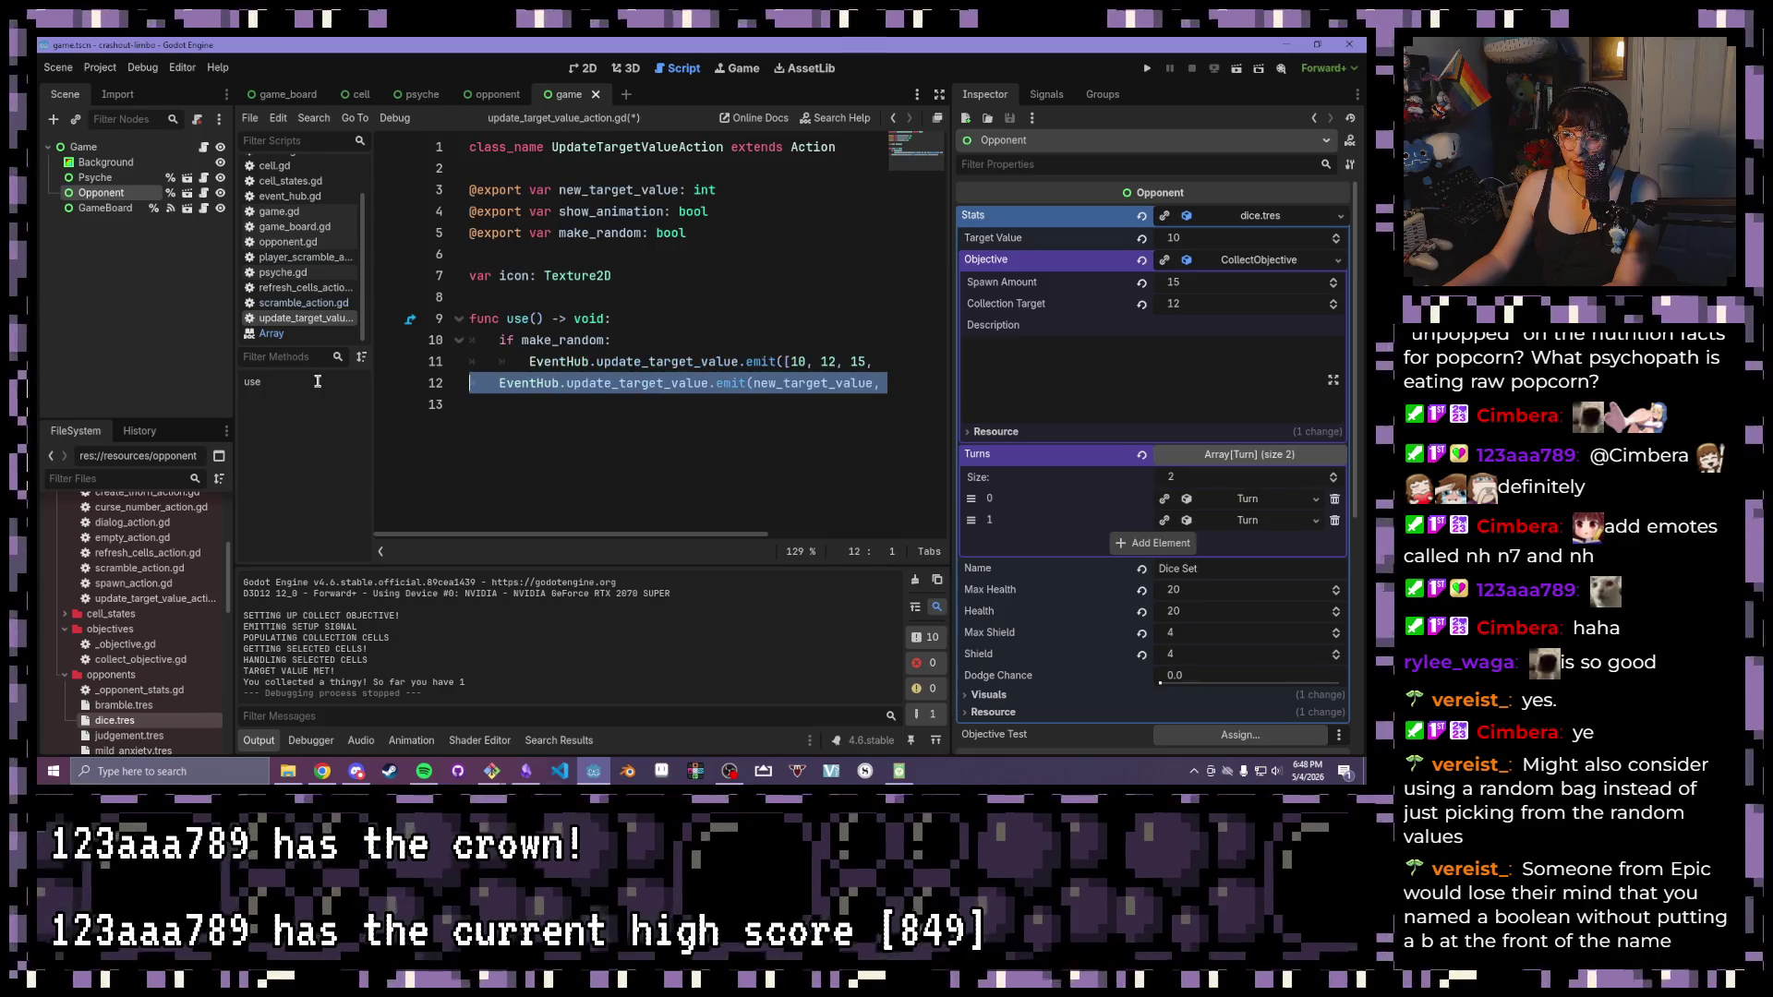
pyautogui.moveTo(762, 383); pyautogui.dragTo(863, 361)
pyautogui.click(863, 361)
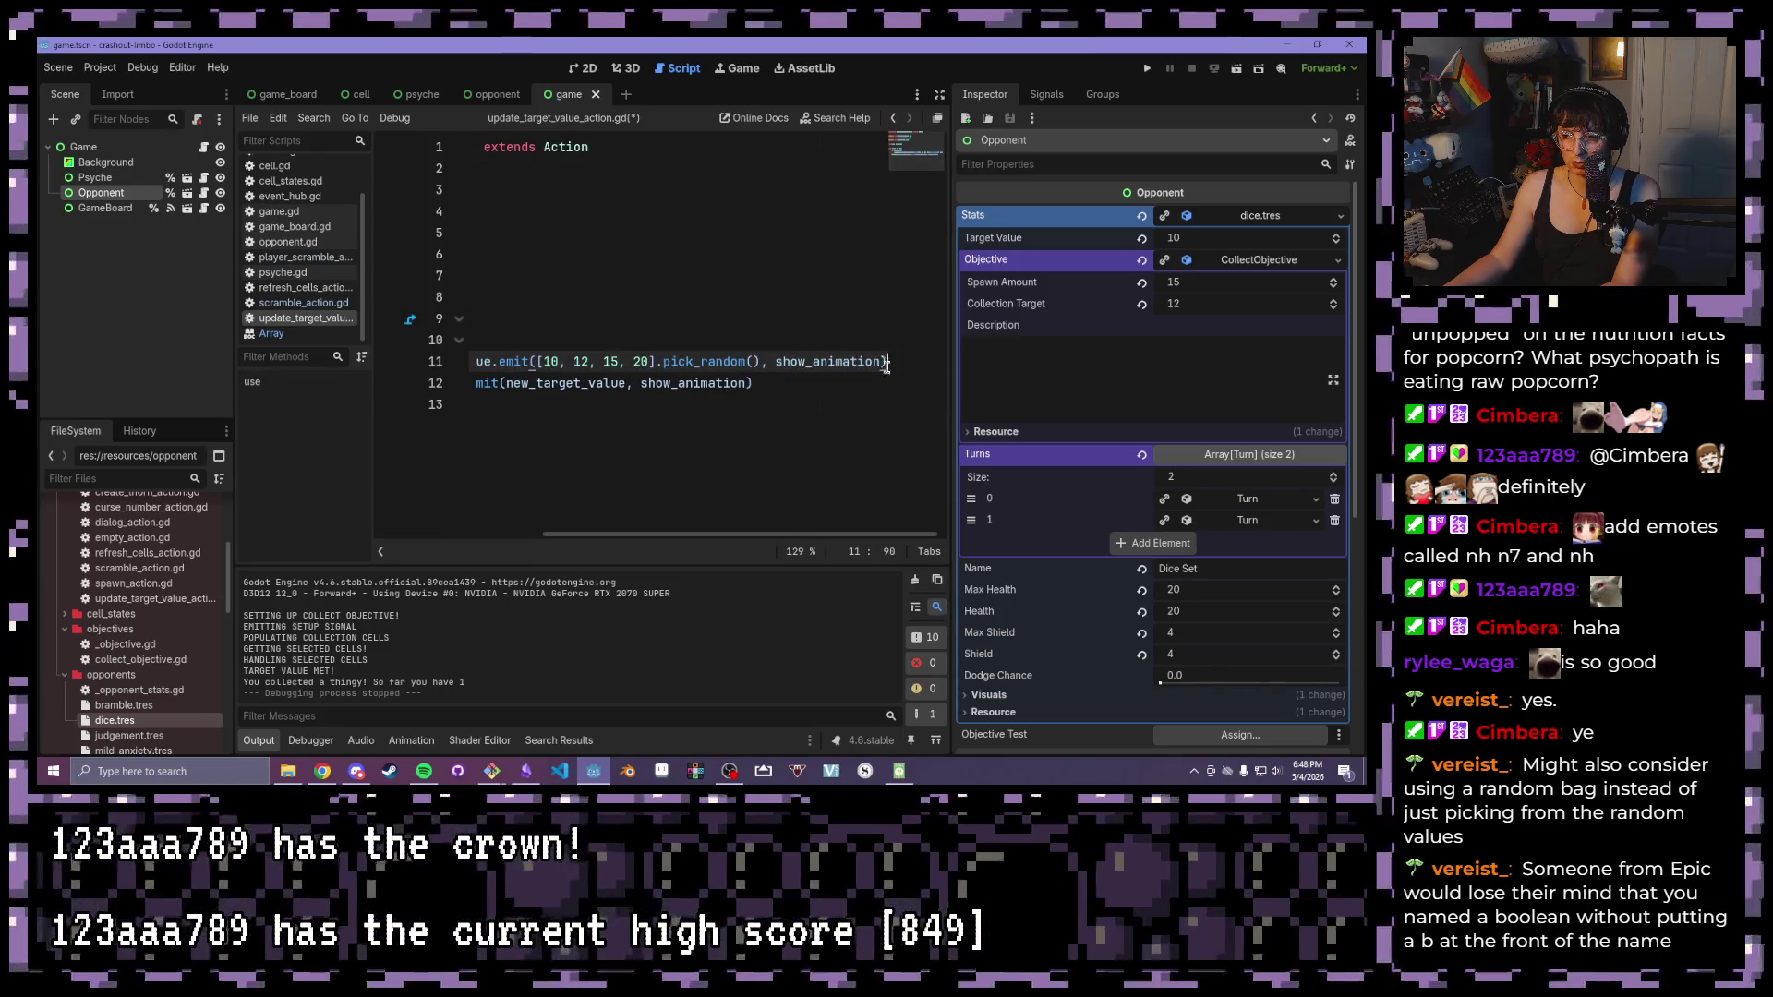
pyautogui.press('Return')
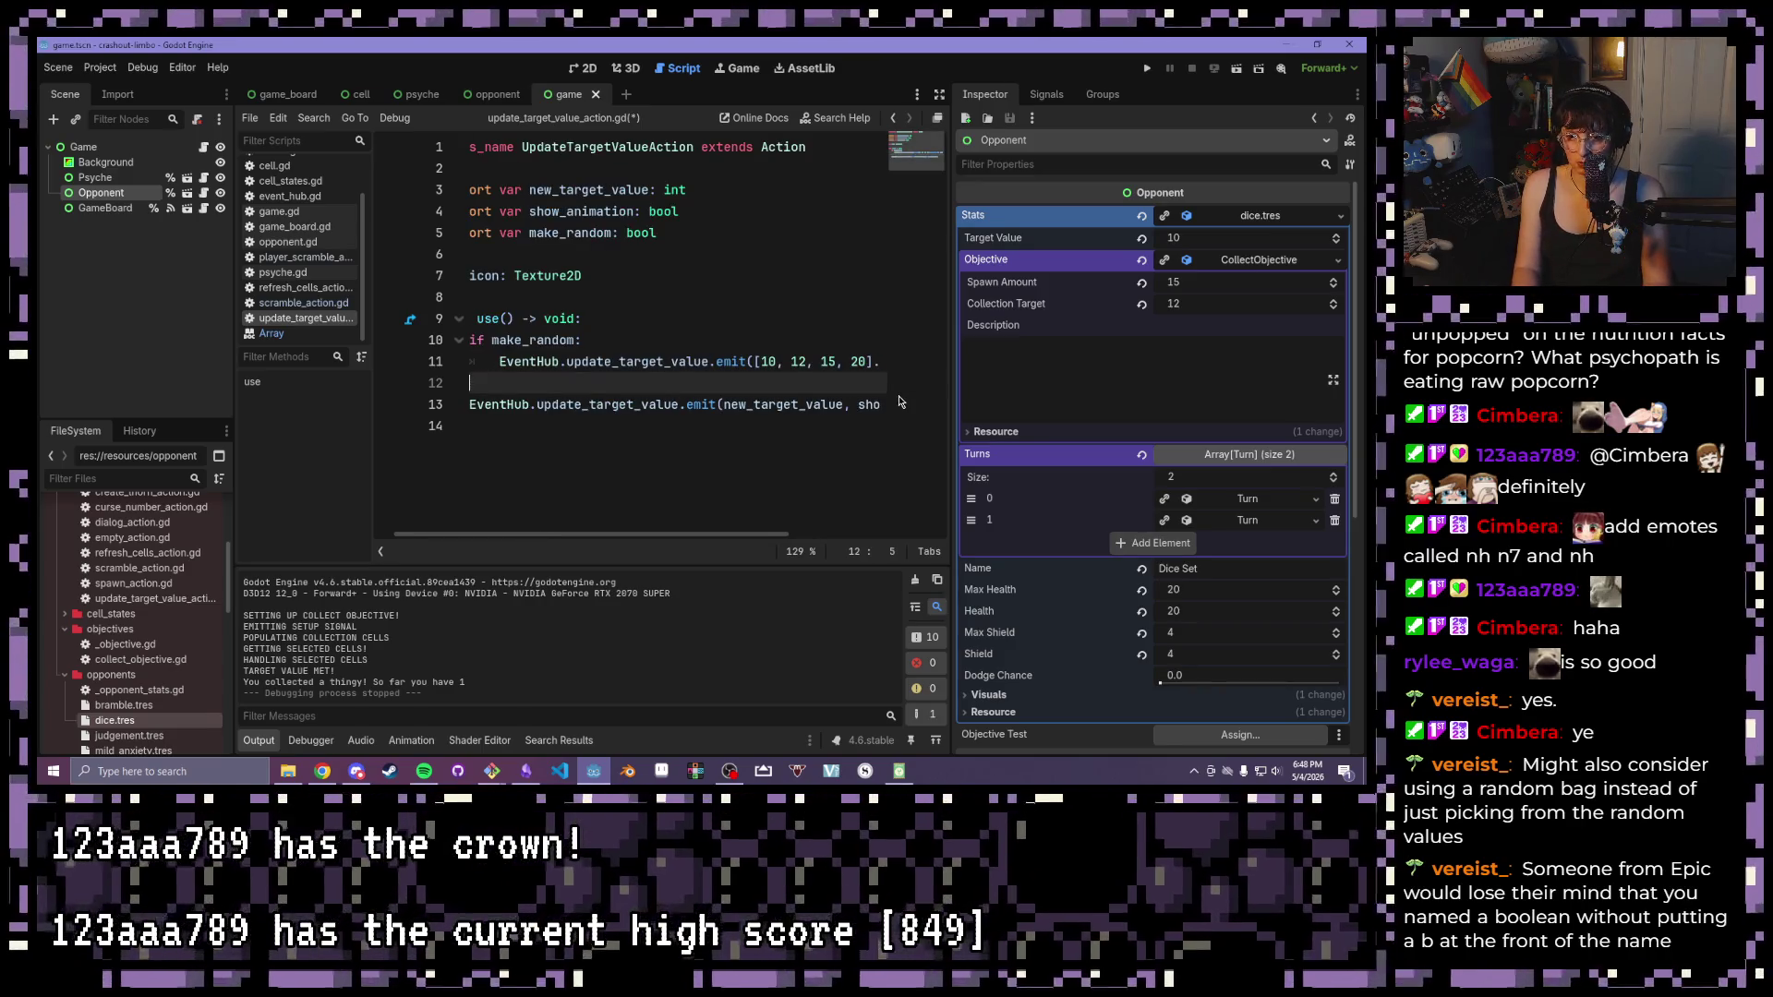
pyautogui.write('else:')
pyautogui.press('Return')
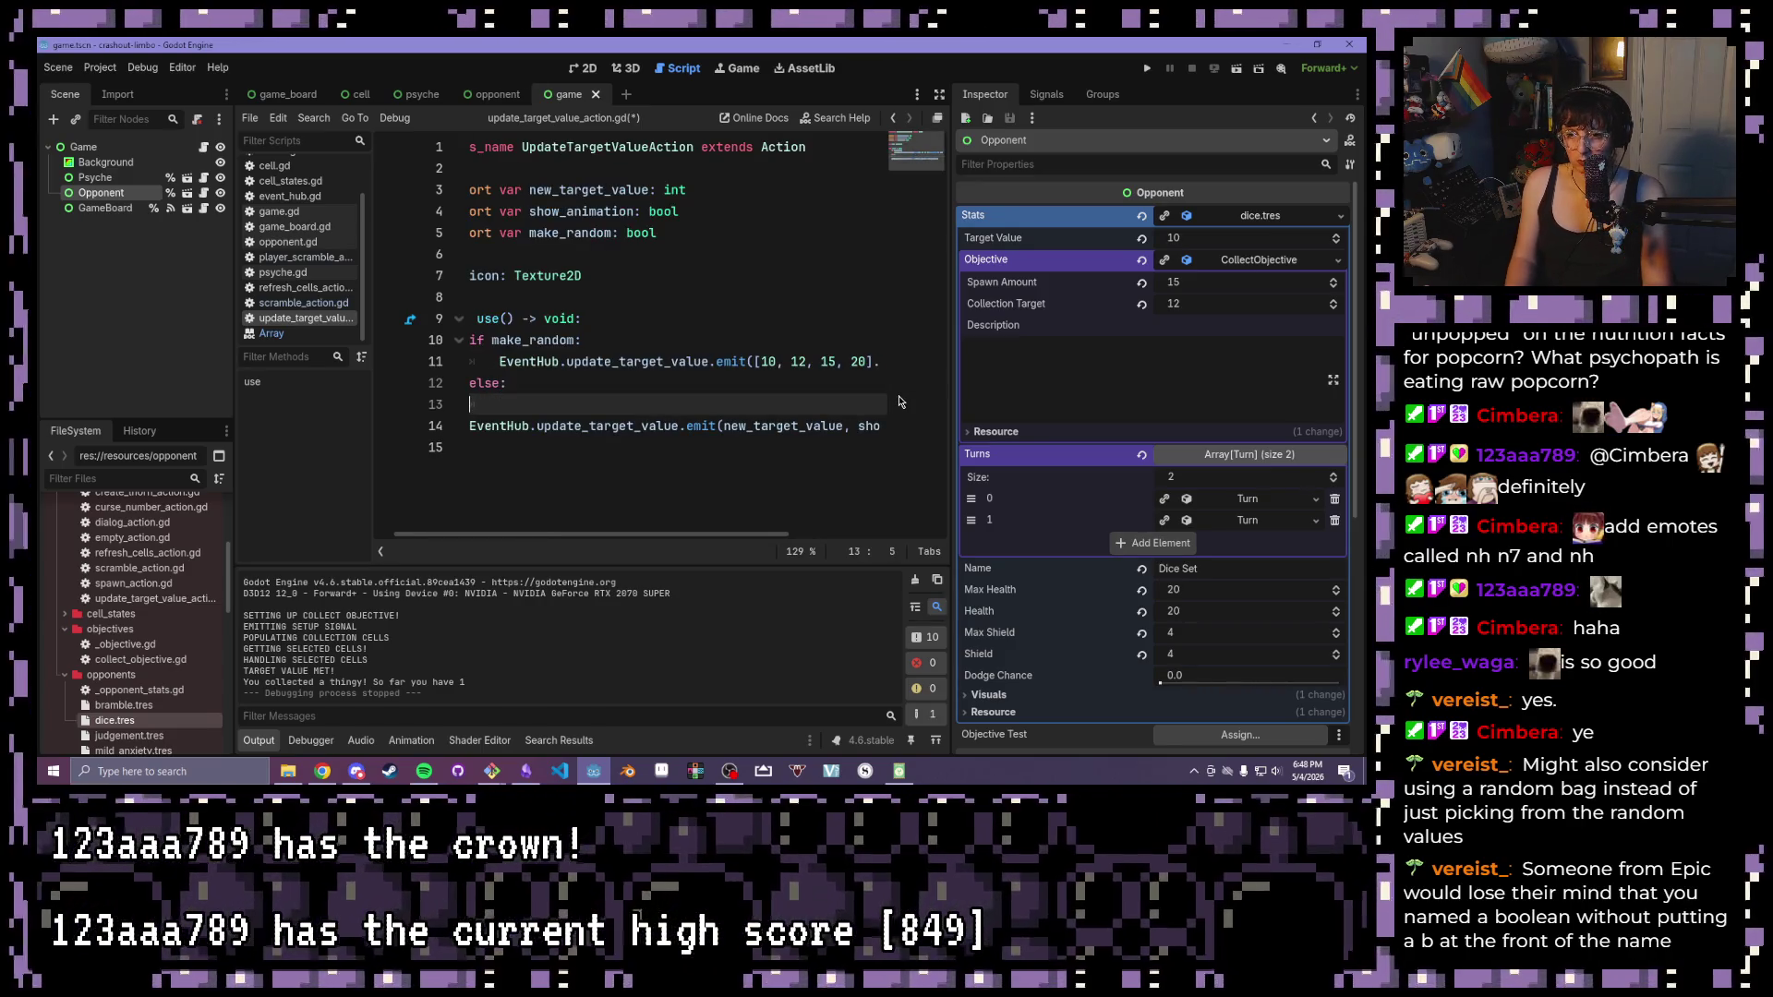
pyautogui.hotkey('ctrl', 'shift', 'k')
pyautogui.press('Tab')
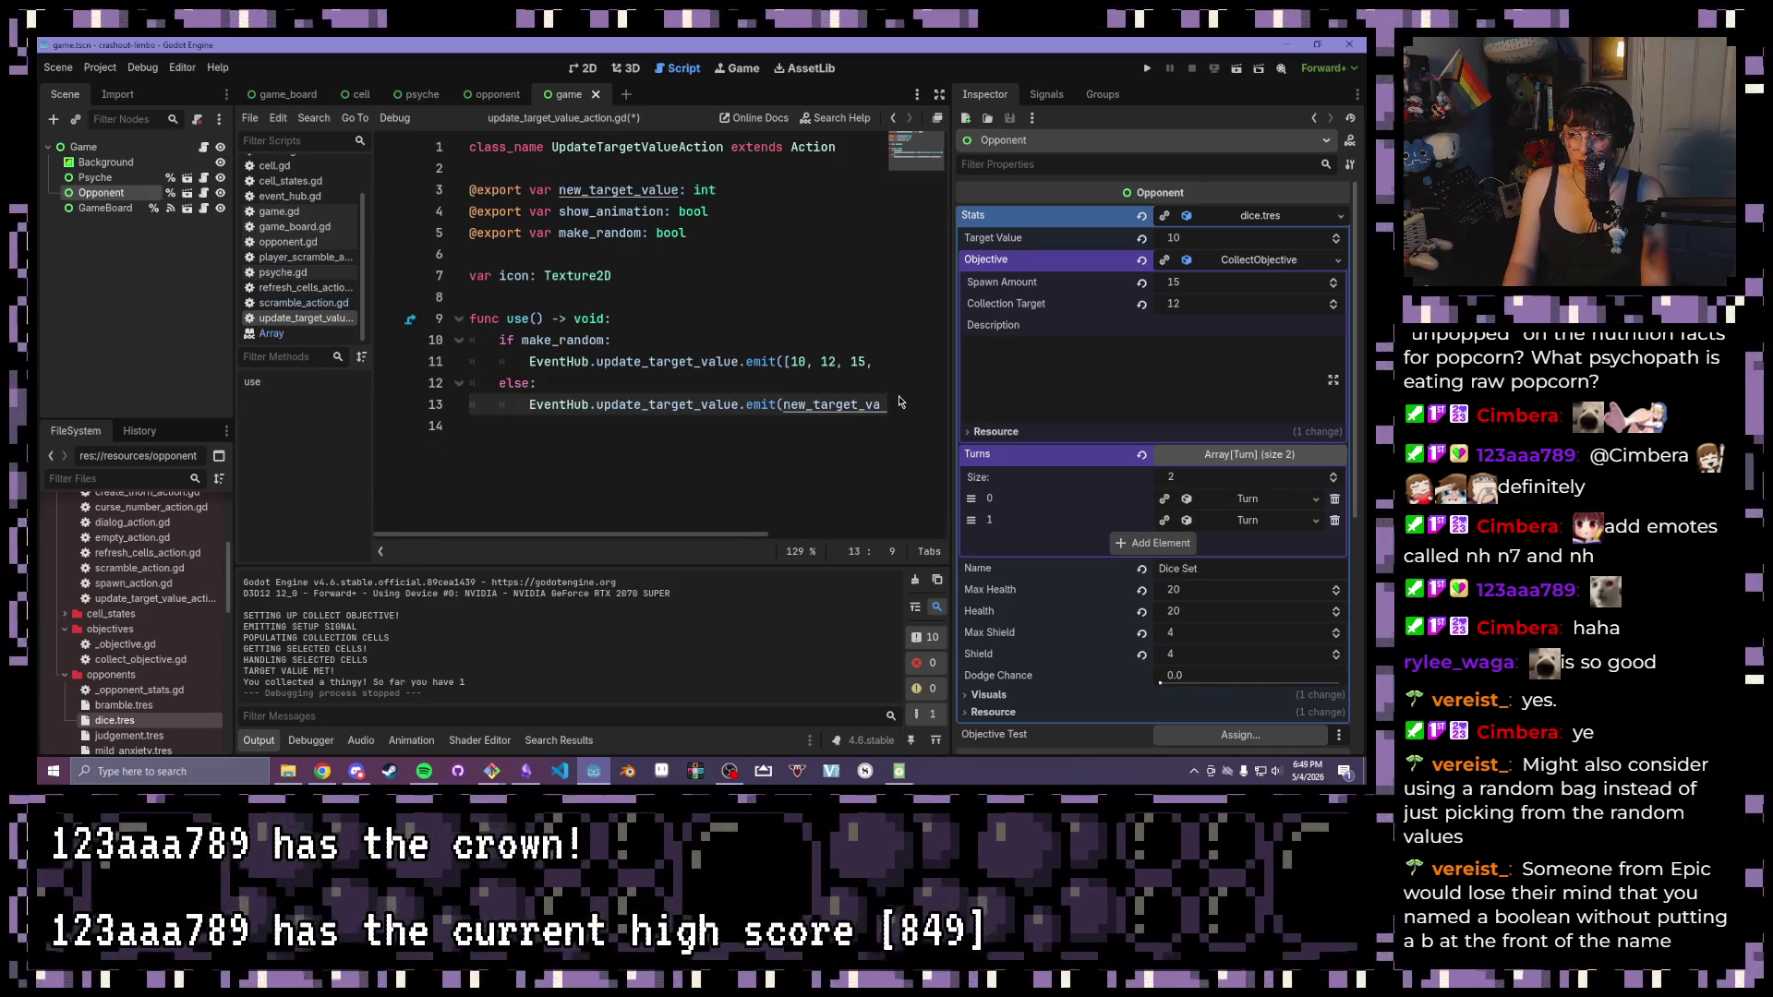
pyautogui.hotkey('ctrl', 's')
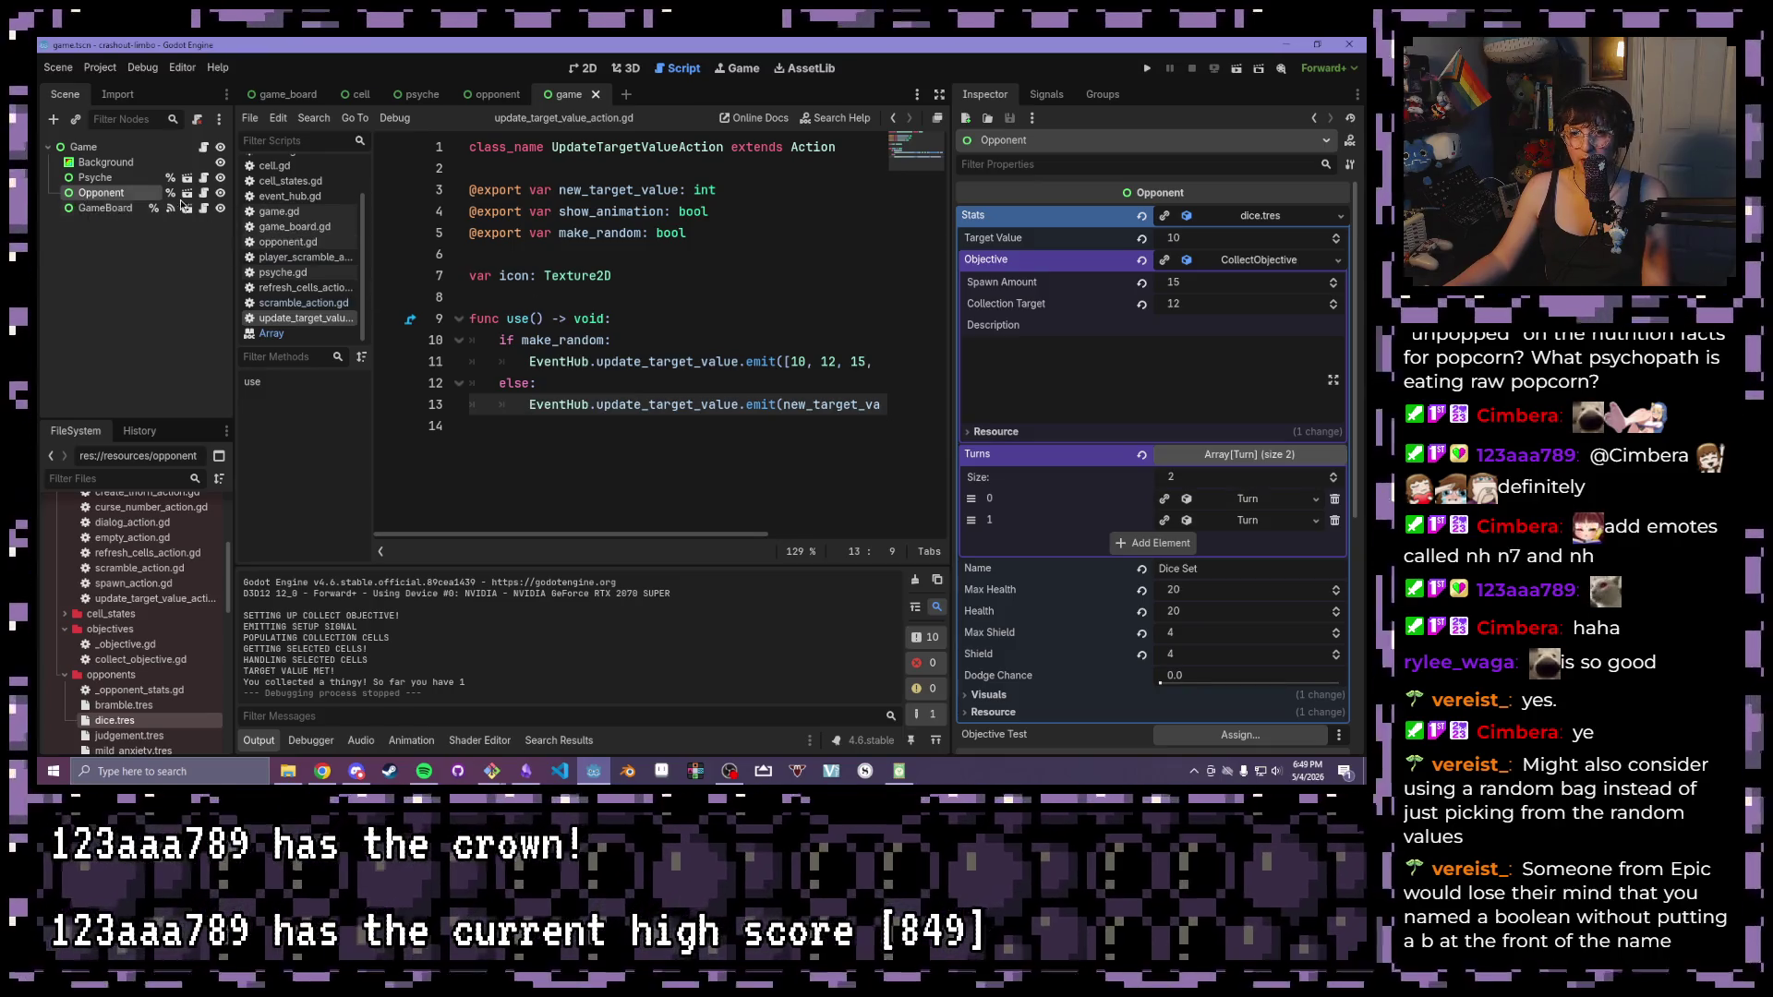
# Open dice.tres and enable Make Random on the first turn's UpdateTargetValueAction
pyautogui.scroll(3, 126, 631)
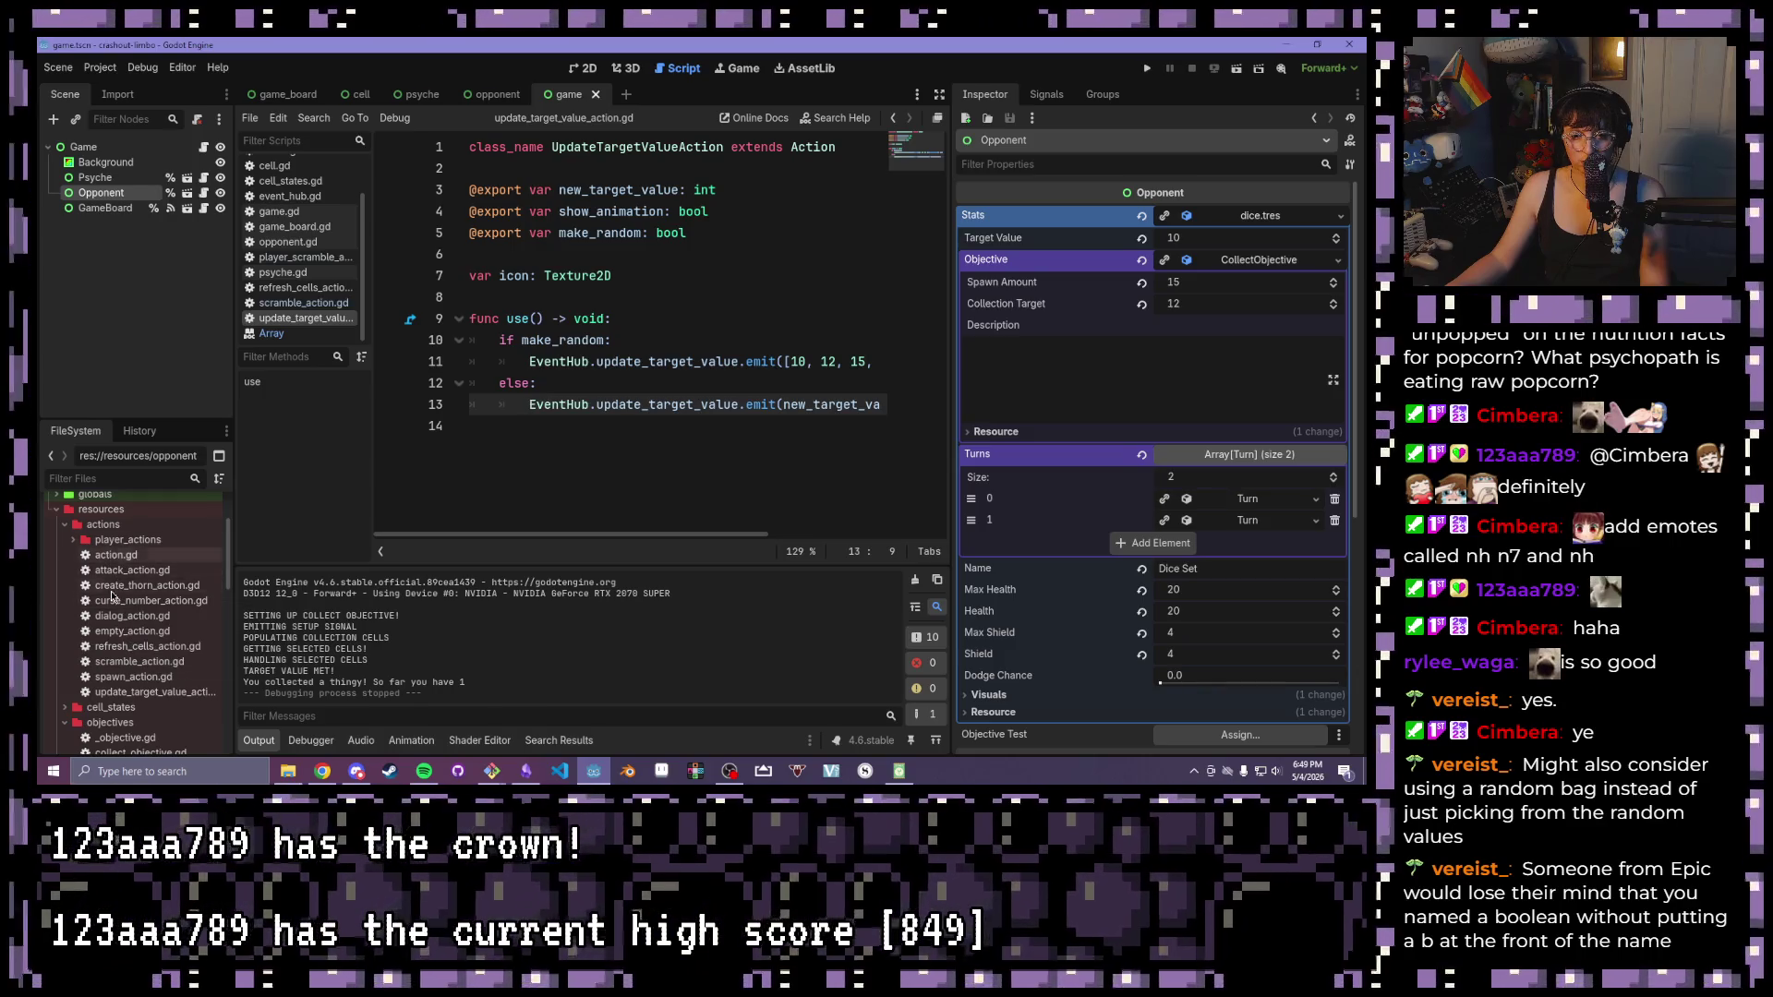
pyautogui.click(148, 692)
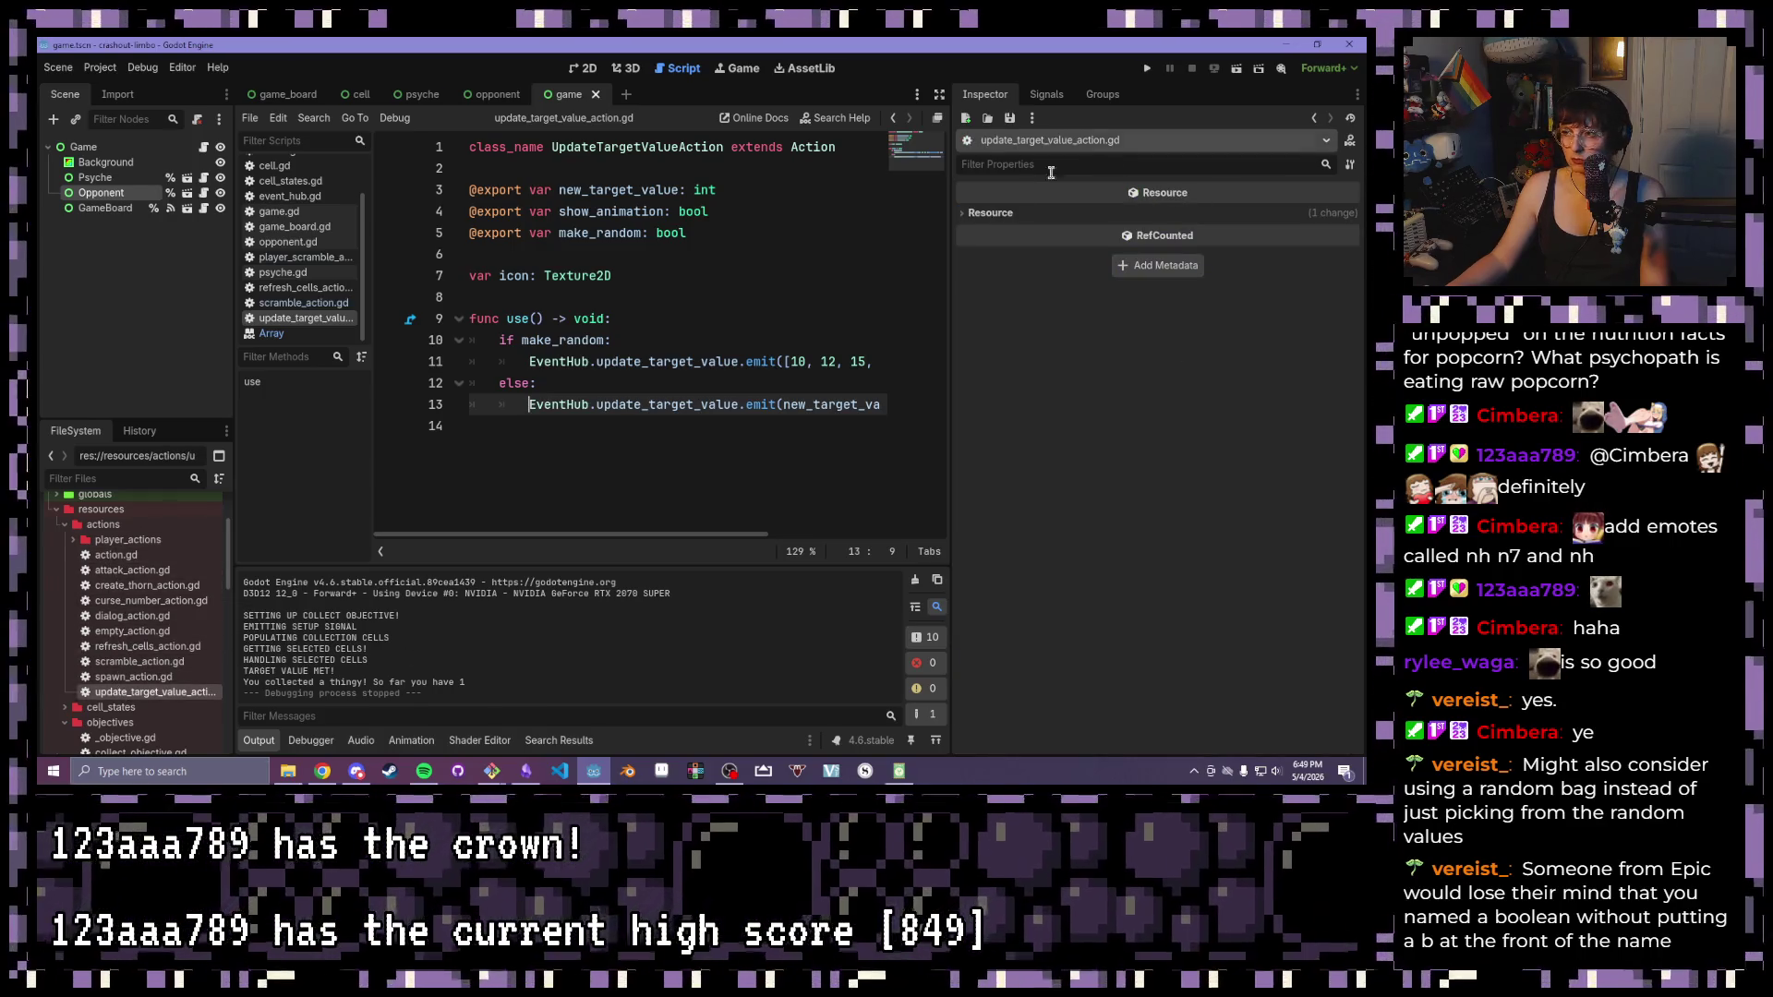
pyautogui.moveTo(102, 177)
pyautogui.mouseDown()
pyautogui.moveTo(406, 91)
pyautogui.moveTo(477, 89)
pyautogui.mouseUp()
pyautogui.moveTo(331, 192); pyautogui.dragTo(138, 517)
pyautogui.scroll(-5, 99, 618)
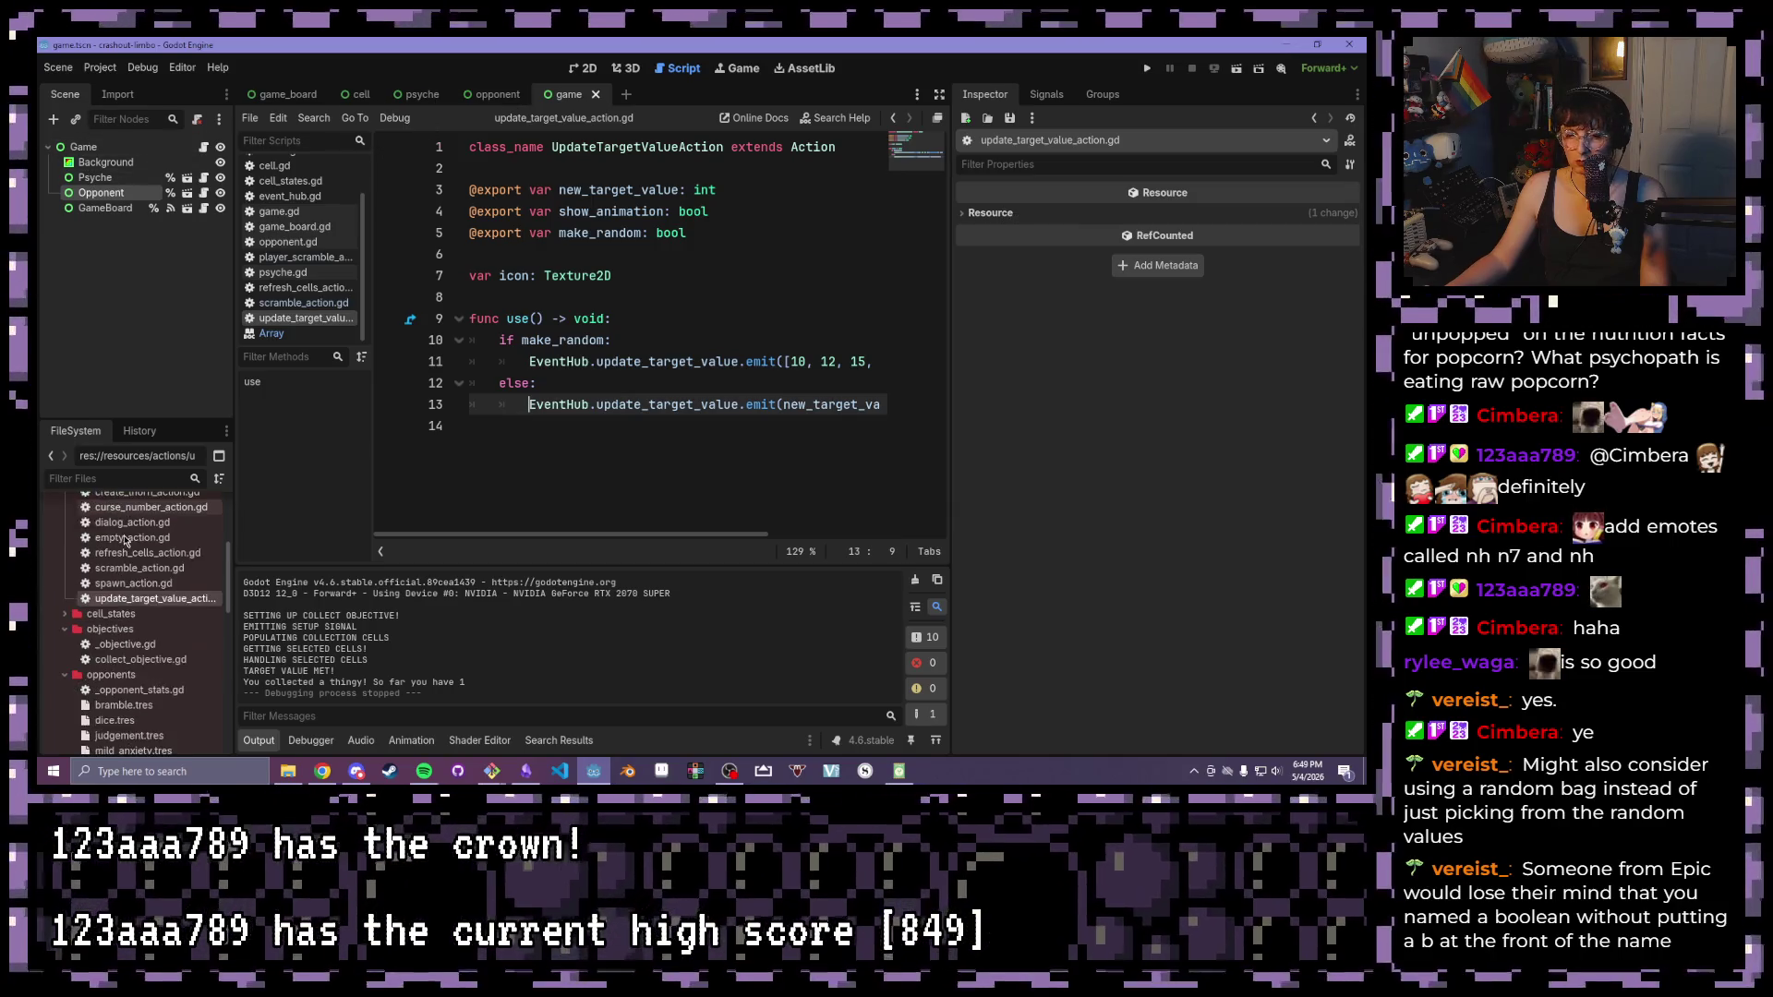
pyautogui.click(113, 597)
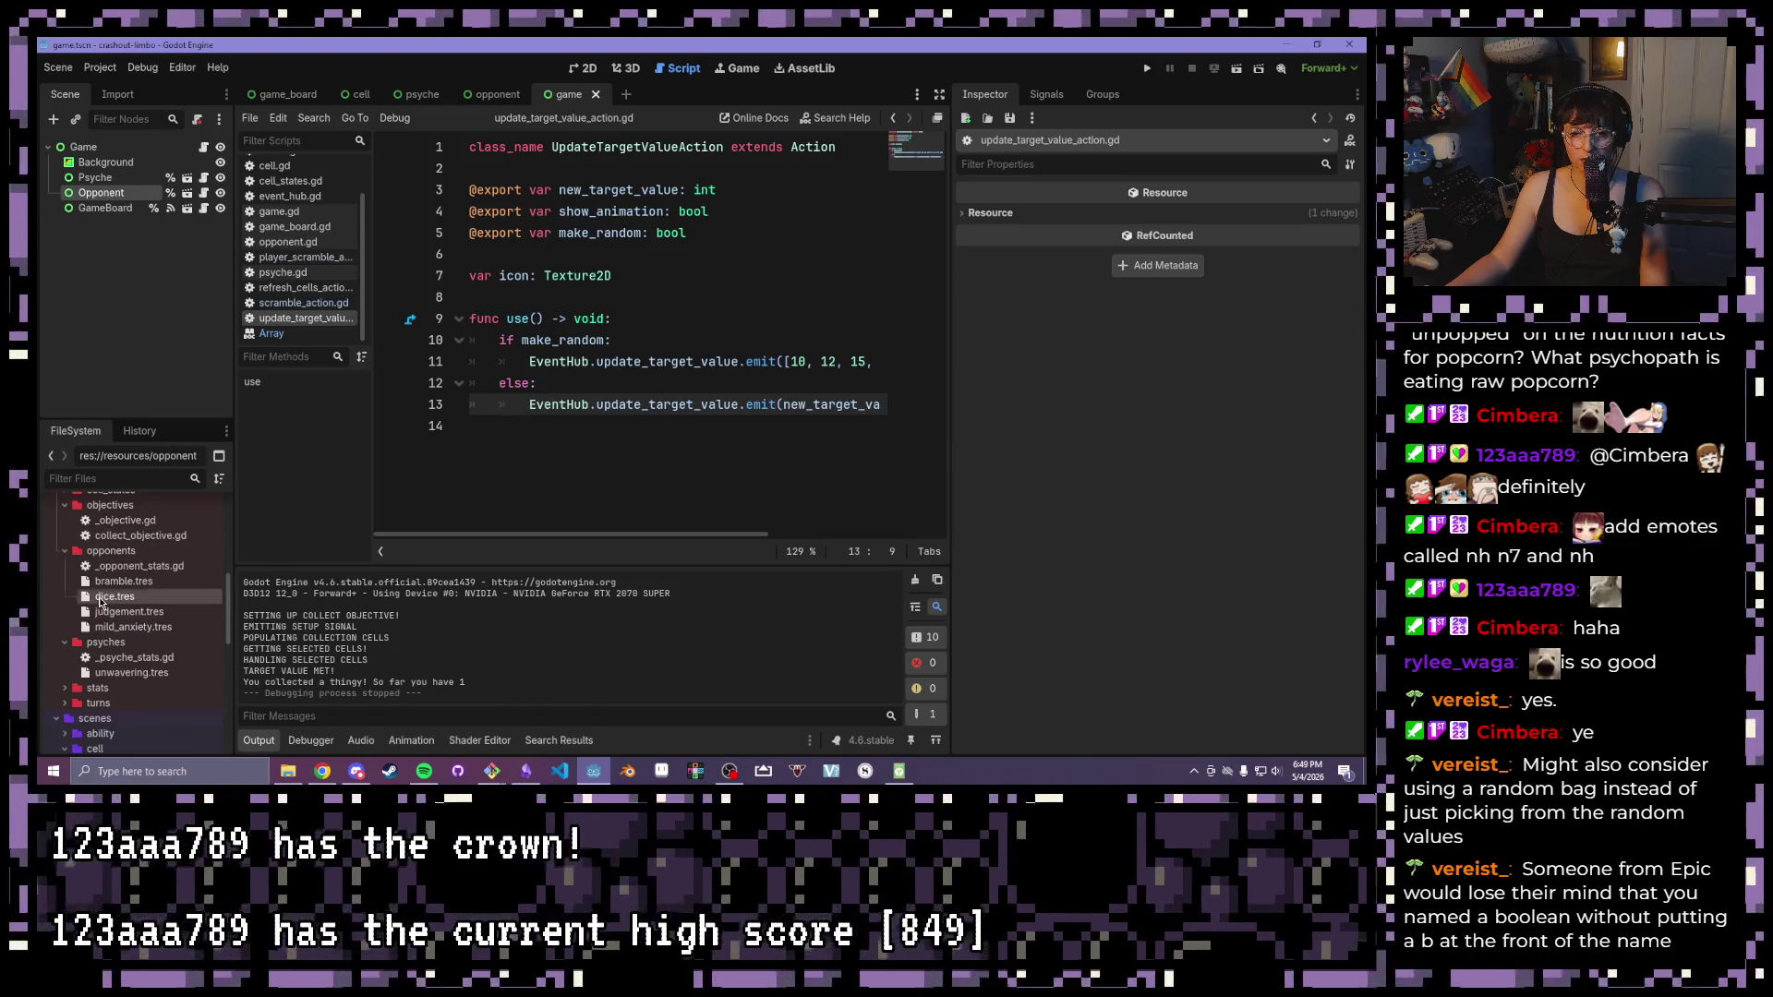
pyautogui.click(1257, 477)
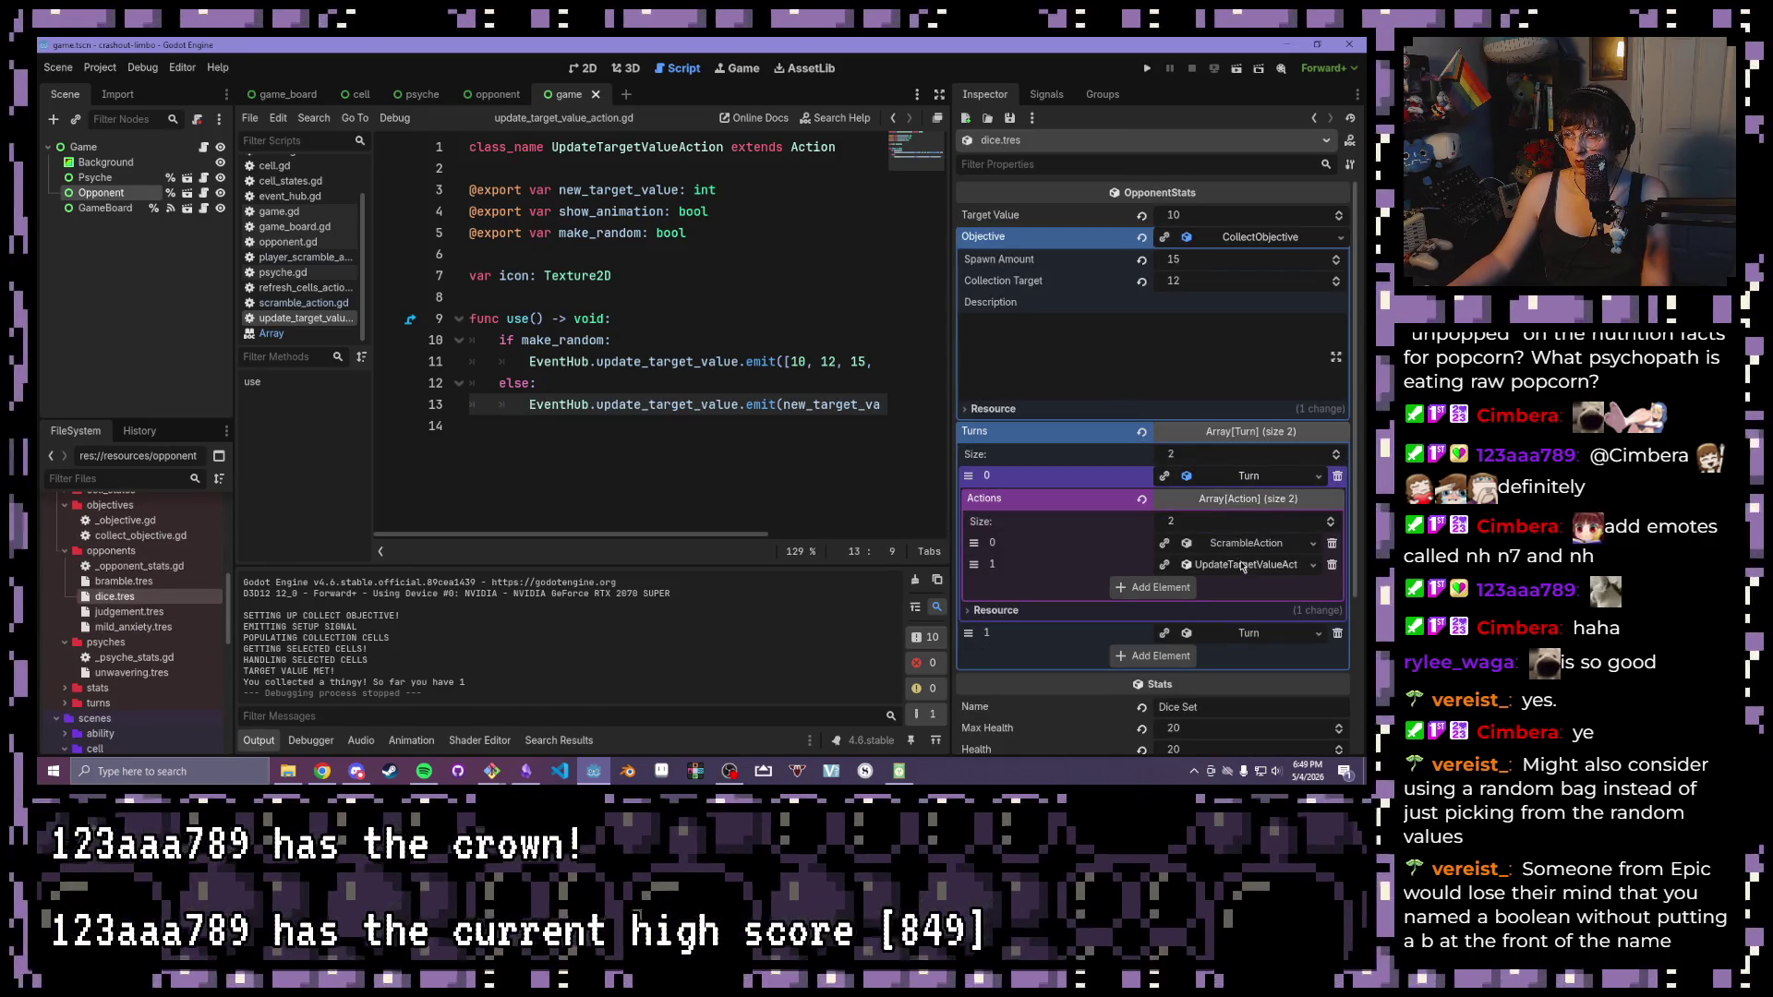
pyautogui.click(1243, 566)
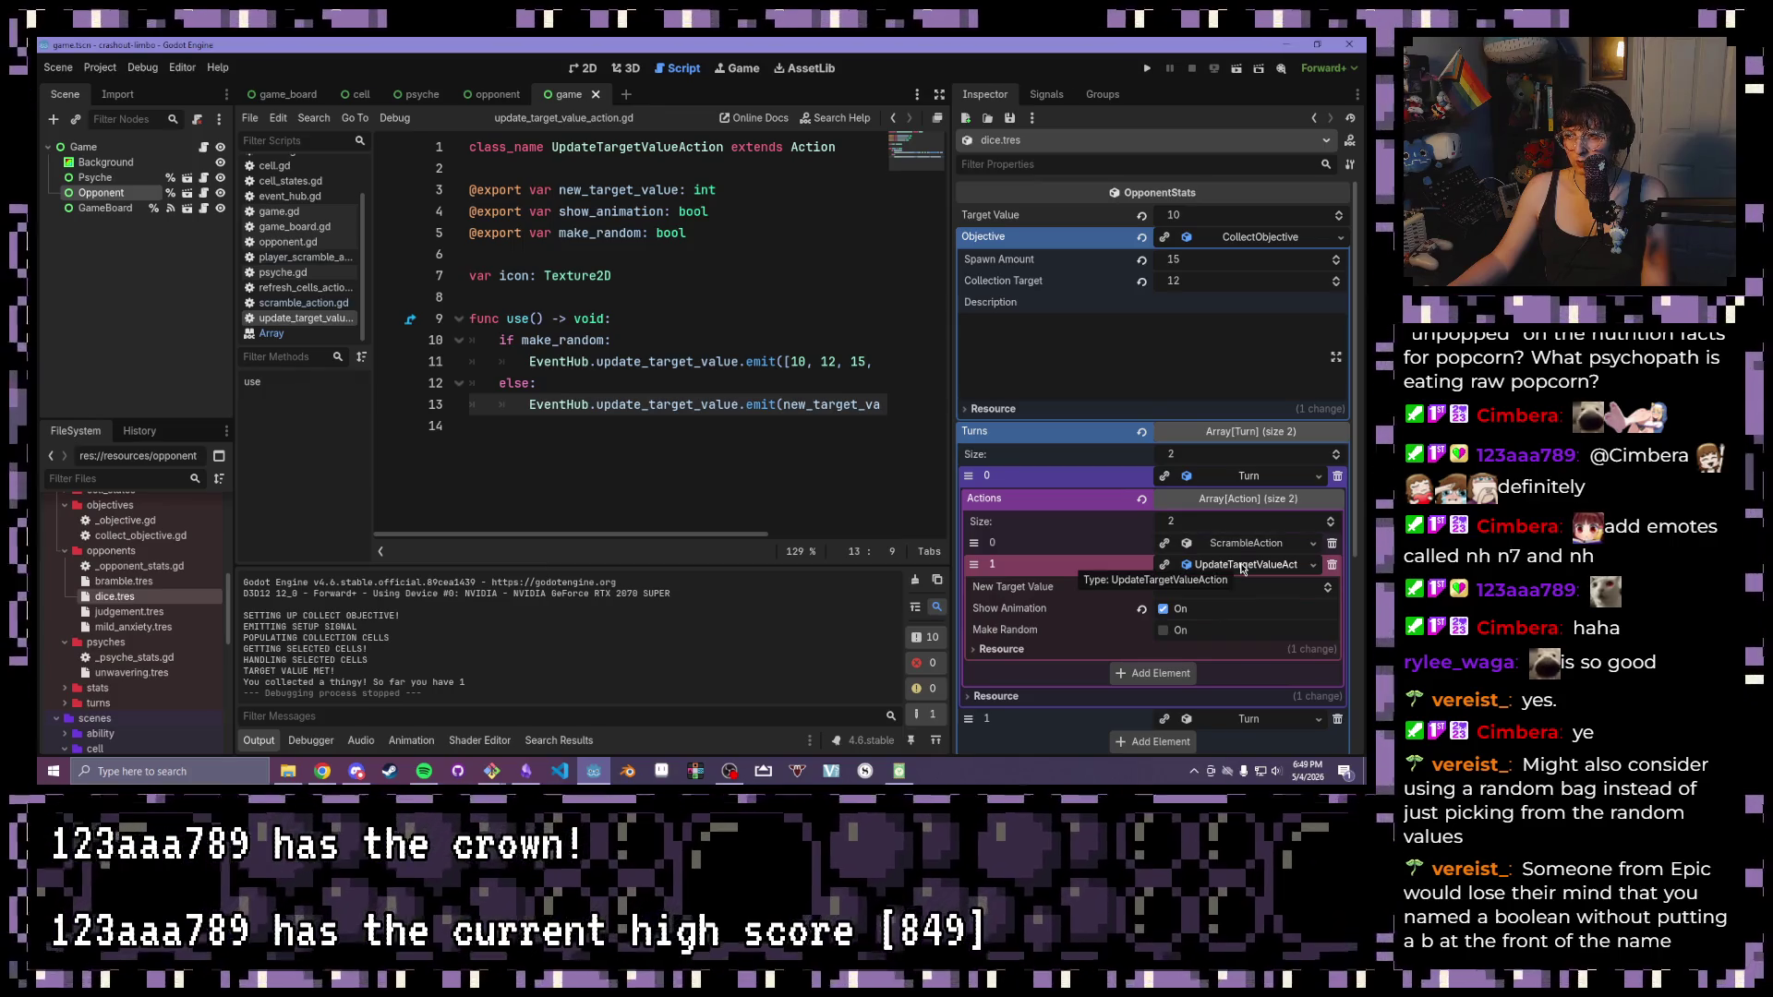
pyautogui.click(1162, 630)
# Enable Make Random on the second turn's UpdateTargetValueAction as well
pyautogui.scroll(-2, 1253, 583)
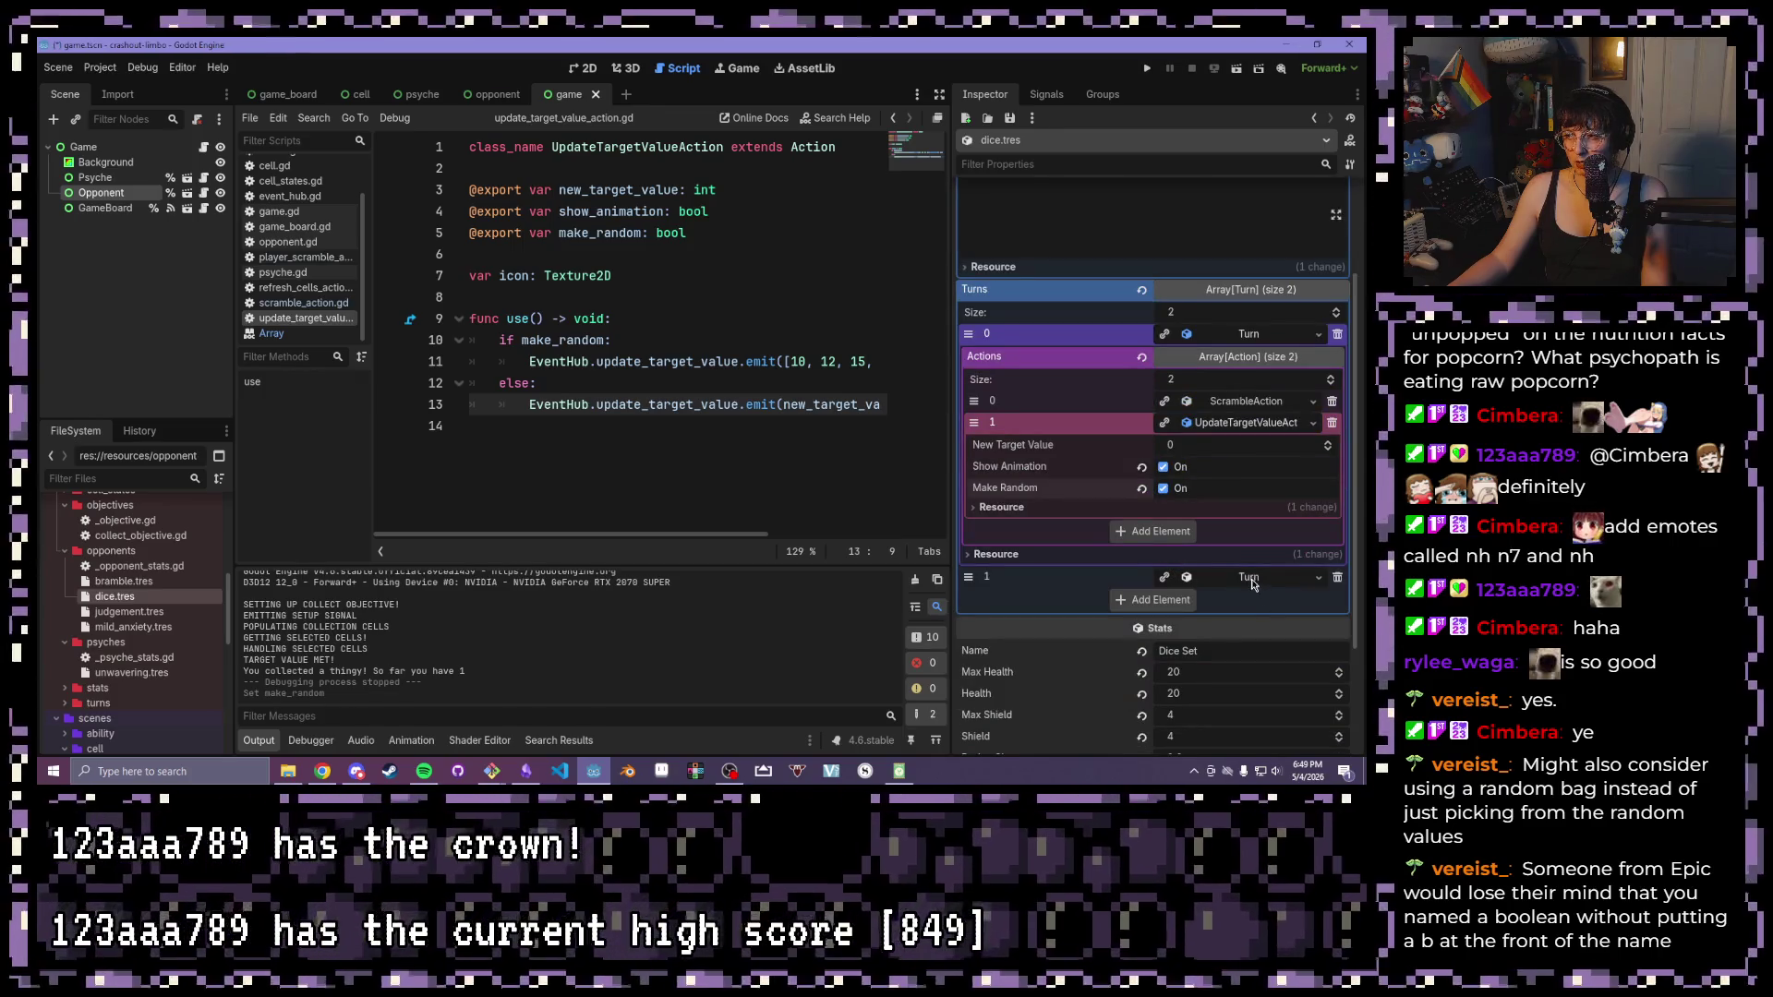
pyautogui.click(1252, 578)
pyautogui.scroll(-1, 1228, 554)
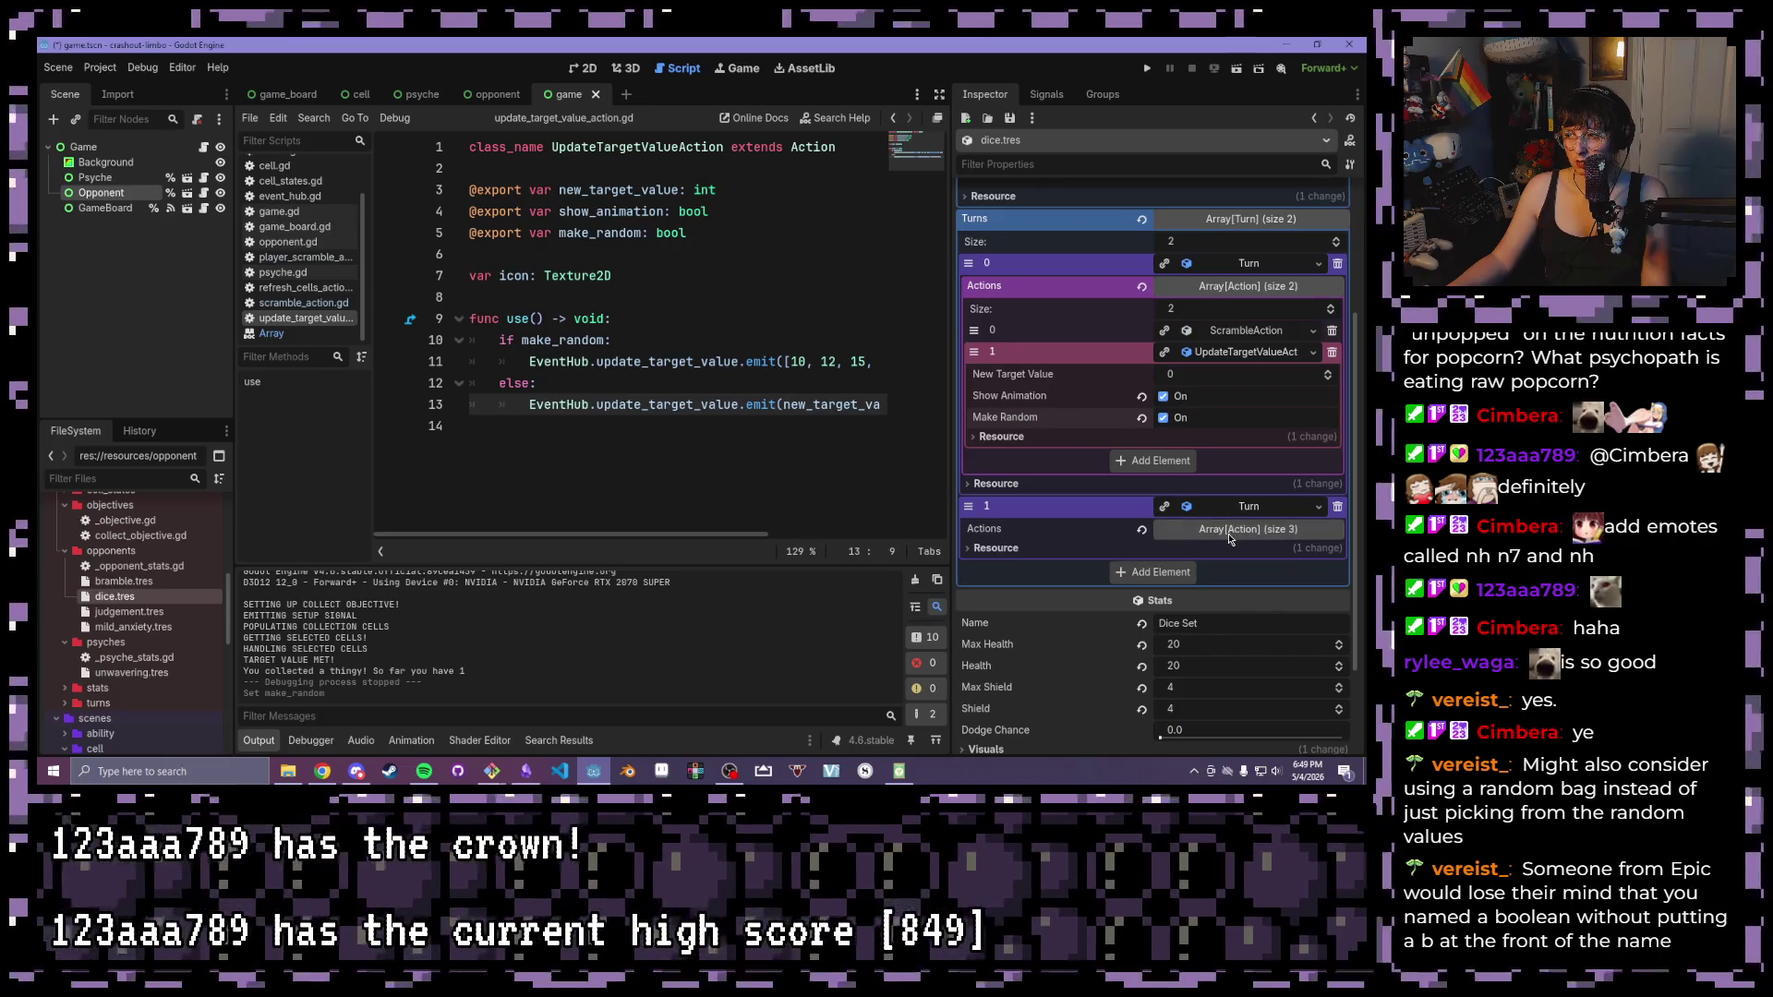
pyautogui.click(1228, 528)
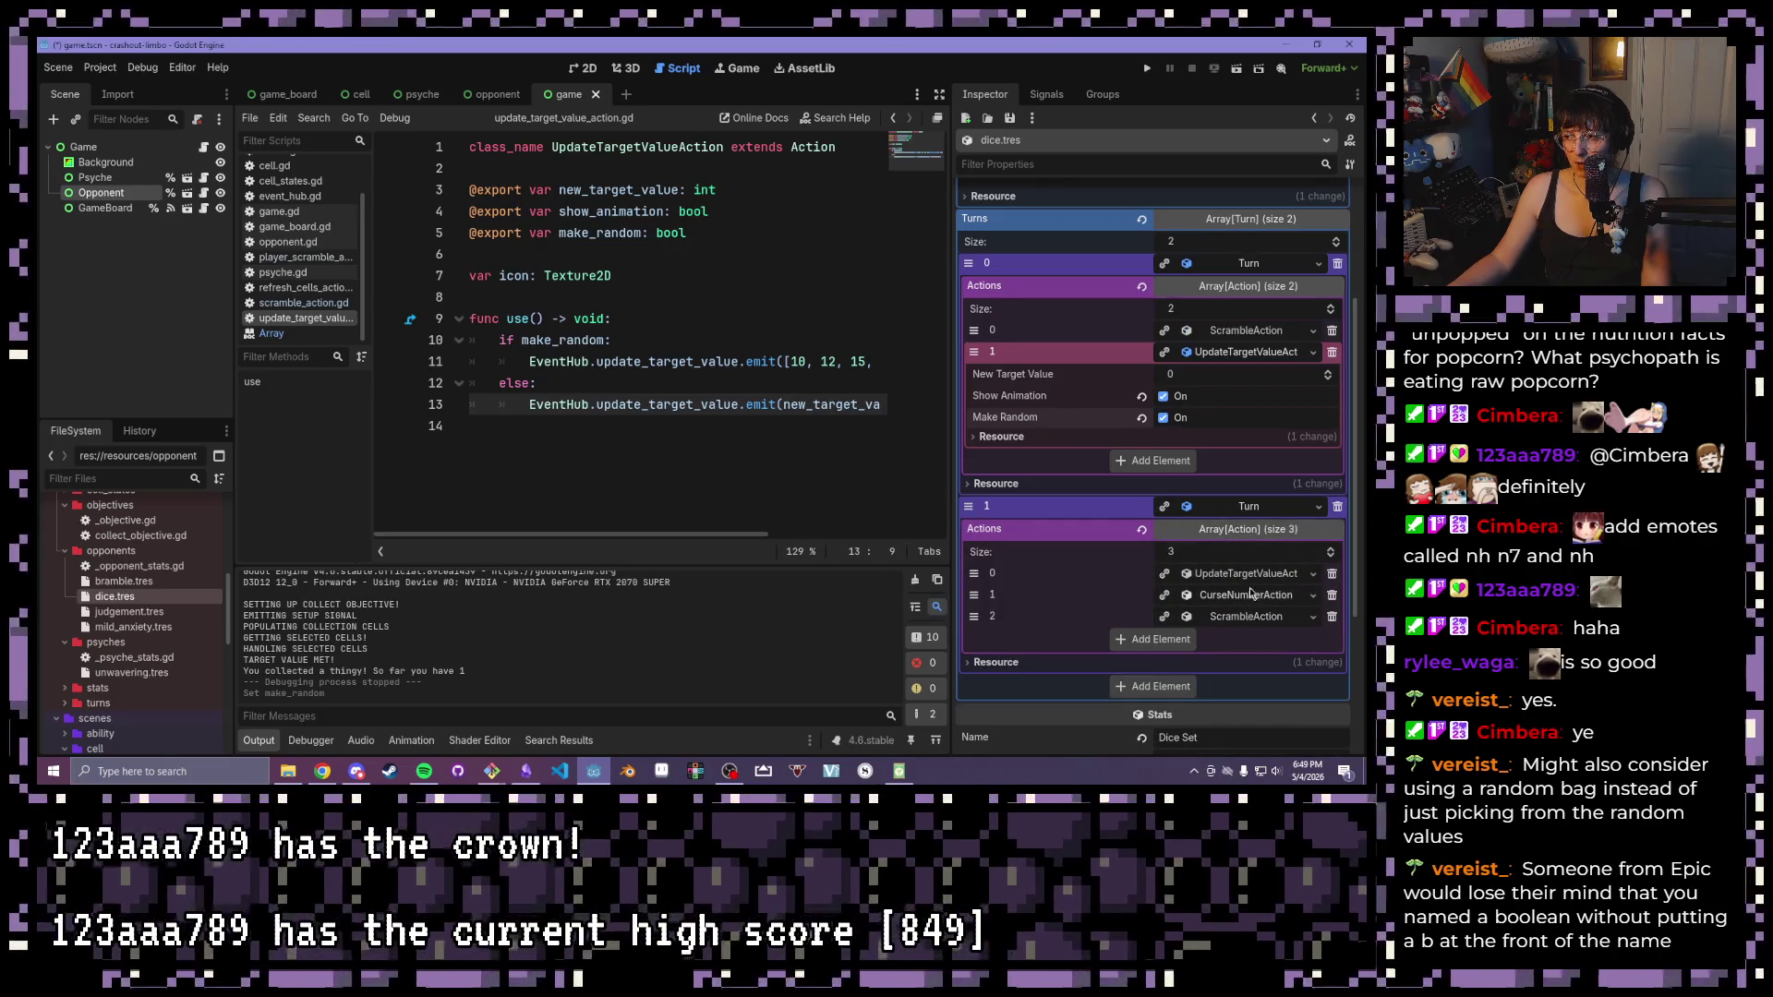
pyautogui.click(1247, 574)
pyautogui.click(1163, 641)
# Run the game, clear a vertical run of dice to see the target change, then return to the editor
pyautogui.press('F5')
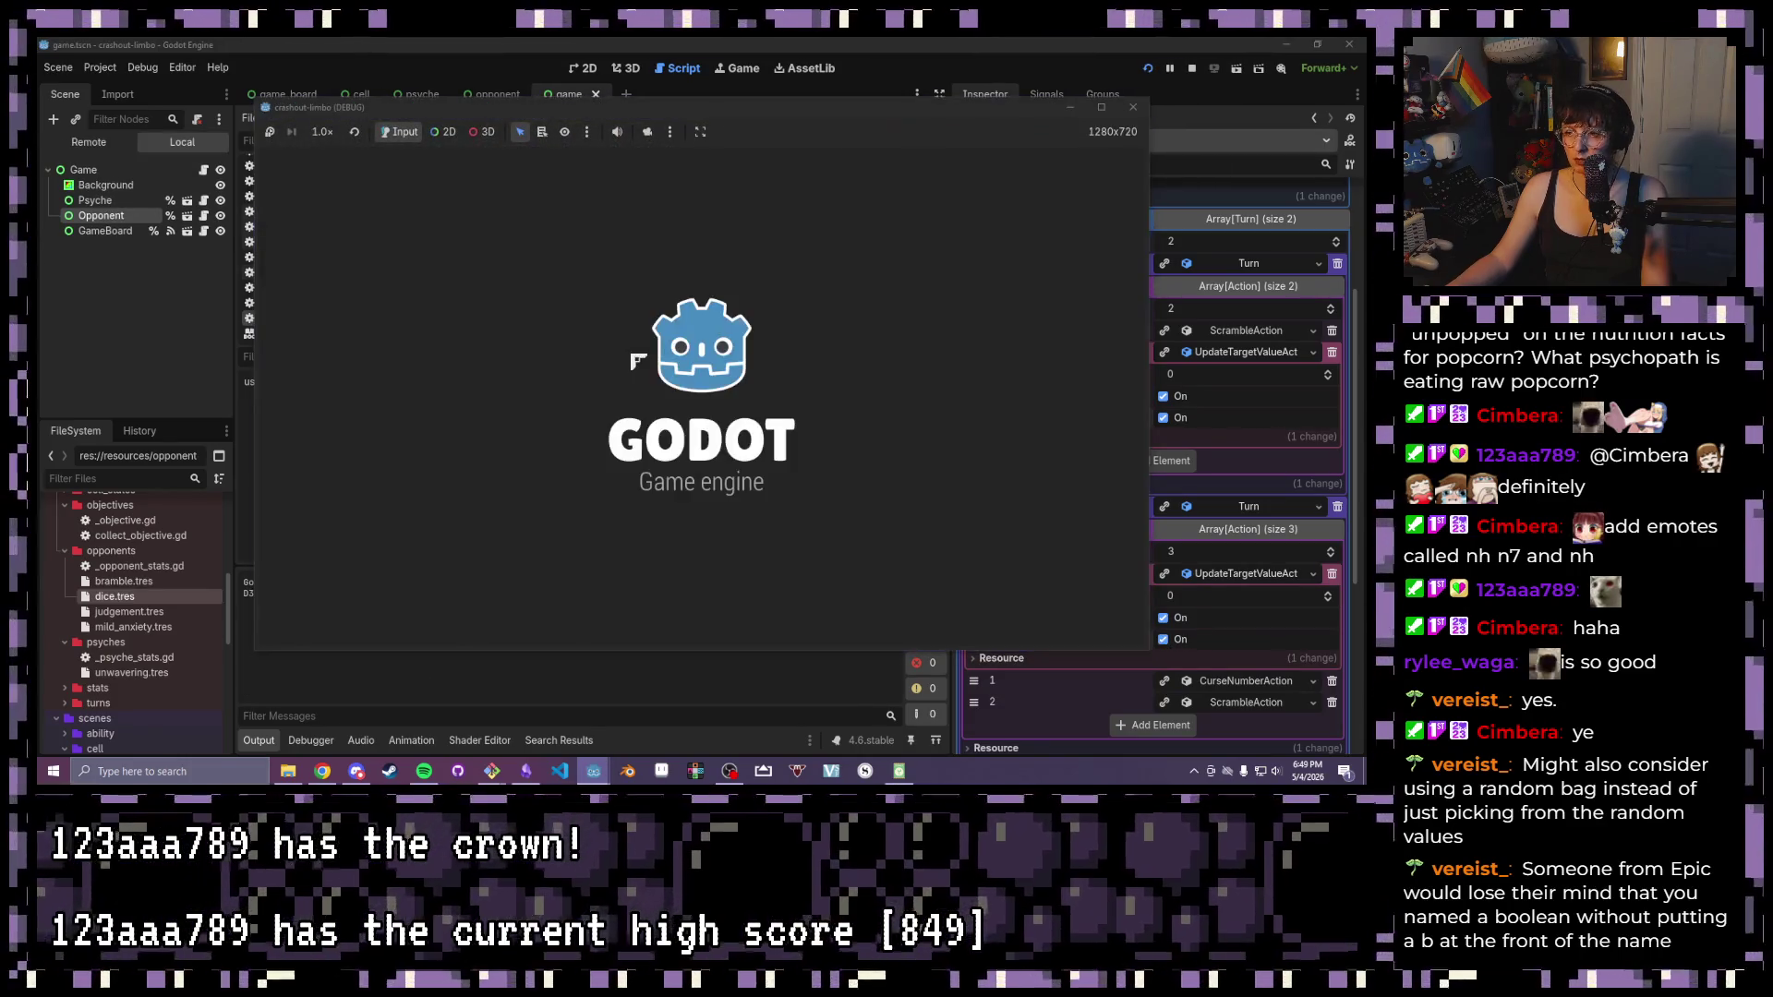
pyautogui.click(1102, 111)
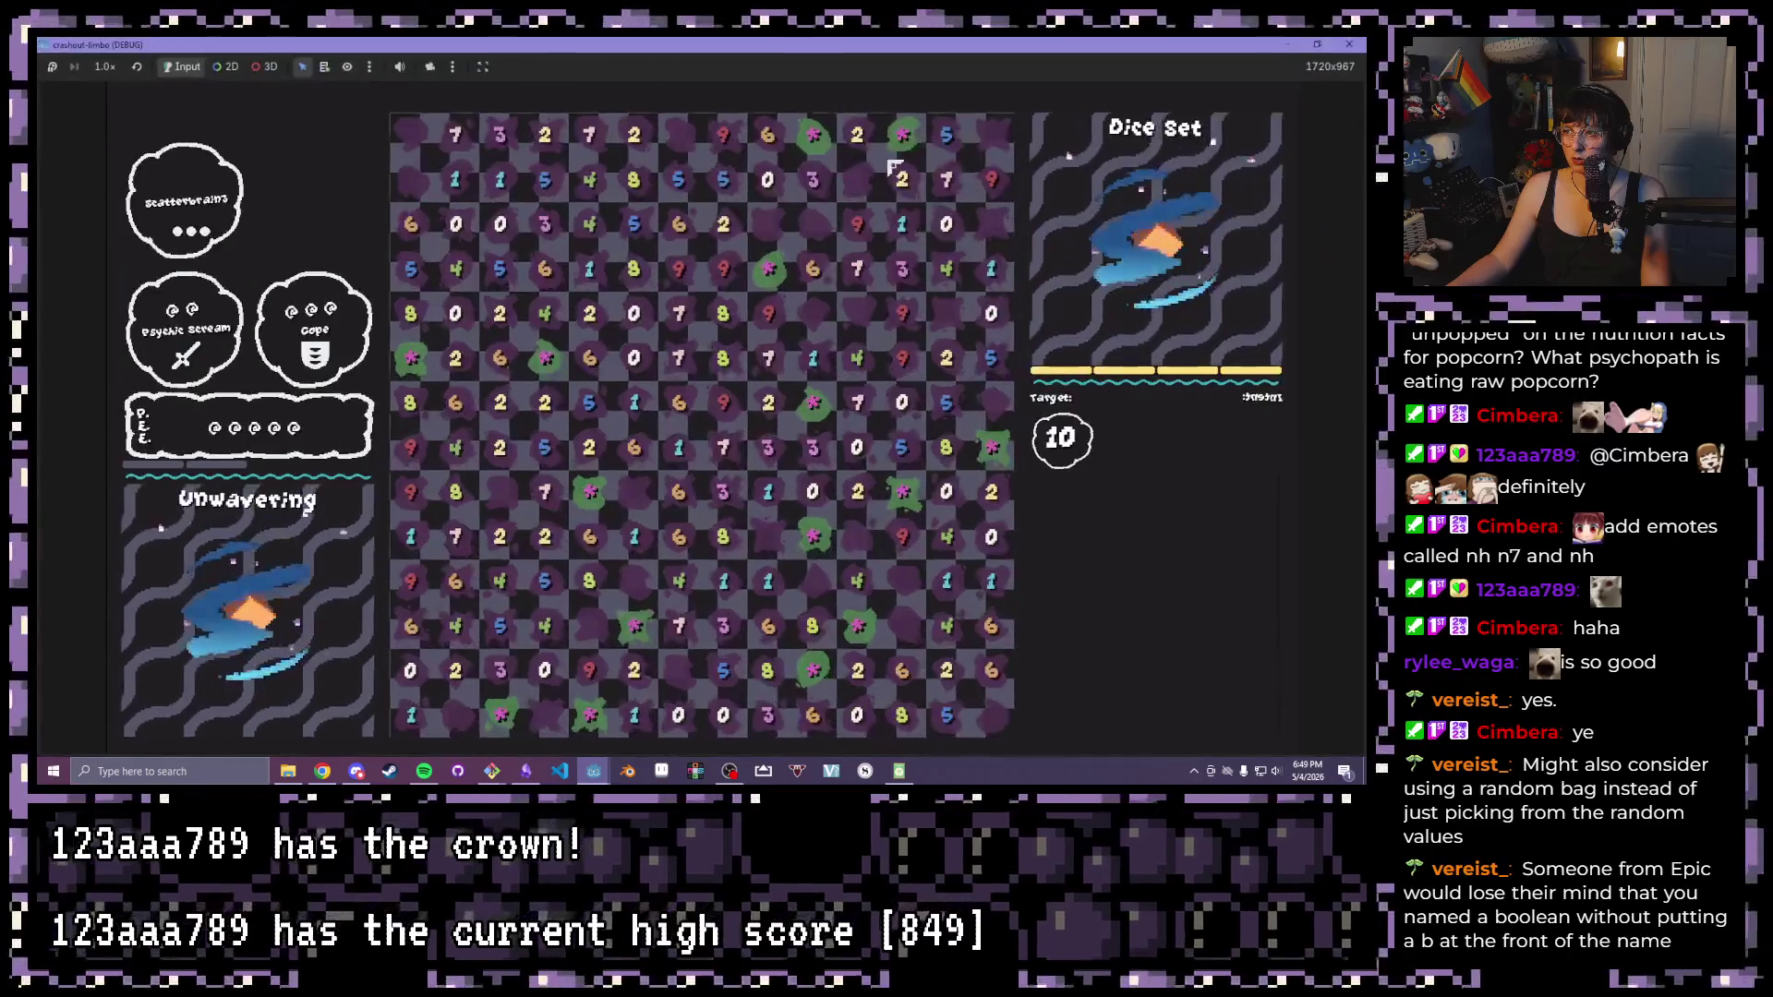
pyautogui.moveTo(813, 268); pyautogui.dragTo(822, 450)
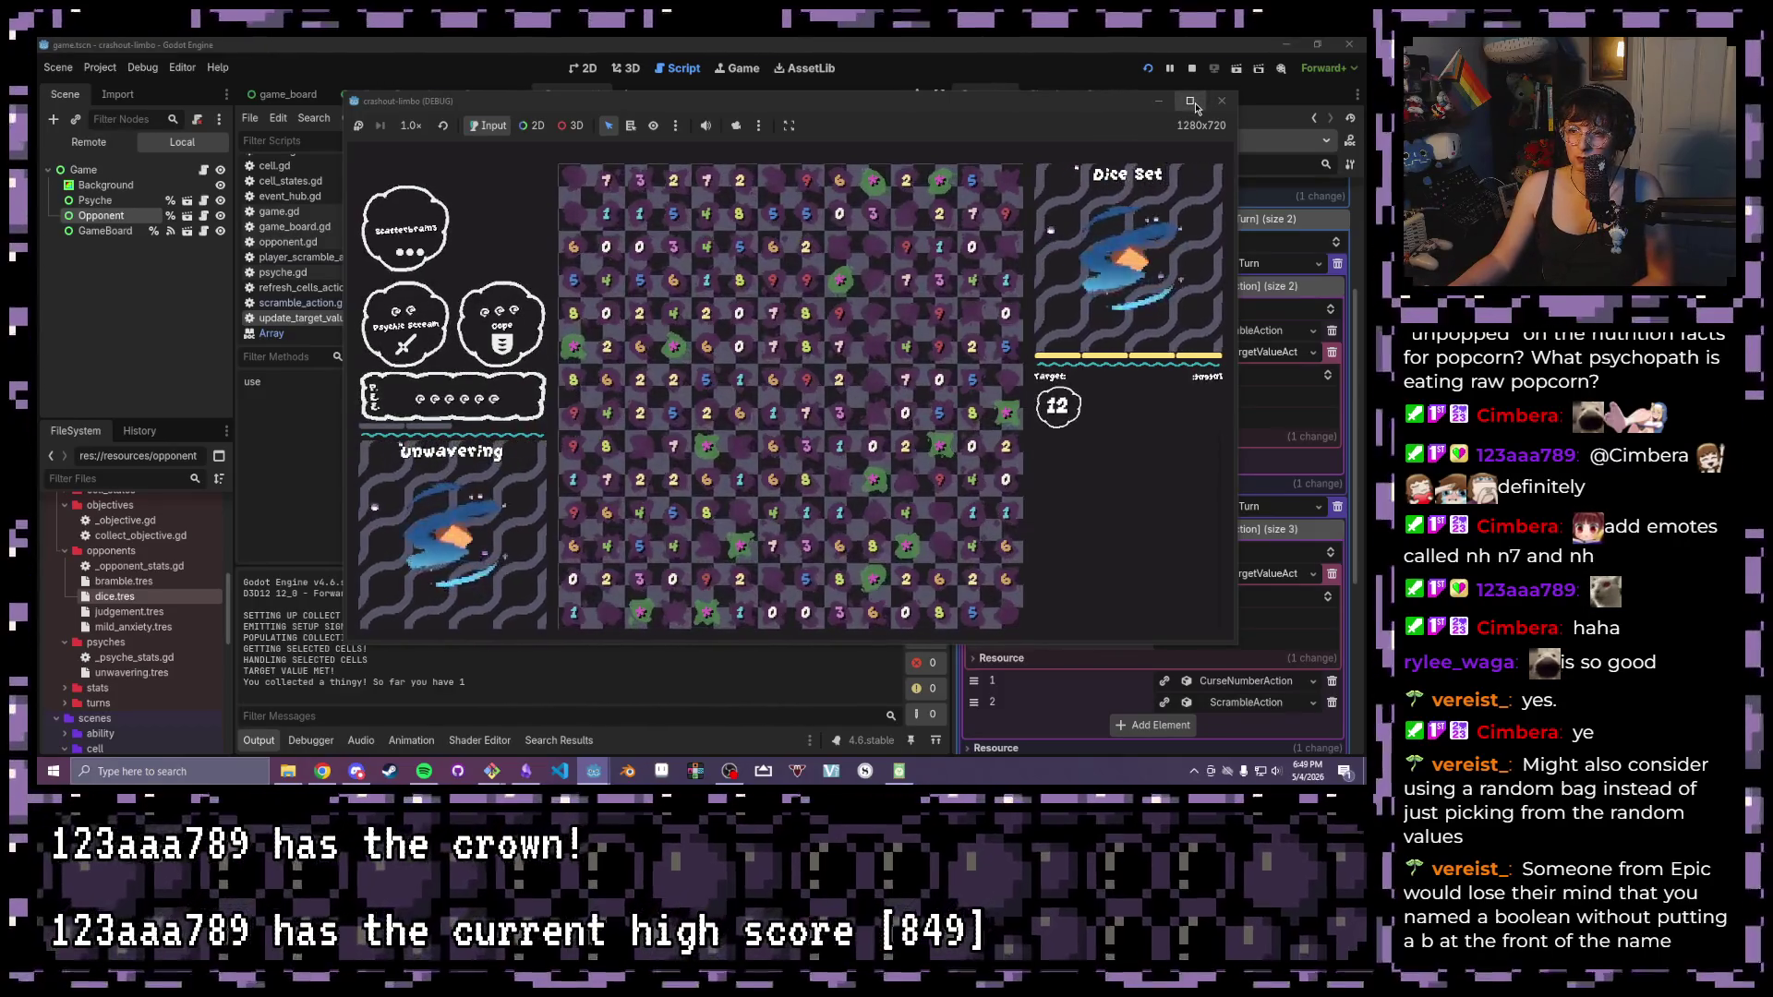
pyautogui.click(118, 597)
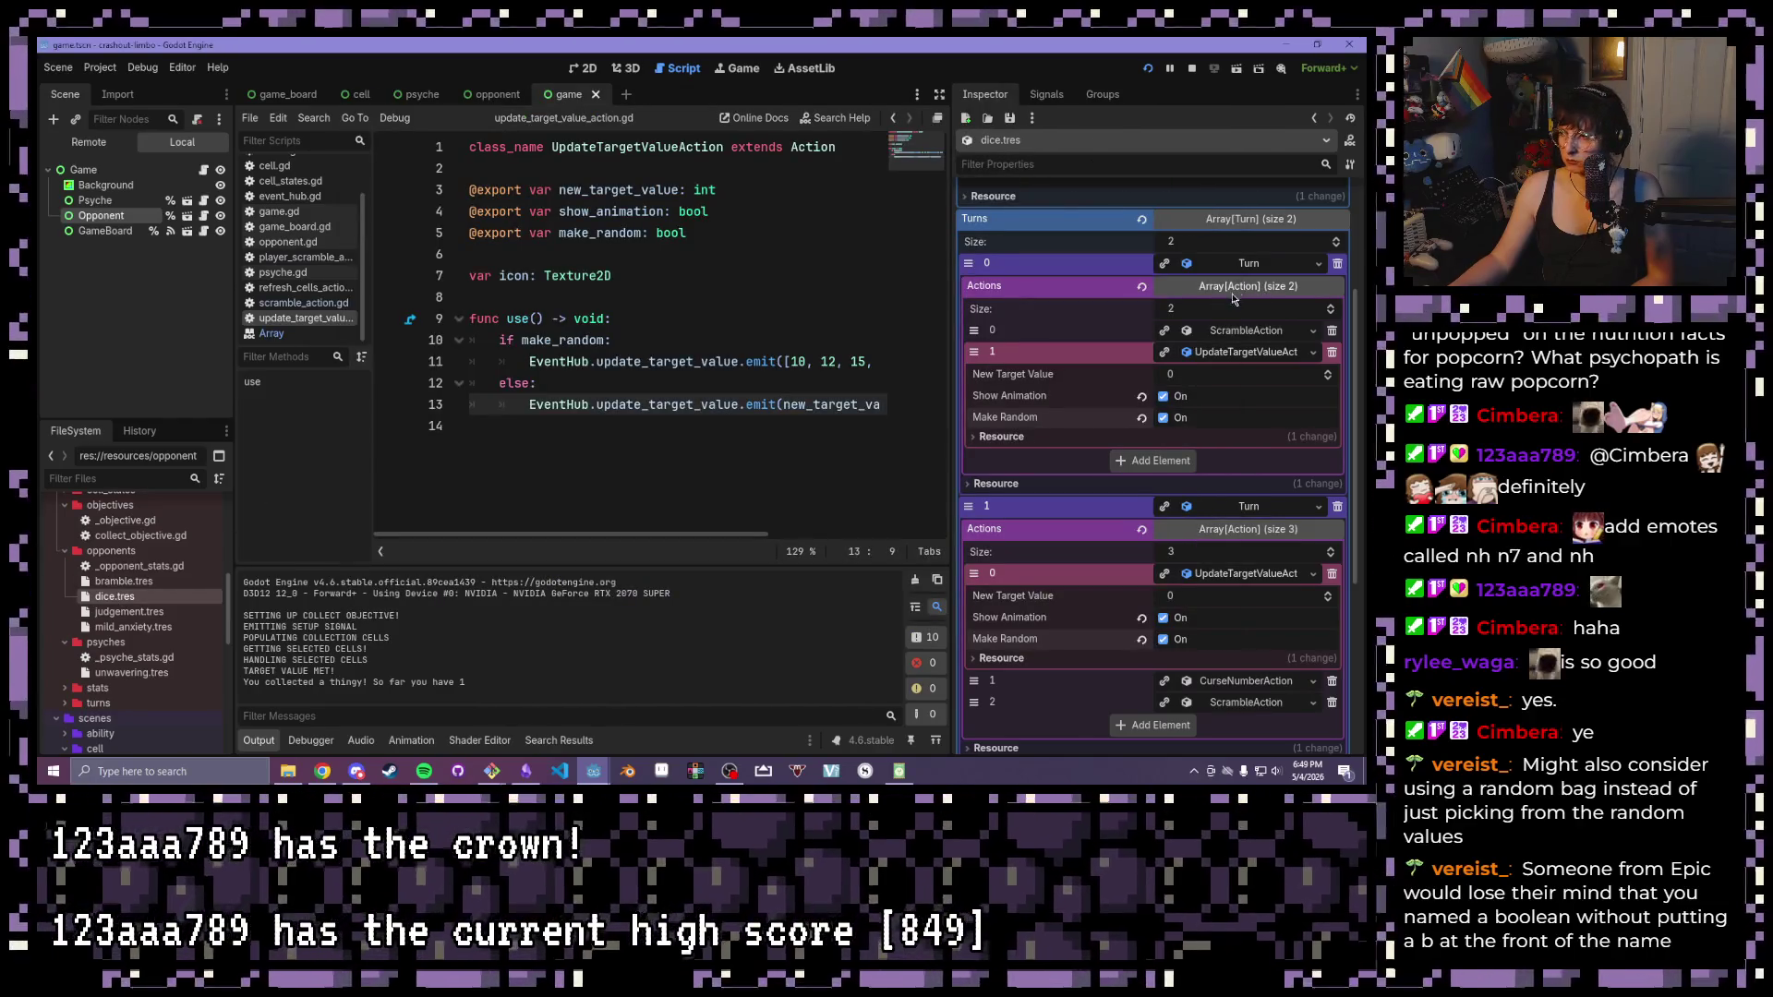
# Set the first turn's ScrambleAction amount to 10, check the second turn's, and run the game
pyautogui.click(1253, 332)
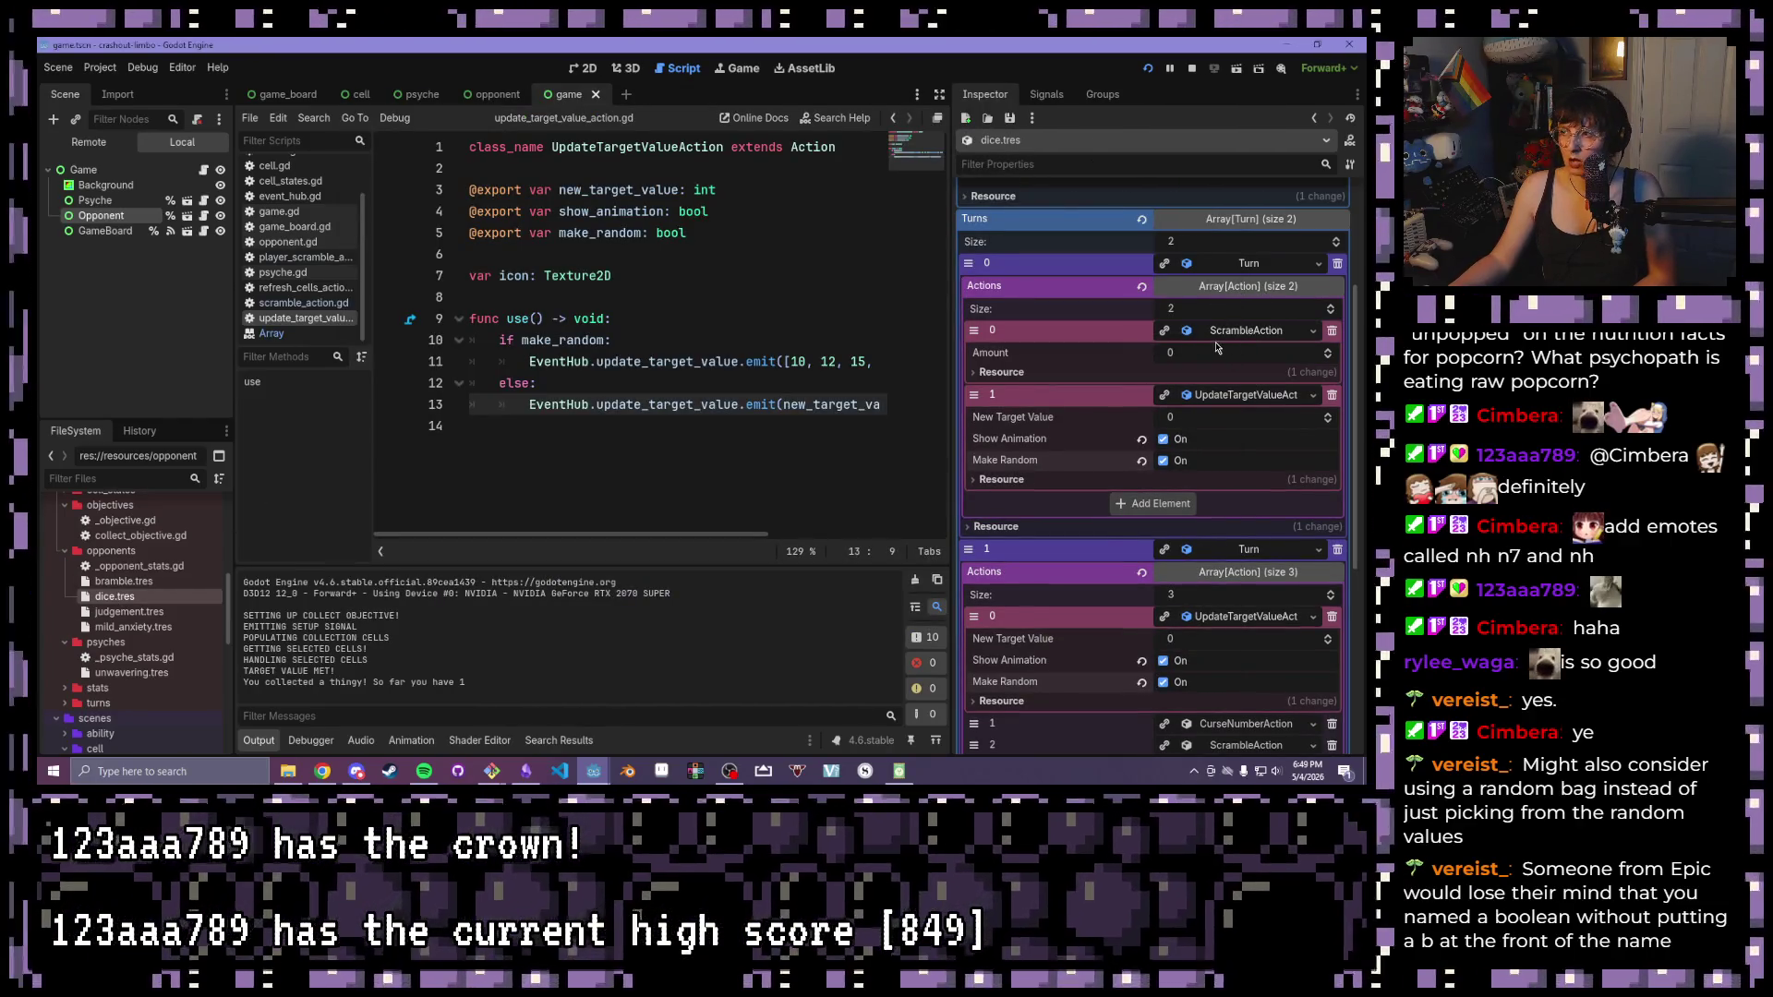
pyautogui.click(1222, 356)
pyautogui.write('10')
pyautogui.press('Return')
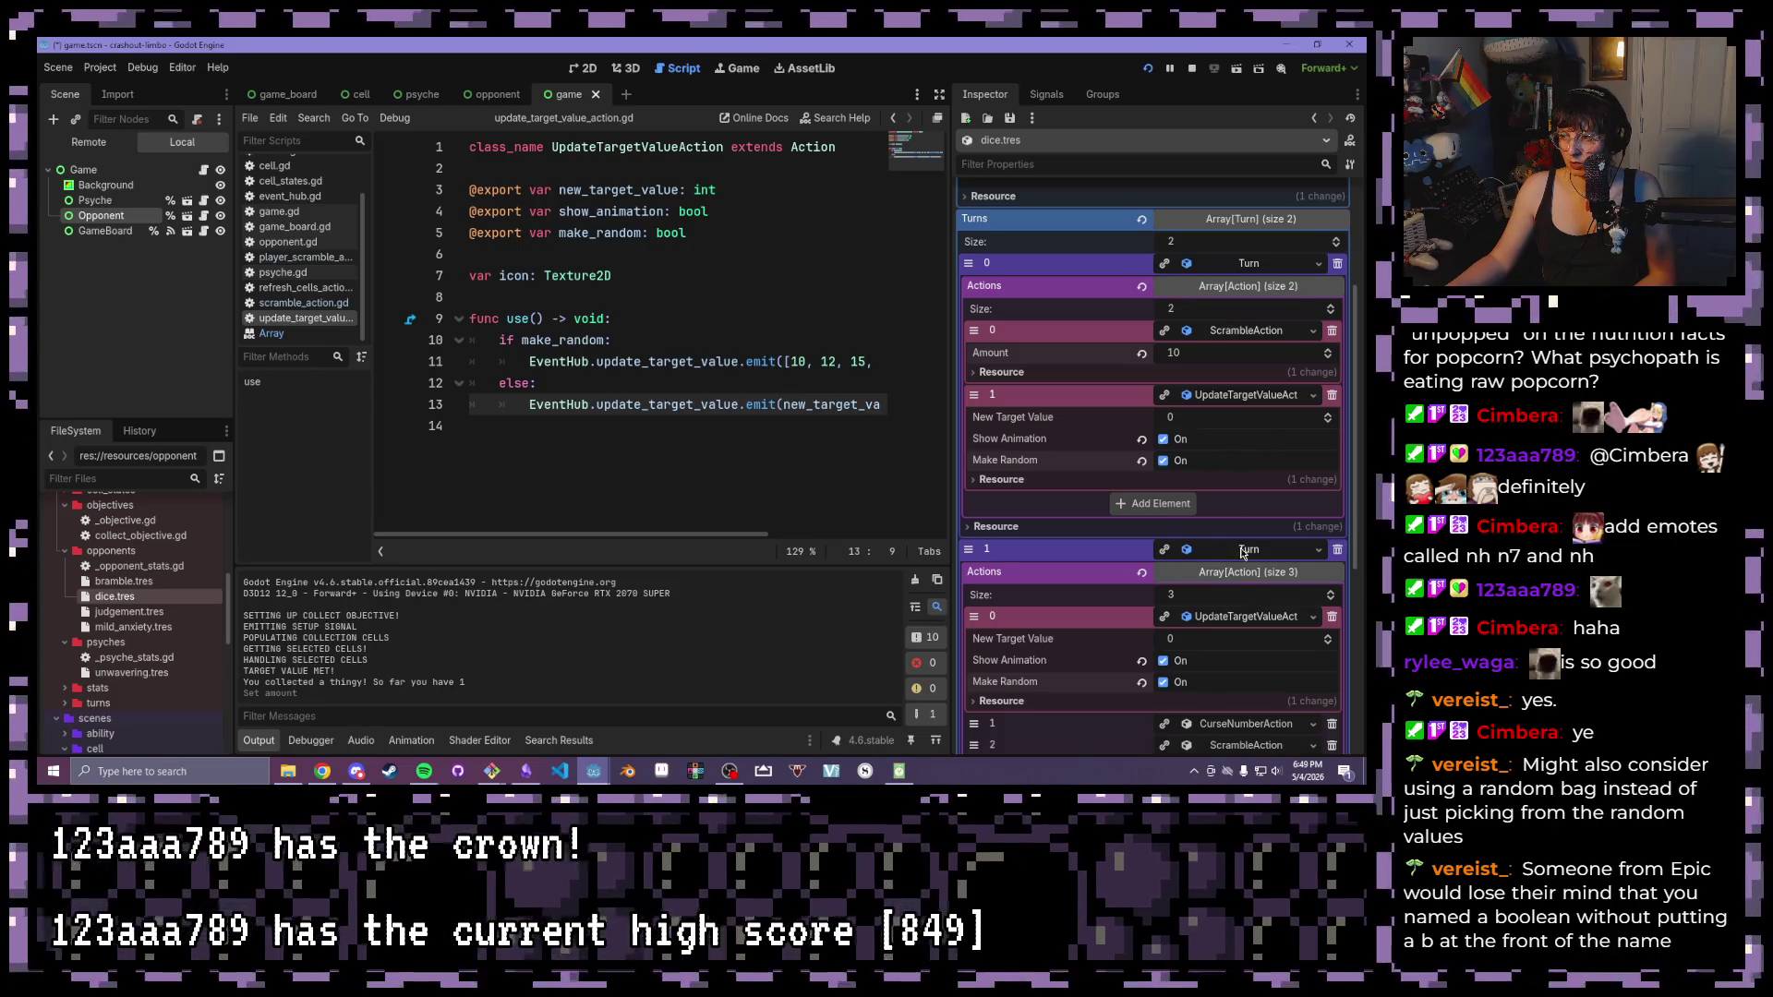
pyautogui.scroll(-2, 1237, 555)
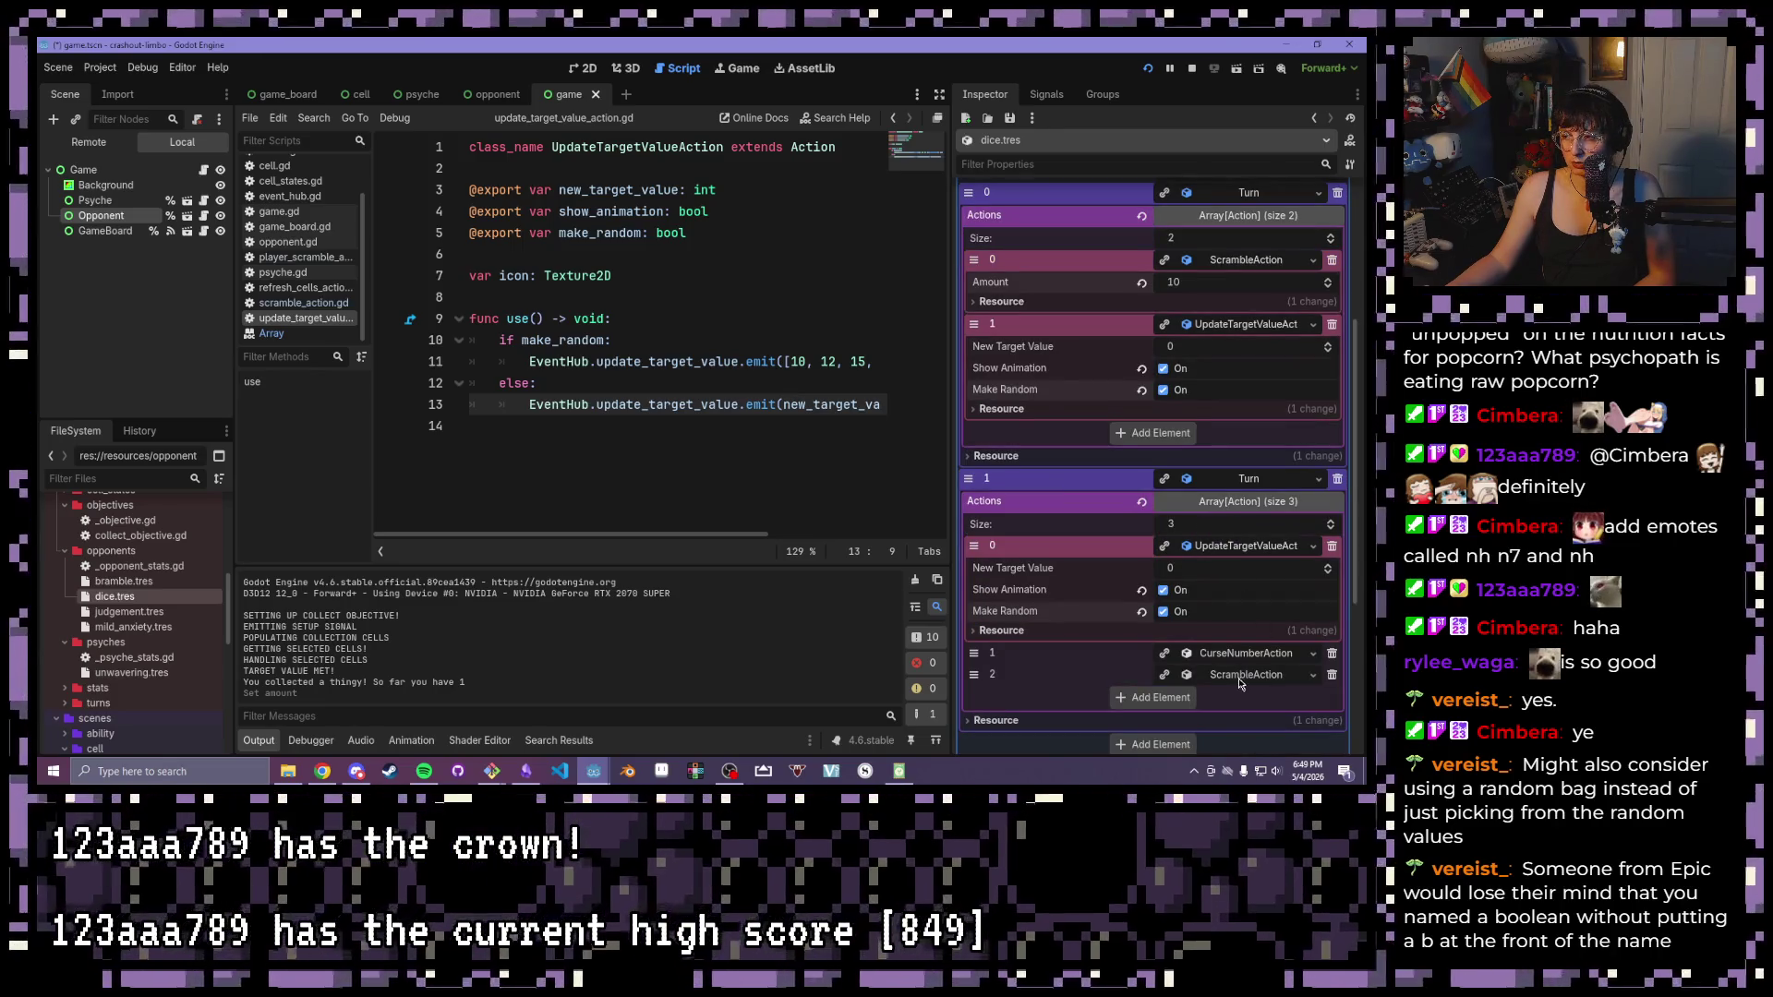
pyautogui.click(1238, 675)
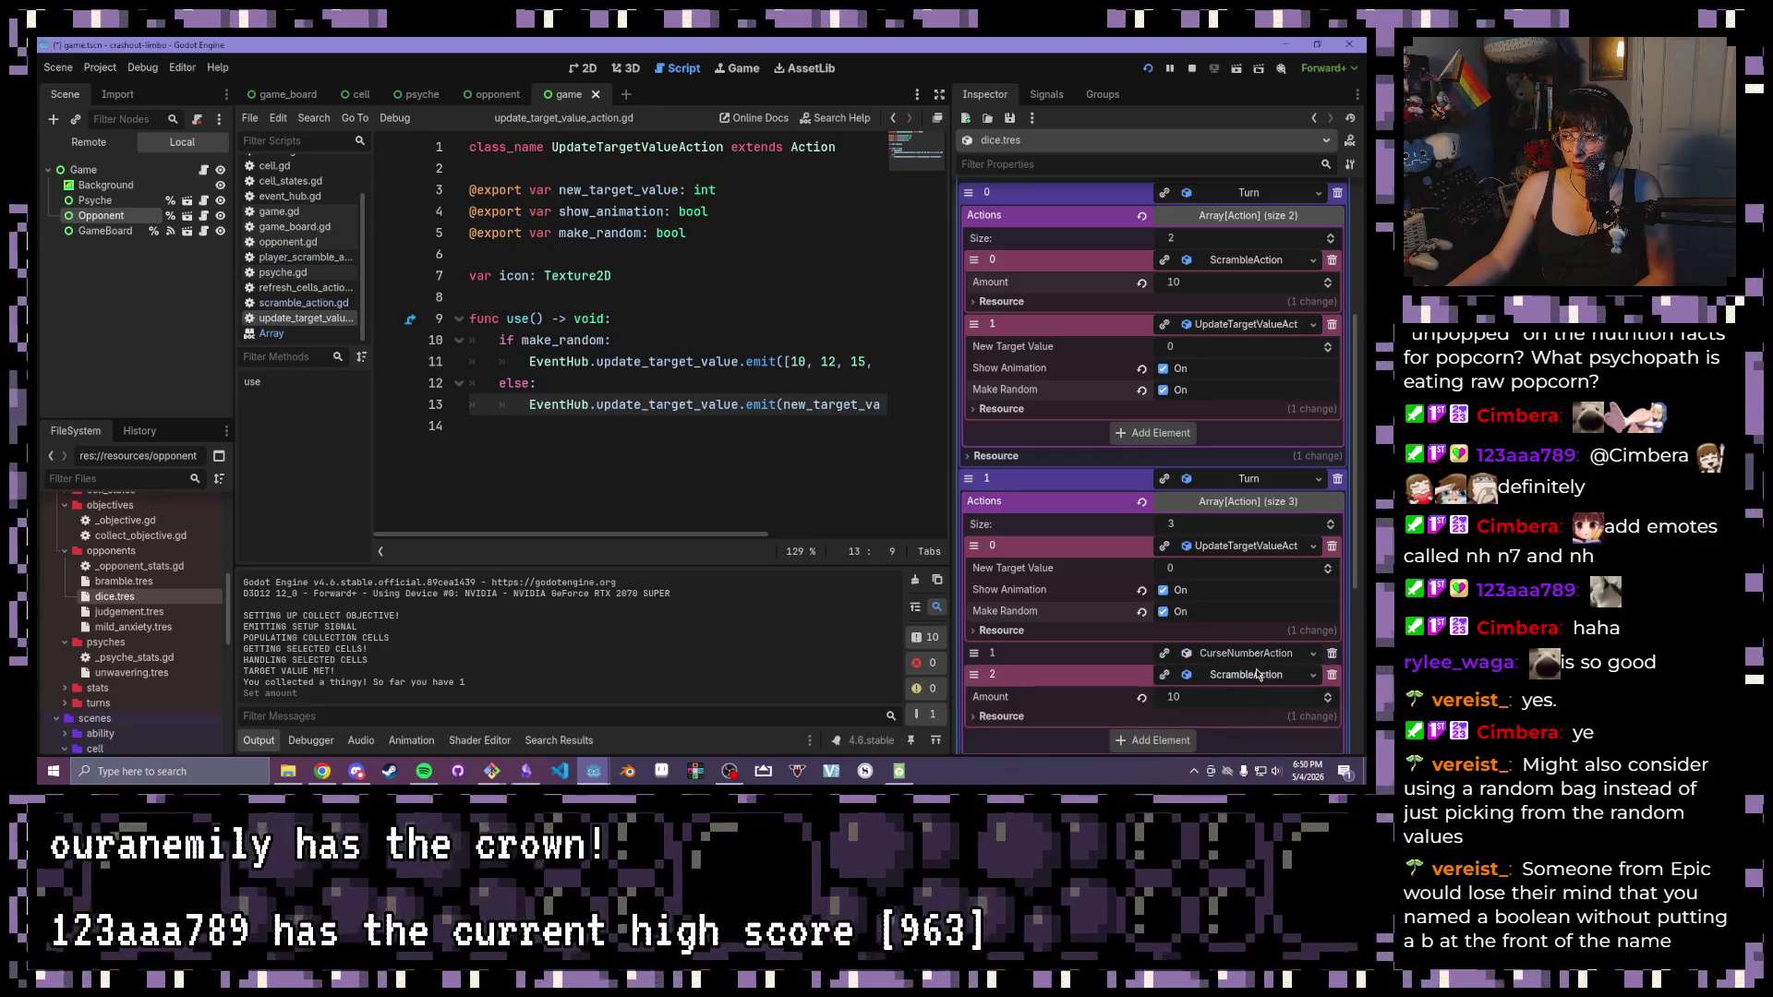
pyautogui.click(1148, 67)
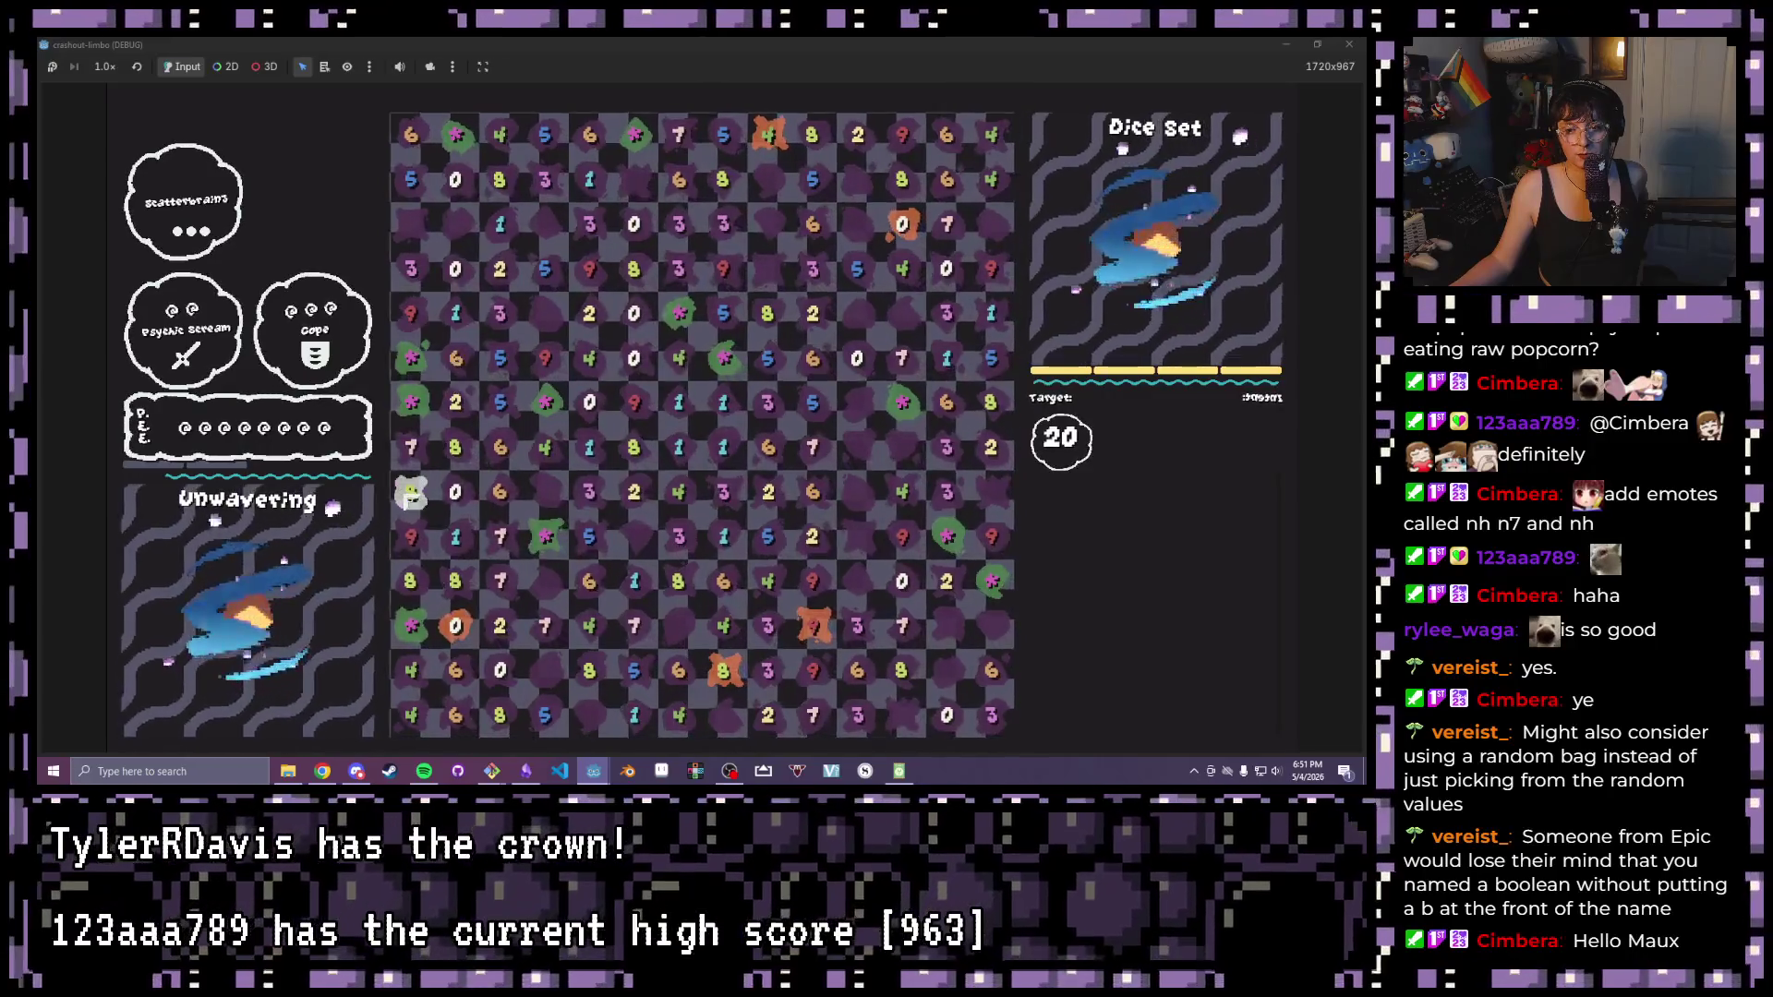
# Play a round by selecting the 9 die, then close the running game
pyautogui.click(413, 314)
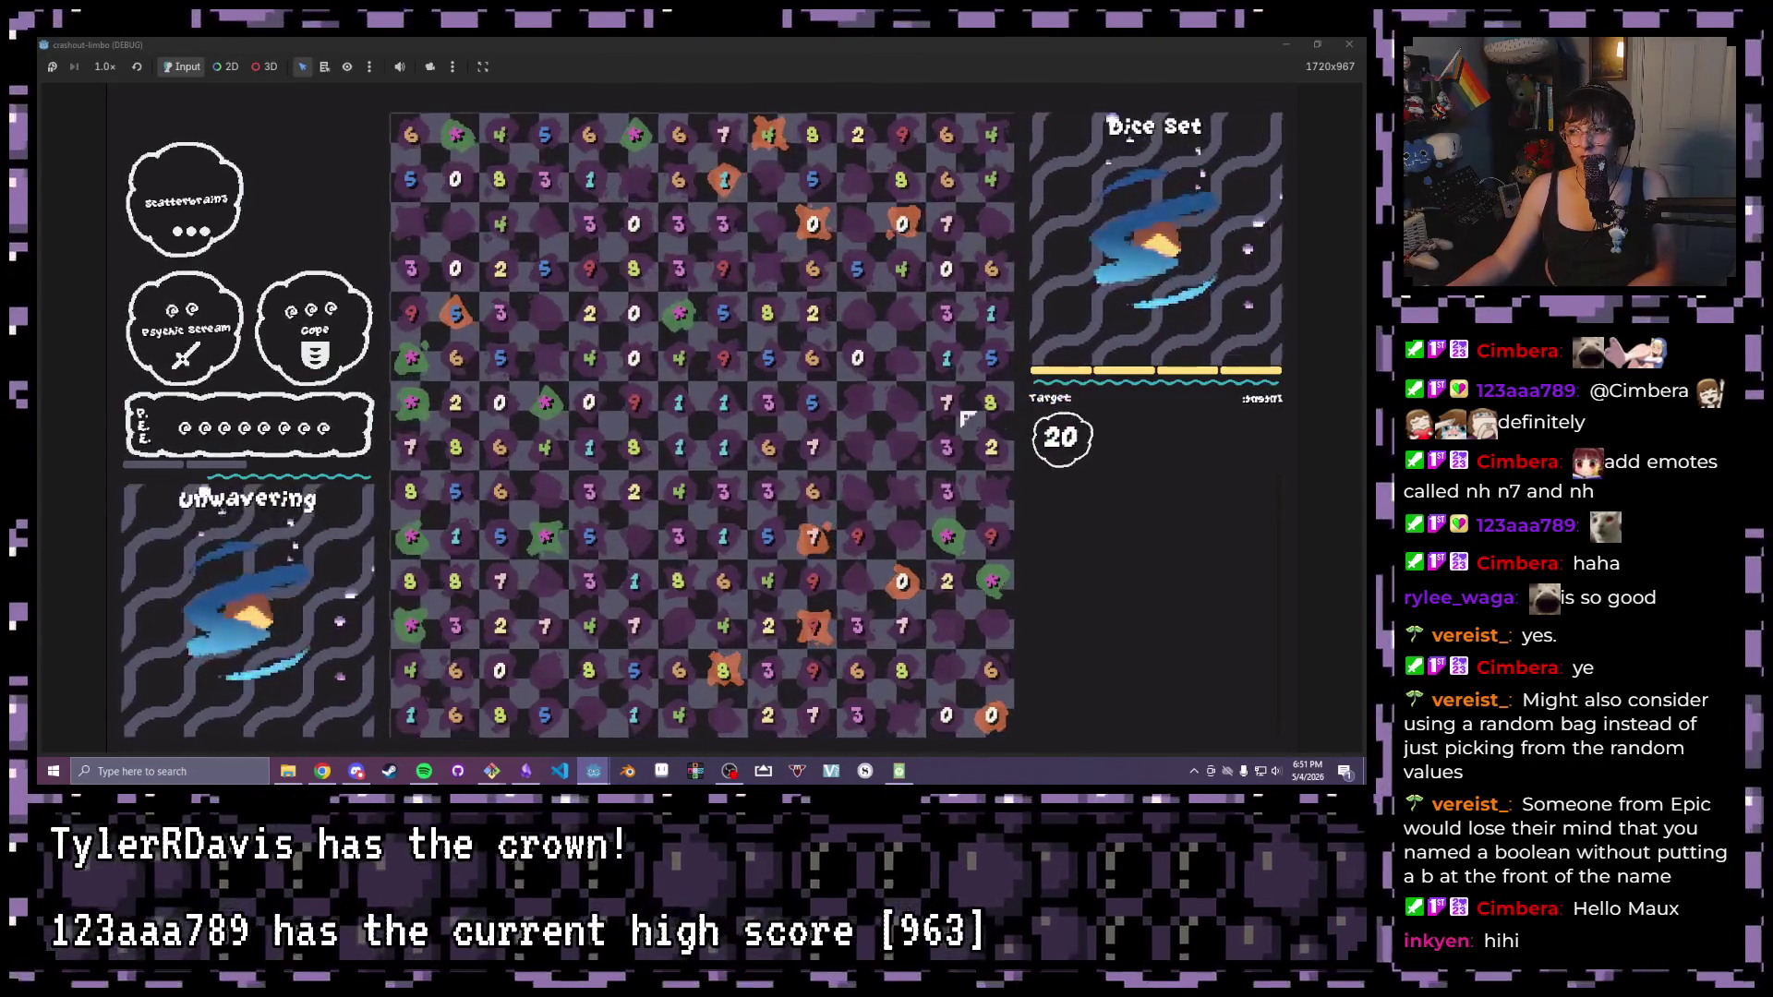
pyautogui.click(1365, 42)
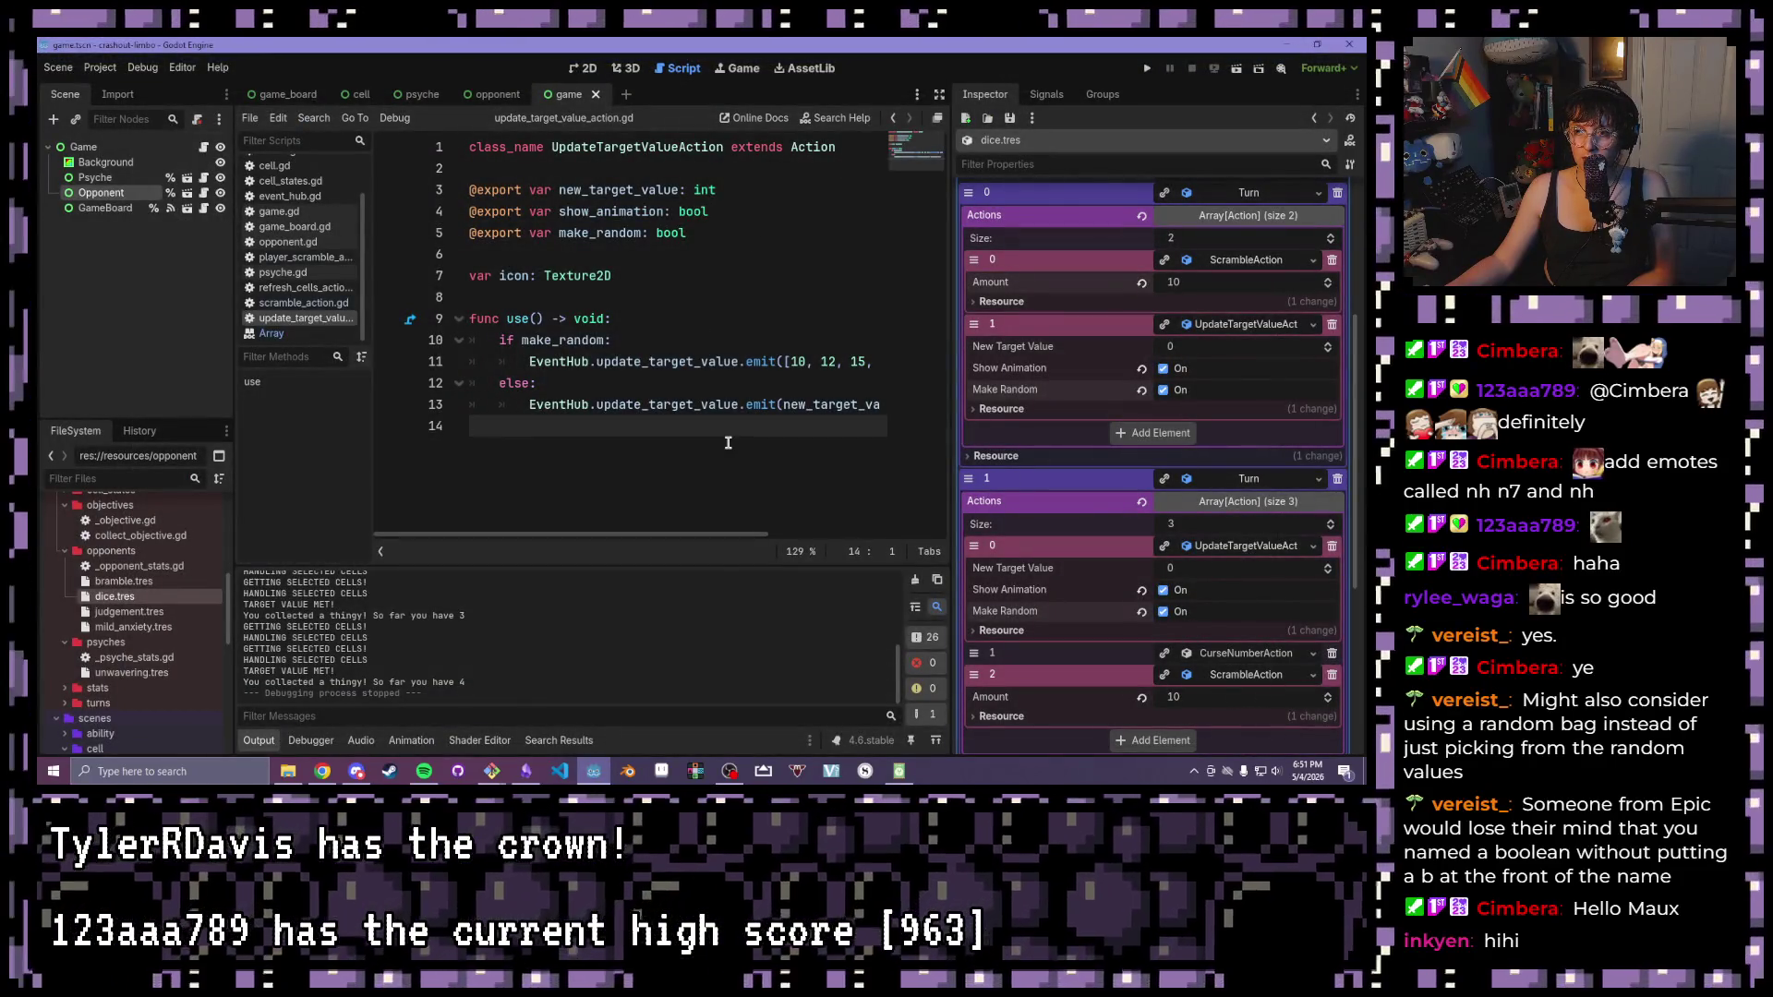
# Inspect the random target values array on line 11 of update_target_value_action.gd, then rerun the game
pyautogui.moveTo(778, 361); pyautogui.dragTo(951, 364)
pyautogui.moveTo(860, 543)
pyautogui.mouseDown()
pyautogui.moveTo(658, 547)
pyautogui.moveTo(866, 566)
pyautogui.mouseUp()
pyautogui.moveTo(745, 549); pyautogui.dragTo(593, 536)
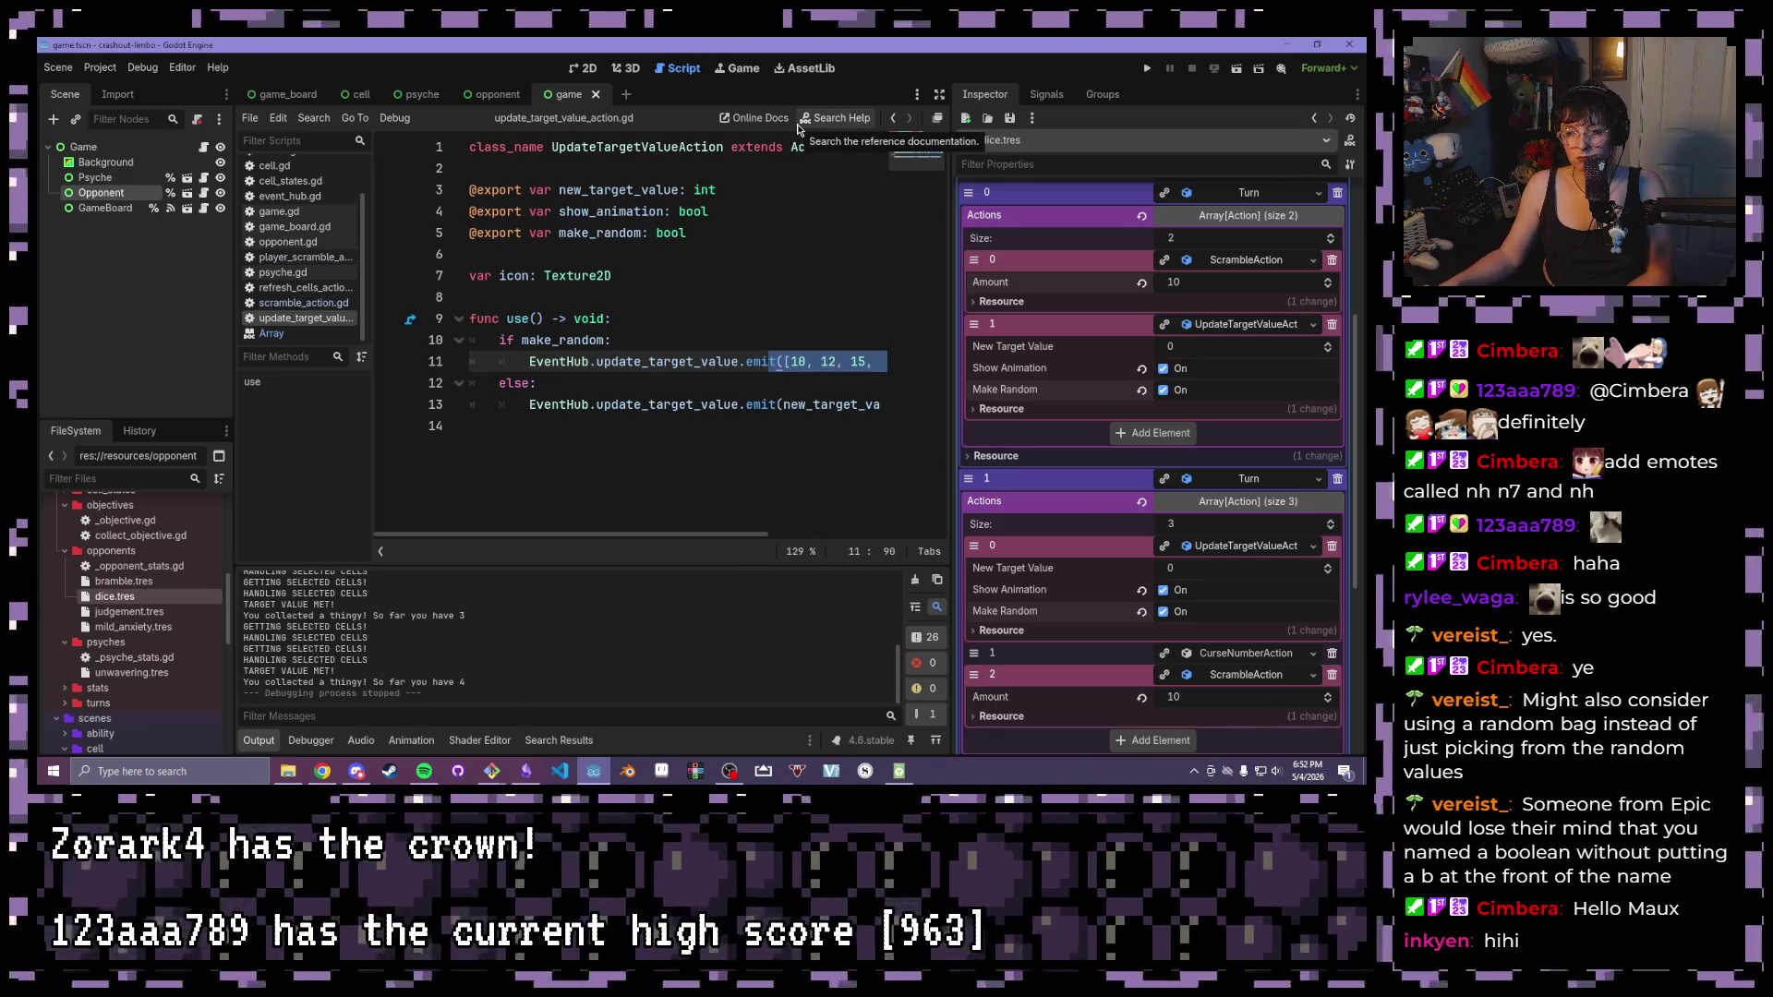
pyautogui.click(686, 249)
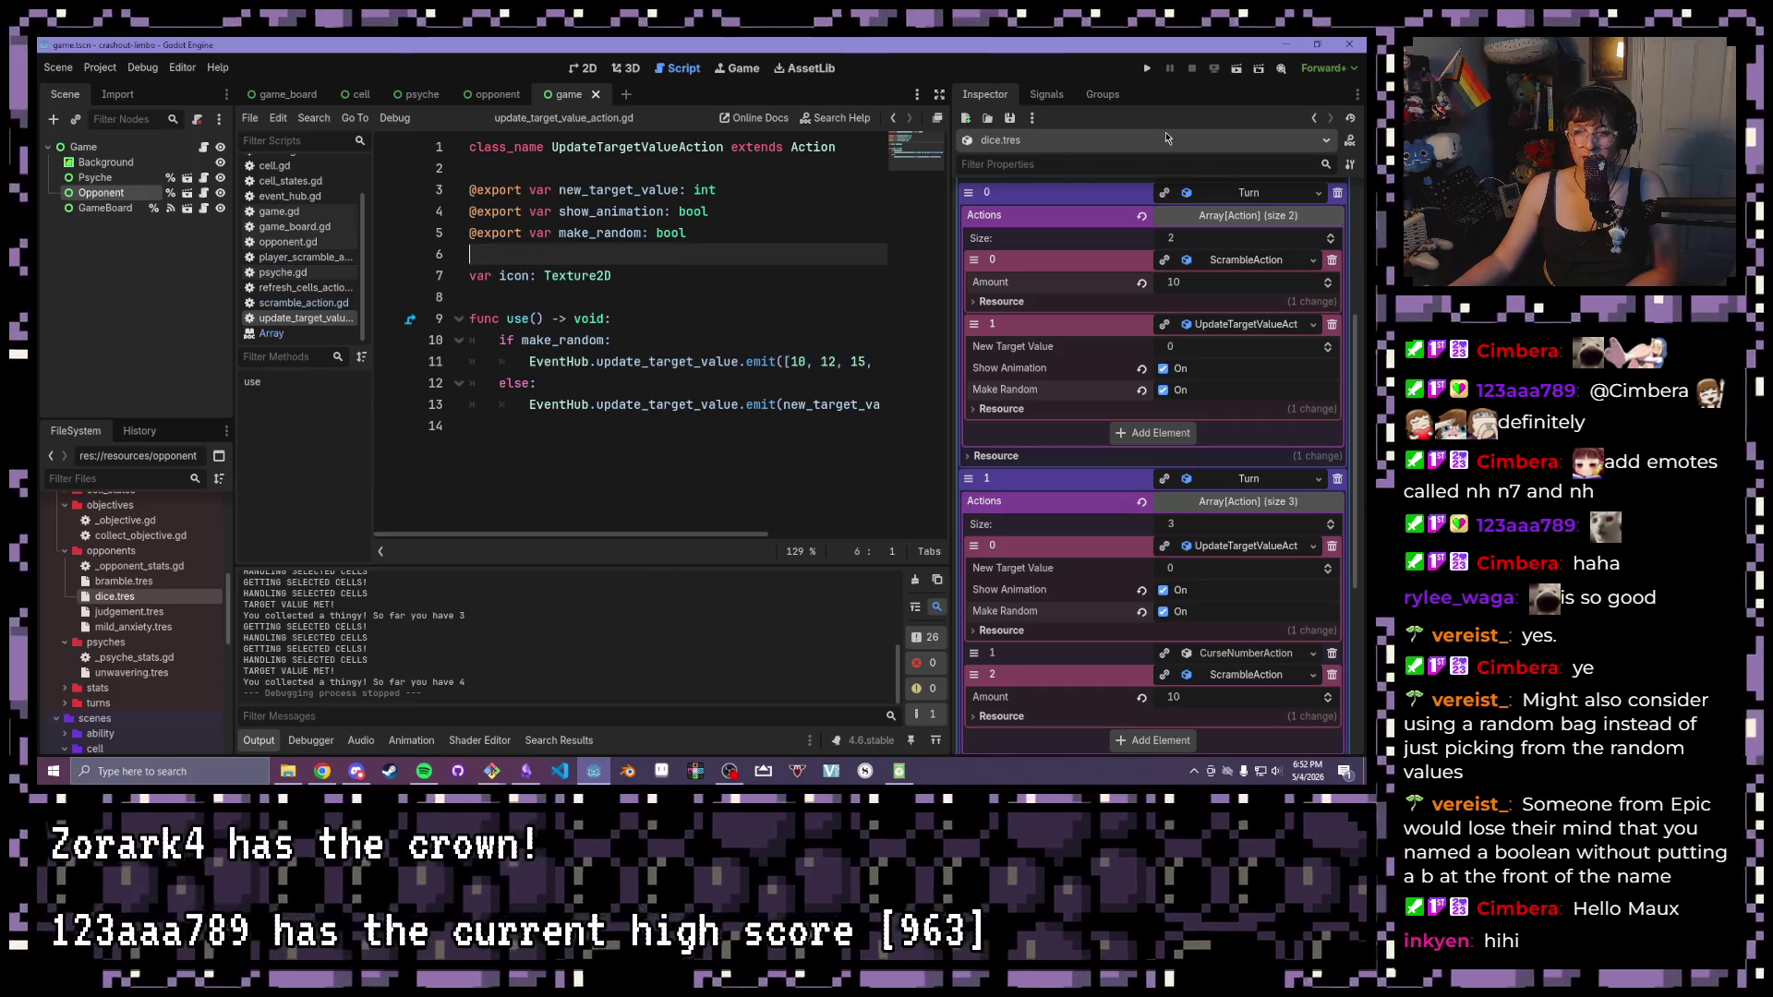
pyautogui.click(1154, 71)
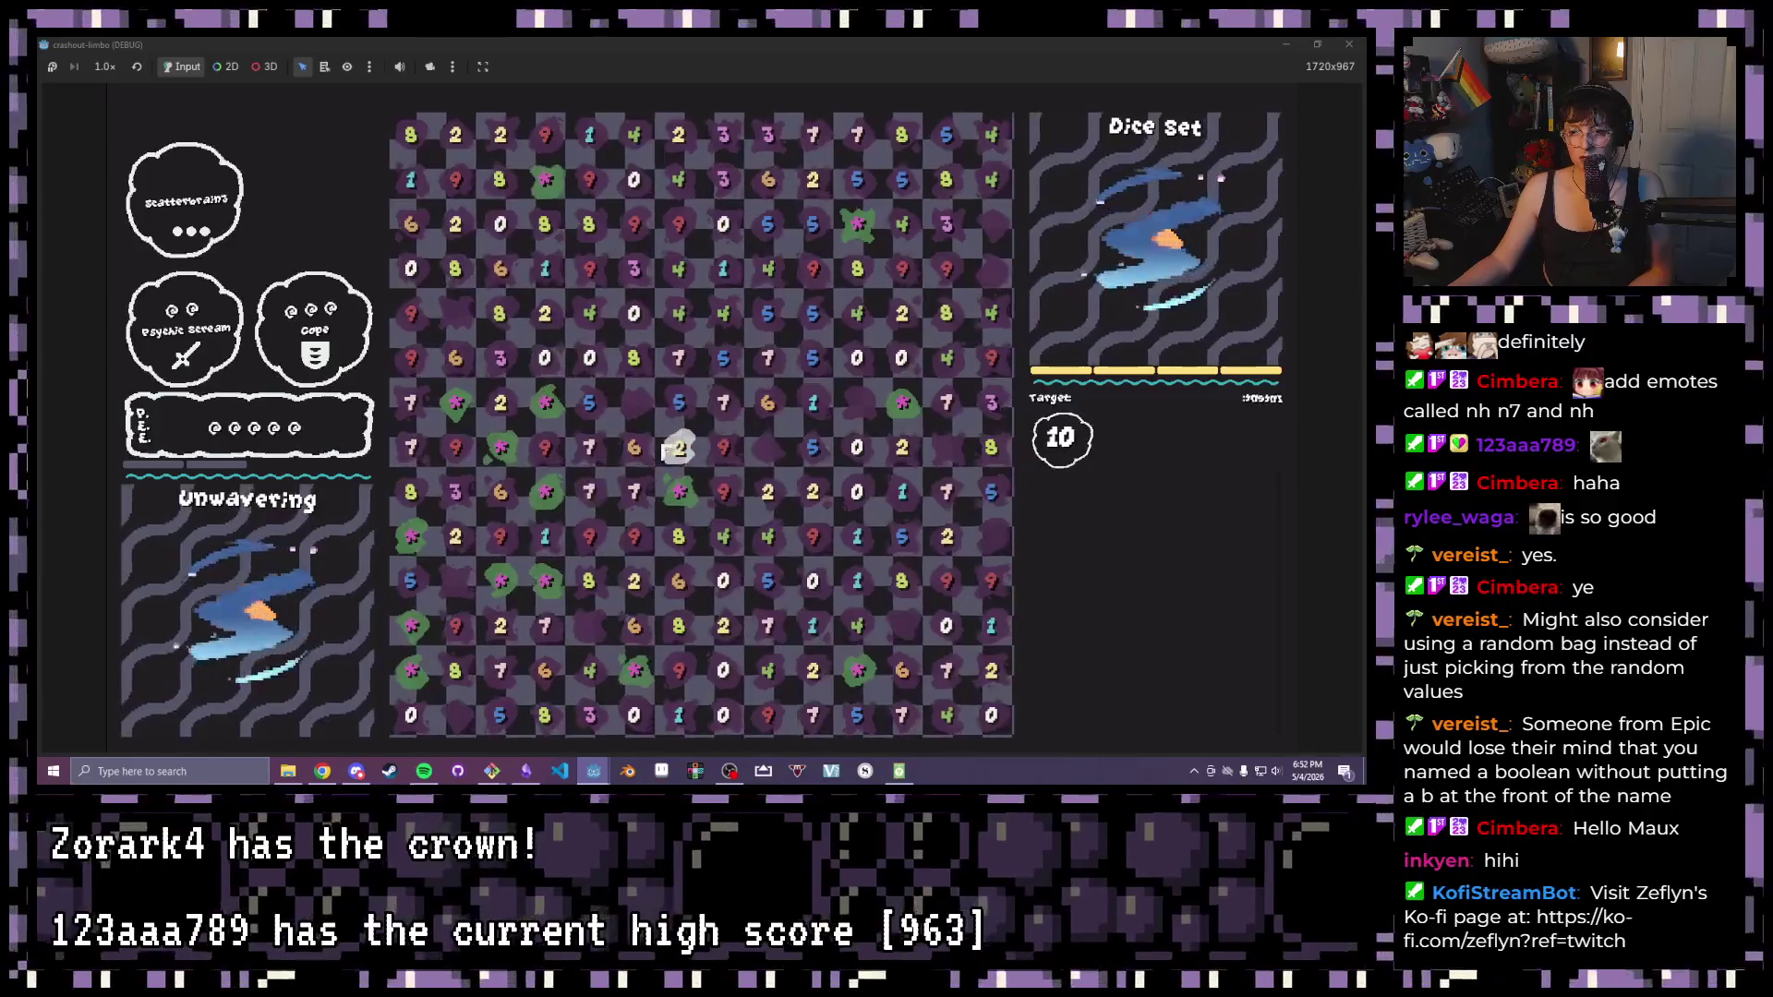
# Clear dice chains matching the target, including 3, 0, 8 and 9 summing to 20
pyautogui.click(679, 403)
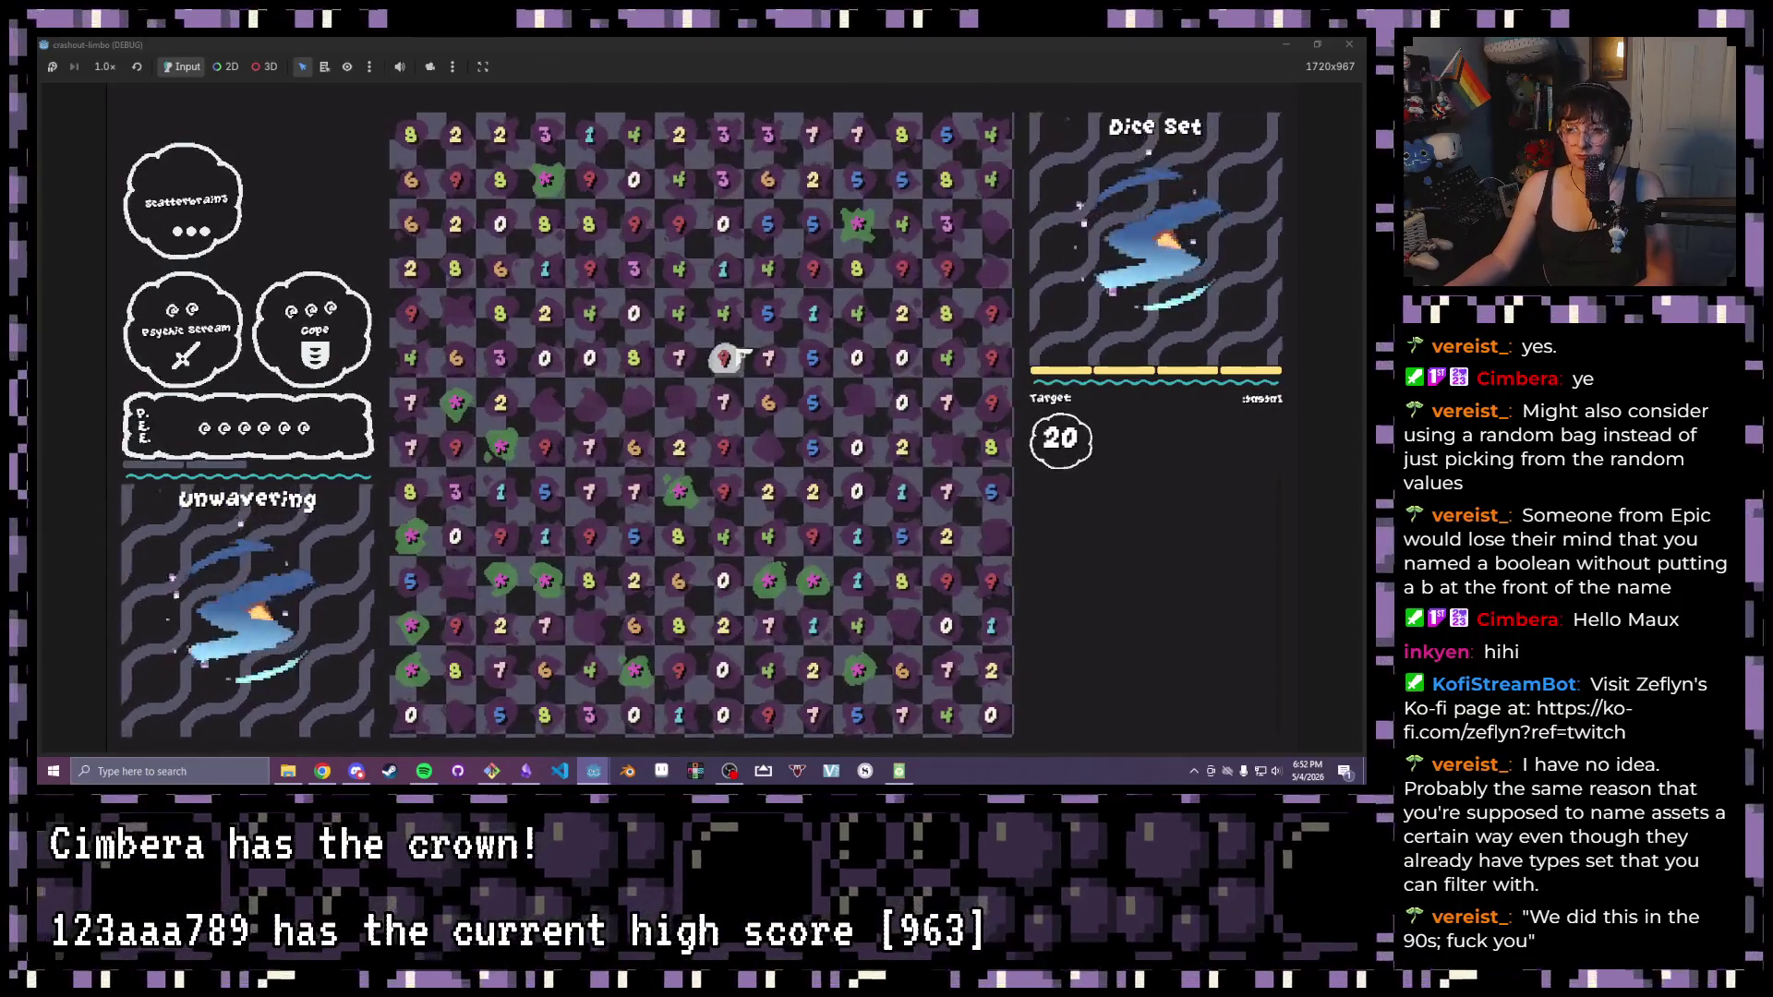
pyautogui.click(720, 319)
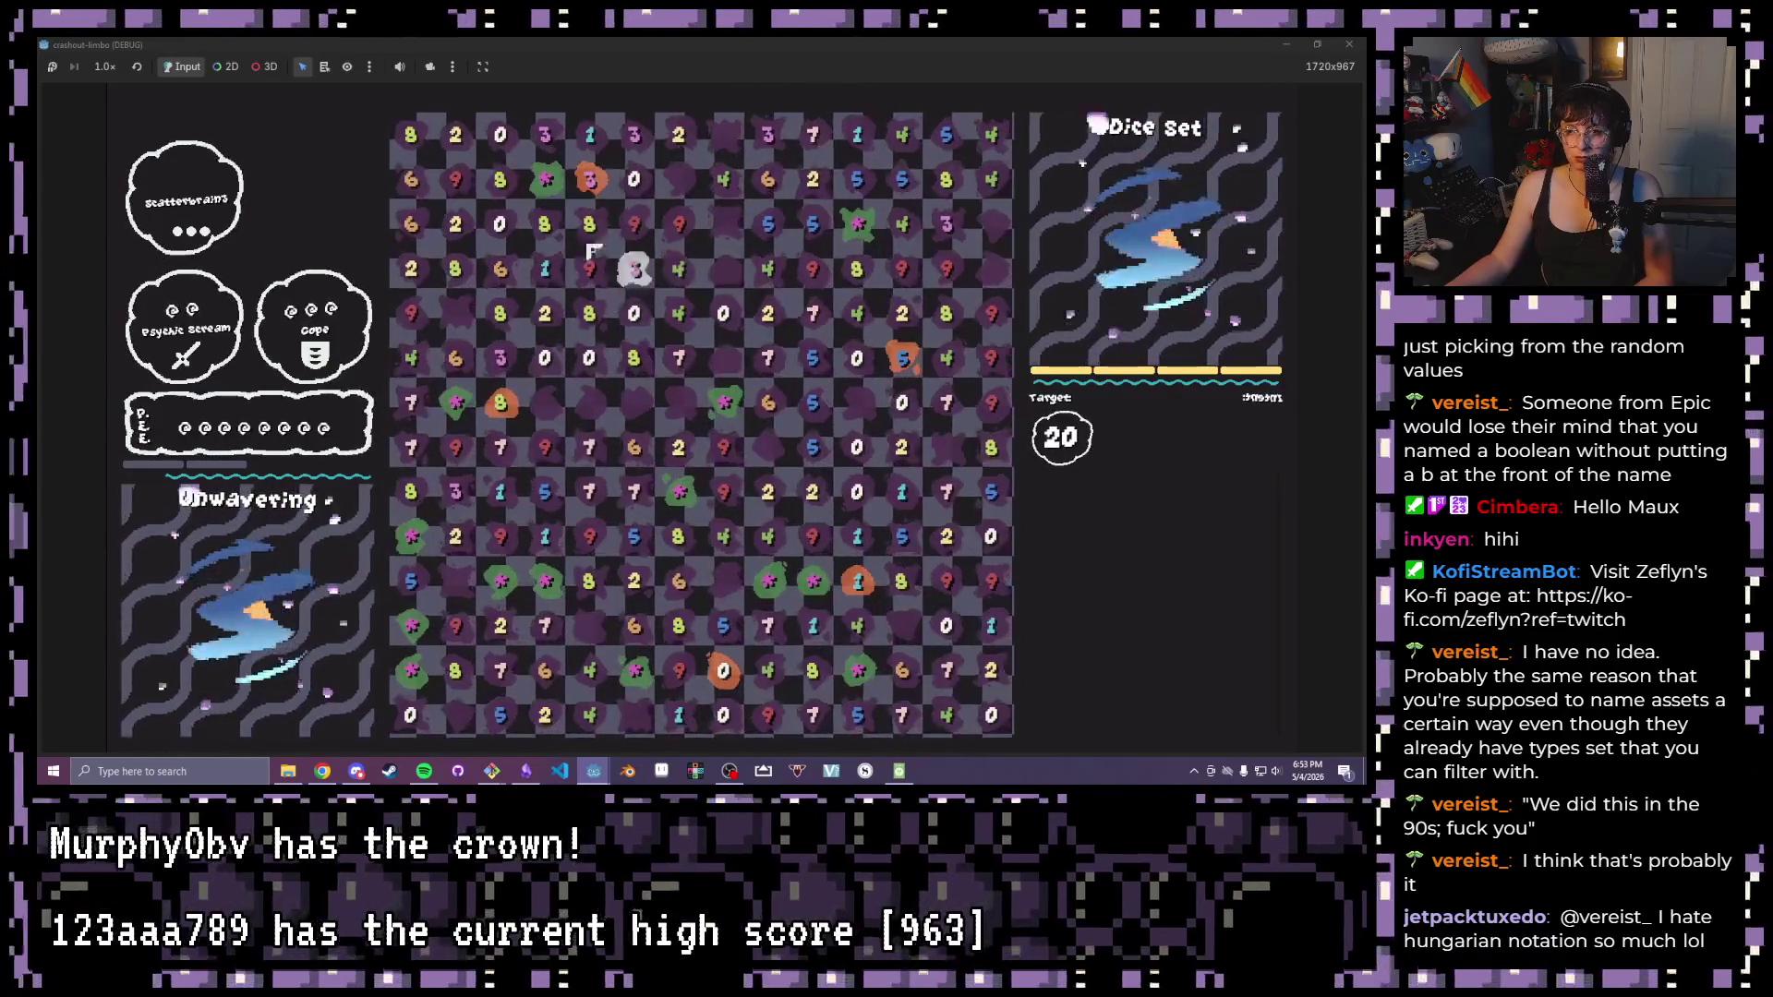
pyautogui.click(609, 185)
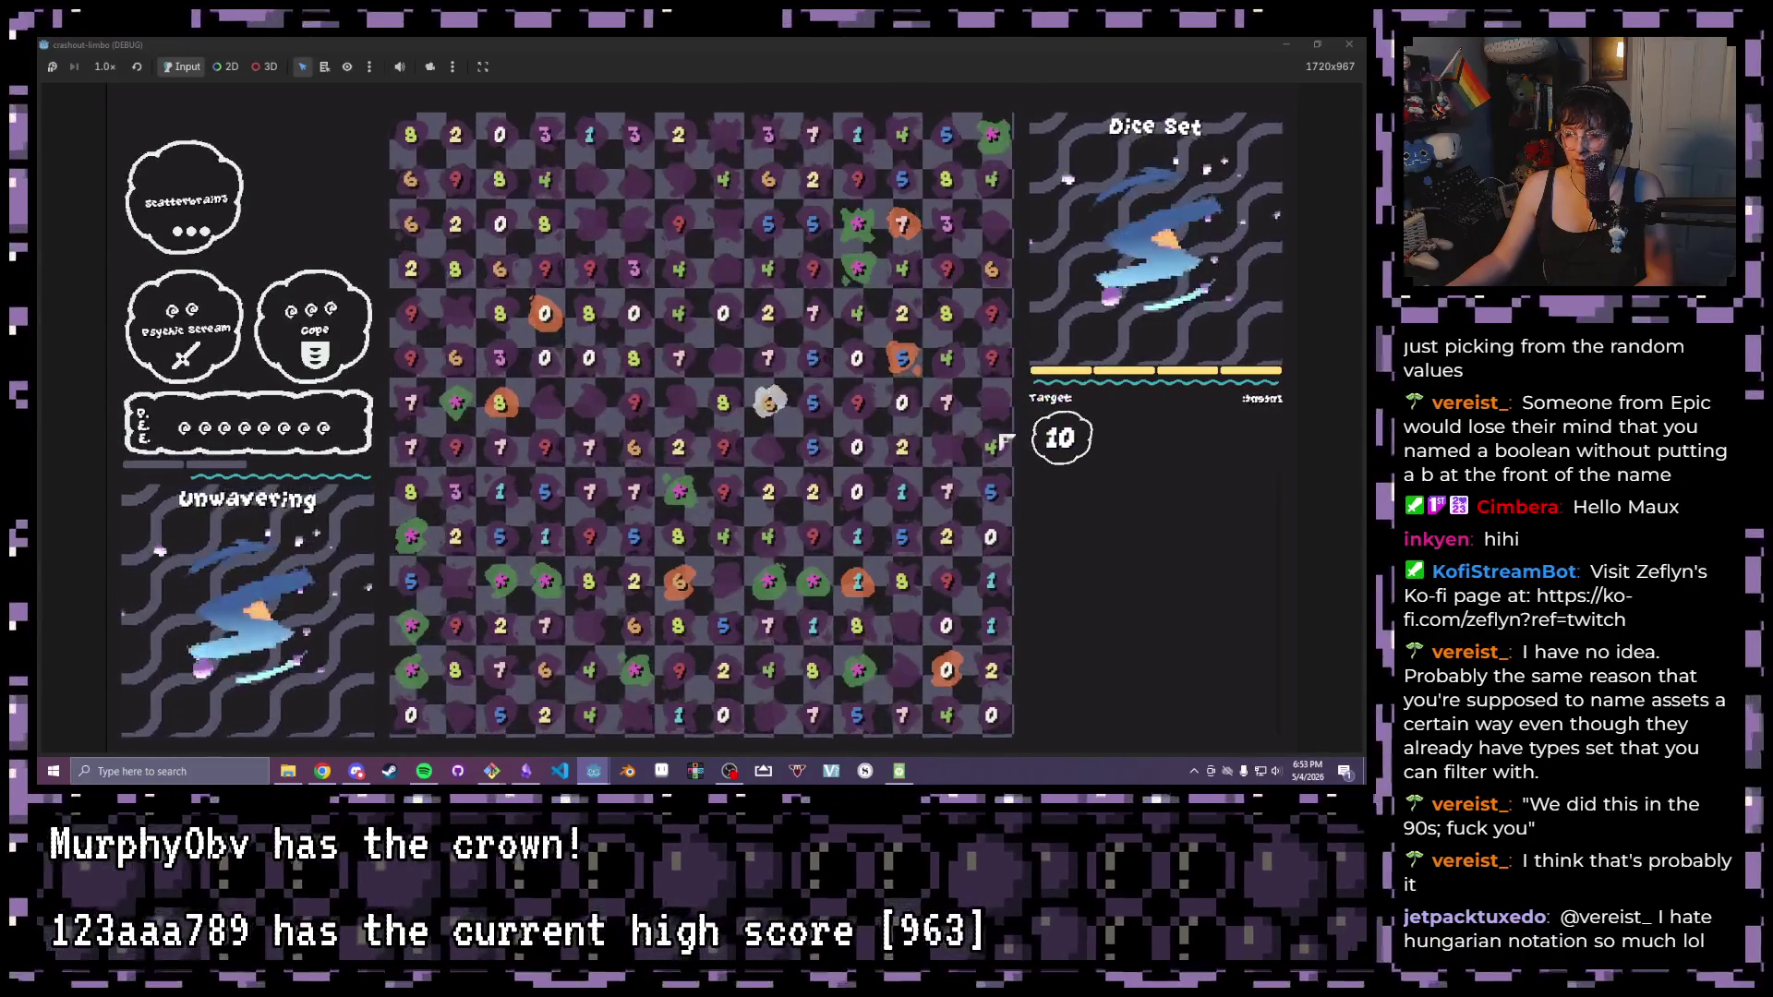
# Select and clear several dice chains, including the star, 8 and 2 dice, as the target drops to 10
pyautogui.click(902, 358)
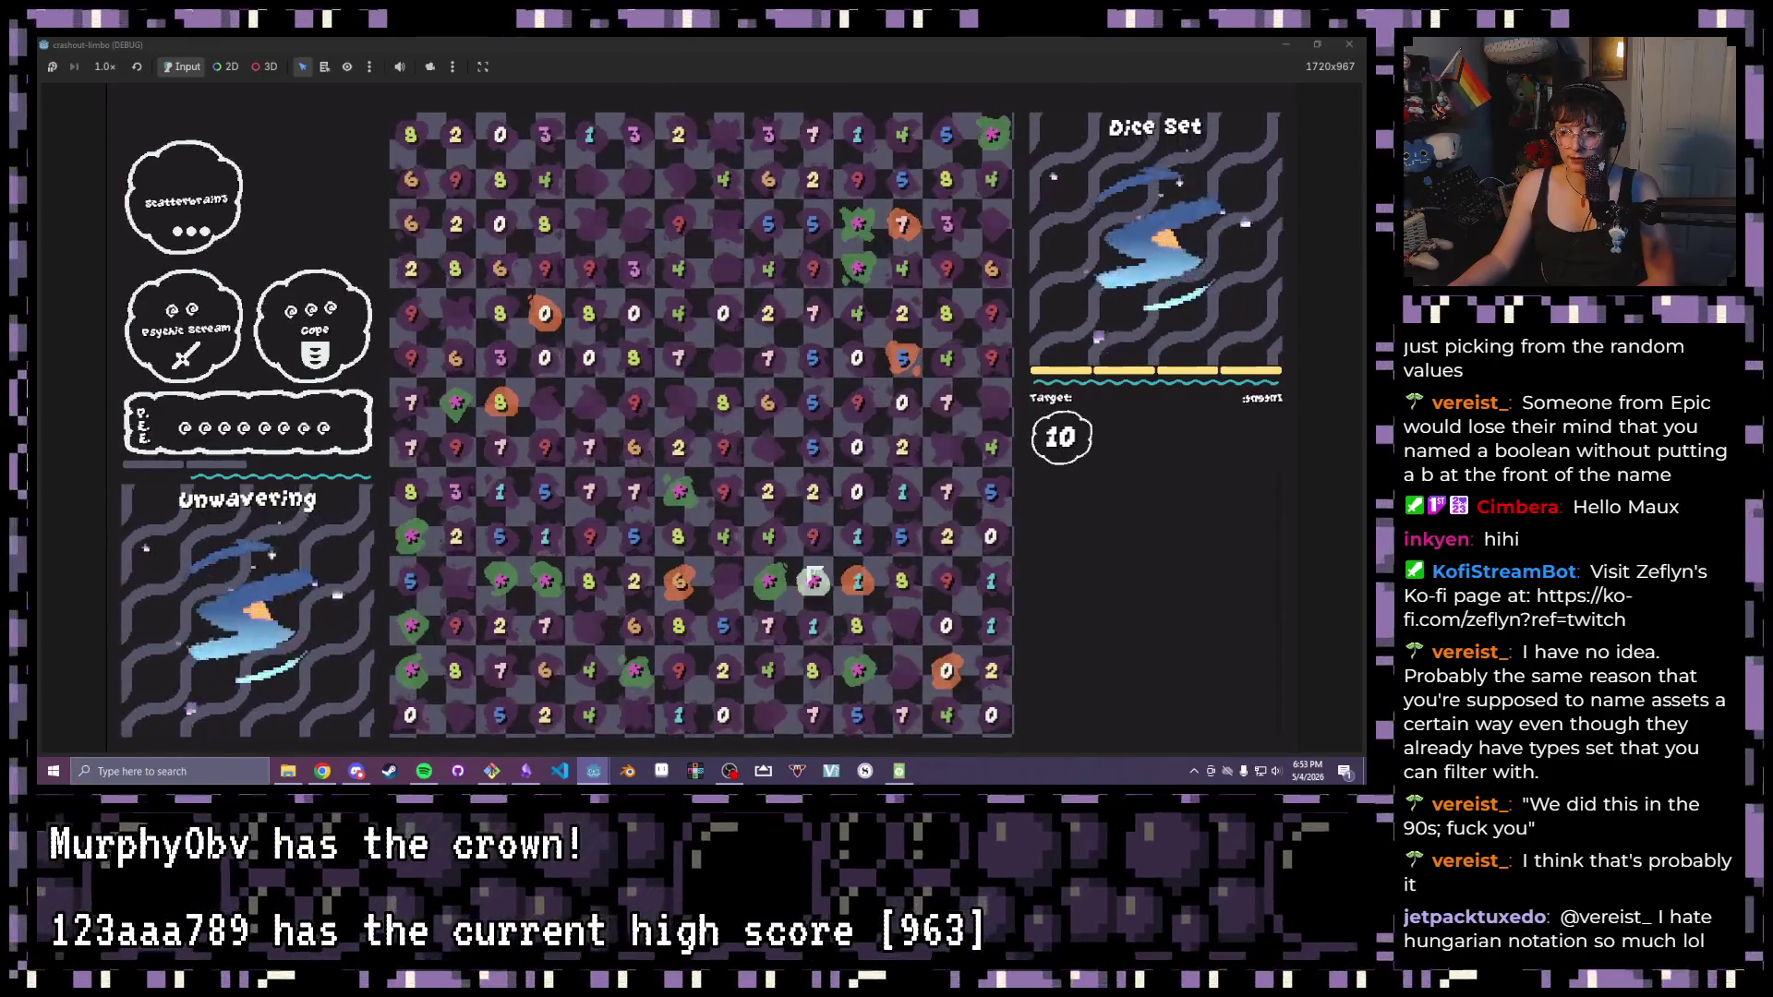
pyautogui.moveTo(634, 581); pyautogui.dragTo(479, 587)
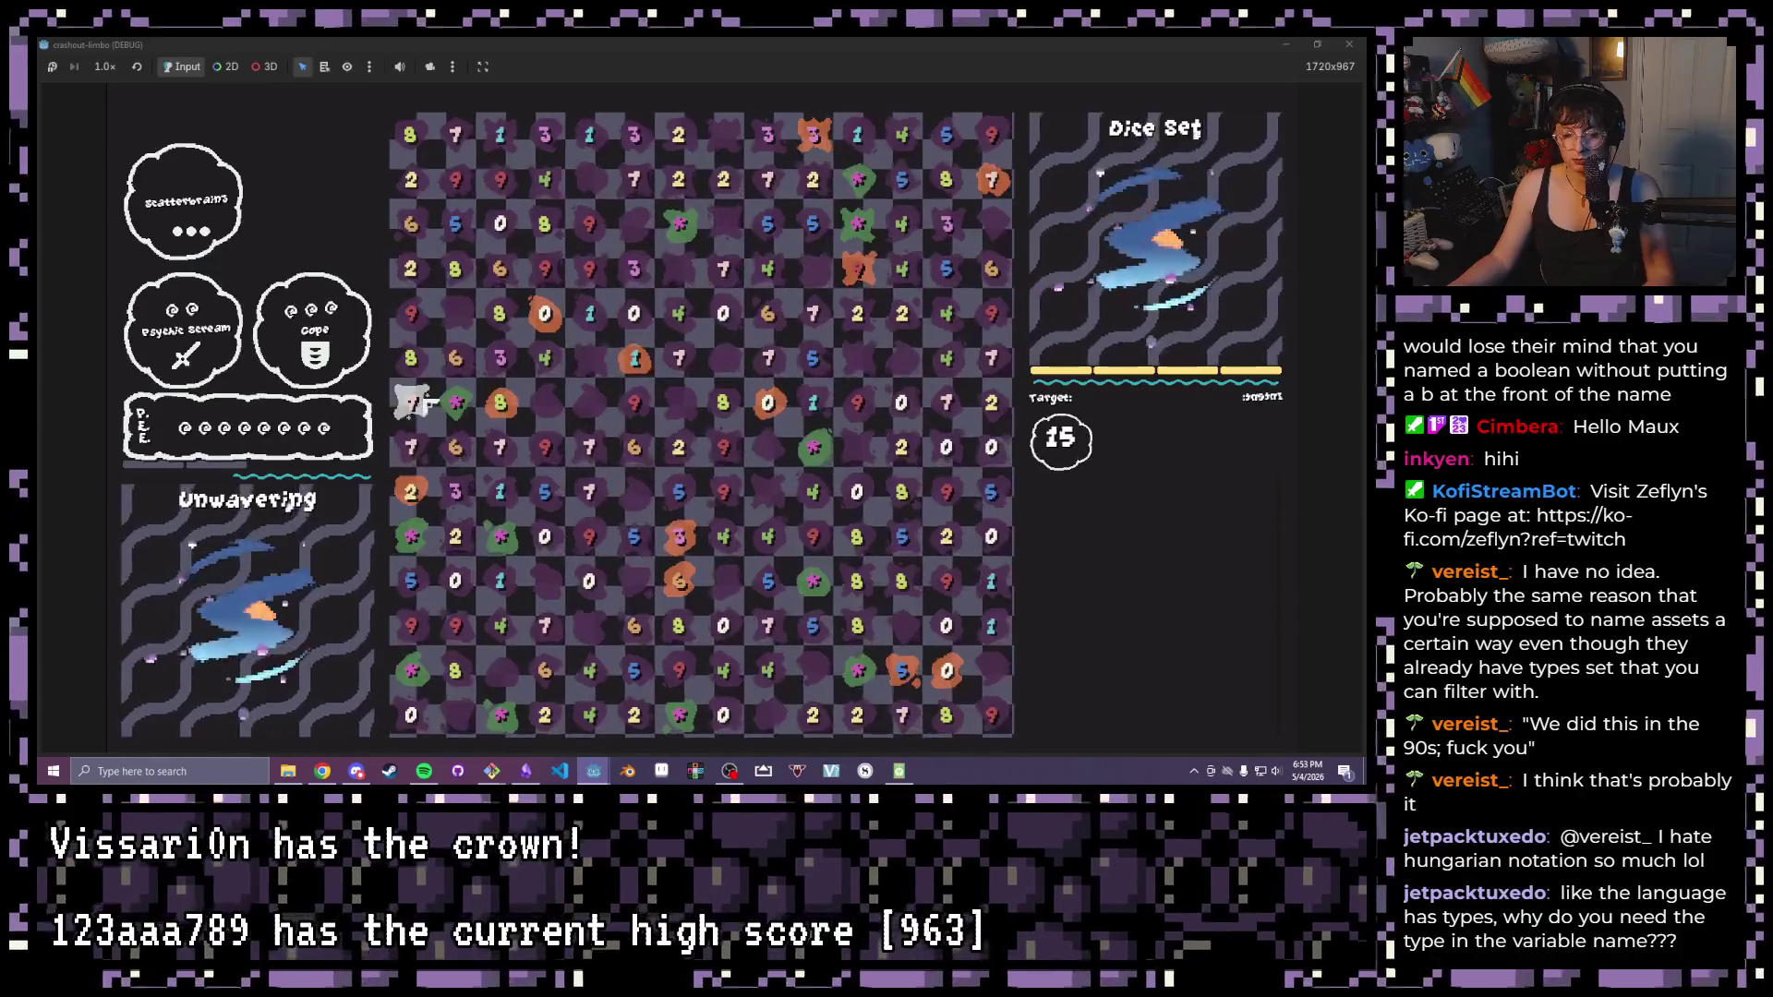
pyautogui.click(457, 405)
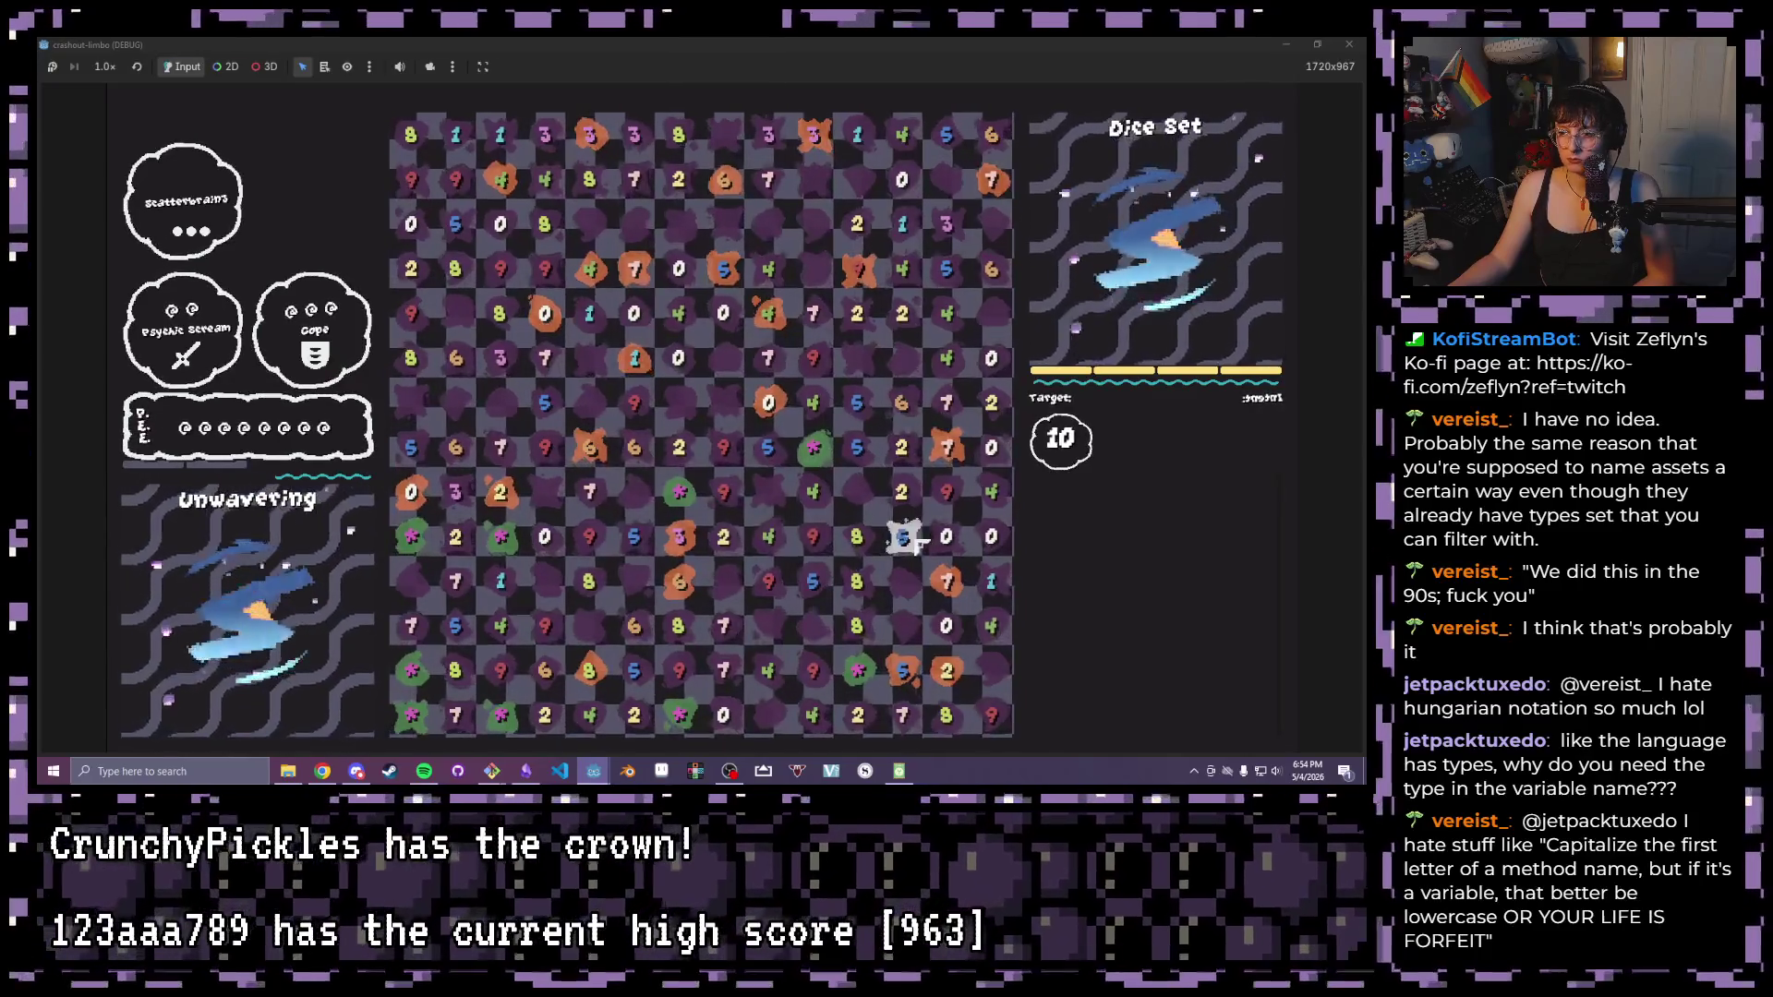
pyautogui.click(870, 728)
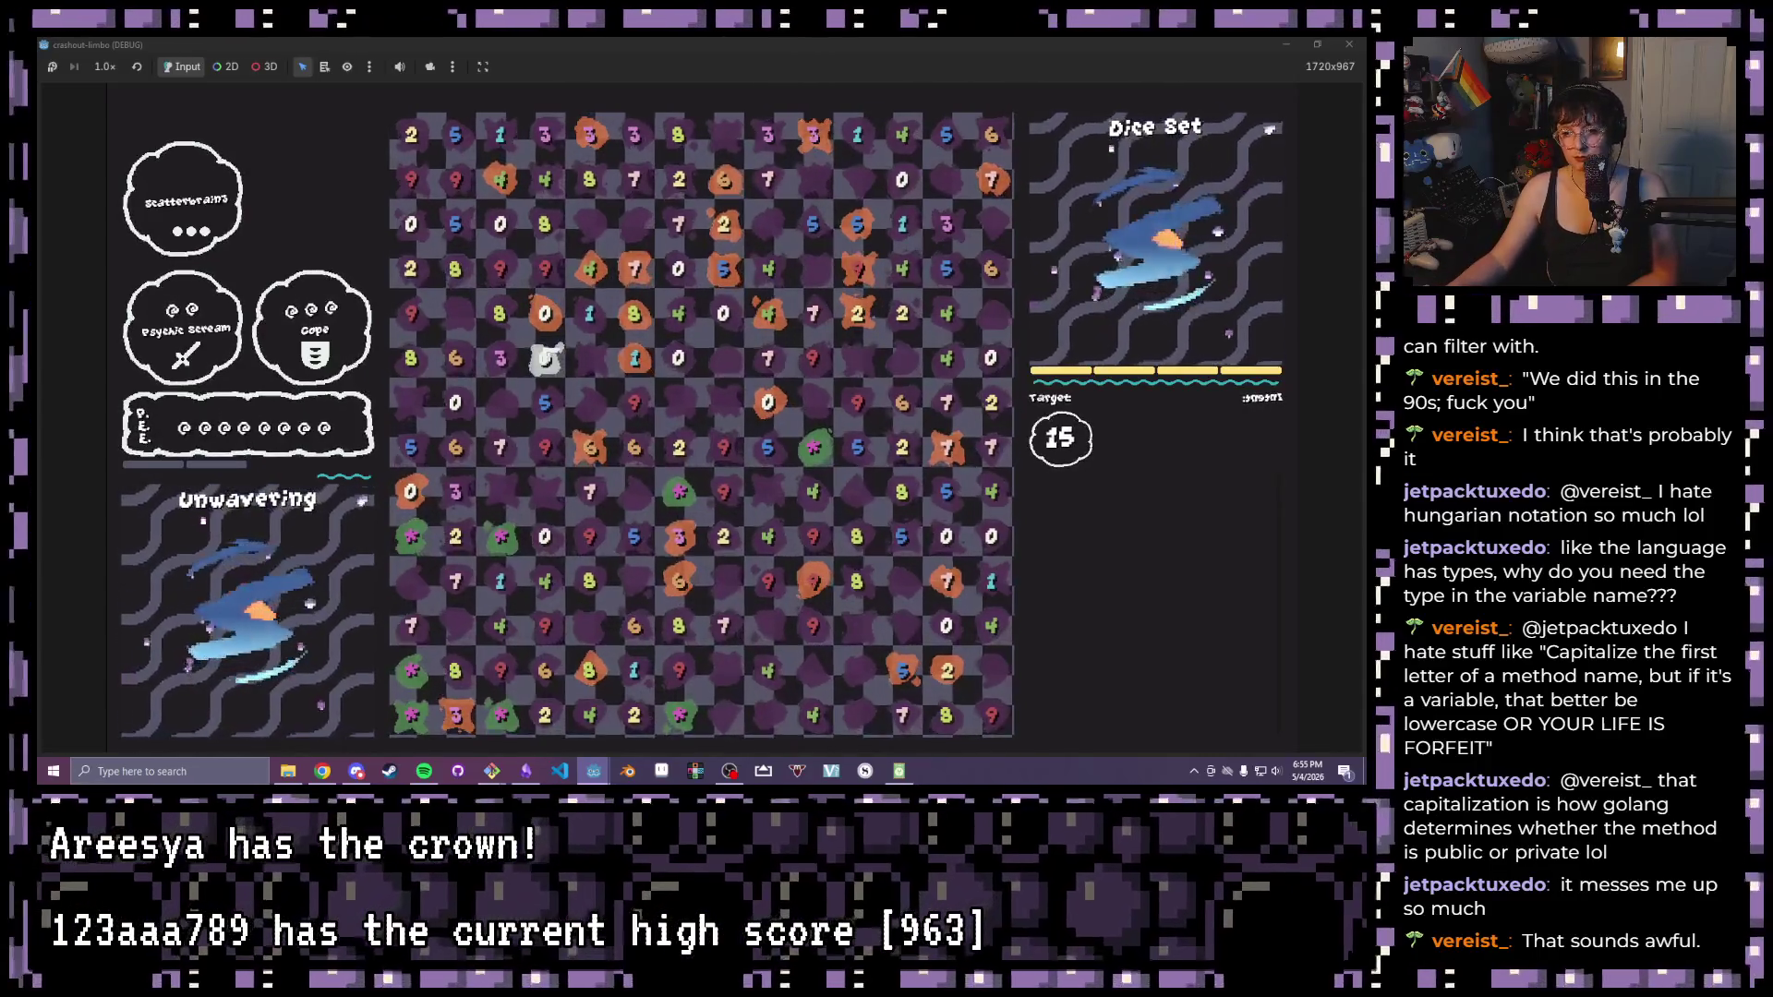
pyautogui.click(680, 493)
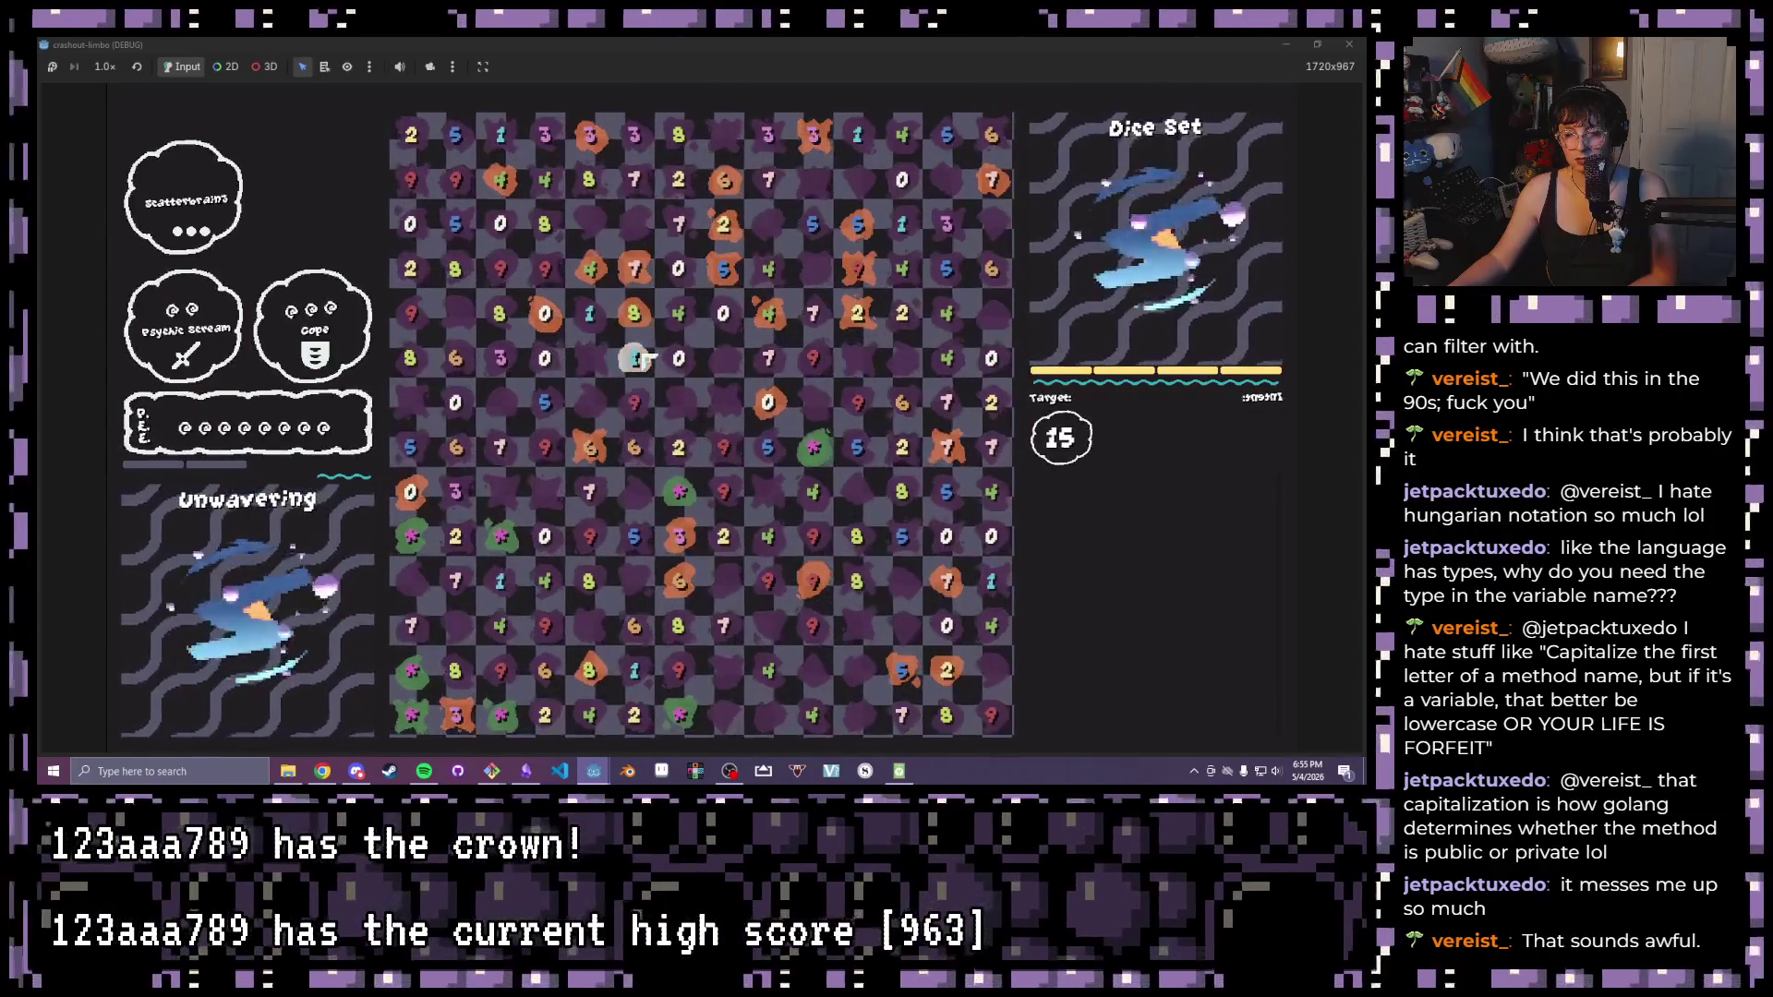
pyautogui.moveTo(635, 358)
pyautogui.mouseDown()
pyautogui.moveTo(633, 404)
pyautogui.moveTo(554, 397)
pyautogui.moveTo(549, 363)
pyautogui.mouseUp()
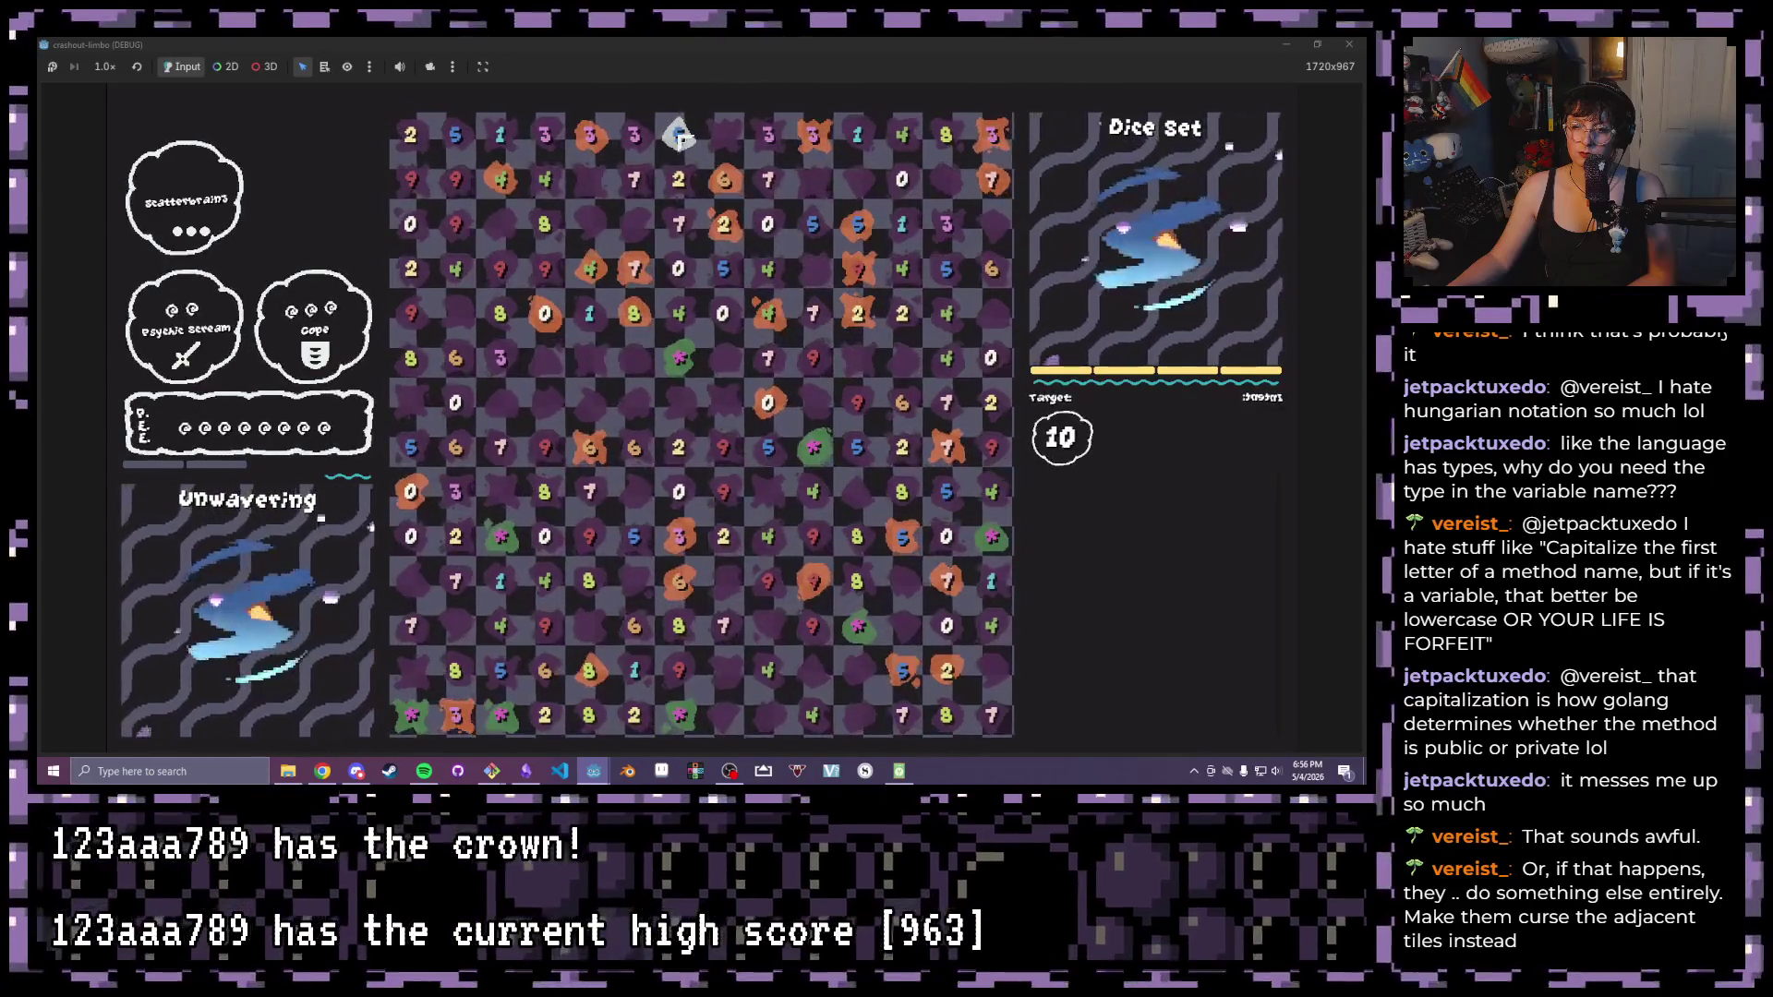
# Collect the selected chain, make one more move to trigger Dice Set's scramble, then stop the game with F8
pyautogui.click(498, 720)
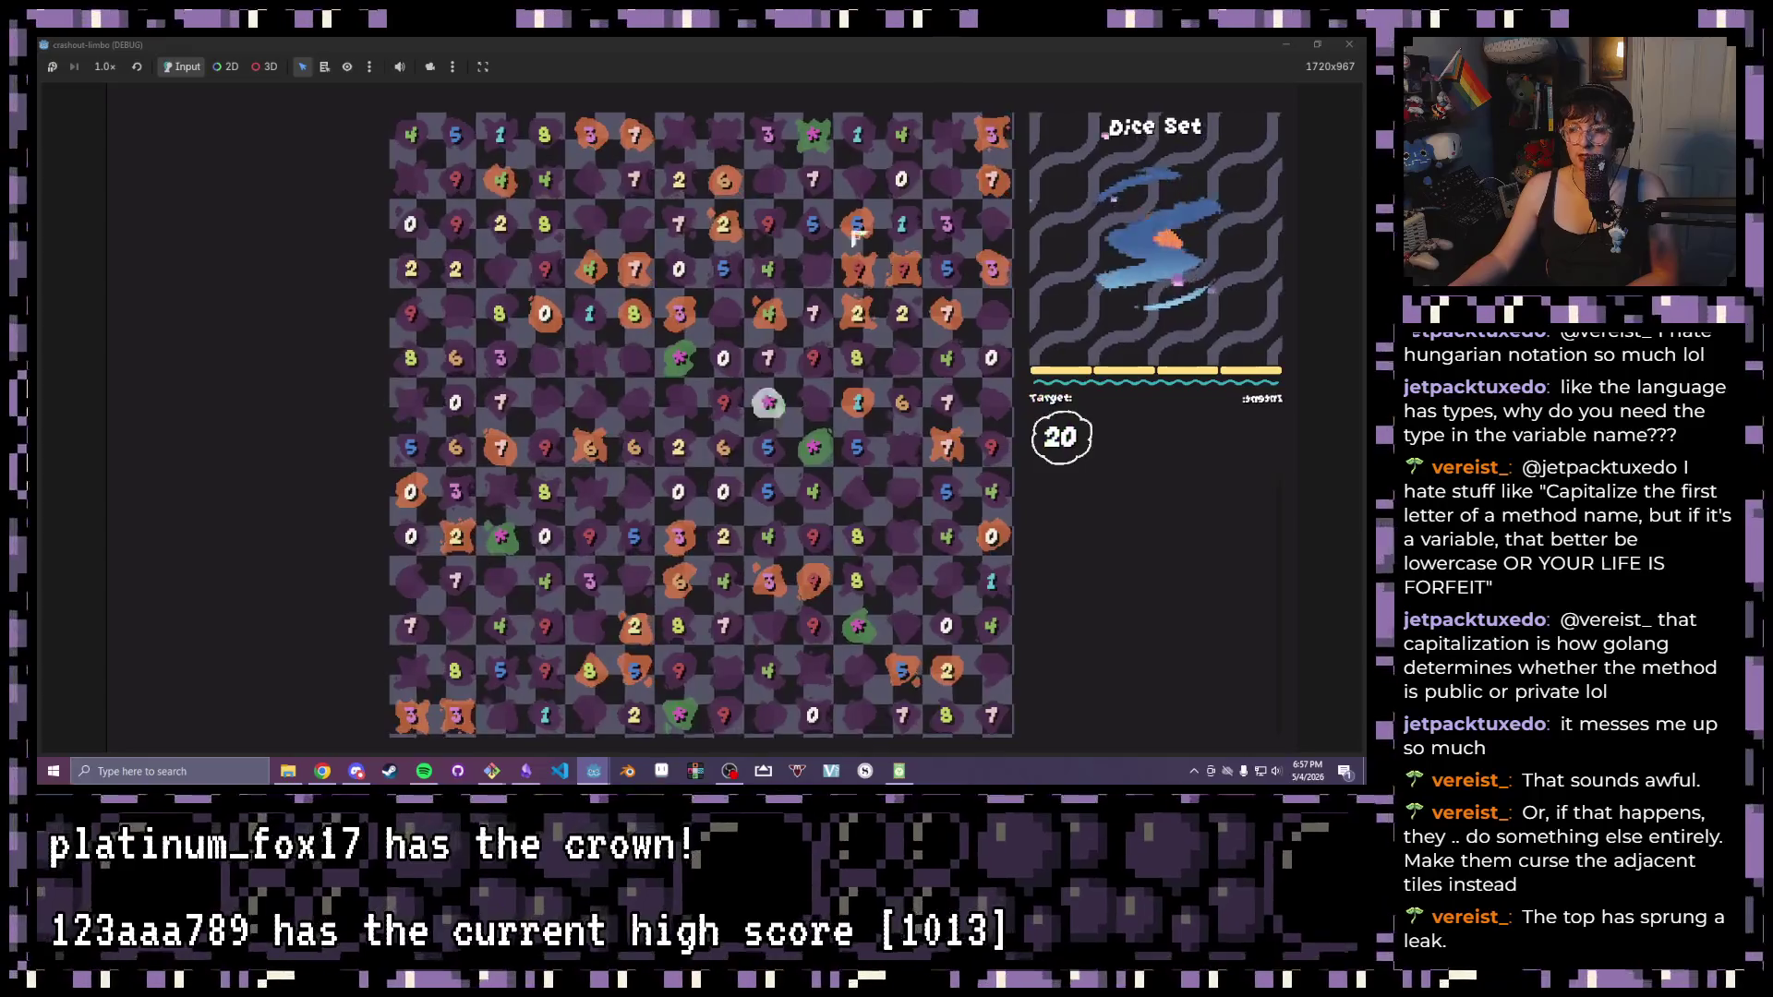
pyautogui.click(882, 395)
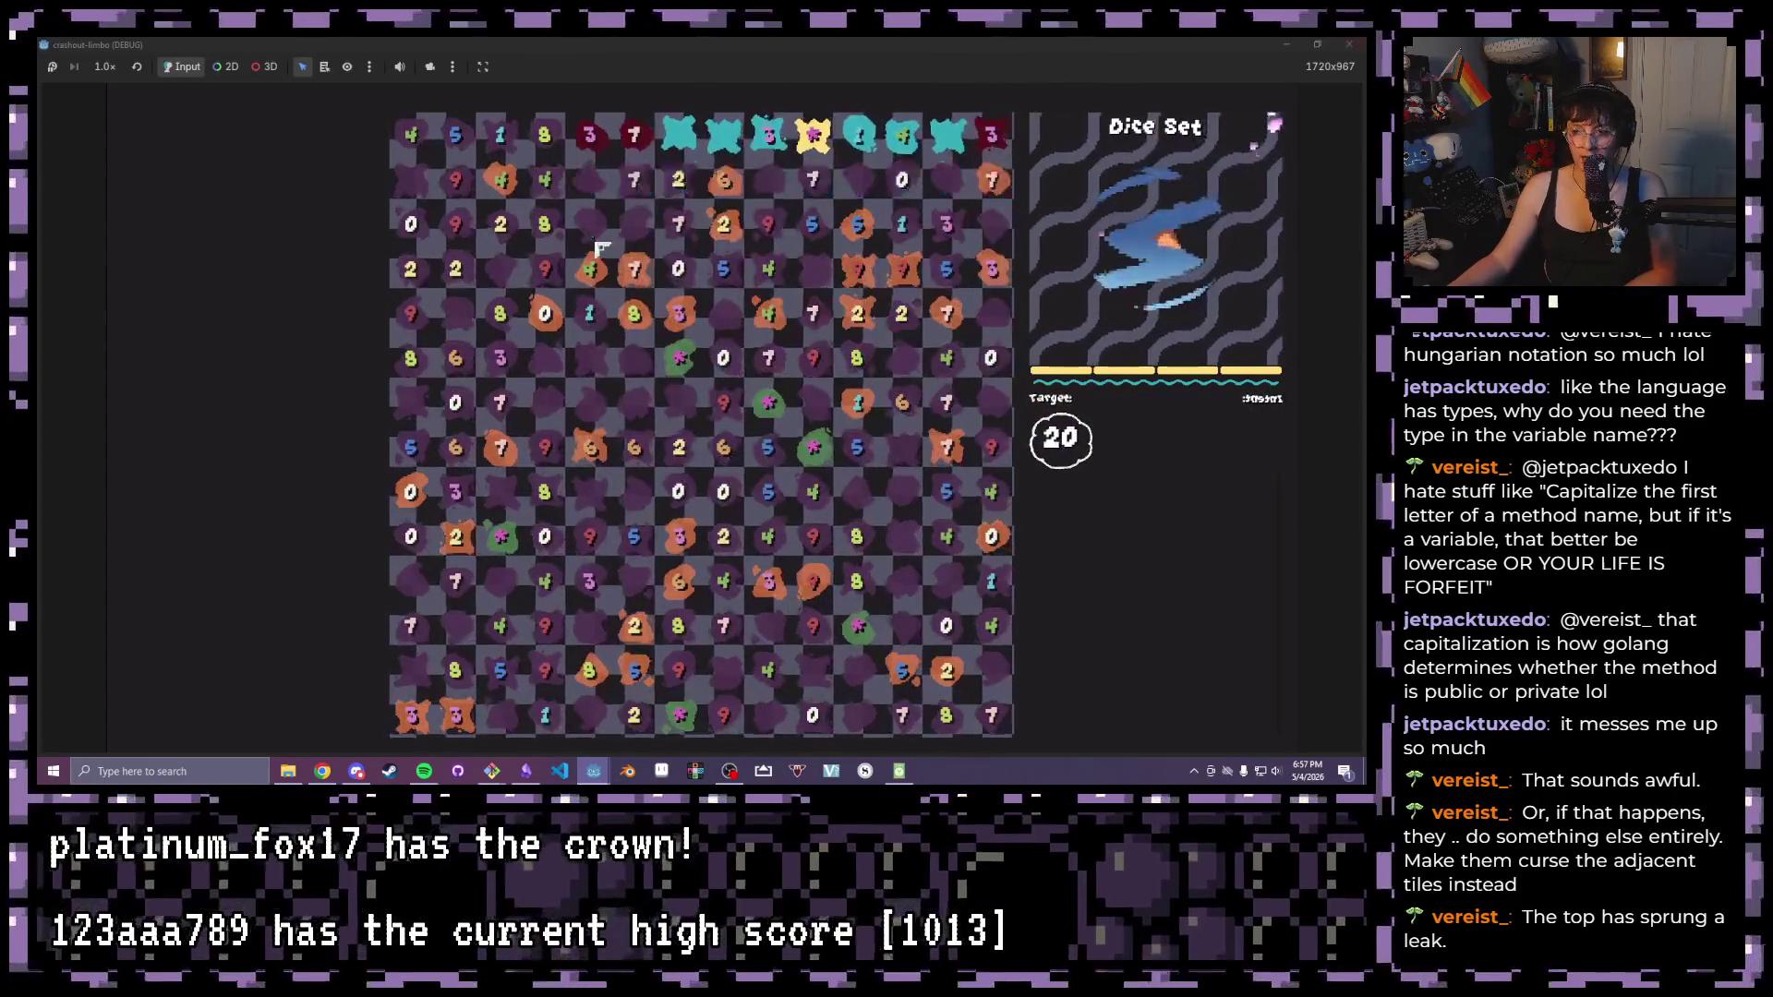
pyautogui.press('F8')
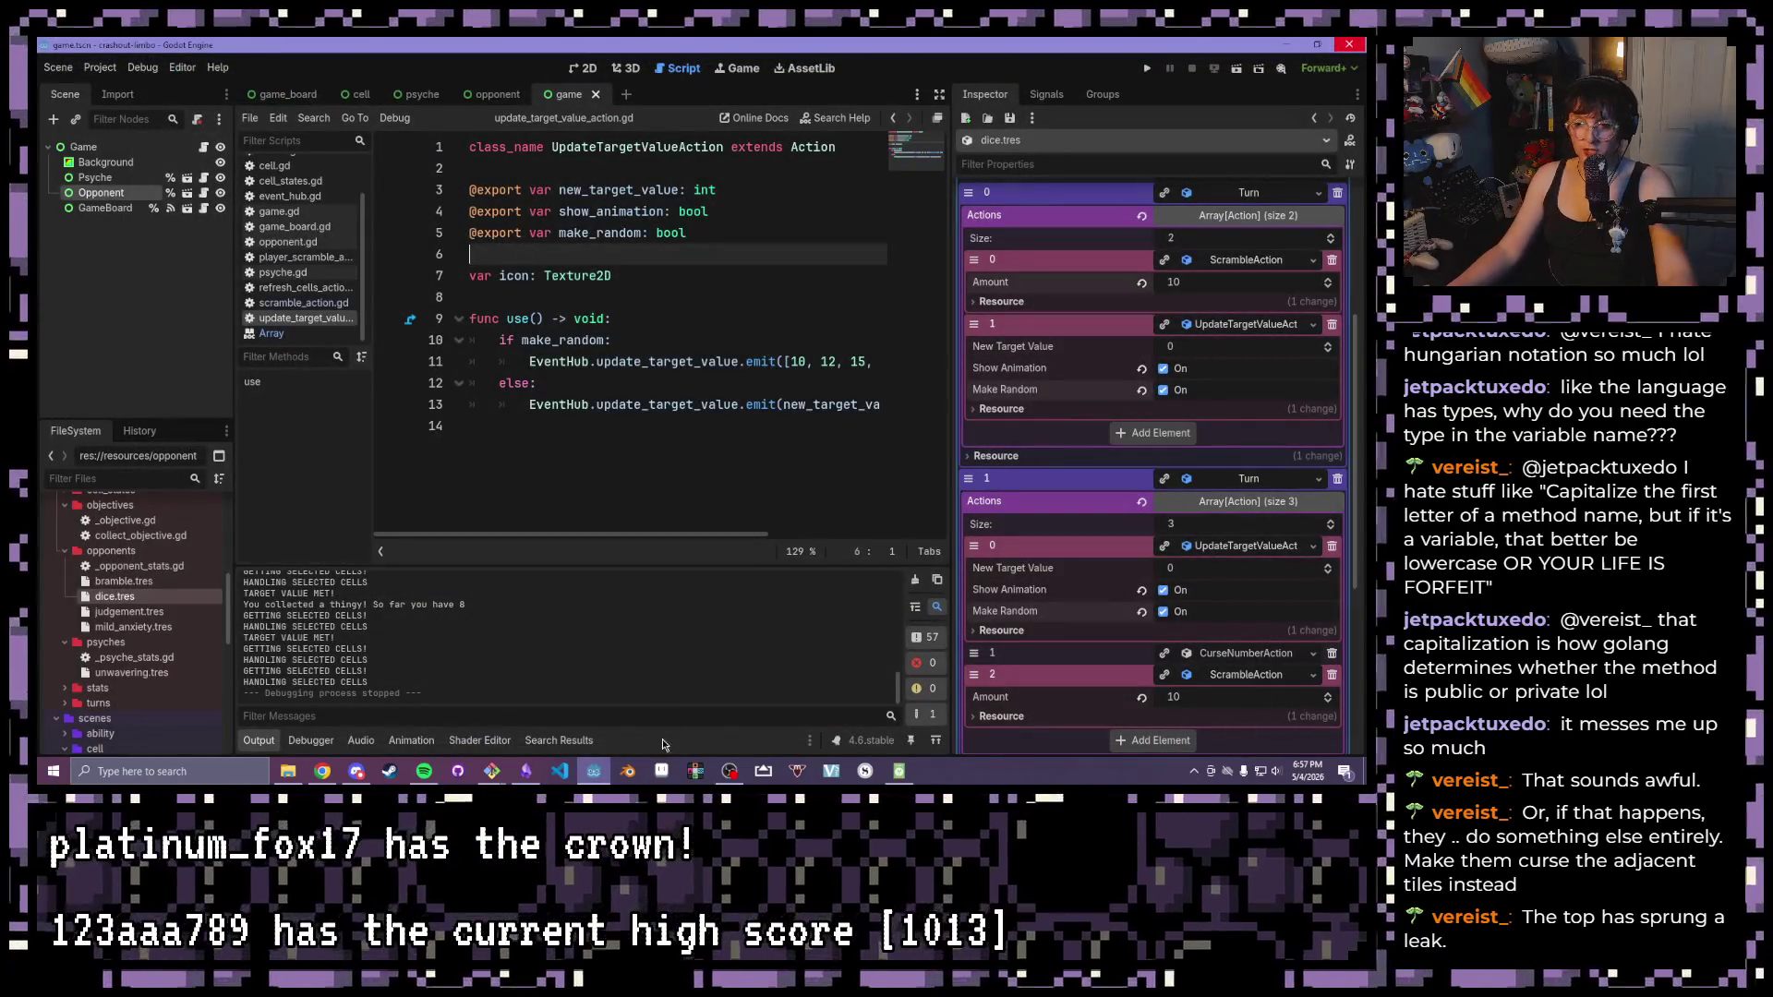